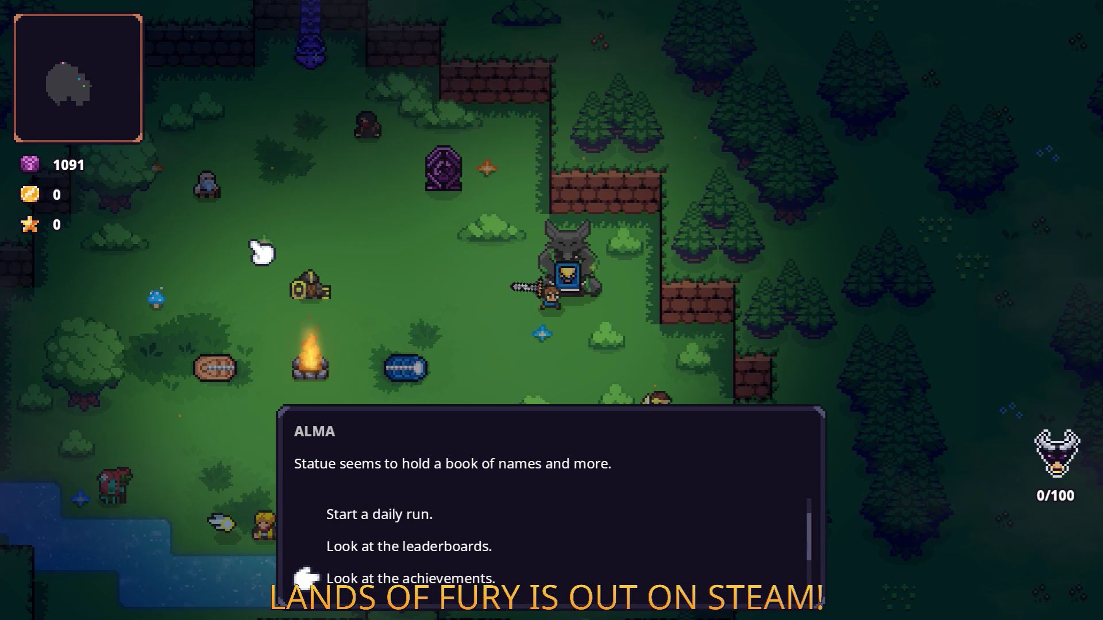
Ask the statue 'What is a daily run?' and read its explanation
scroll(559, 453, "up", 3)
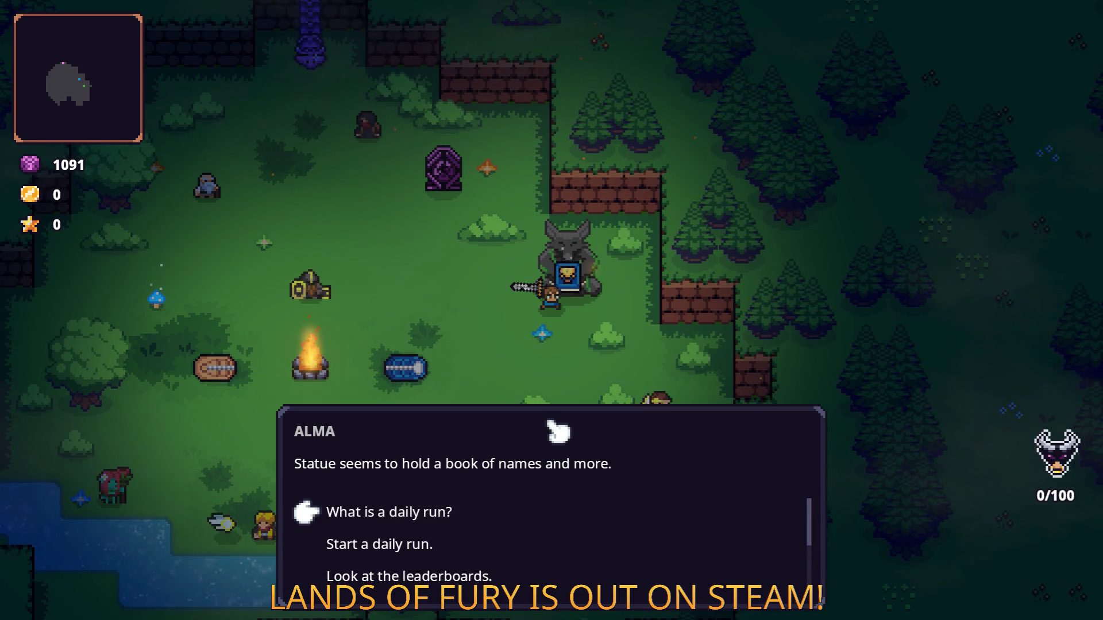
scroll(557, 432, "down", 1)
scroll(559, 433, "up", 1)
key("Return")
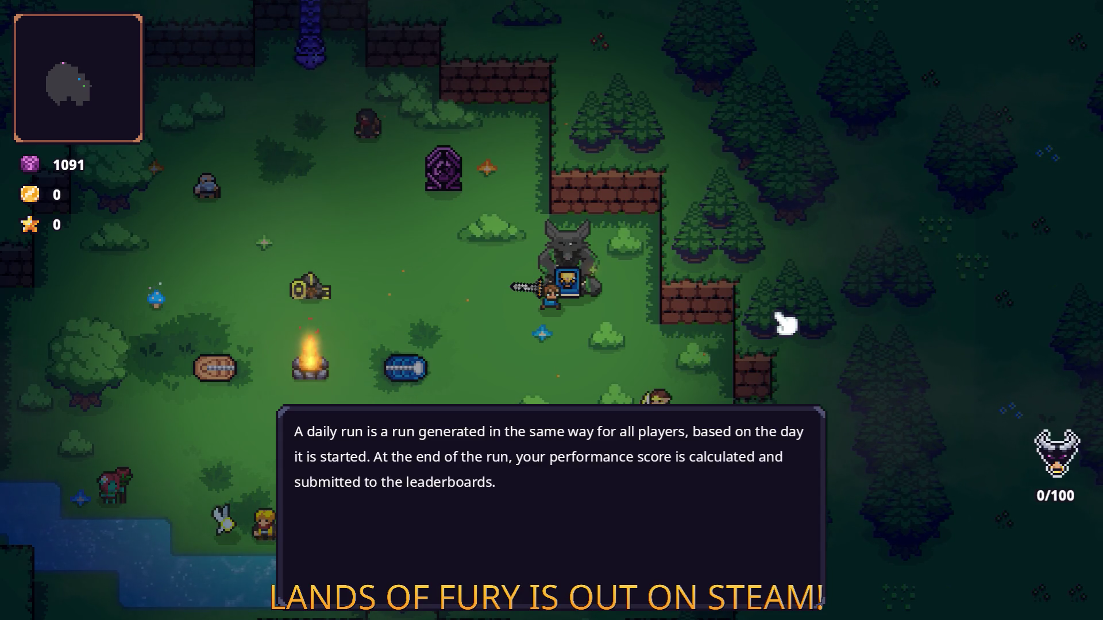
key("Return")
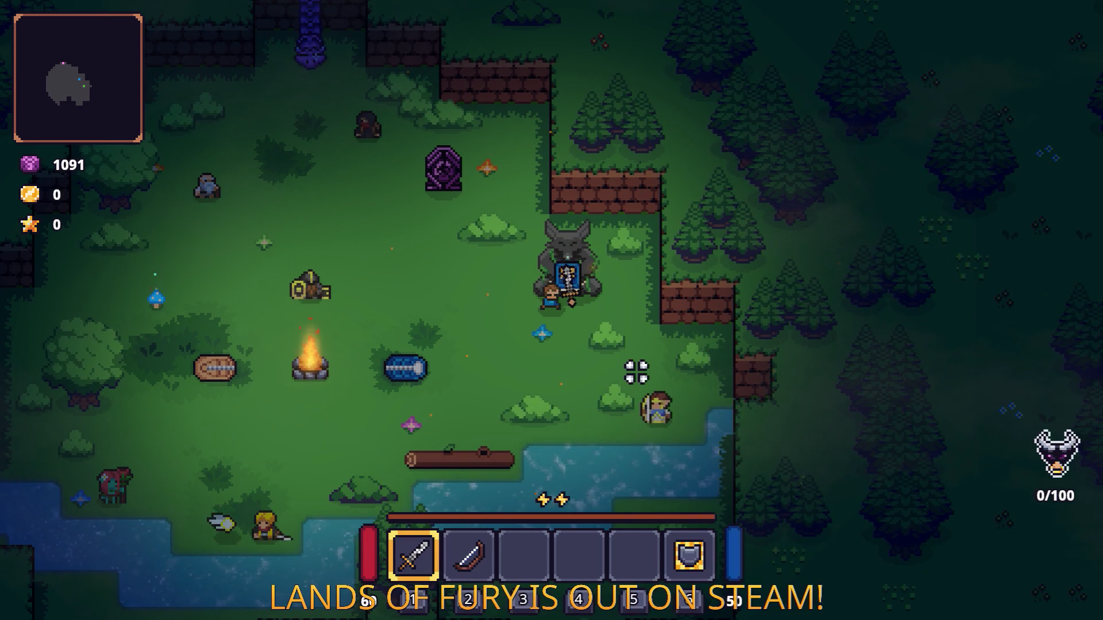
Talk to the statue again, choose Nothing to end the conversation, and switch toward Godot
key("Return")
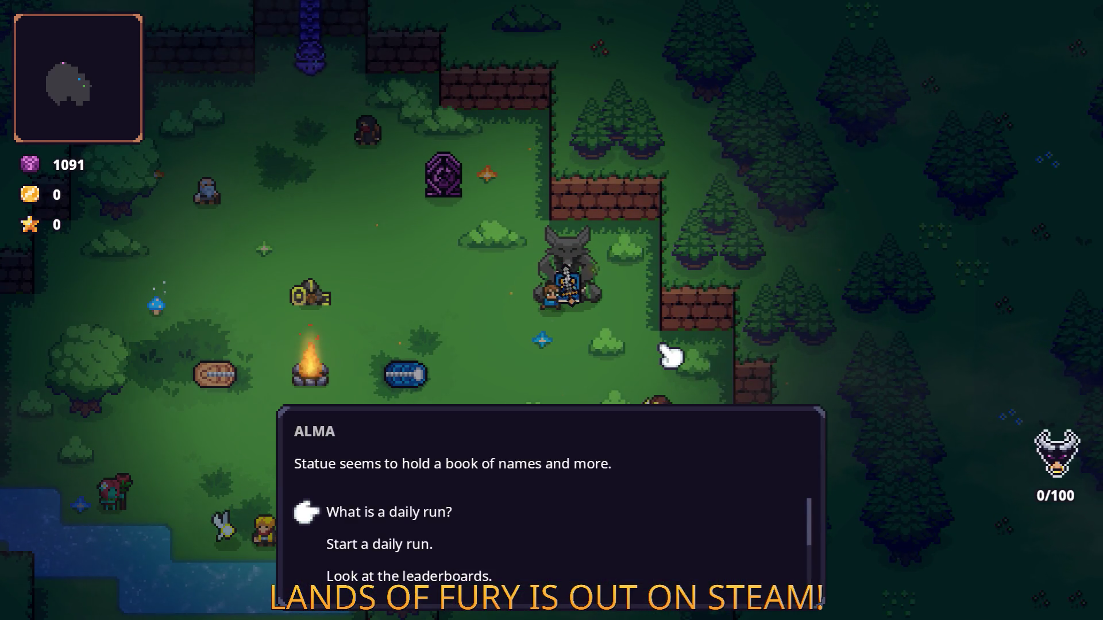
key("Down")
key("Down")
key("Down")
key("Down")
key("Down")
key("Return")
left_click(635, 325)
key("alt+Tab")
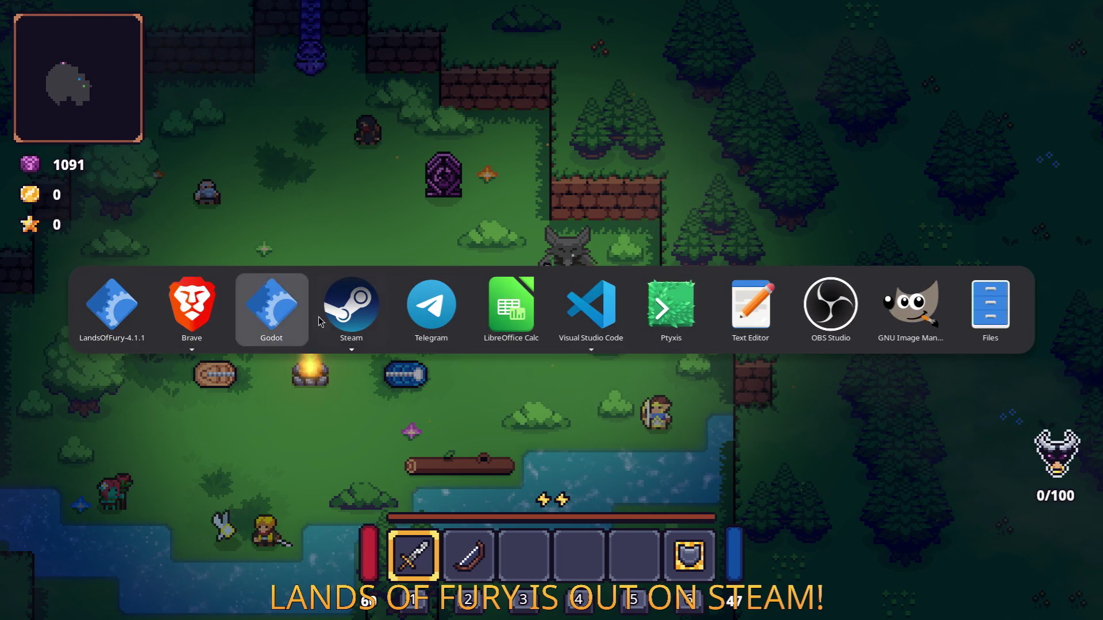
In Godot, prefix dialogue line 15 with 'ALMA: ', save the scene, and return to the game
left_click(292, 316)
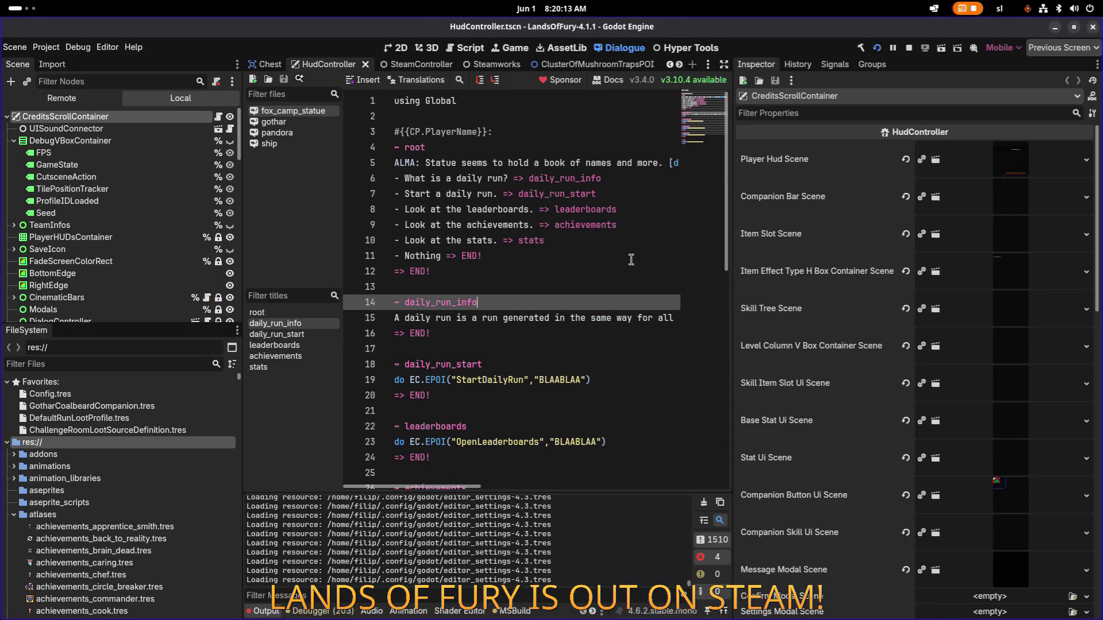
key("Right")
type("ALMA:")
key("ctrl+s")
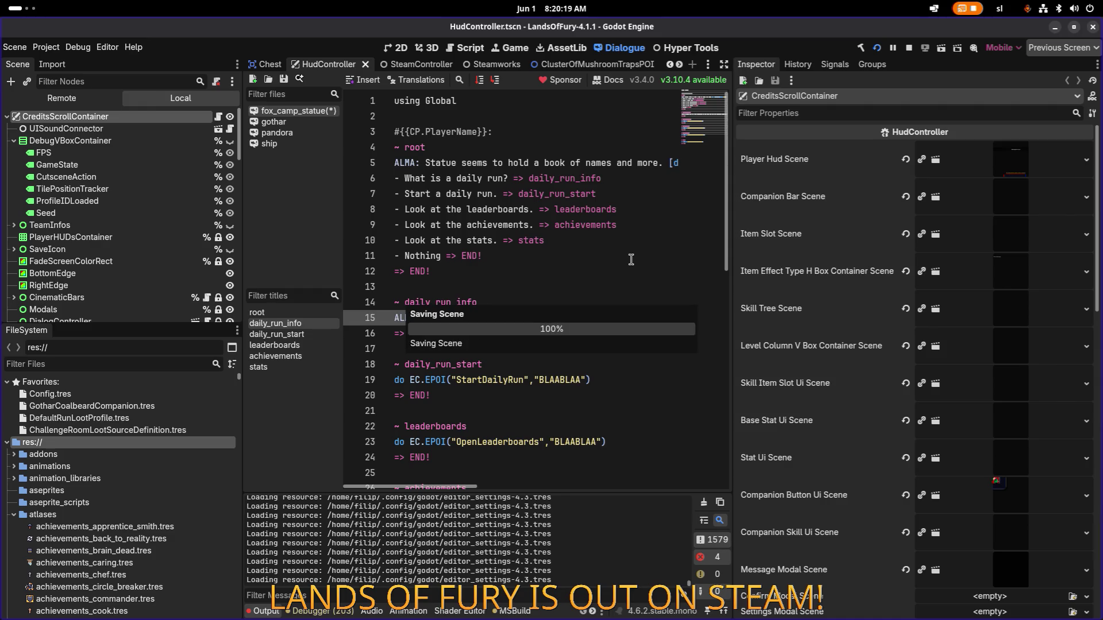
key("alt+Tab")
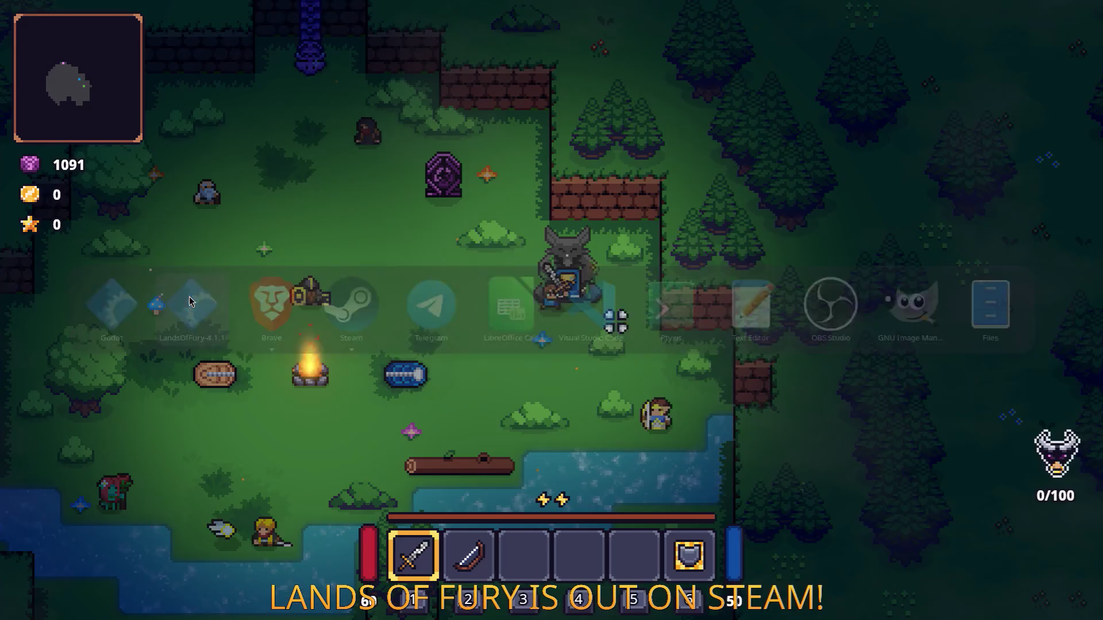
key("d")
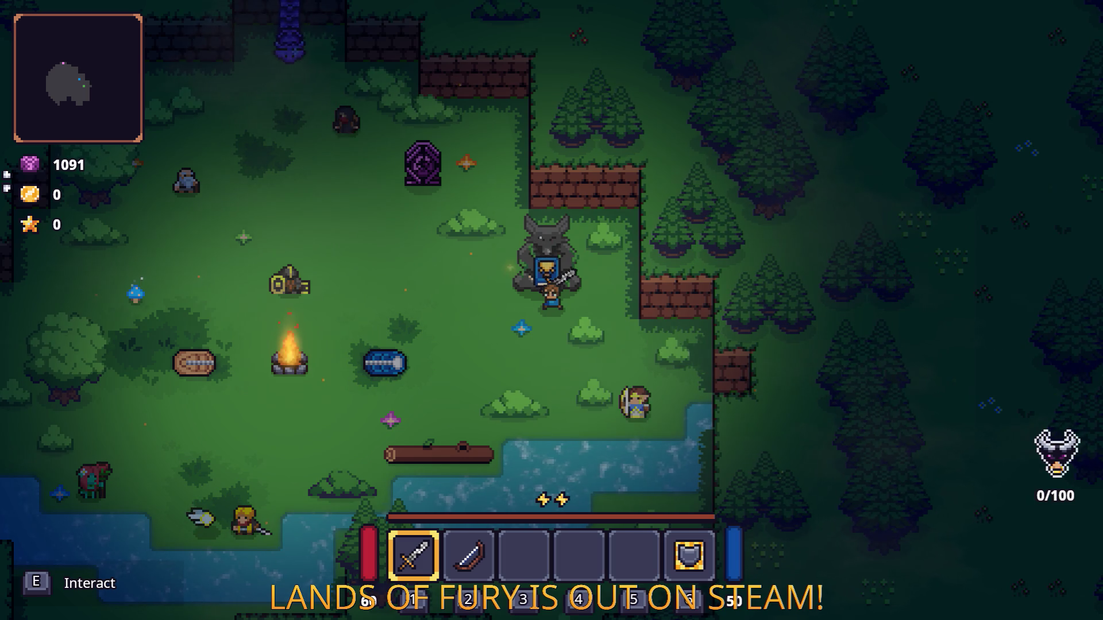
Ask the statue what a daily run is and read the ALMA-prefixed answer
left_click(413, 224)
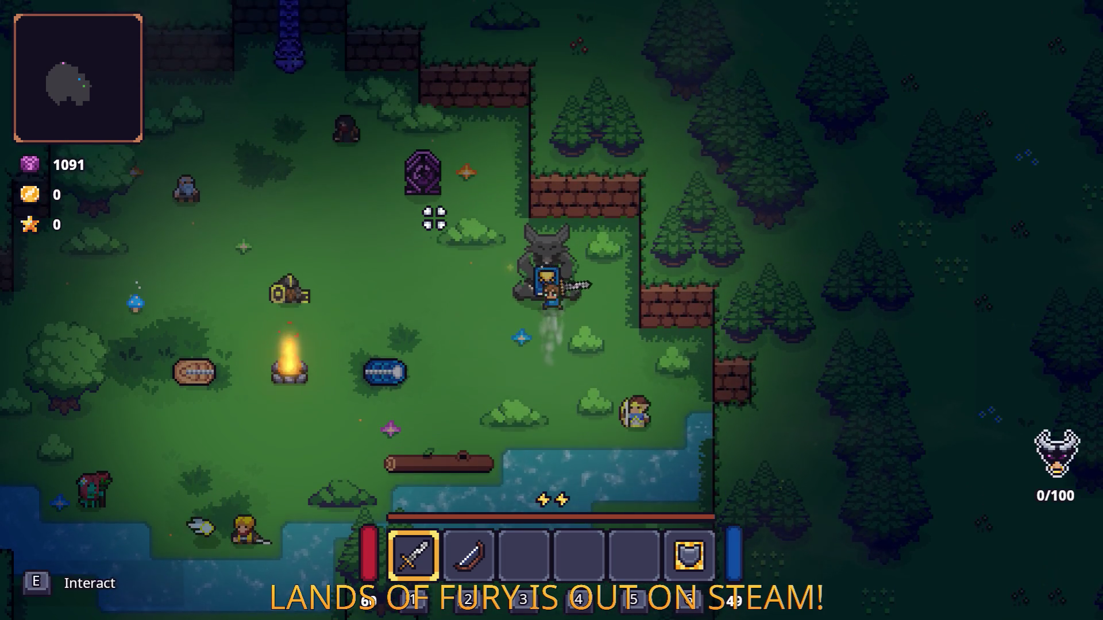
key("e")
key("e")
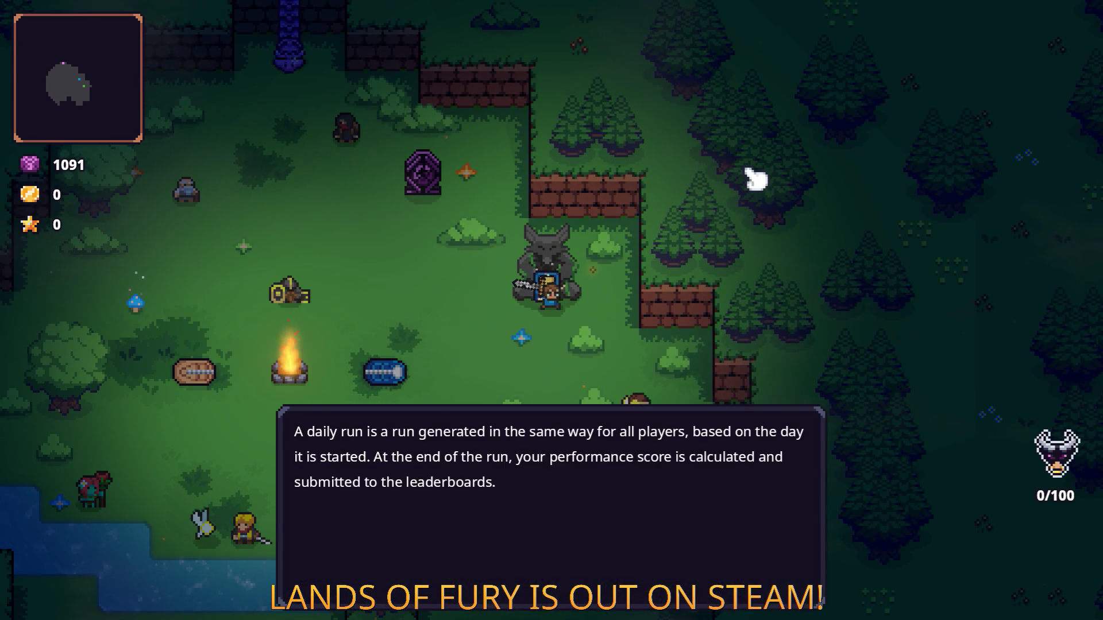
key("e")
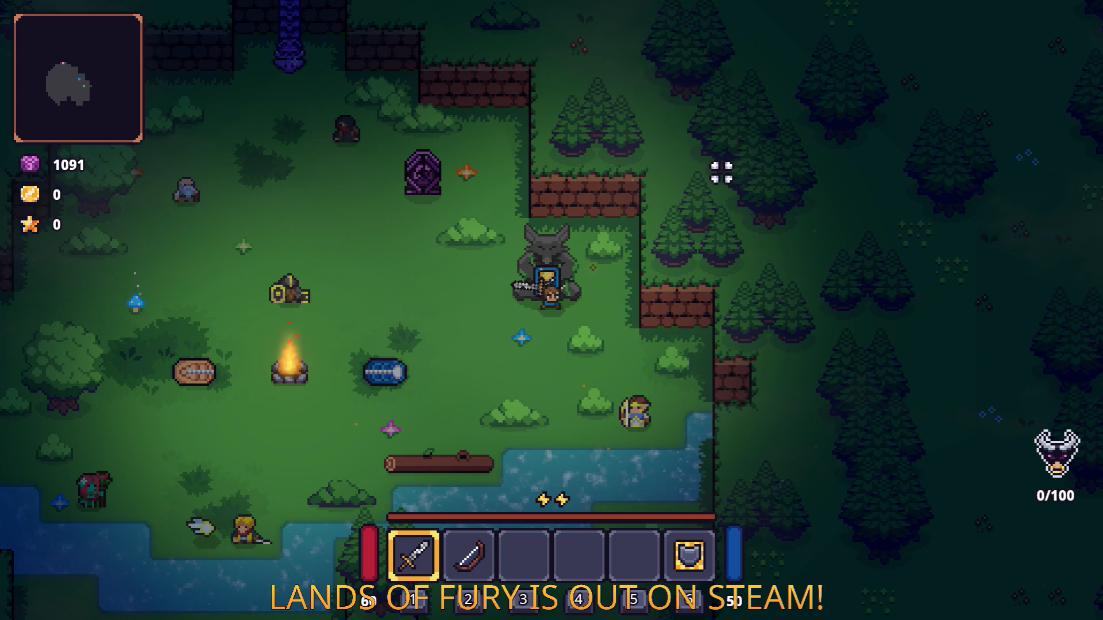
key("e")
Open and close the statue's Achievements list twice
key("Down")
key("Down")
key("Down")
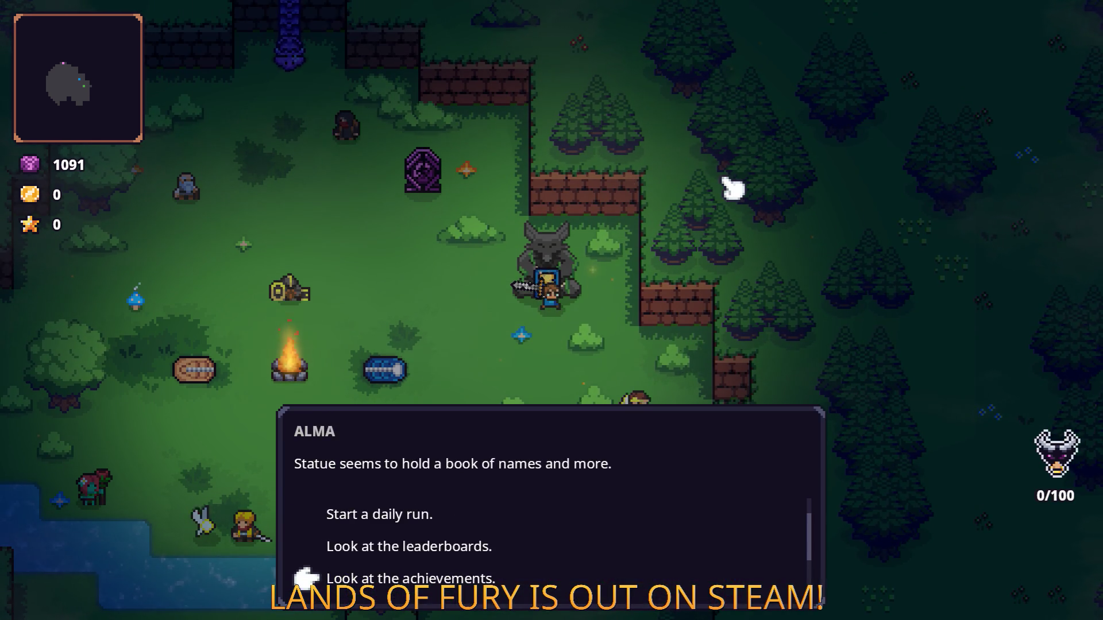
key("e")
key("Escape")
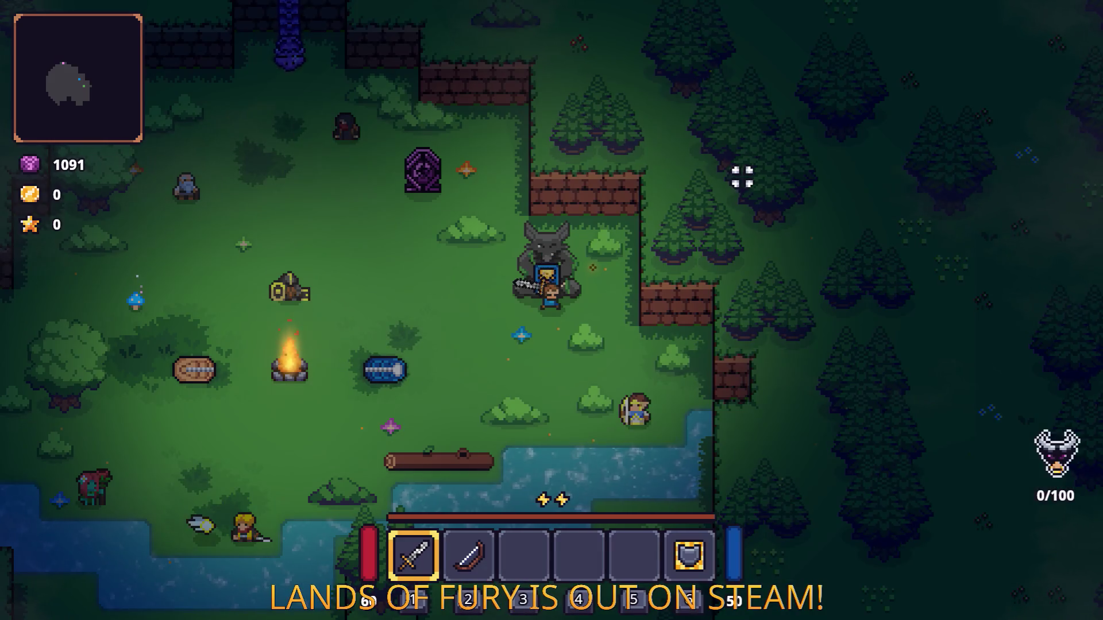
key("e")
key("Down")
key("Down")
key("Down")
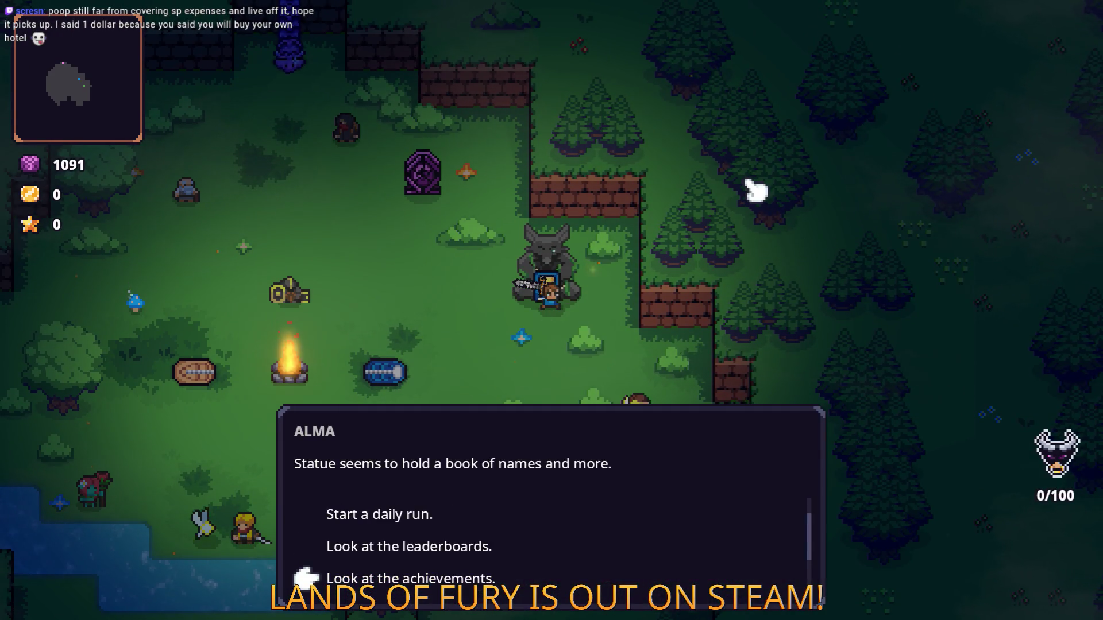
key("Down")
key("Up")
key("e")
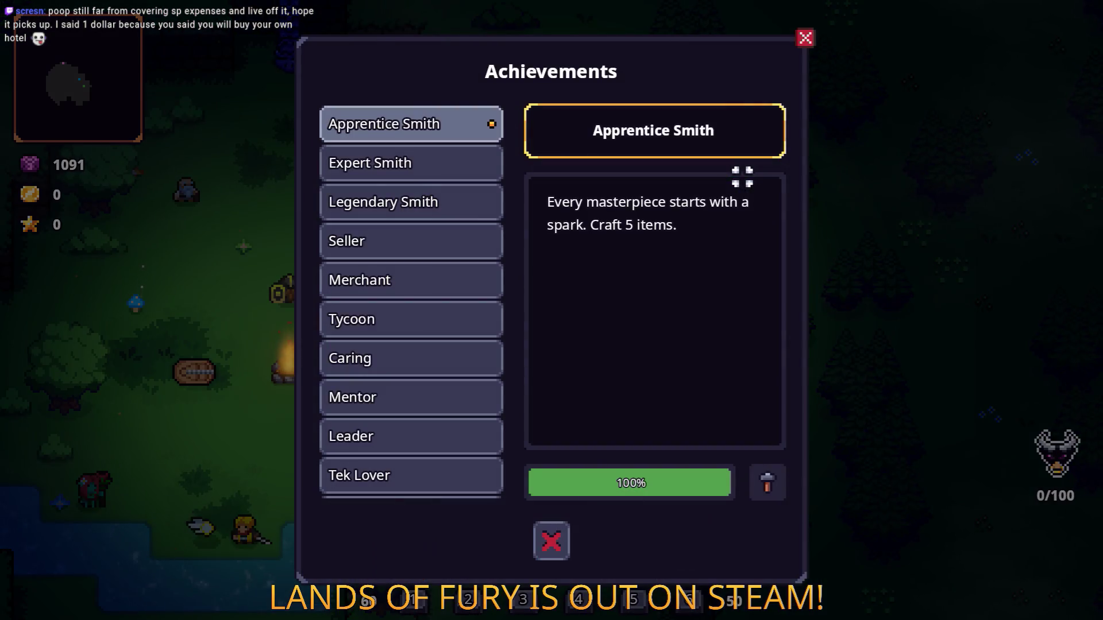
key("Escape")
Choose 'Start a daily run.' to enter Elderglade Forest
key("e")
key("Down")
key("e")
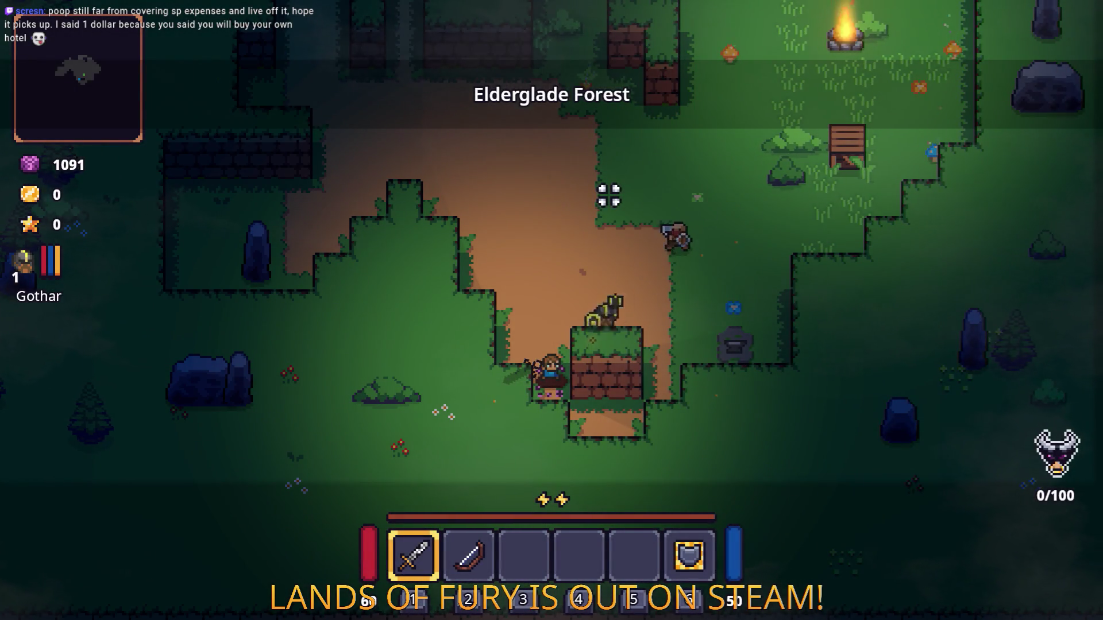
Fight the approaching enemy, then restart from the pause menu to return to The Glade
left_click(610, 195)
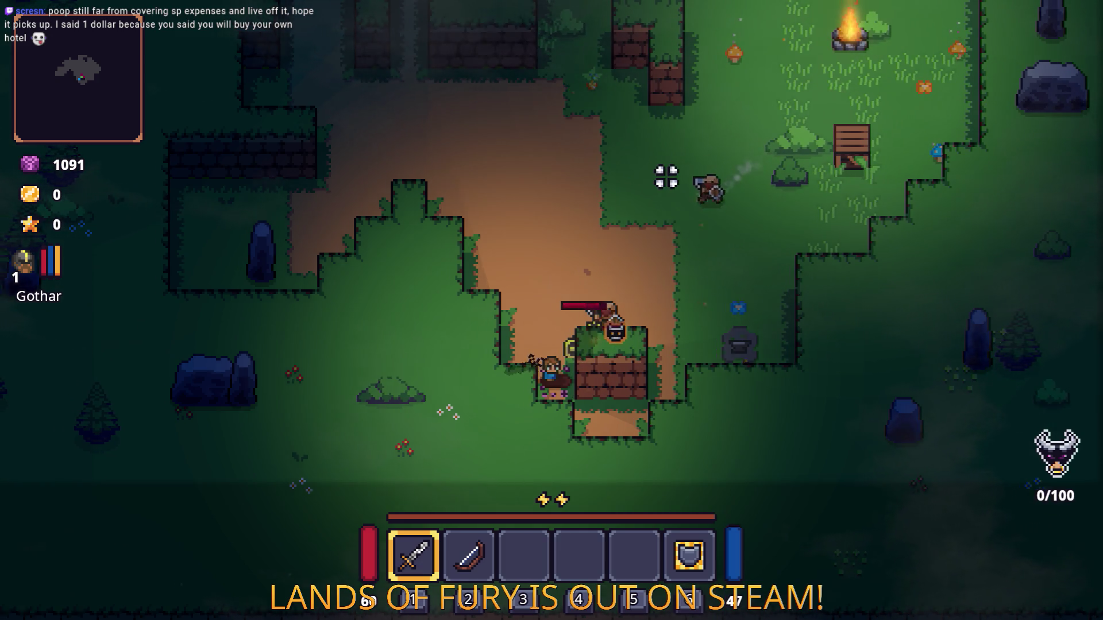
key("a")
left_click(664, 175)
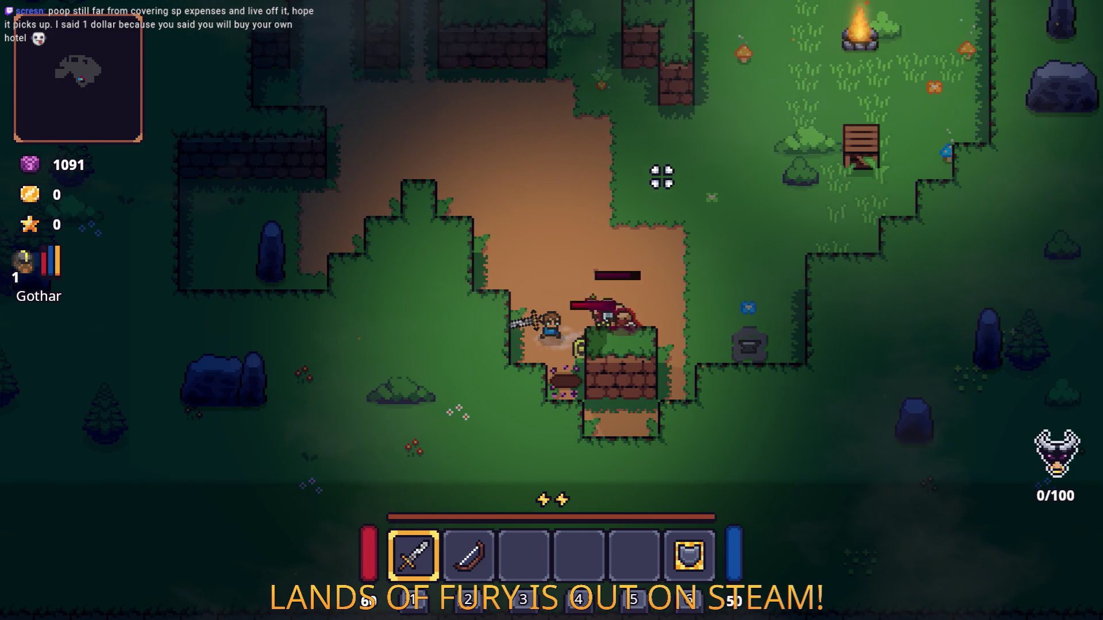
key("d")
key("Escape")
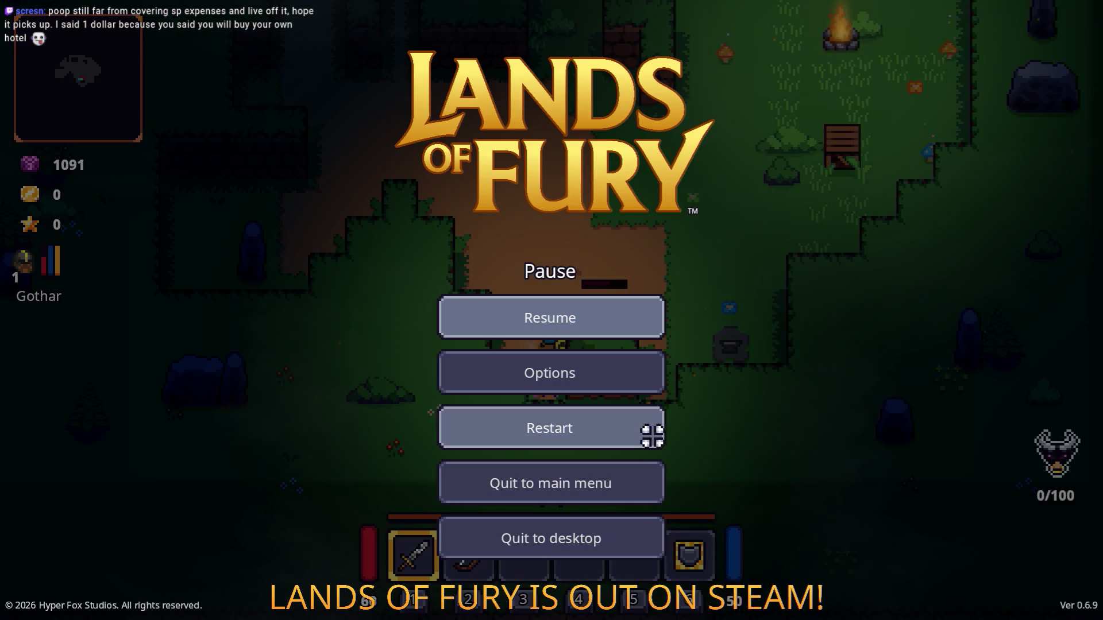
left_click(652, 436)
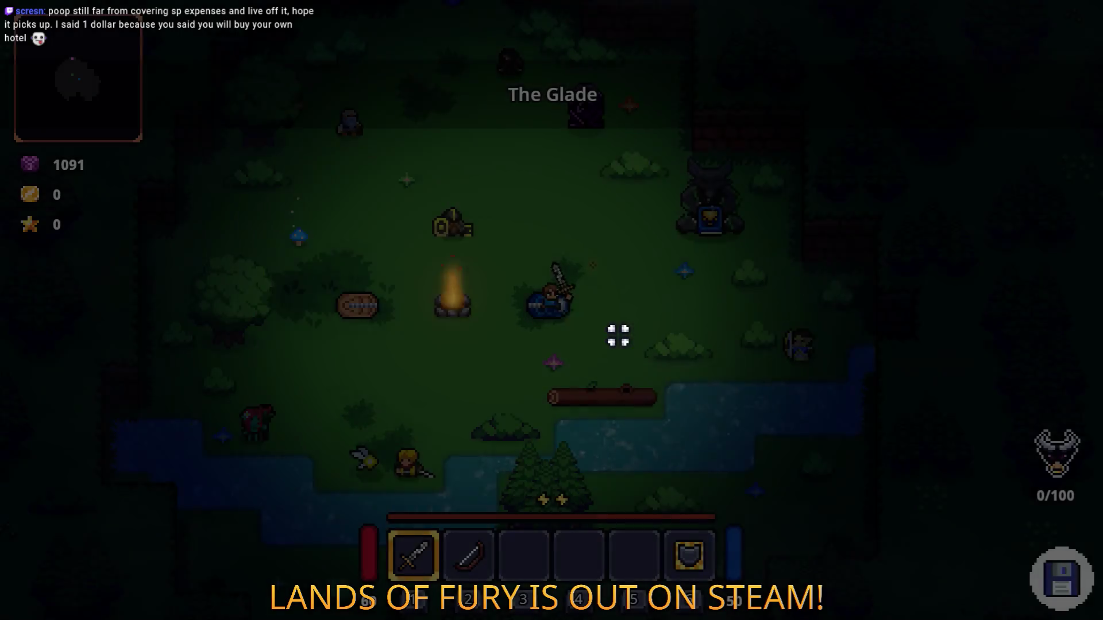
Walk to the wolf statue, browse its choices, and read the daily-run explanation
key("d")
key("w")
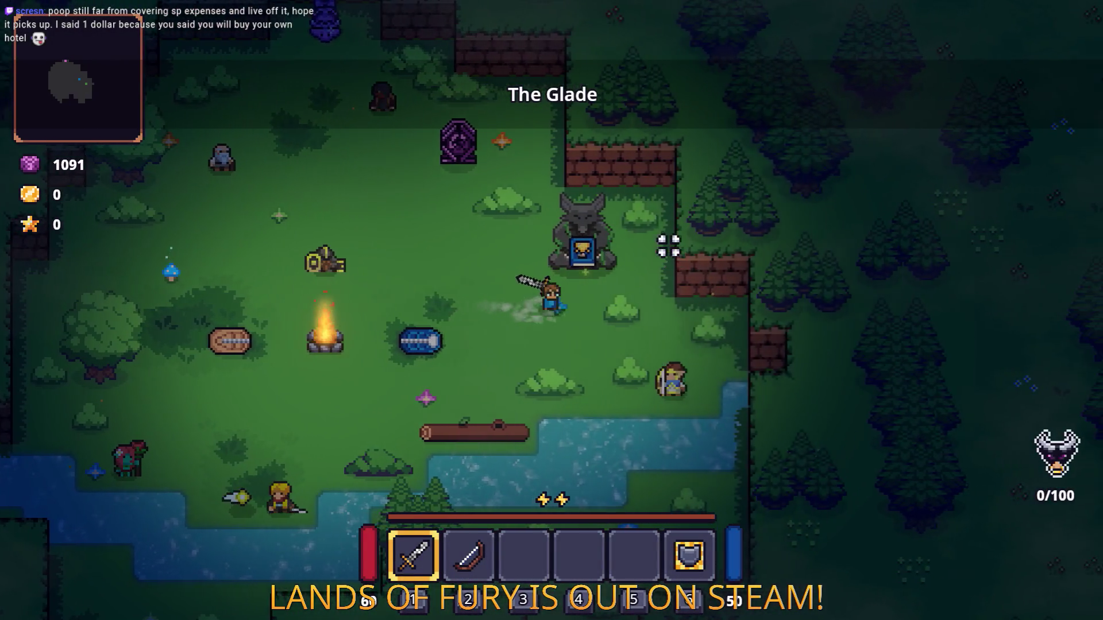
key("e")
key("s")
key("w")
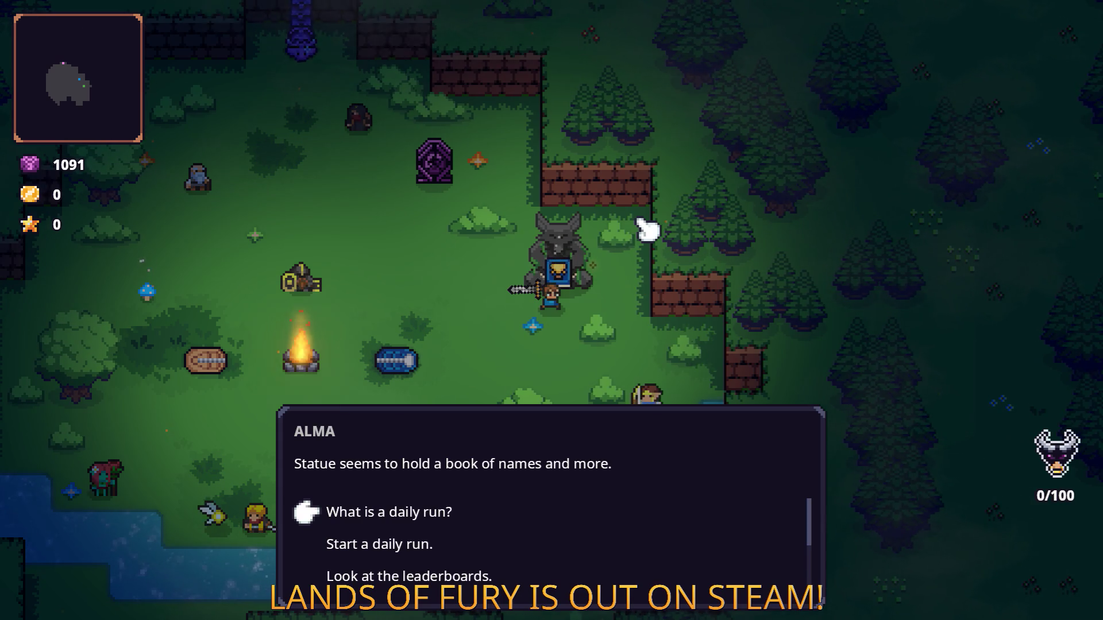
key("s")
key("s")
key("s")
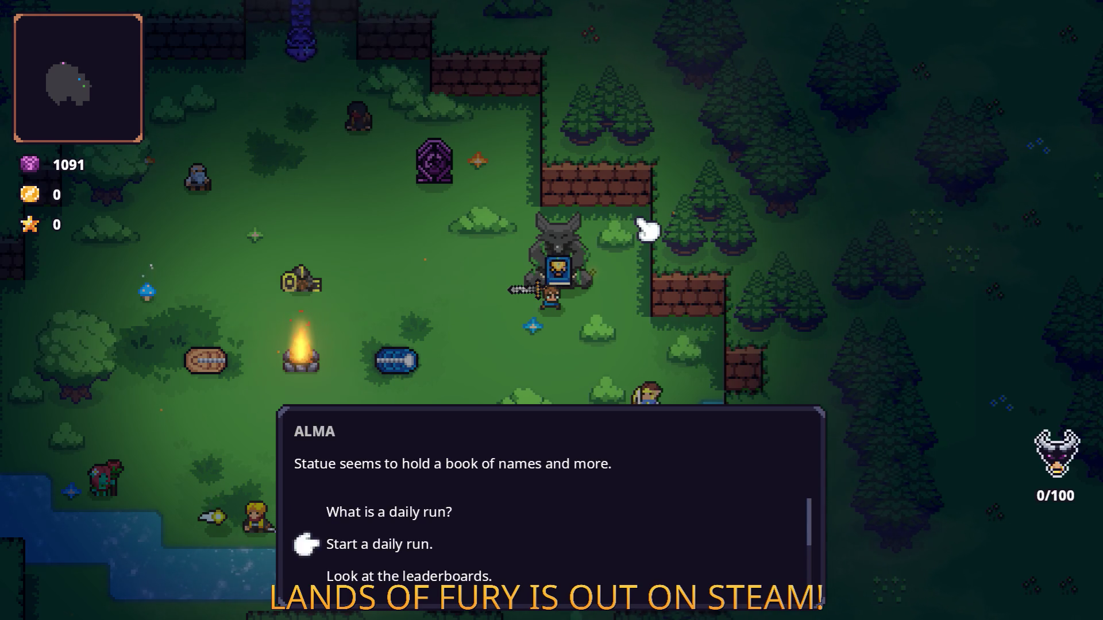
key("s")
key("s")
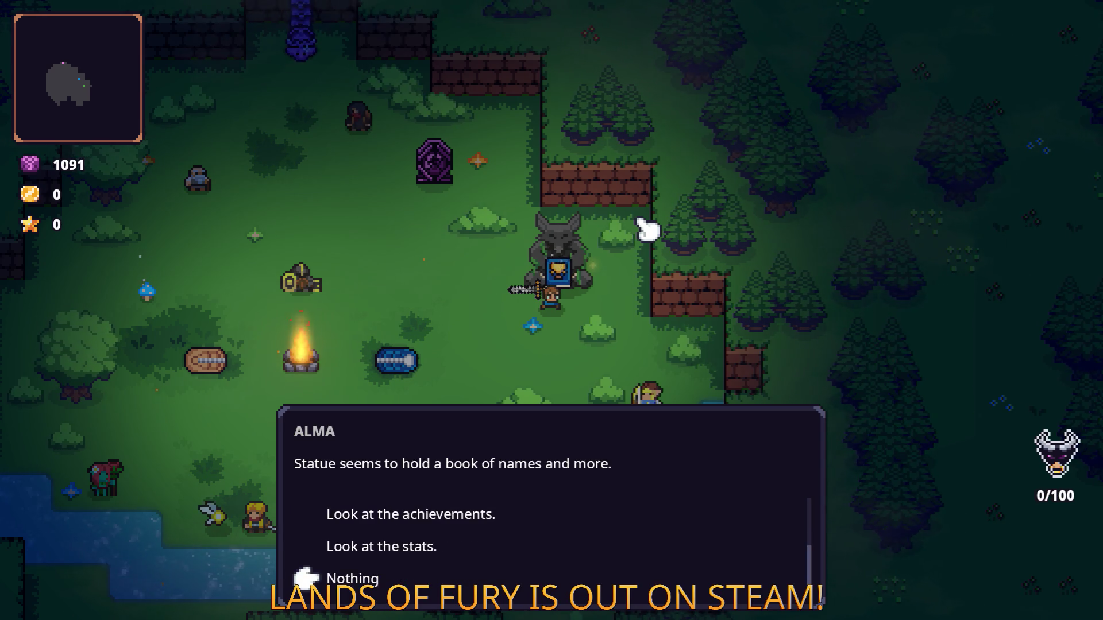
key("w")
key("w")
key("w")
key("w")
key("w")
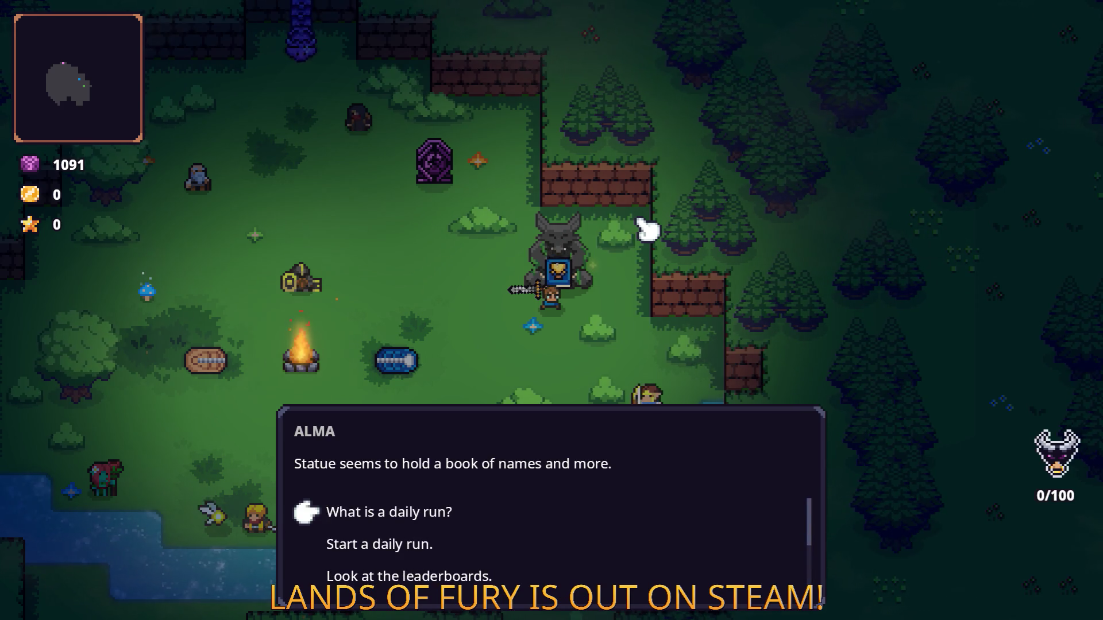
key("s")
key("w")
key("e")
key("e")
View the statue's leaderboards and other options, toggling the inventory in between
key("e")
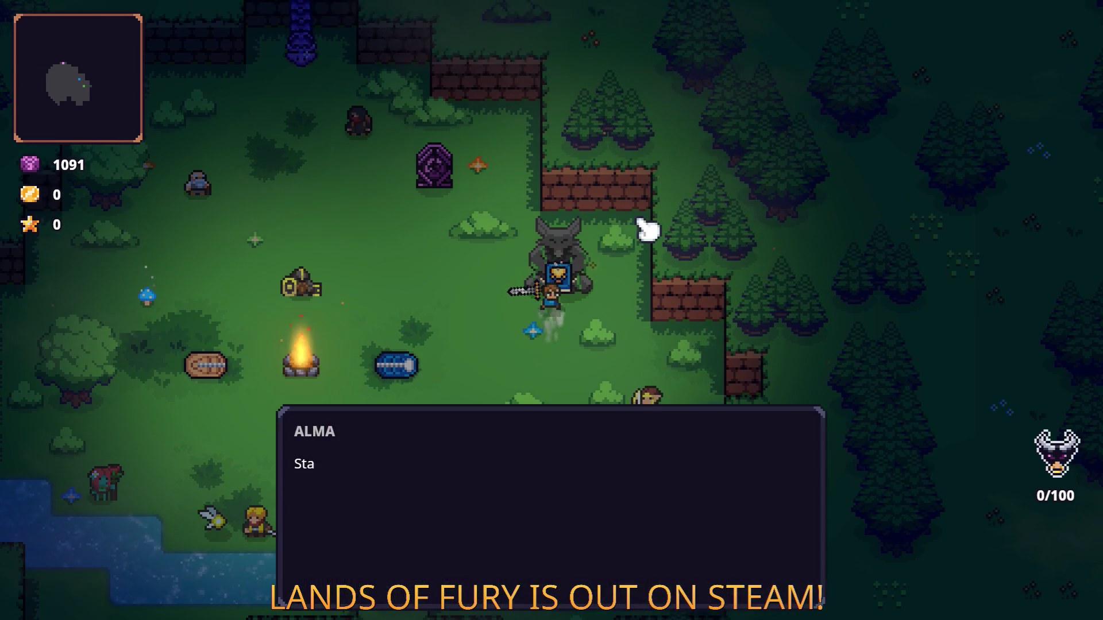
key("s")
key("e")
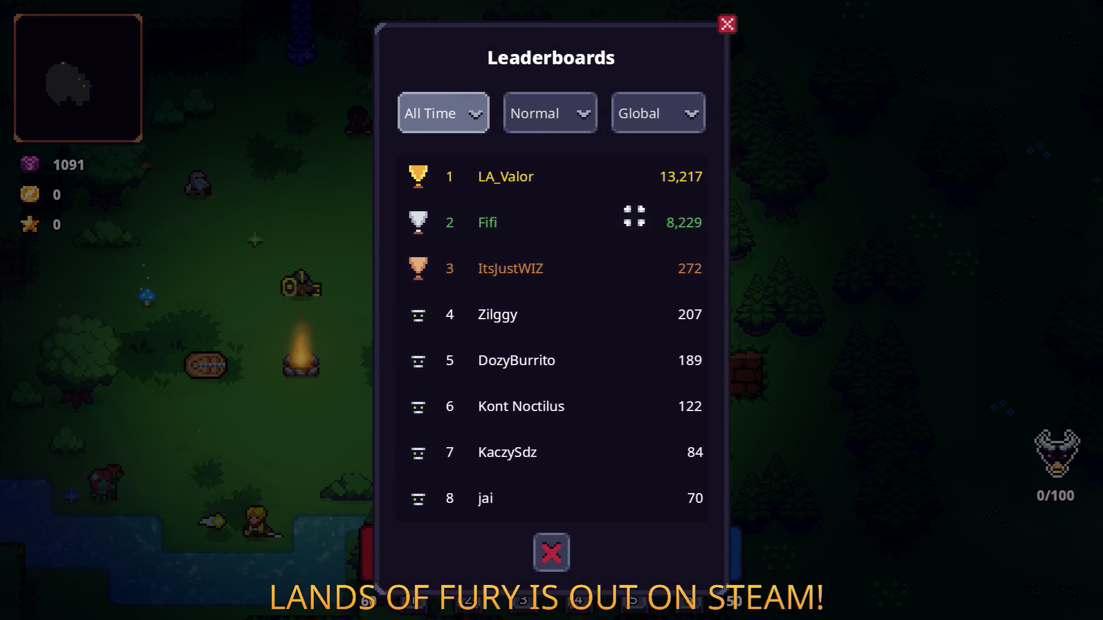
key("Escape")
key("Tab")
key("Tab")
key("e")
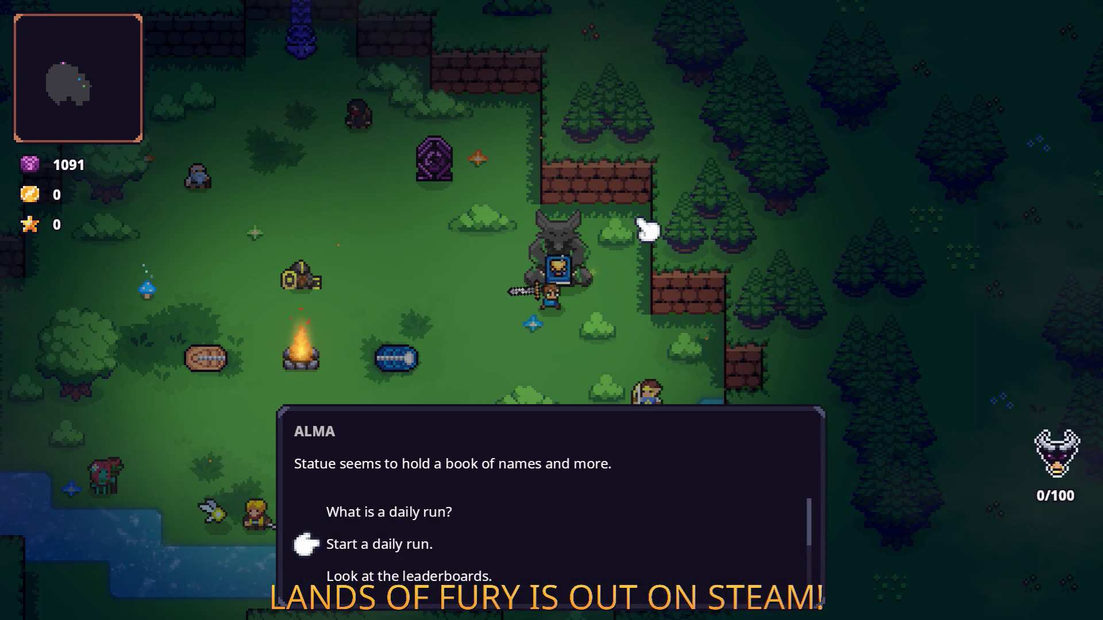
key("Down")
key("Down")
key("Down")
key("e")
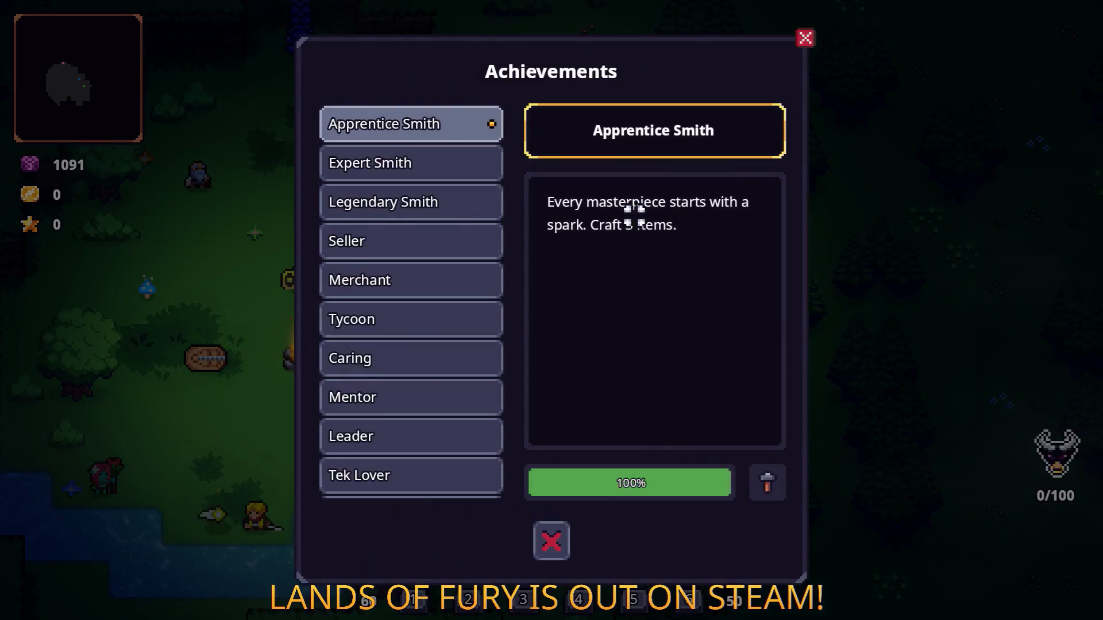
key("Escape")
key("Tab")
key("Tab")
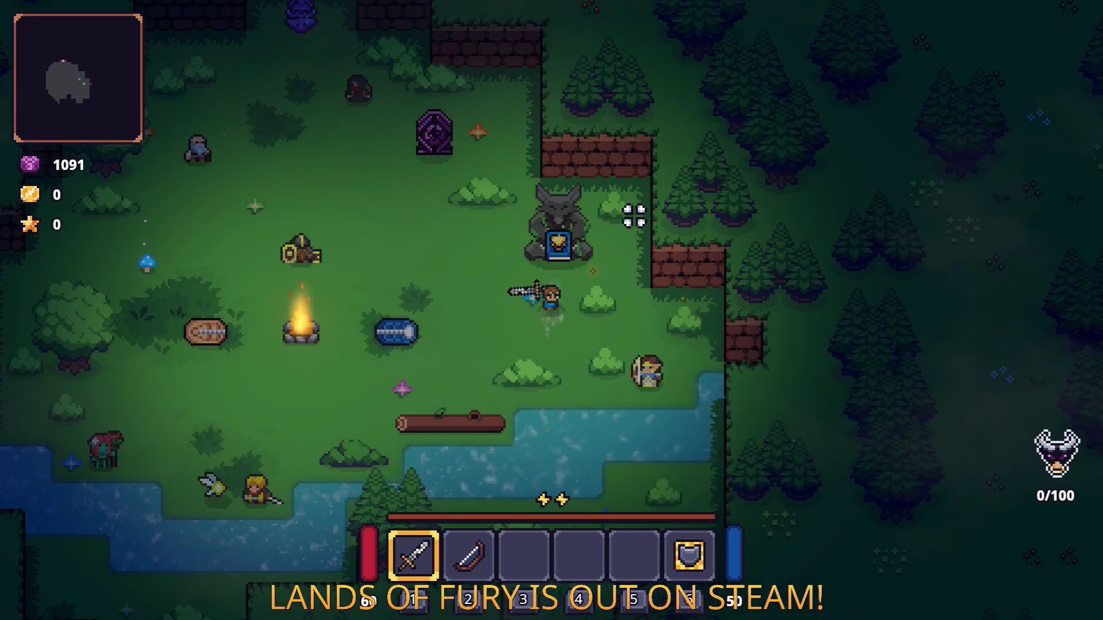
key("e")
Open Achievements from the statue, close it with the X button, and toggle the inventory
key("Down")
key("Down")
key("Down")
key("e")
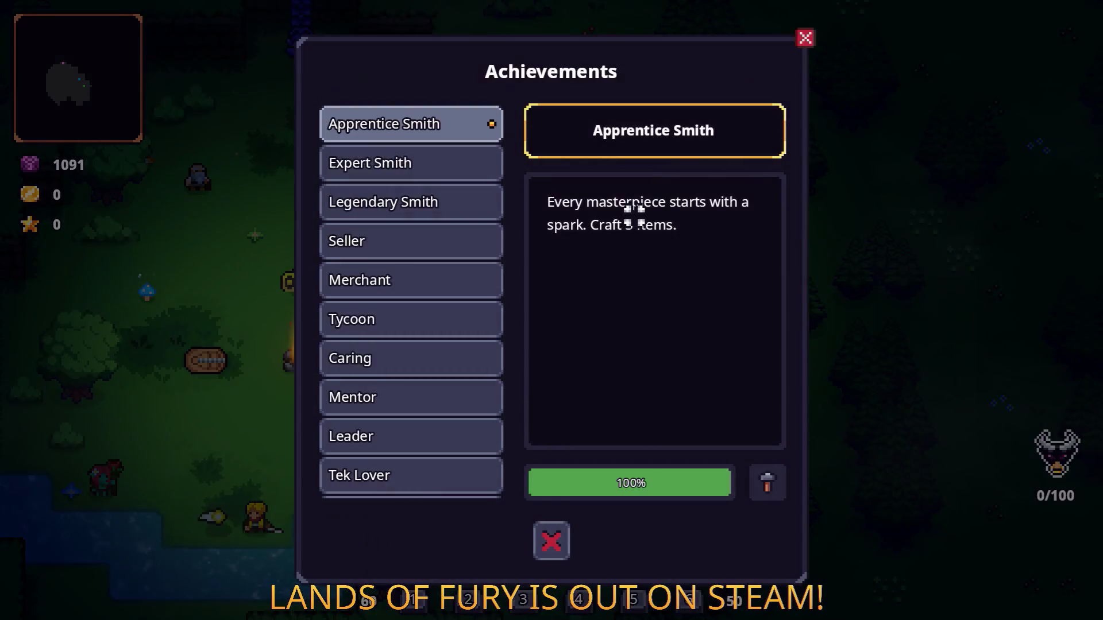
left_click(808, 40)
key("Tab")
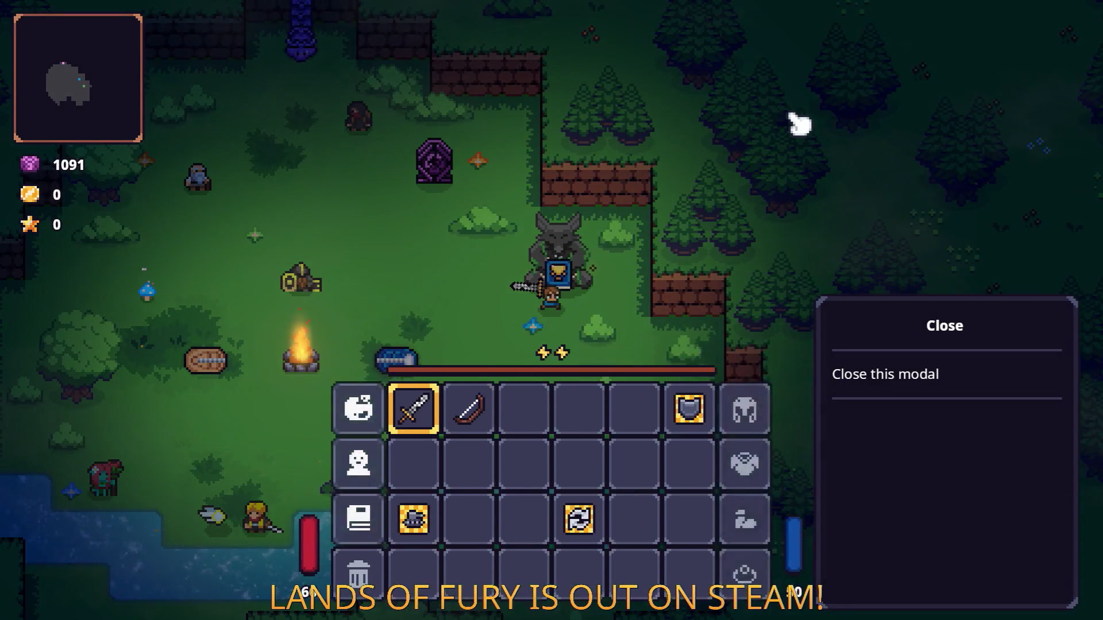
key("Tab")
Reopen Achievements, close it with the X to check the lingering tooltip, then pause and quit
key("e")
key("Down")
key("Down")
key("Down")
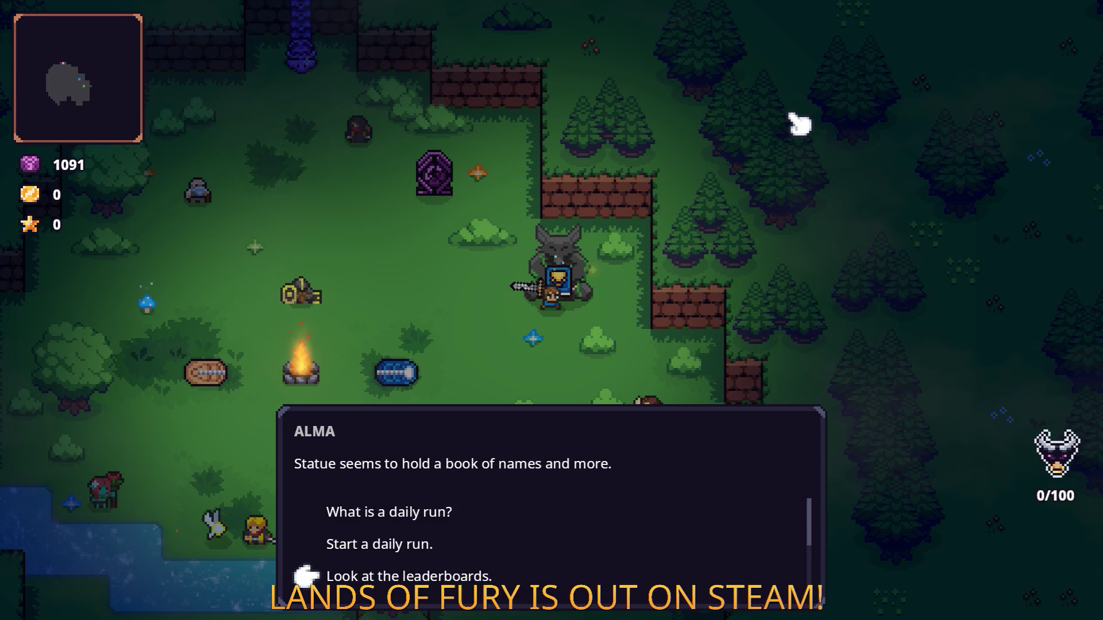
key("Up")
key("Down")
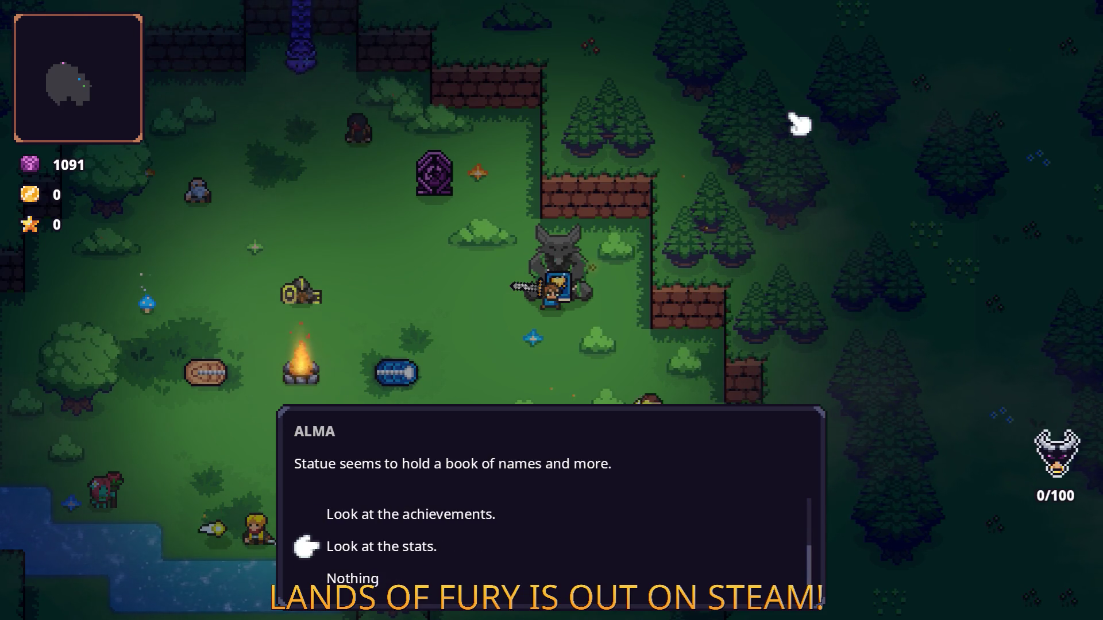
key("Up")
key("e")
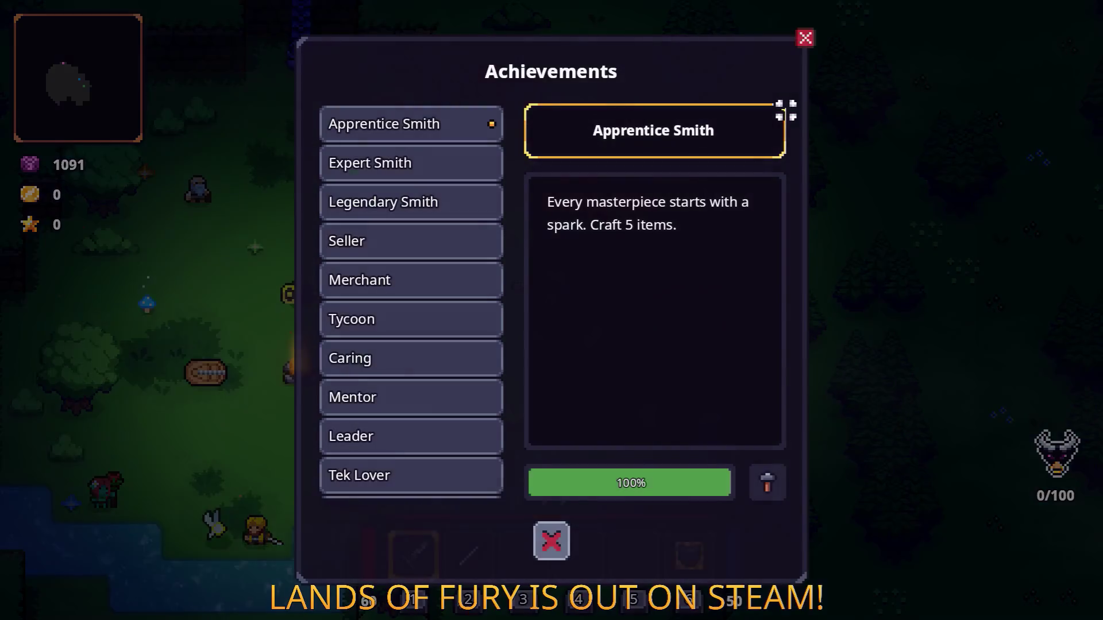
left_click(806, 38)
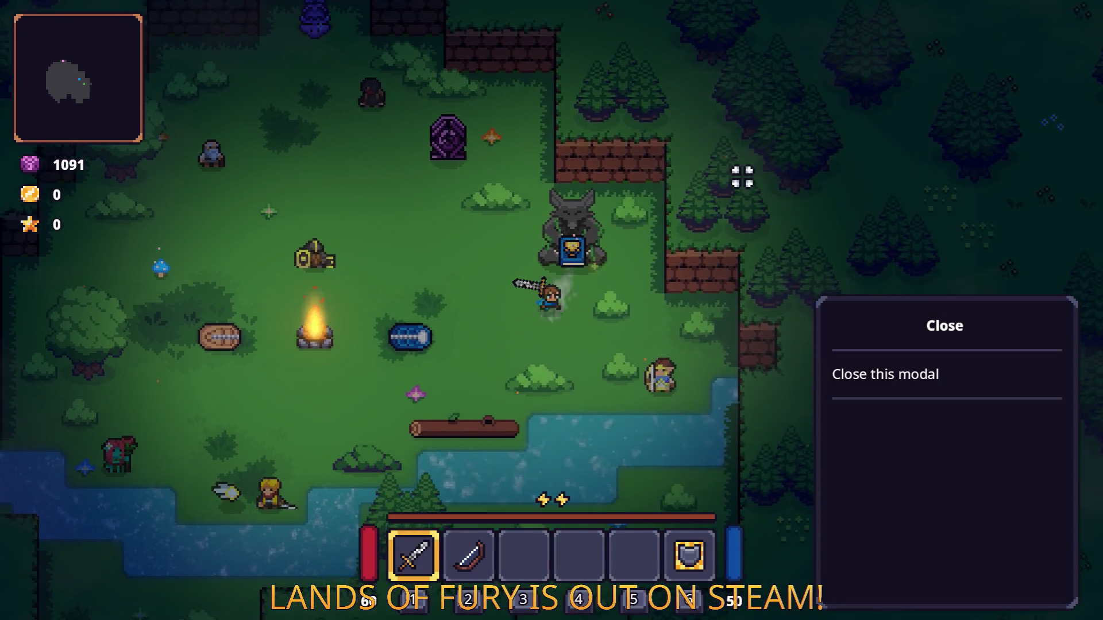
key("Escape")
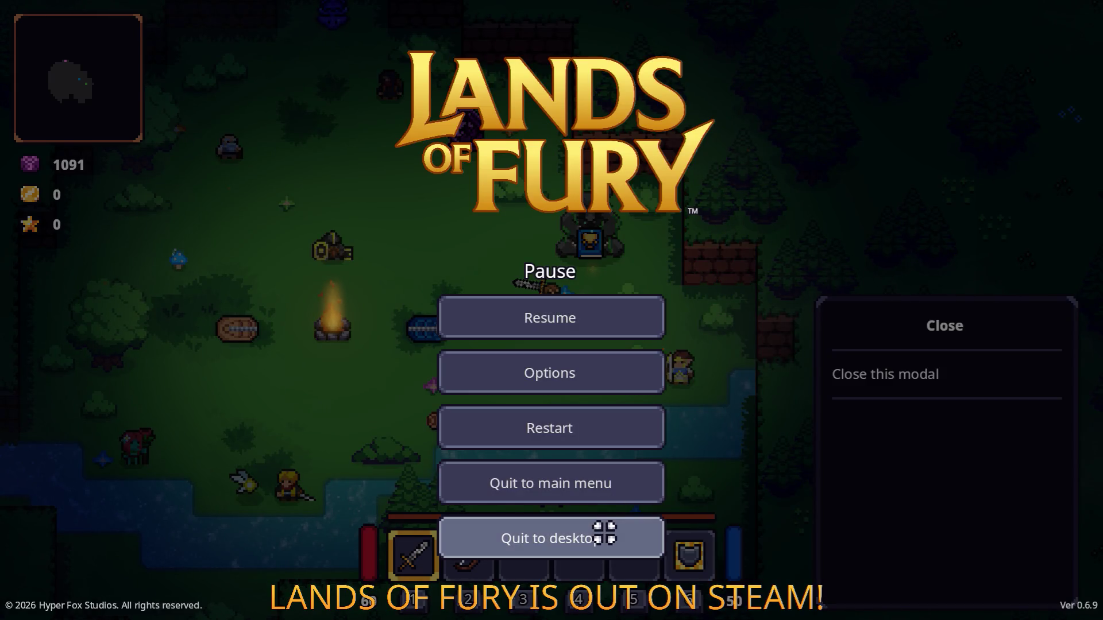
left_click(603, 533)
In VS Code, open BaseComponent.cs and search it for 'oncl', 'close', then 'hide'
left_click(460, 411)
key("alt+Tab")
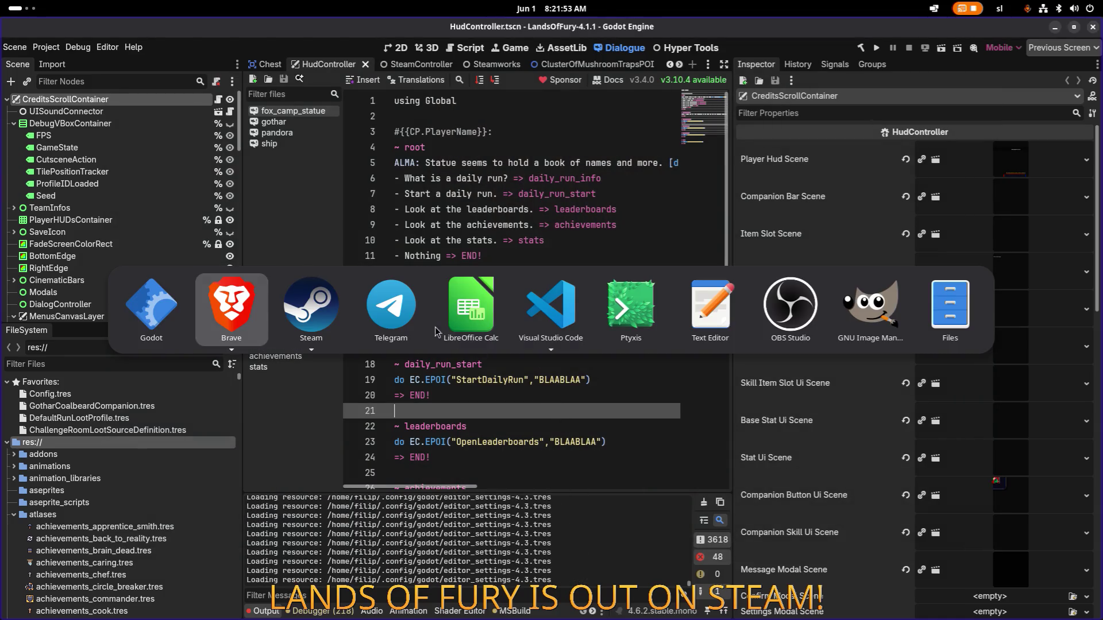
key("alt+Tab")
key("alt+Tab")
key("alt+Tab")
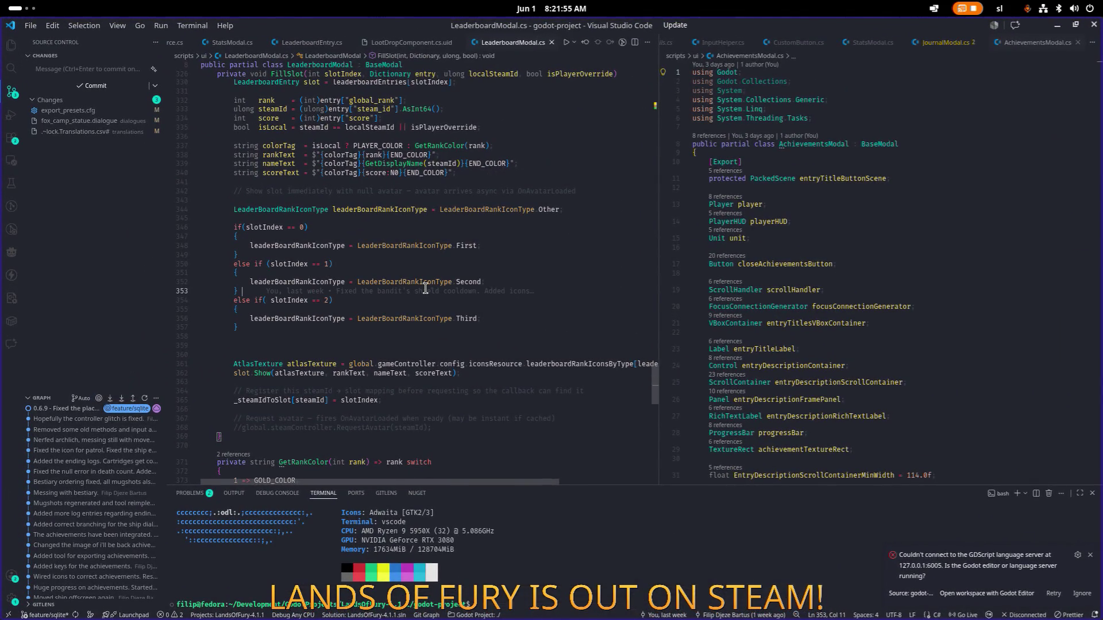
key("ctrl+p")
type("base")
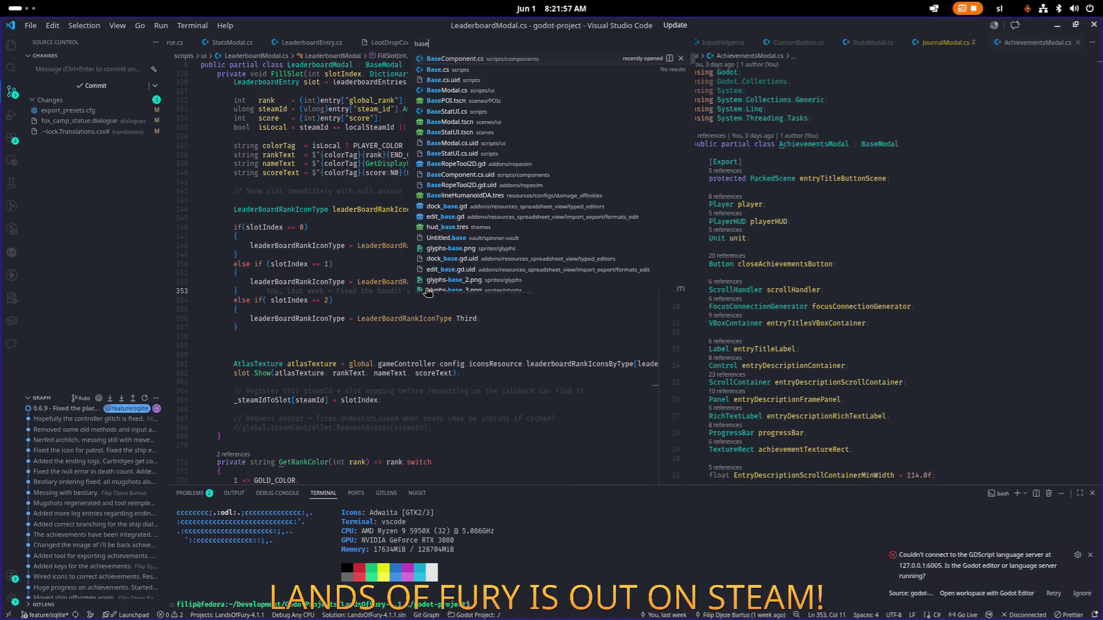
key("Return")
key("ctrl+f")
type("oncl")
key("ctrl+BackSpace")
type("close")
key("ctrl+BackSpace")
type("hide")
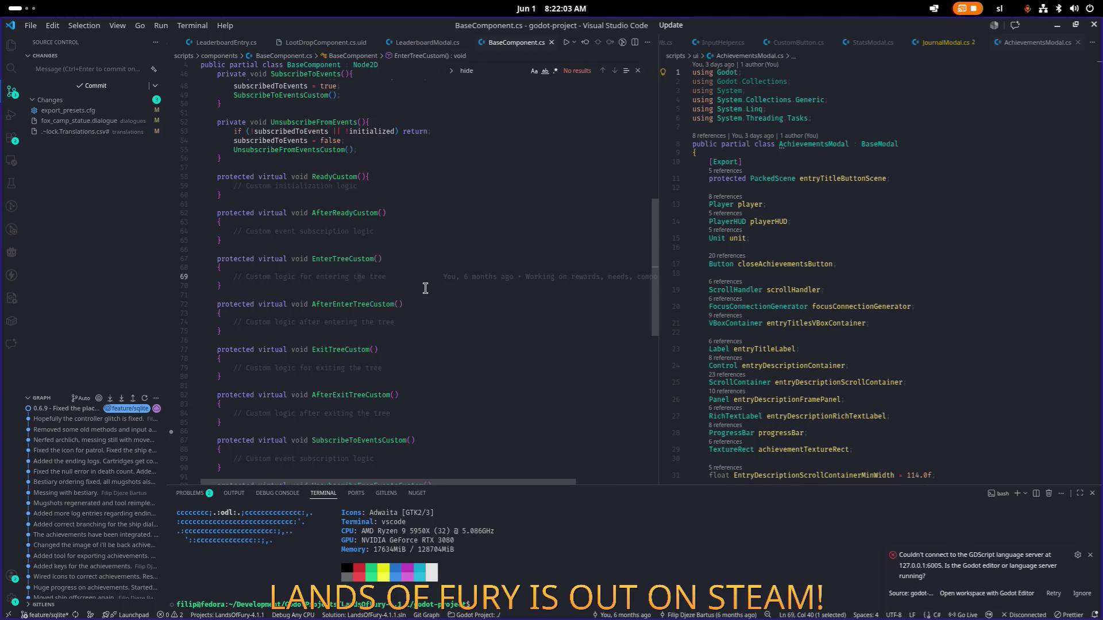
Open BaseModal.cs, find 'hide', and jump to the Hide method definition with F12
key("ctrl+p")
type("basem")
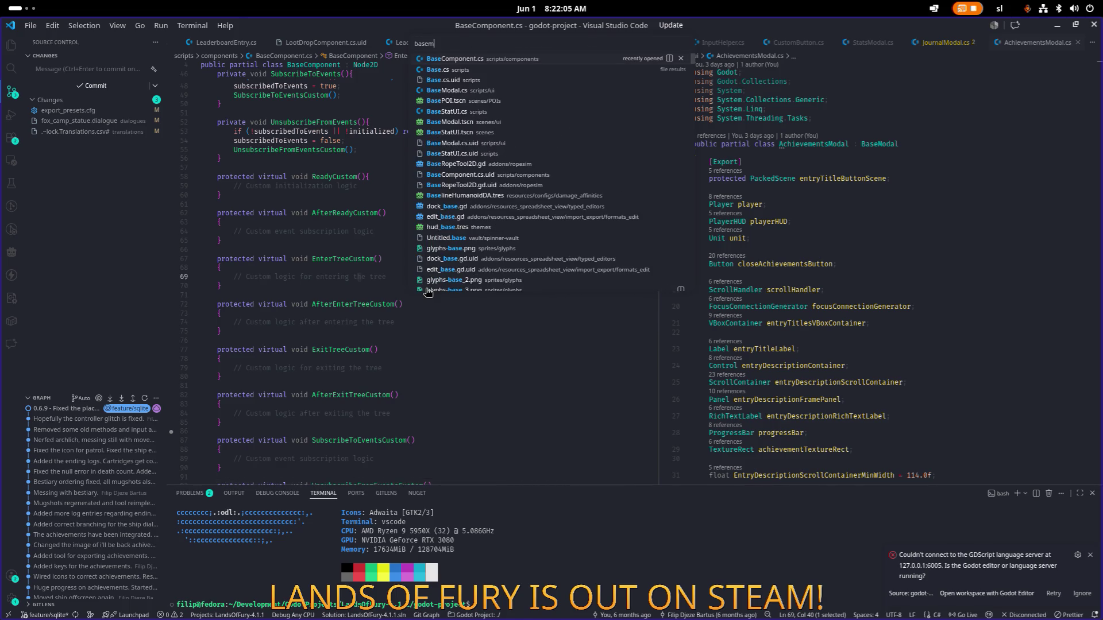
key("Return")
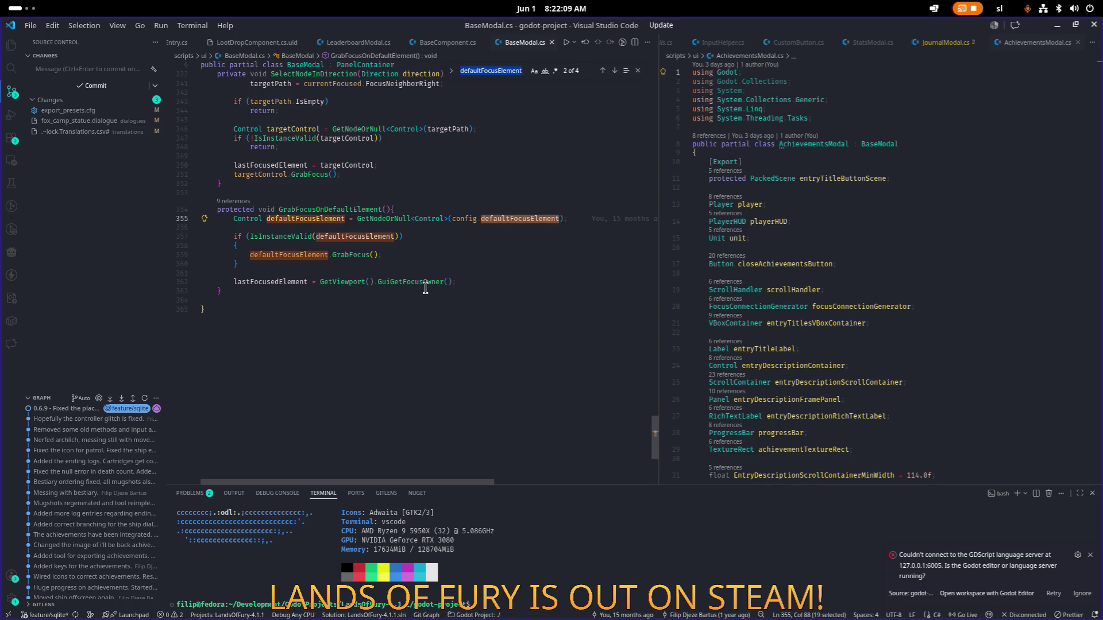
key("BackSpace")
type("hide")
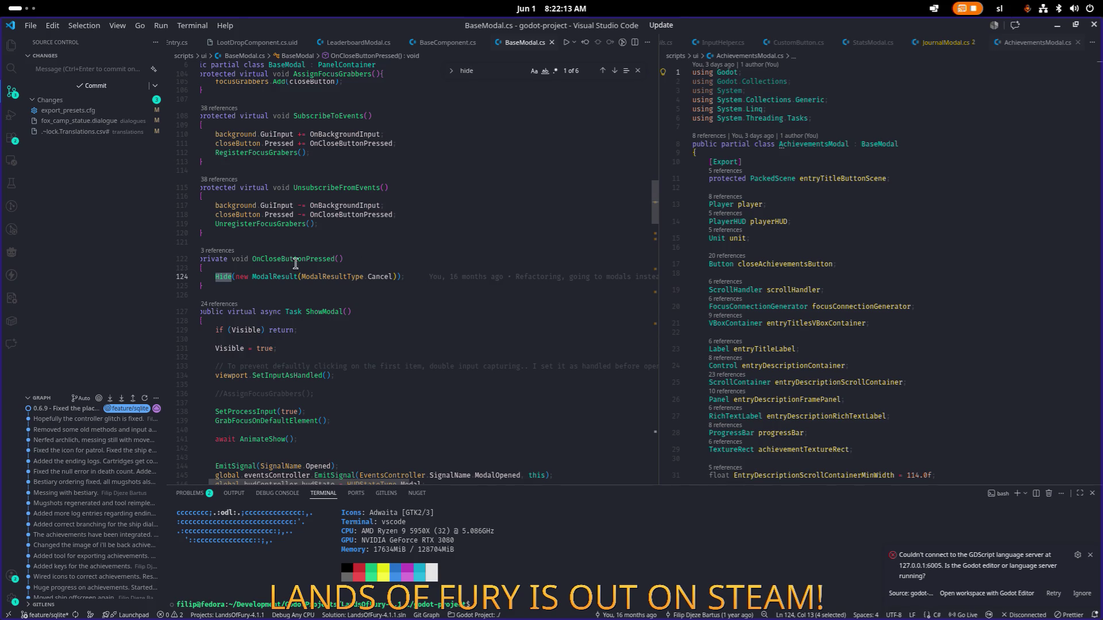
left_click(224, 277)
key("F12")
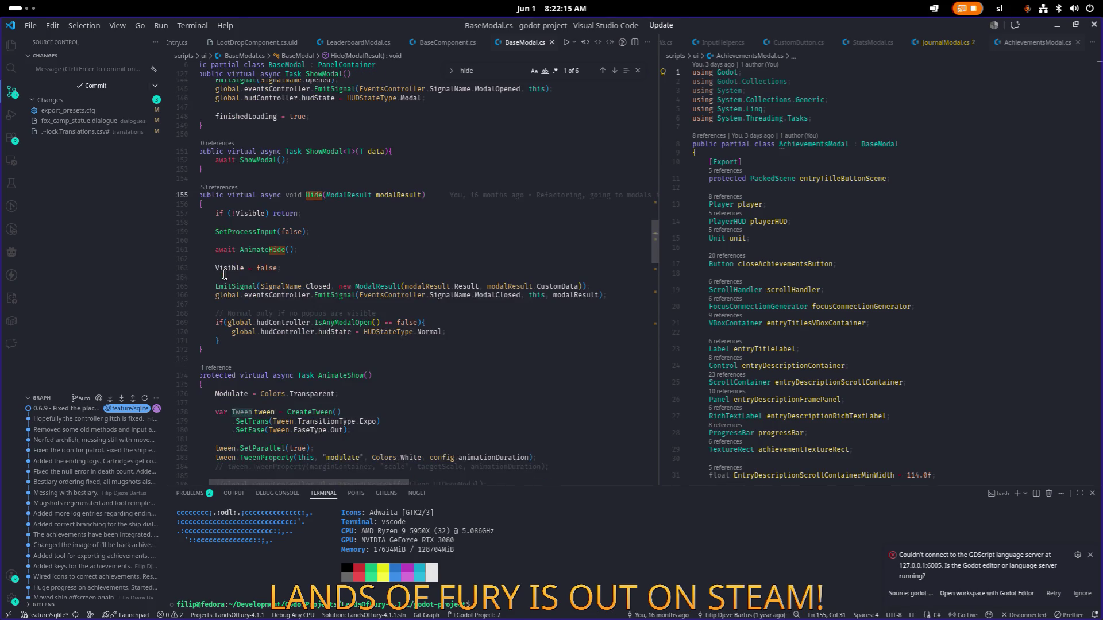
left_click(331, 254)
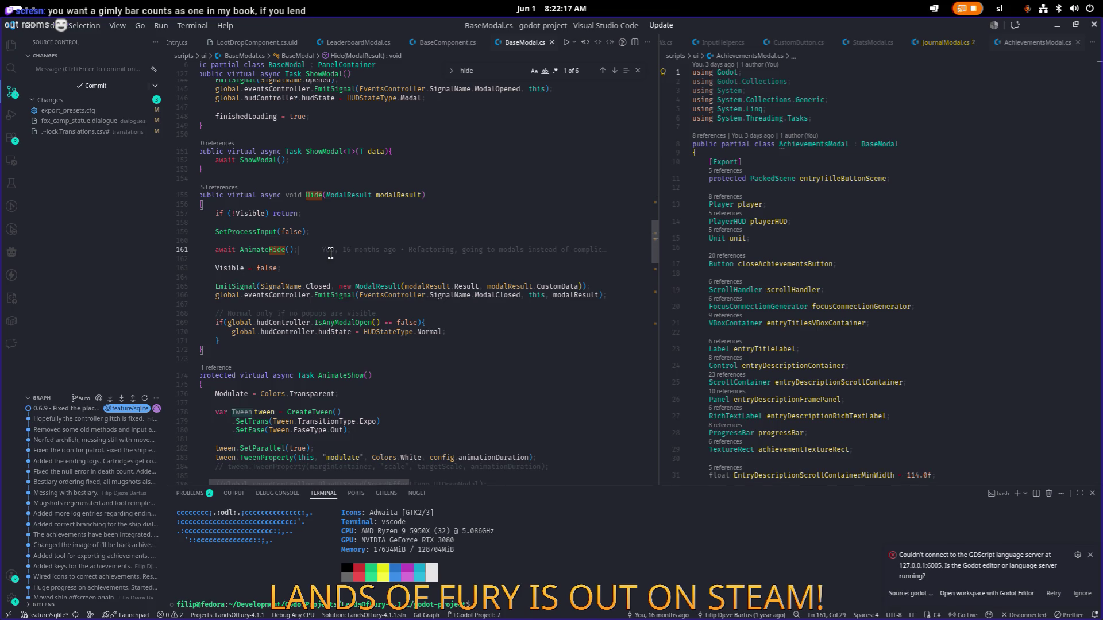
key("Down")
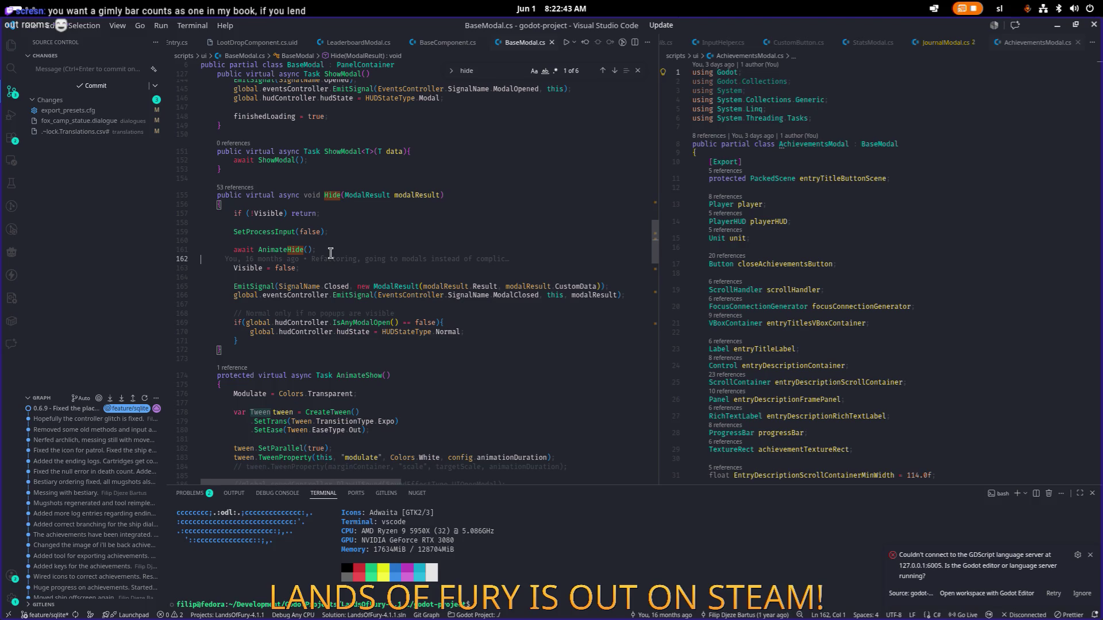
Select ModalClosed on line 166 and search the whole project for it
mouse_move(334, 260)
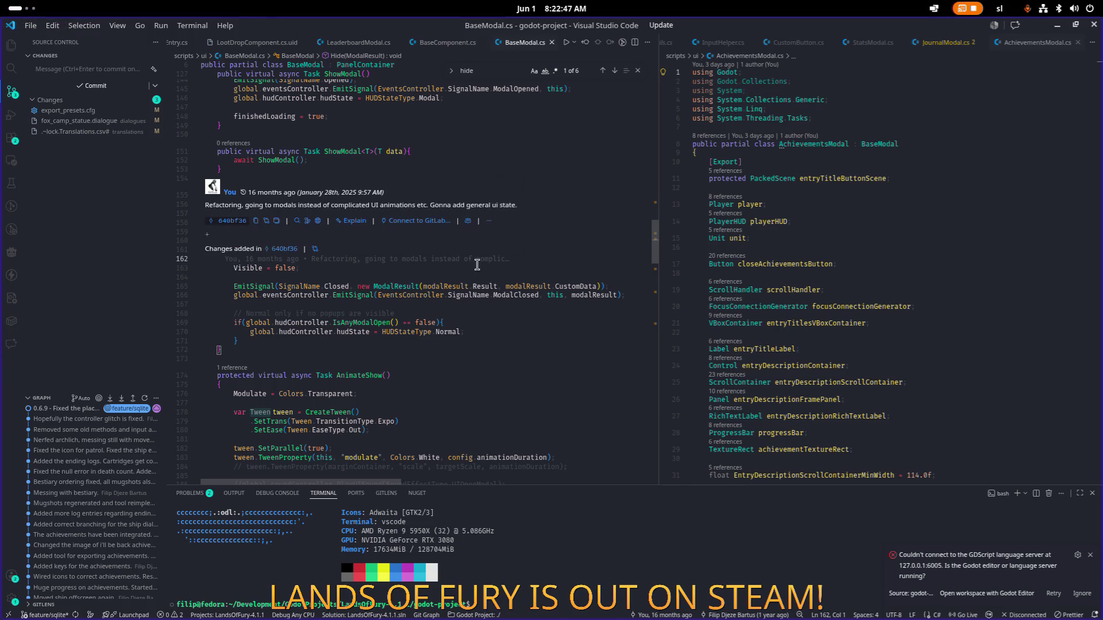
double_click(518, 295)
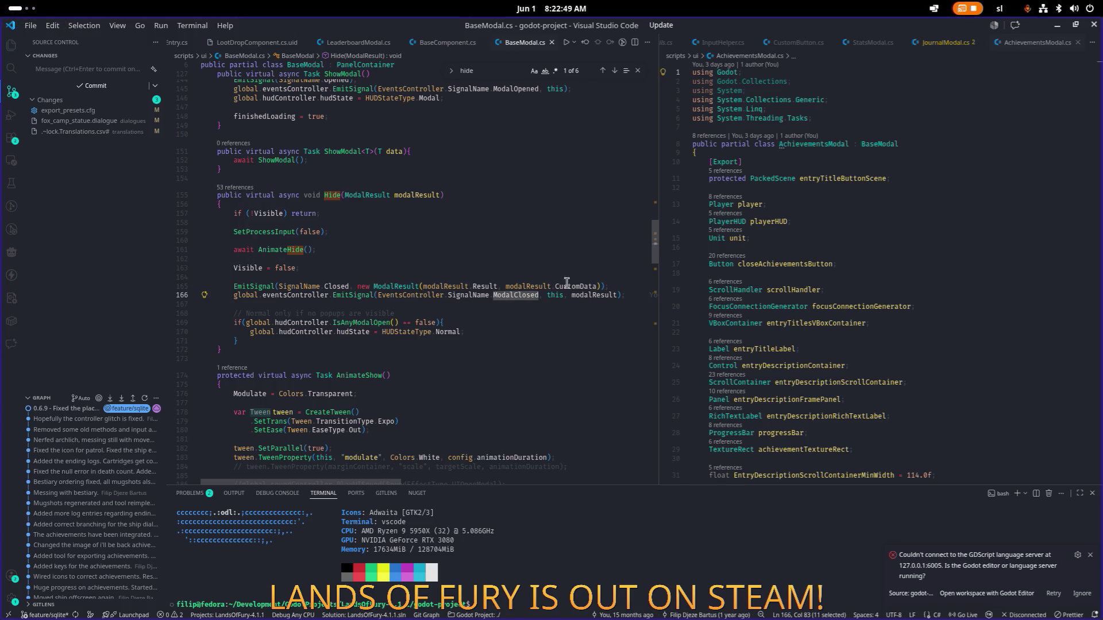
mouse_move(509, 297)
key("ctrl+shift+f")
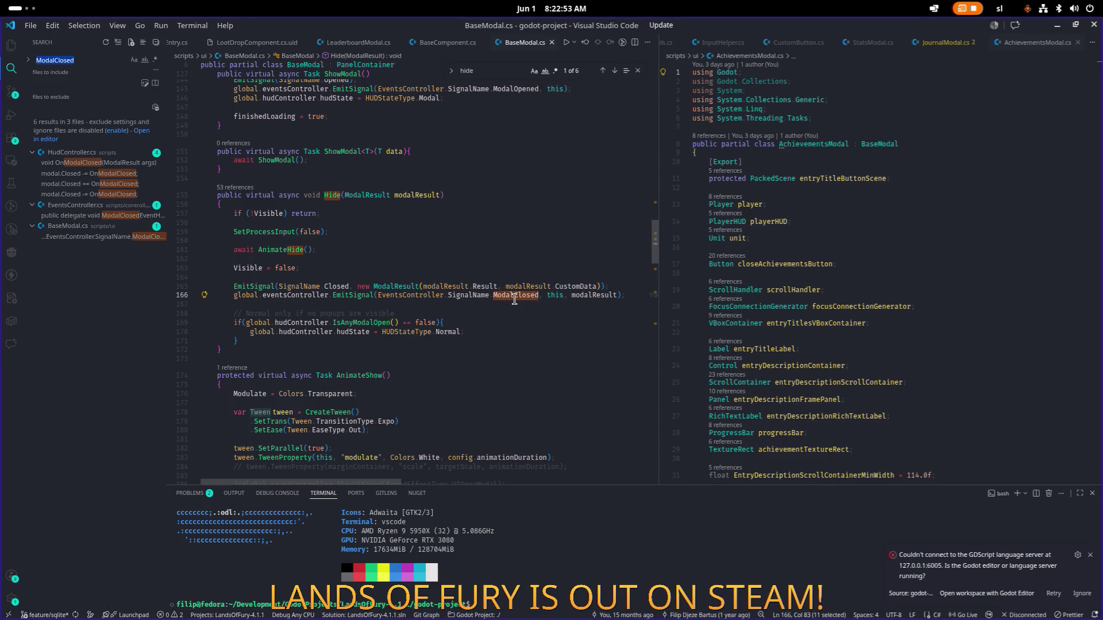
left_click(718, 273)
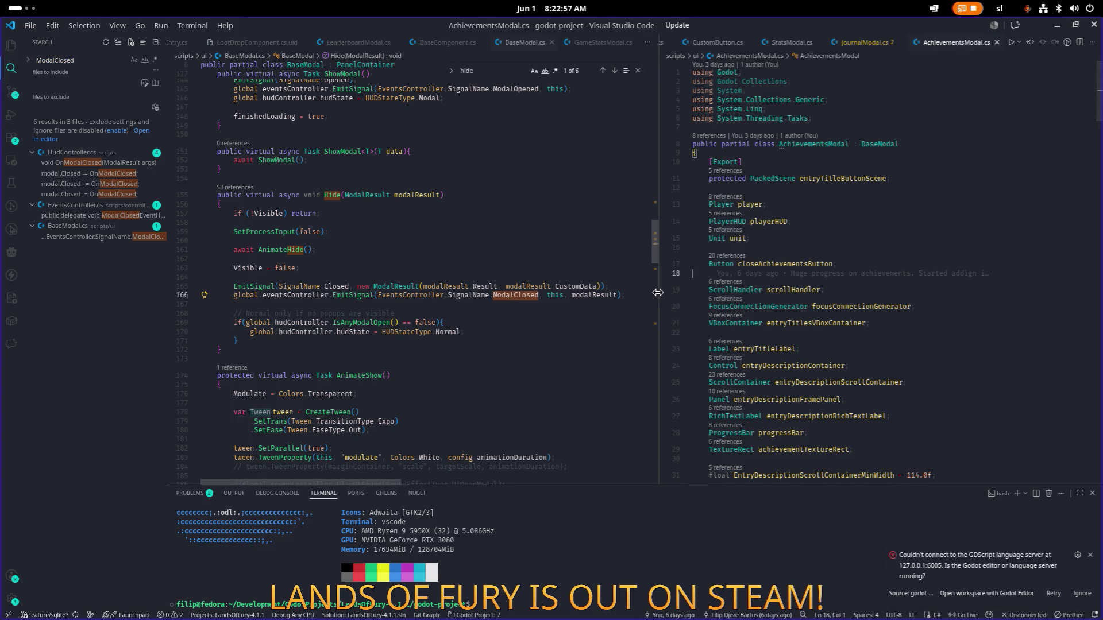
left_click_drag(659, 294, 620, 294)
mouse_move(739, 270)
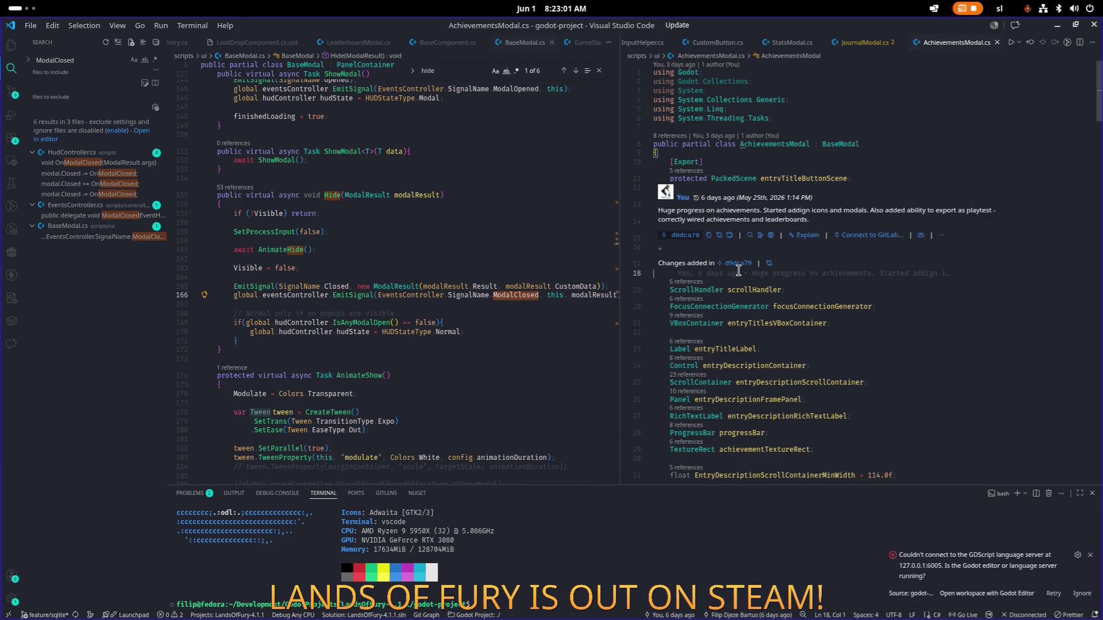
key("ctrl+p")
key("Escape")
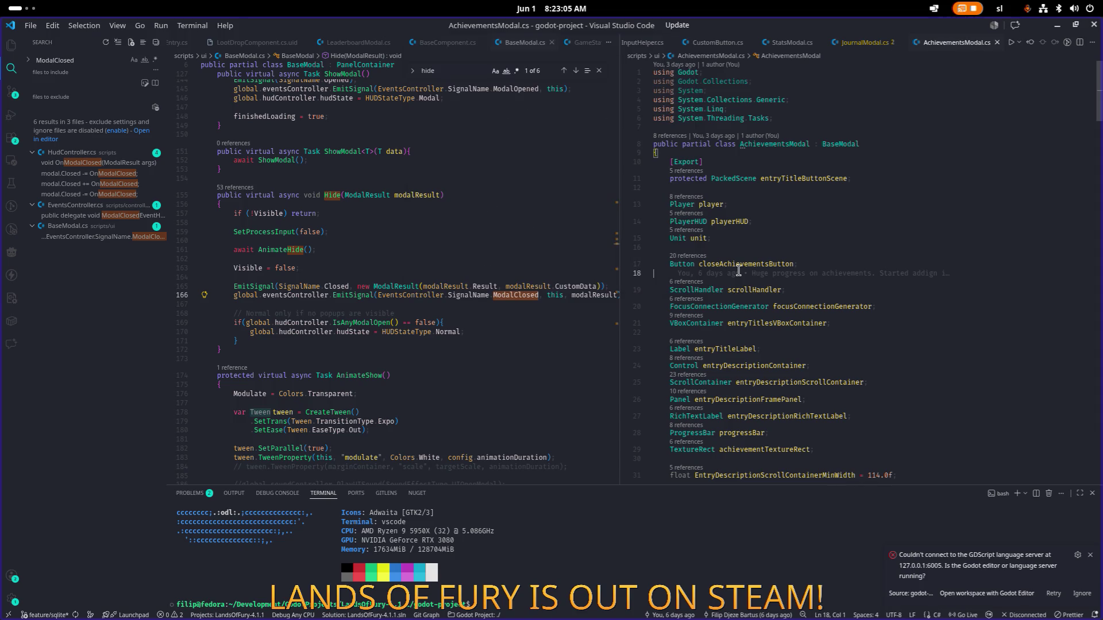
key("ctrl+p")
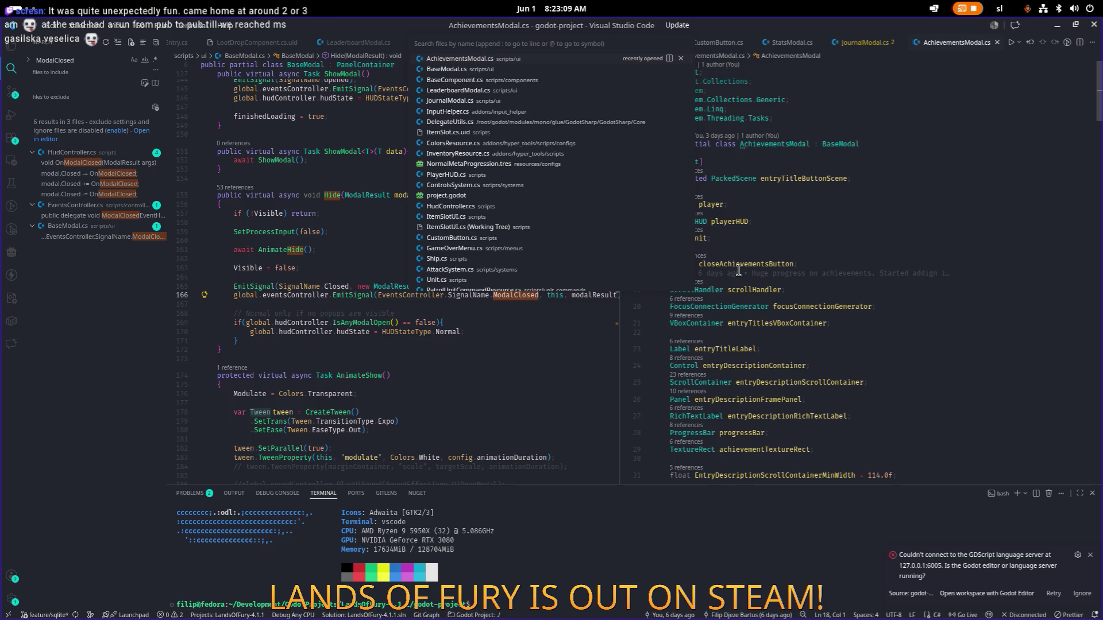
key("Escape")
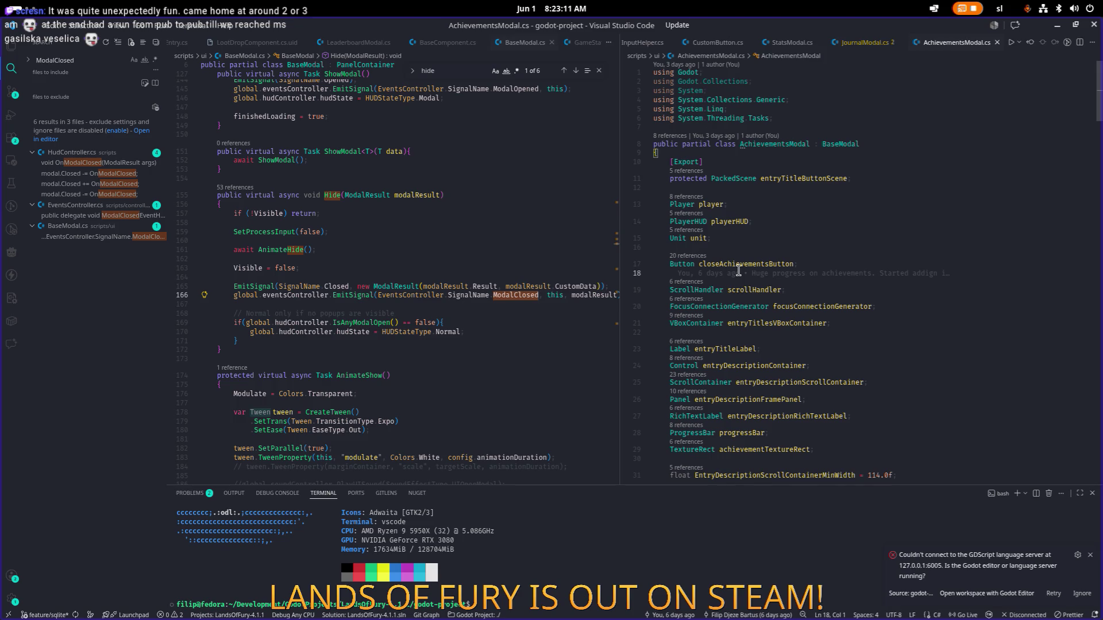
left_click(374, 197)
key("ctrl+f")
type("show")
key("Return")
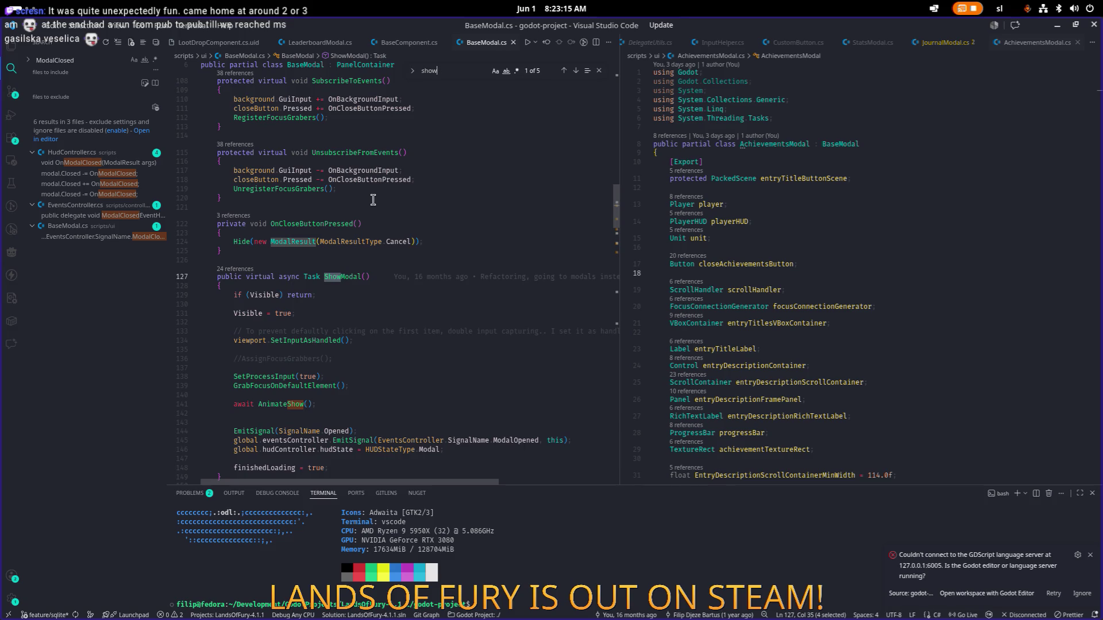
key("Return")
key("Return")
key("Return")
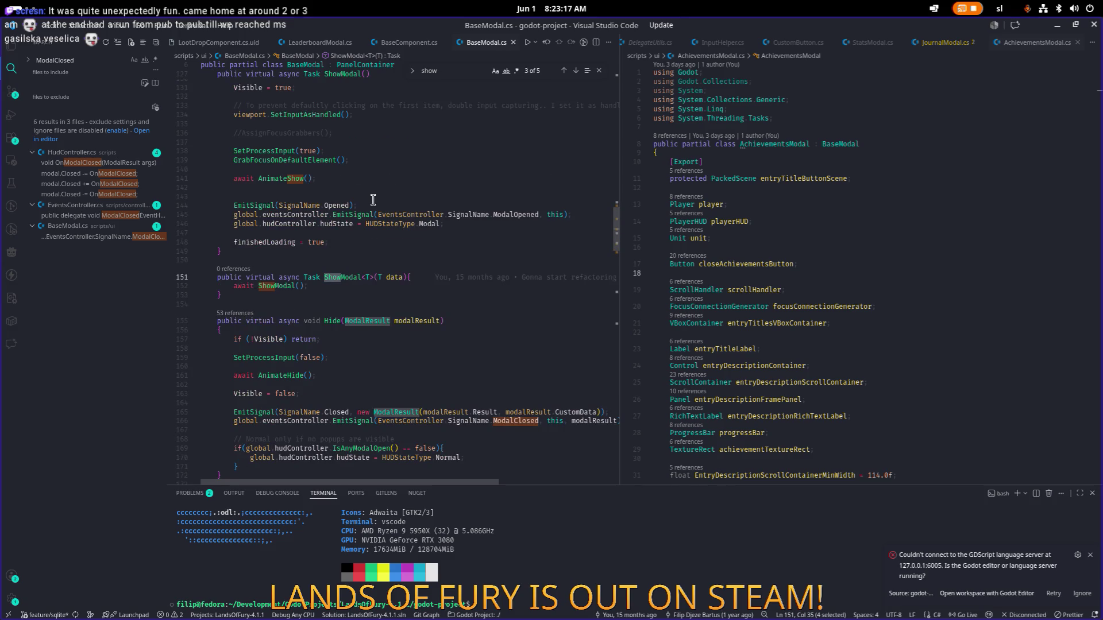
key("Return")
key("Return")
key("Return")
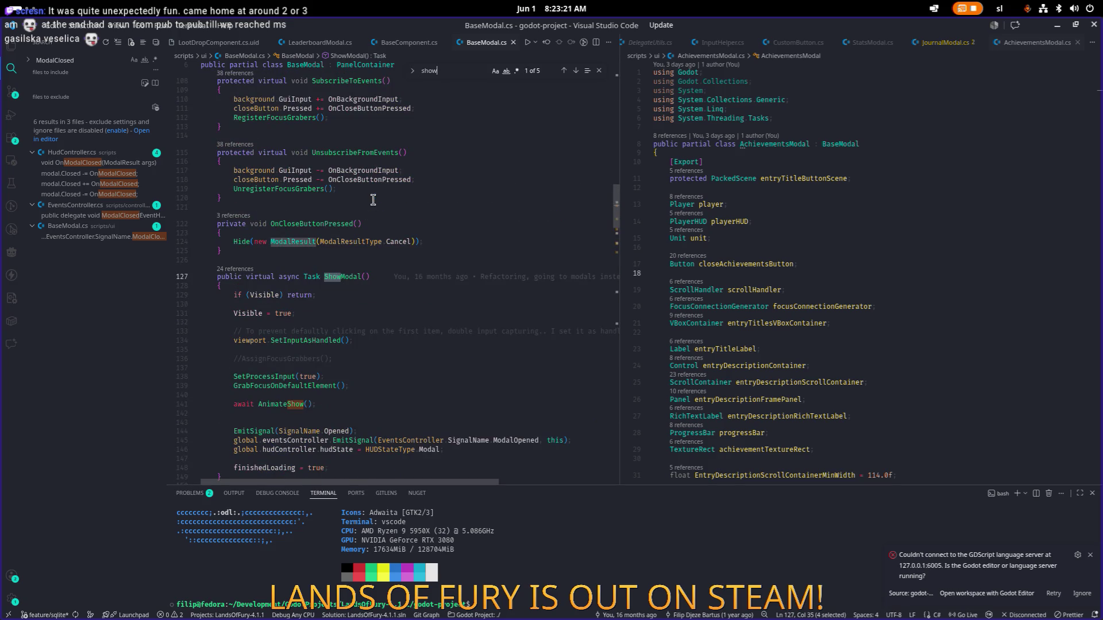
key("Return")
key("Return")
key("Return")
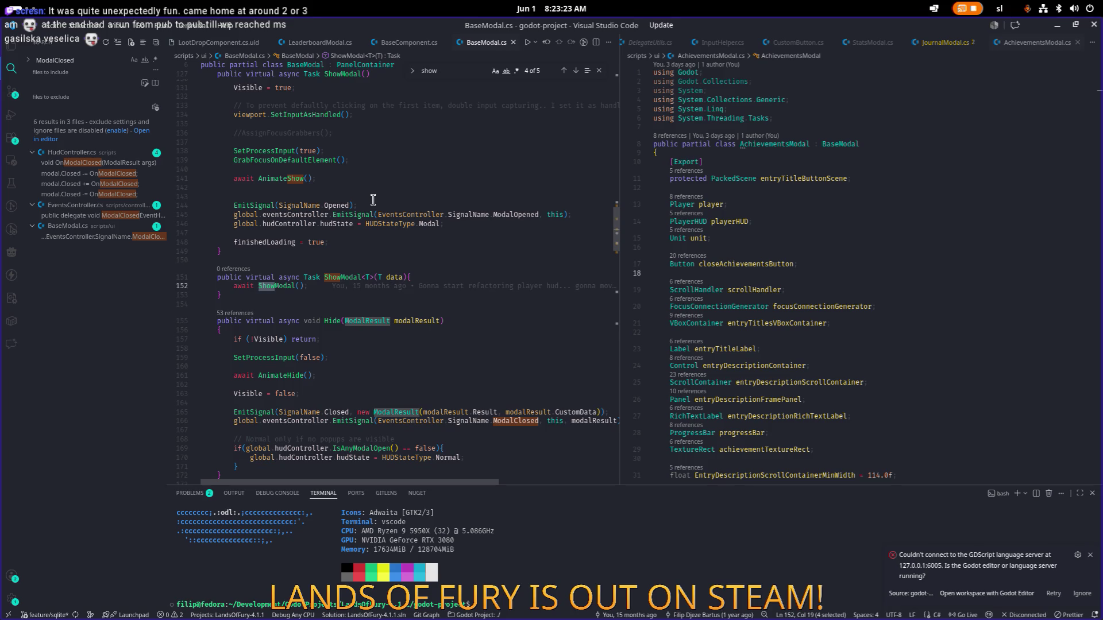
scroll(373, 200, "down", 10)
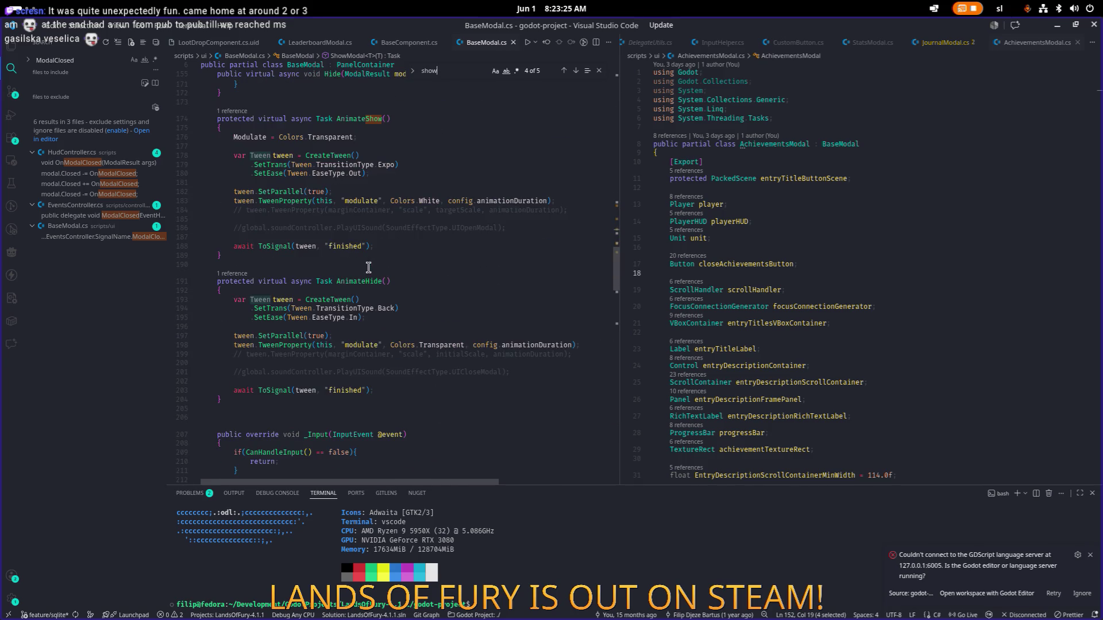
scroll(368, 267, "down", 8)
left_click(373, 267)
key("ctrl+f")
type("tool")
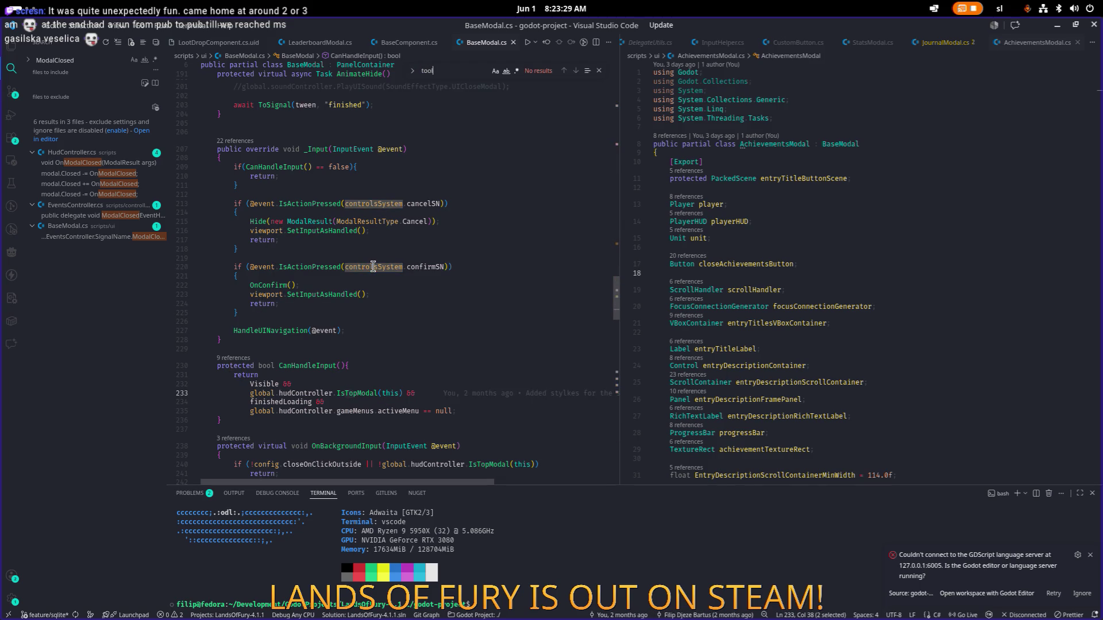
Search the project for 'tooltip' and open the GenerateStatToolTip match in StatsModal.cs
key("ctrl+shift+f")
type("tooltip")
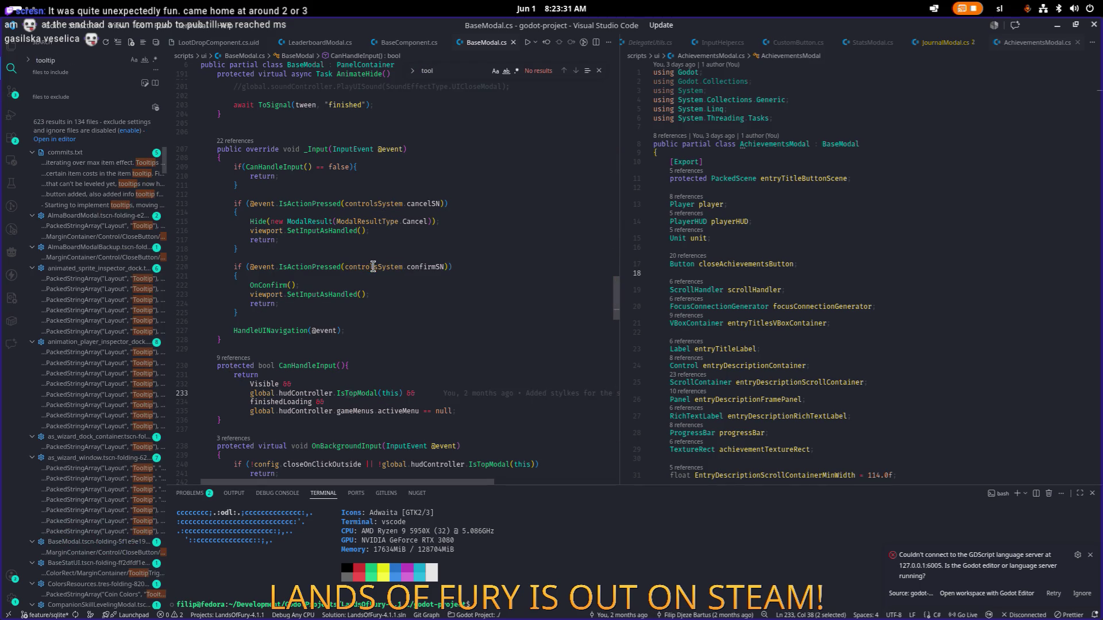
scroll(105, 232, "down", 10)
scroll(106, 232, "down", 15)
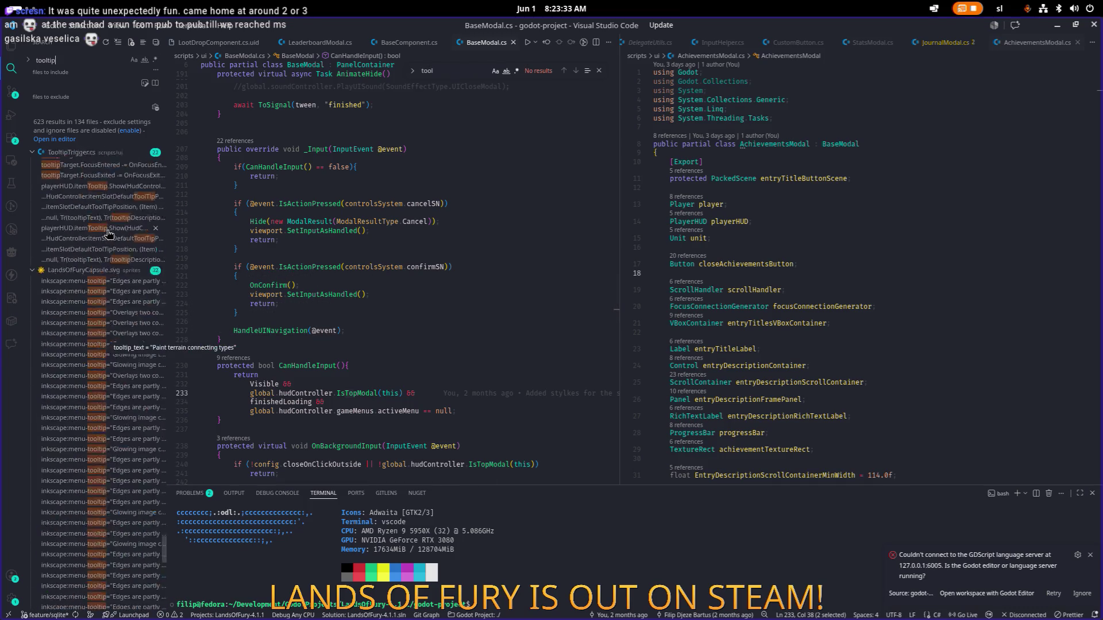
scroll(108, 232, "up", 10)
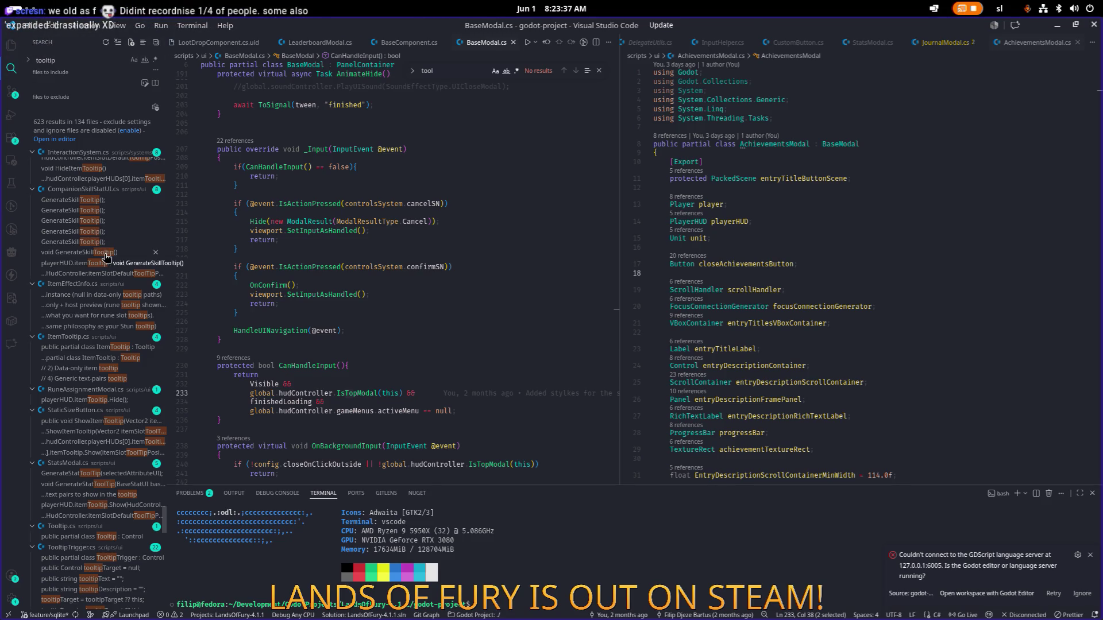
left_click(87, 477)
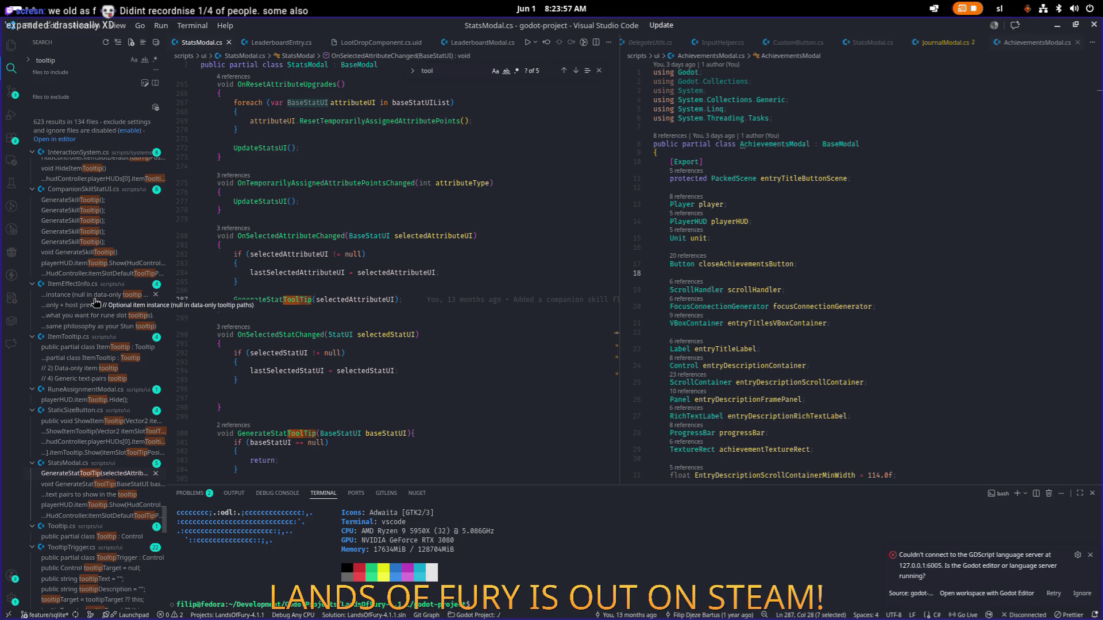
Open the ItemTooltip class in ItemTooltip.cs and place the caret on empty line 10
left_click(88, 348)
scroll(76, 302, "up", 2)
scroll(82, 307, "up", 2)
scroll(82, 306, "down", 1)
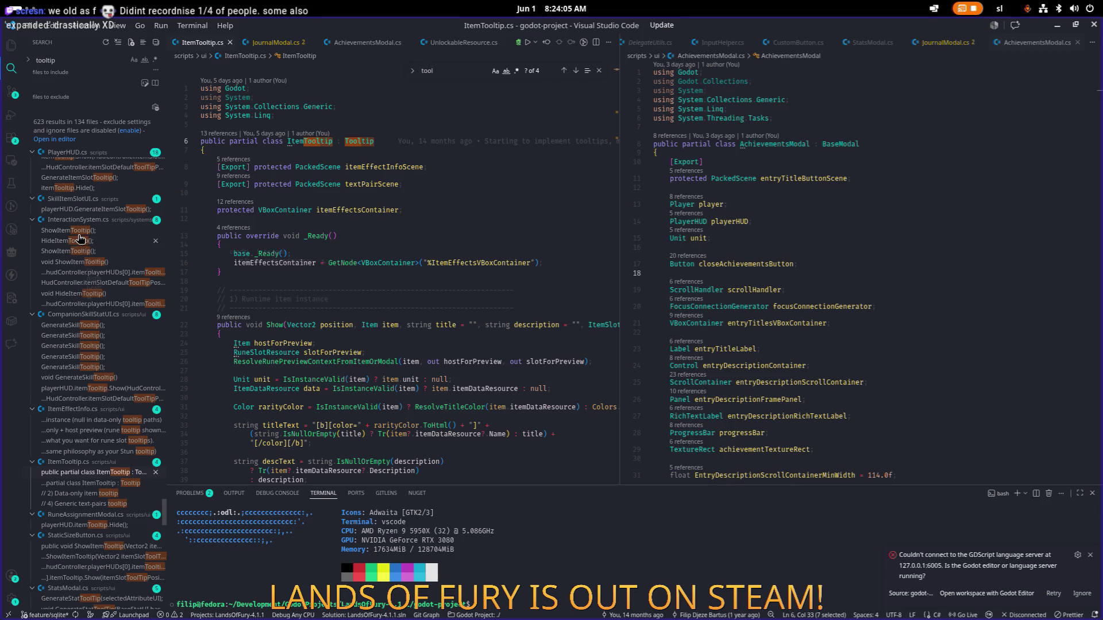
scroll(80, 238, "up", 5)
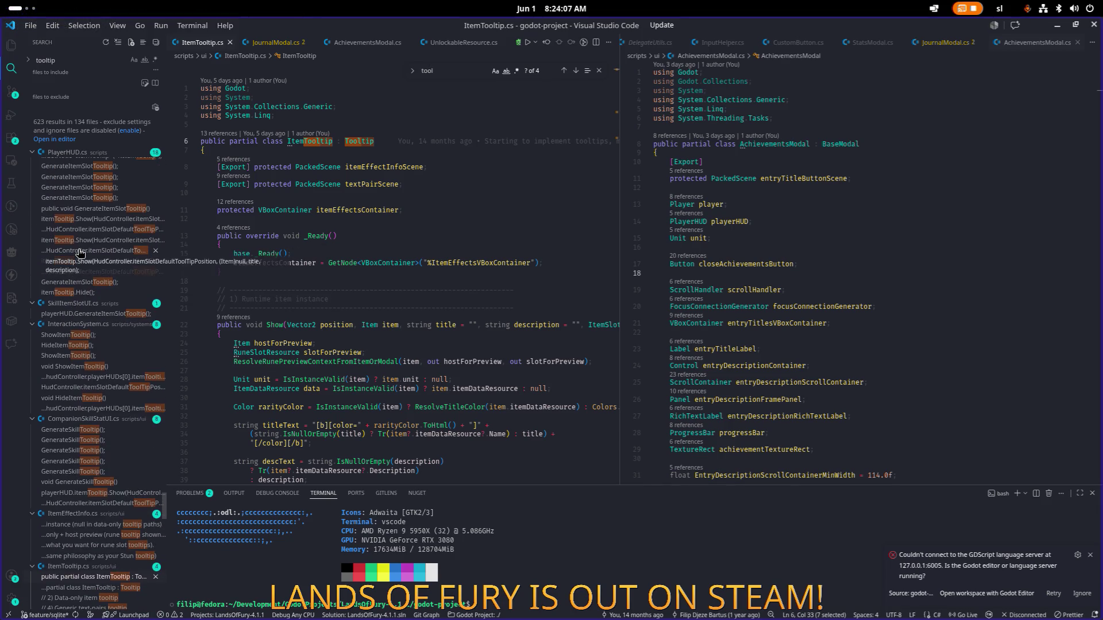
scroll(81, 254, "up", 2)
scroll(79, 255, "up", 4)
left_click(402, 222)
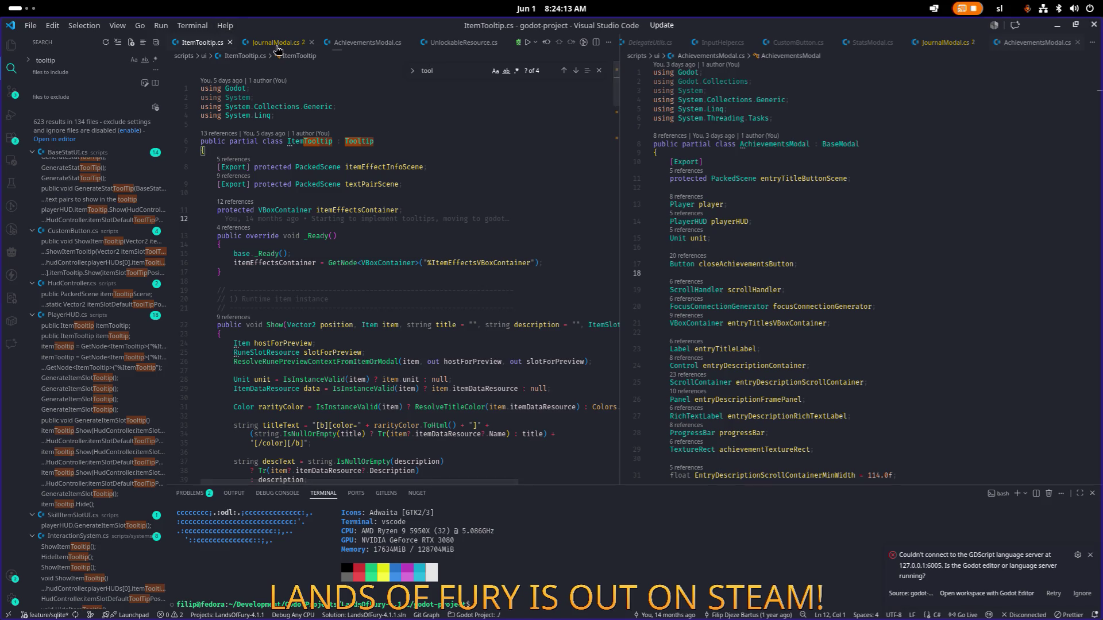
left_click(354, 192)
key("ctrl+p")
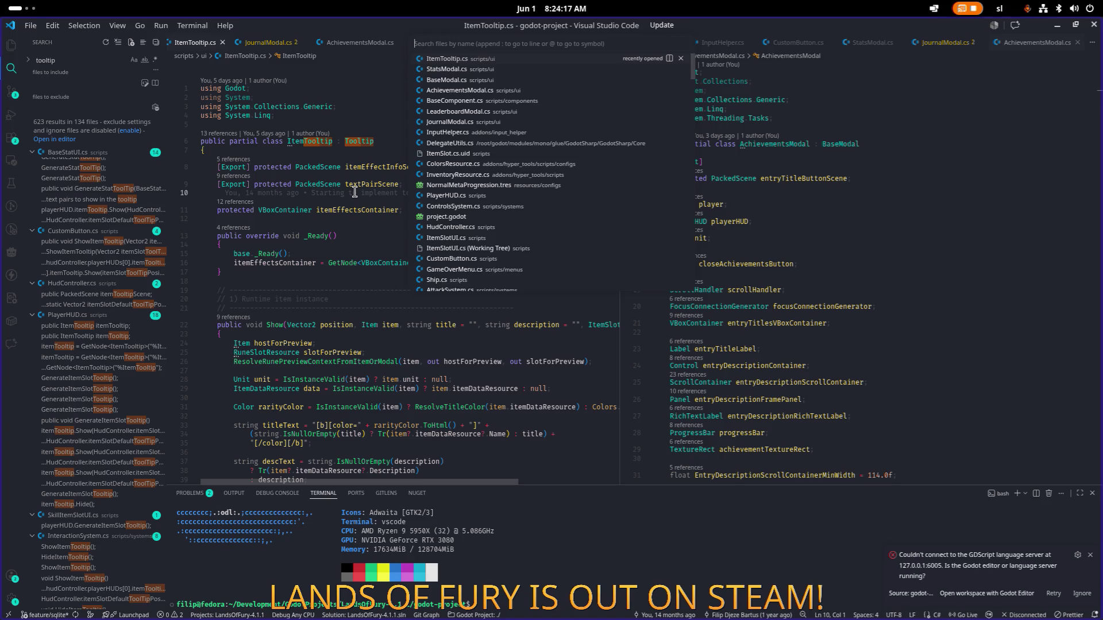
Open BaseModal.cs and search it for 'close', stepping through matches to closeButton on line 105
type("basemodal")
key("Return")
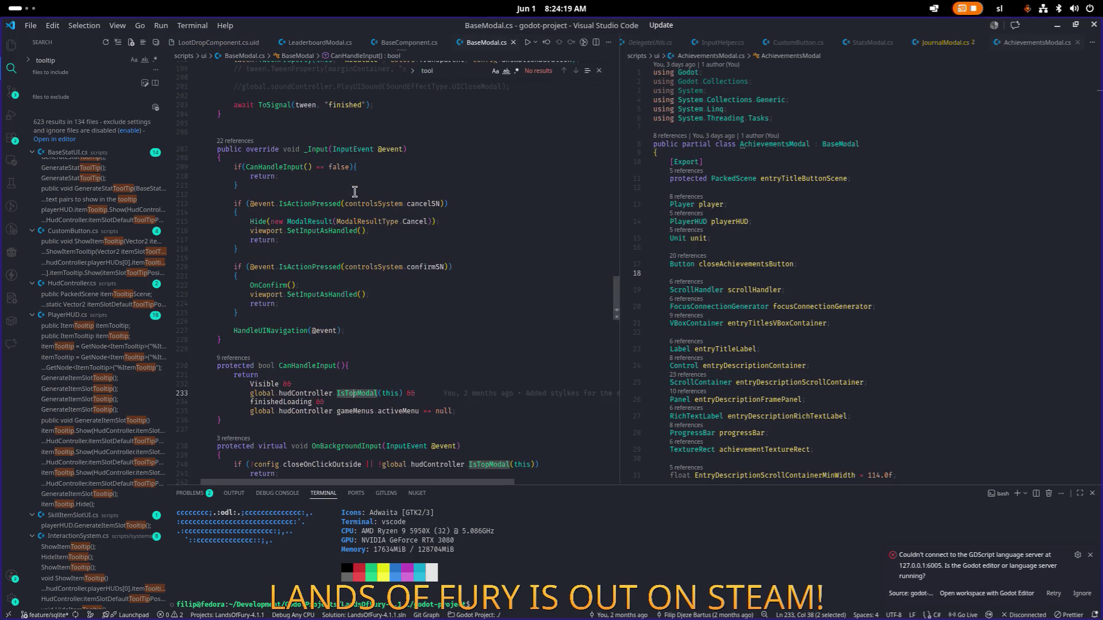
type("close")
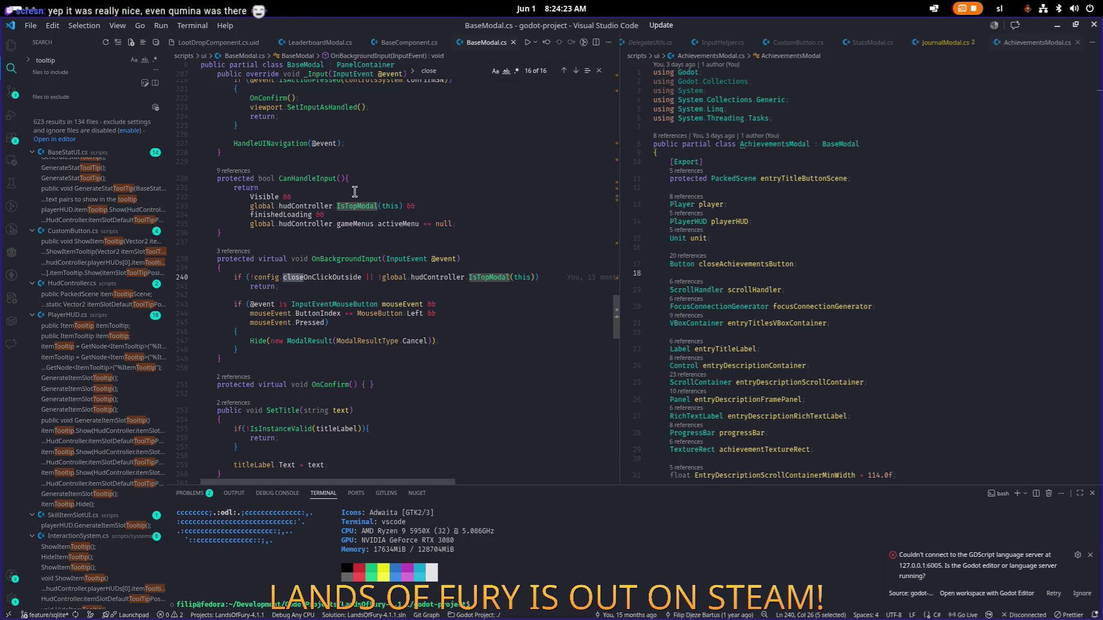
key("Return")
key("Return")
key("Return")
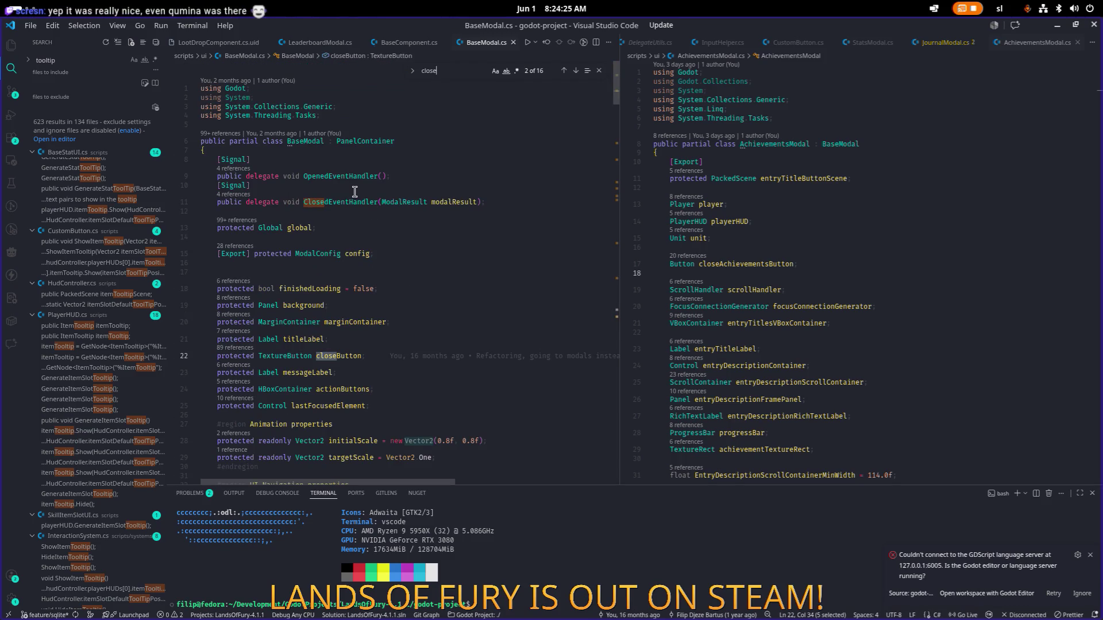
key("Return")
key("Return")
key("Return")
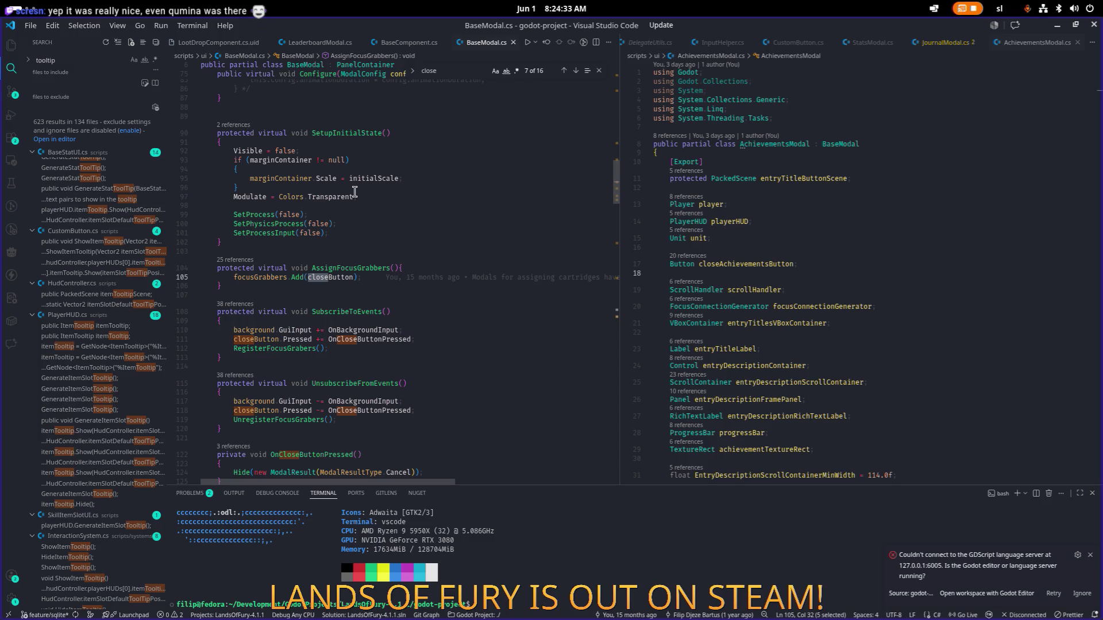
Search BaseModal.cs for closeButton and jump to its use in UnsubscribeFromEvents
double_click(328, 278)
key("ctrl+f")
key("Return")
key("Return")
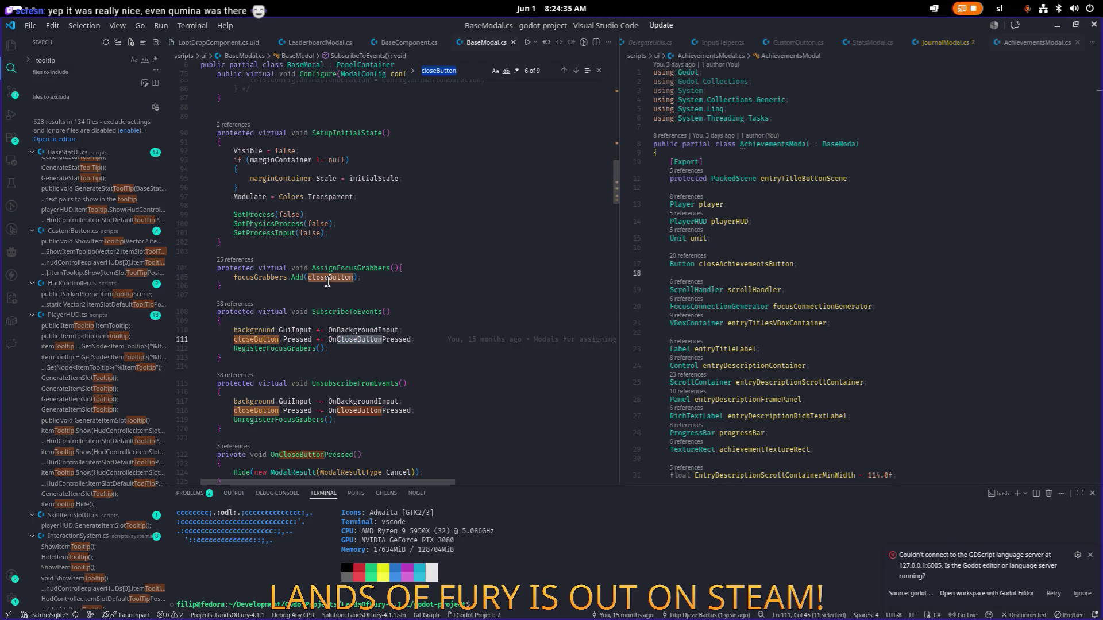
scroll(328, 281, "down", 5)
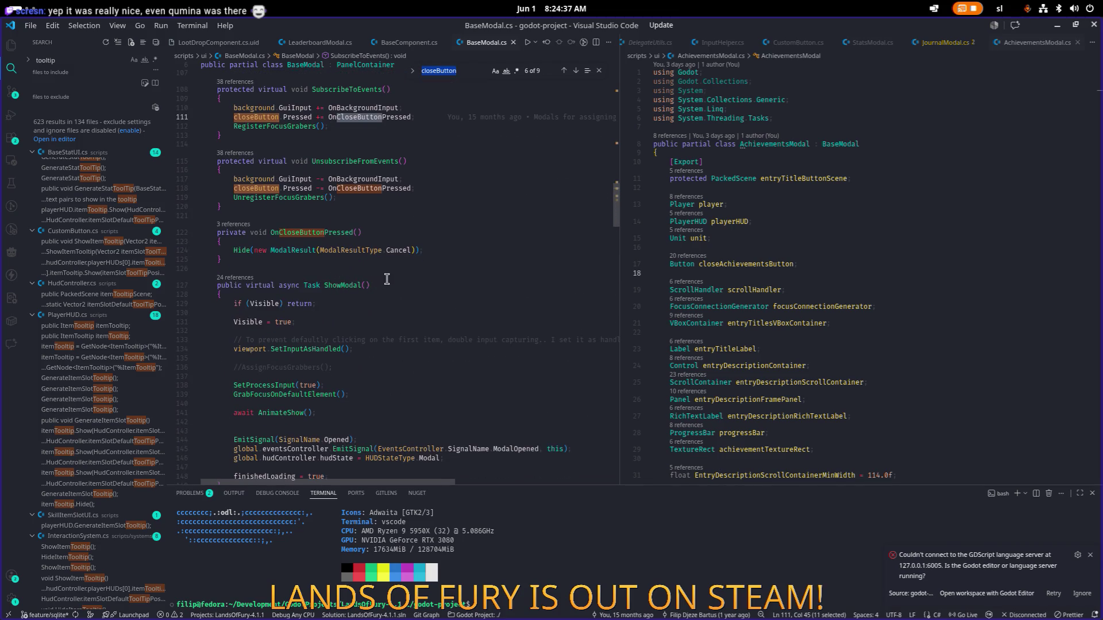
scroll(387, 279, "down", 2)
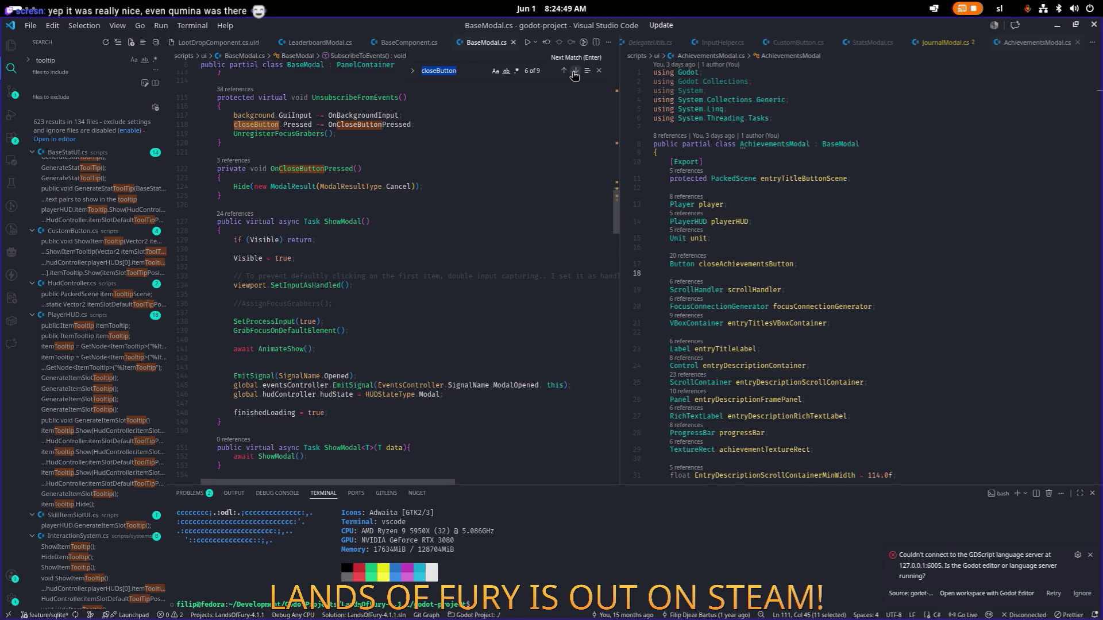
left_click(573, 71)
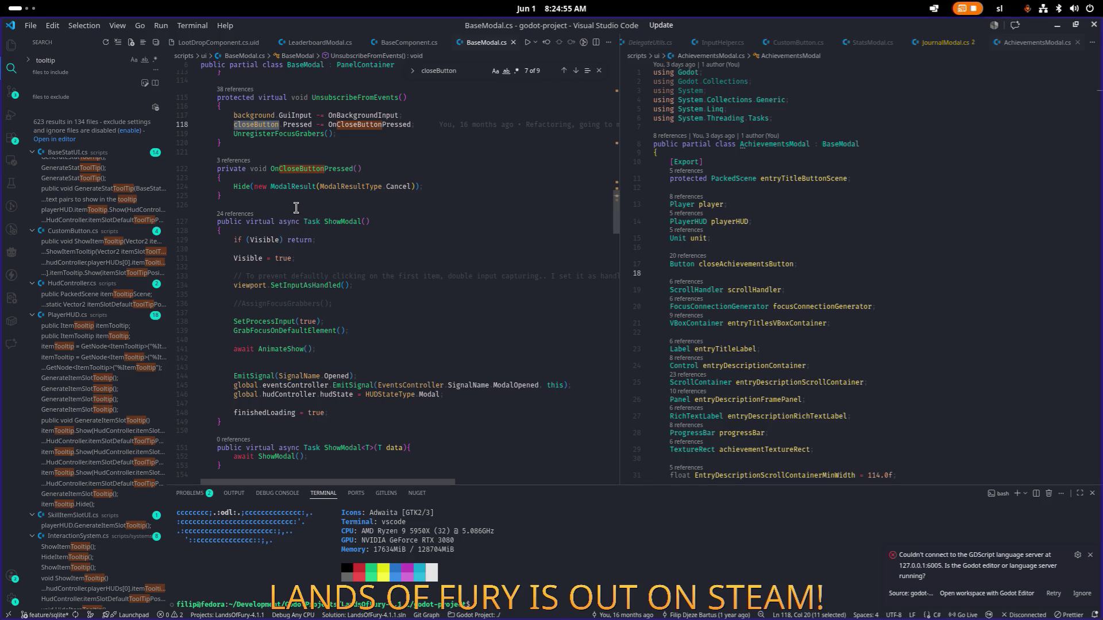
Scroll through the rest of BaseModal.cs, close the closeButton search, and head back to the top
scroll(296, 208, "down", 2)
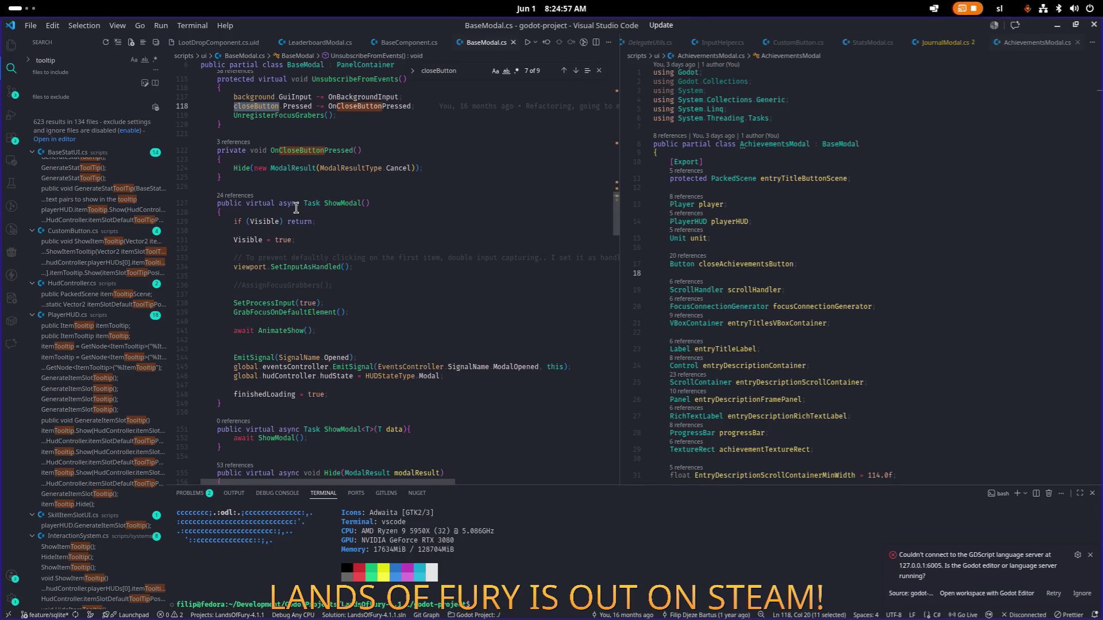
scroll(291, 240, "down", 8)
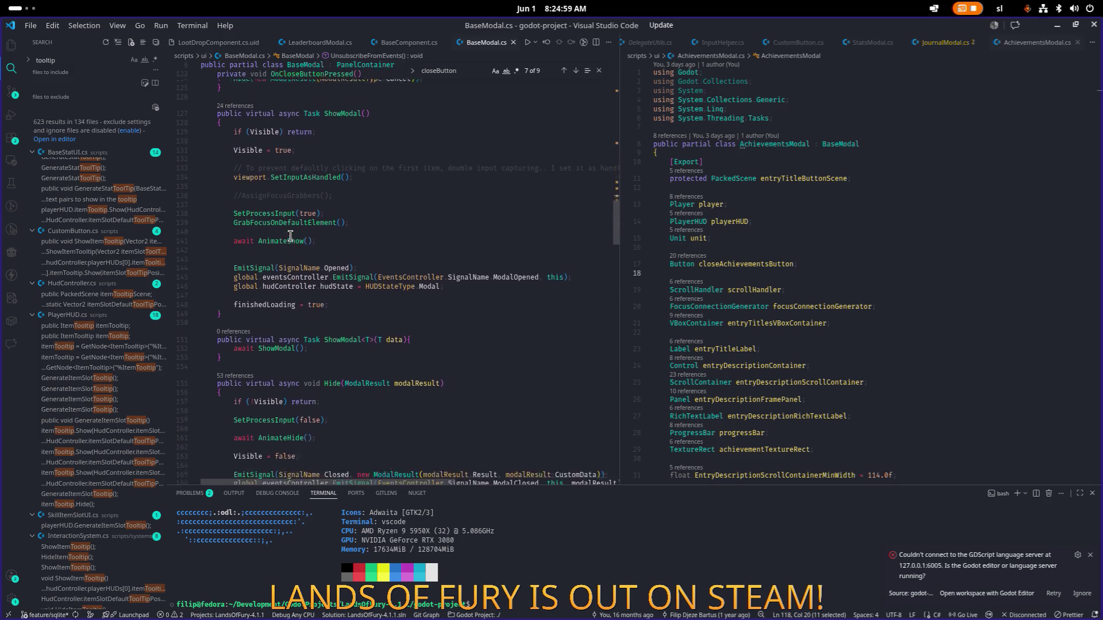
scroll(290, 236, "down", 3)
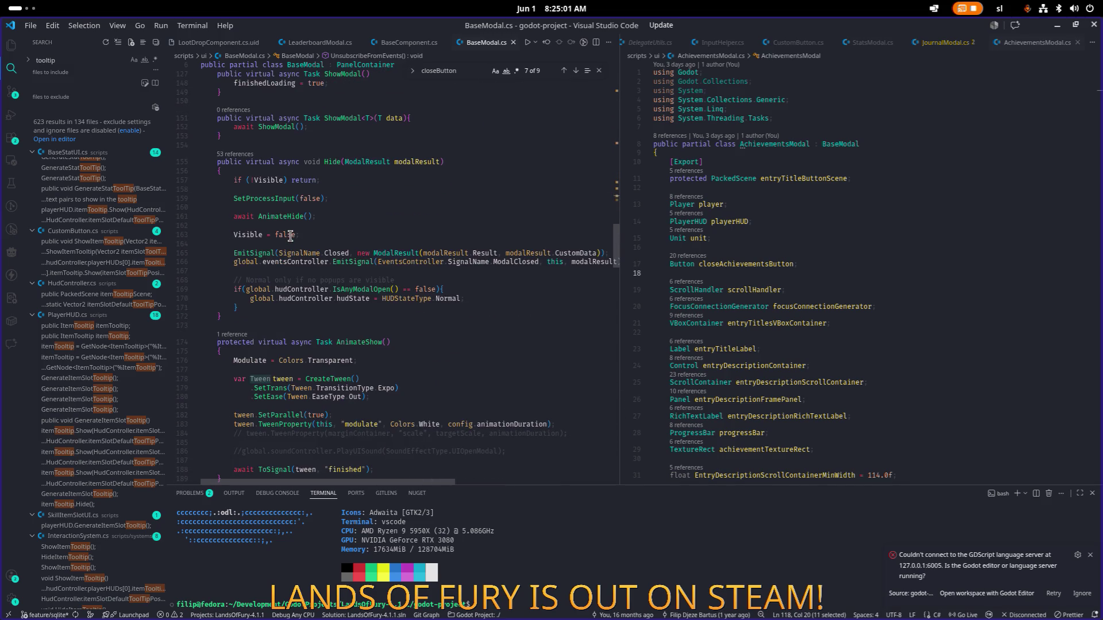
scroll(290, 236, "down", 2)
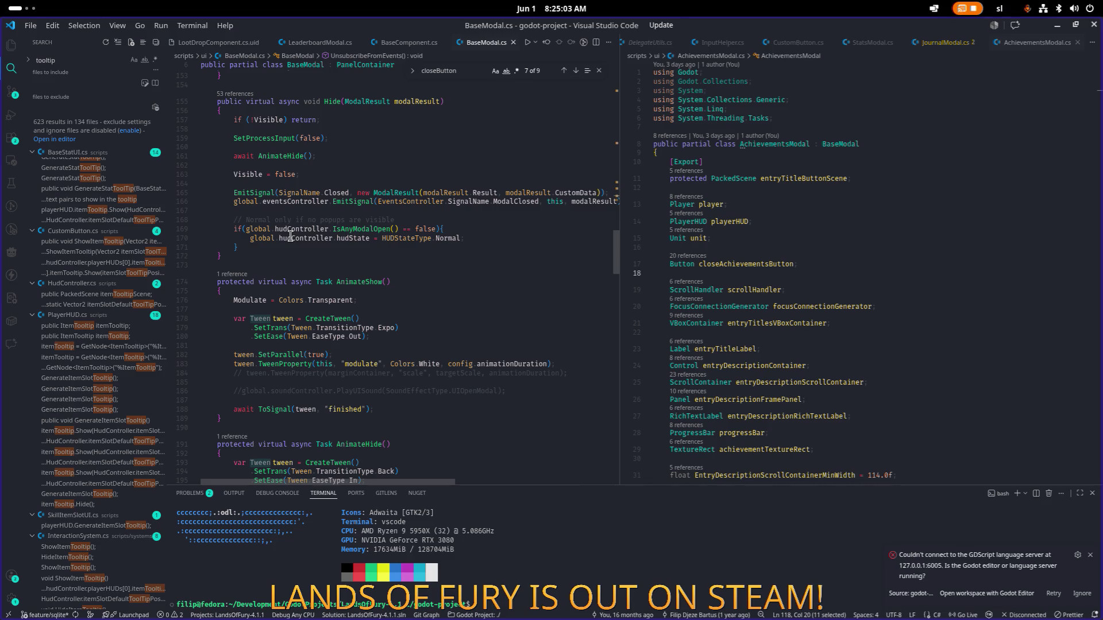
scroll(290, 236, "down", 2)
scroll(290, 236, "down", 7)
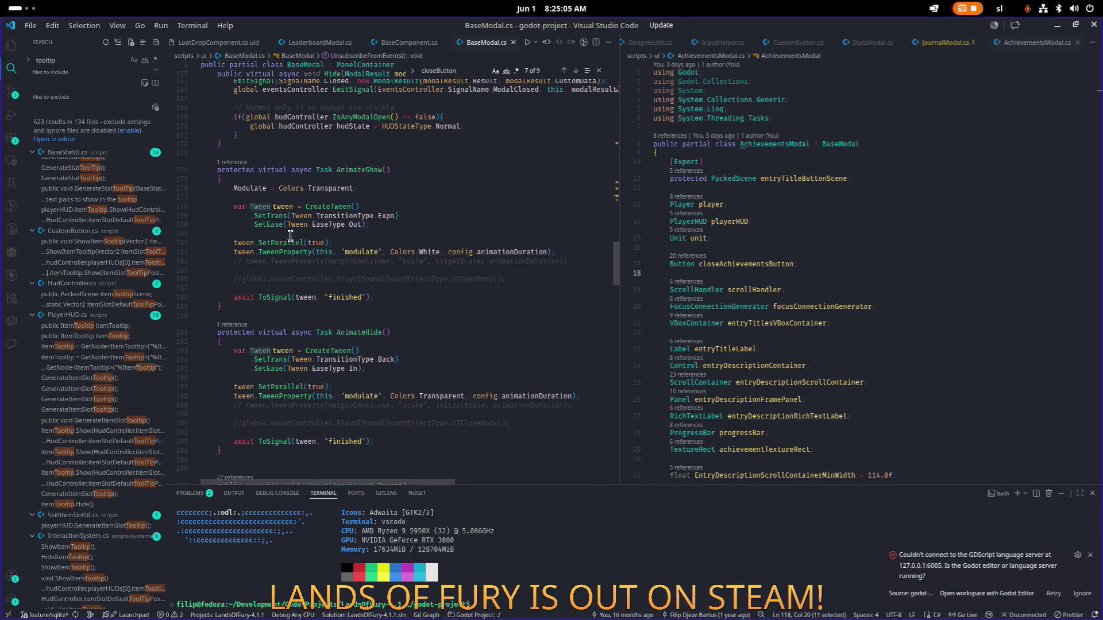
scroll(290, 236, "down", 5)
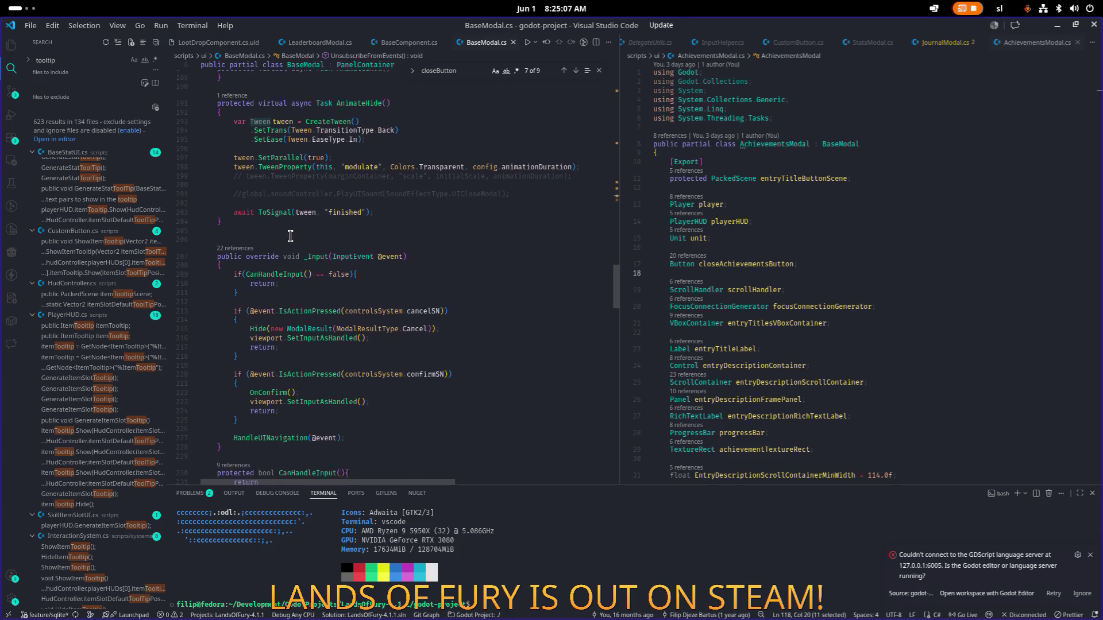
scroll(290, 236, "down", 4)
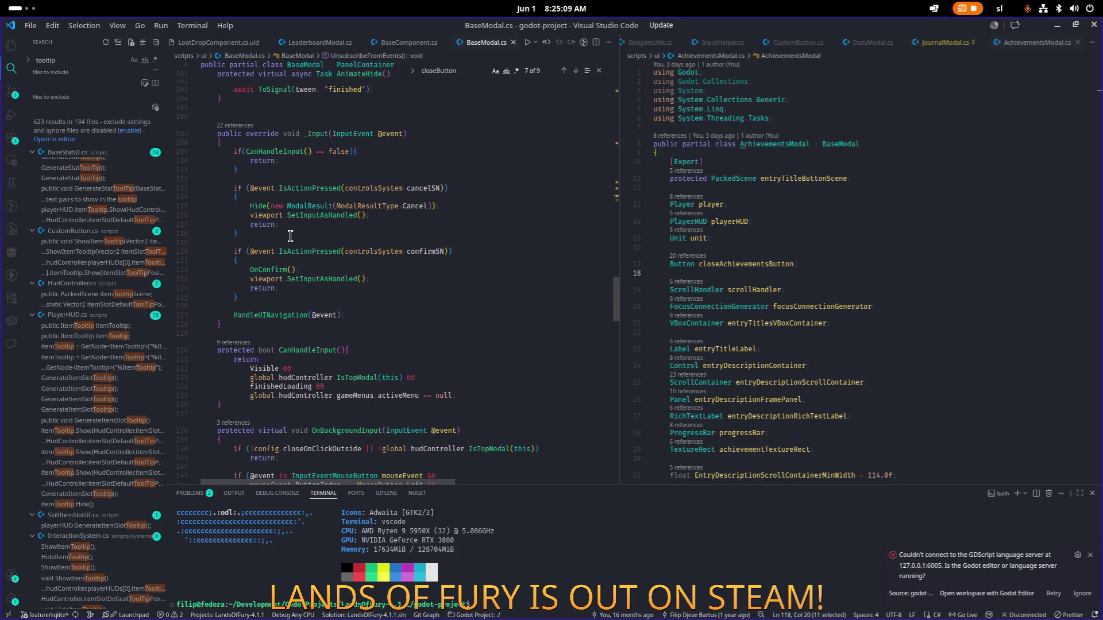
scroll(290, 236, "down", 8)
scroll(290, 236, "down", 4)
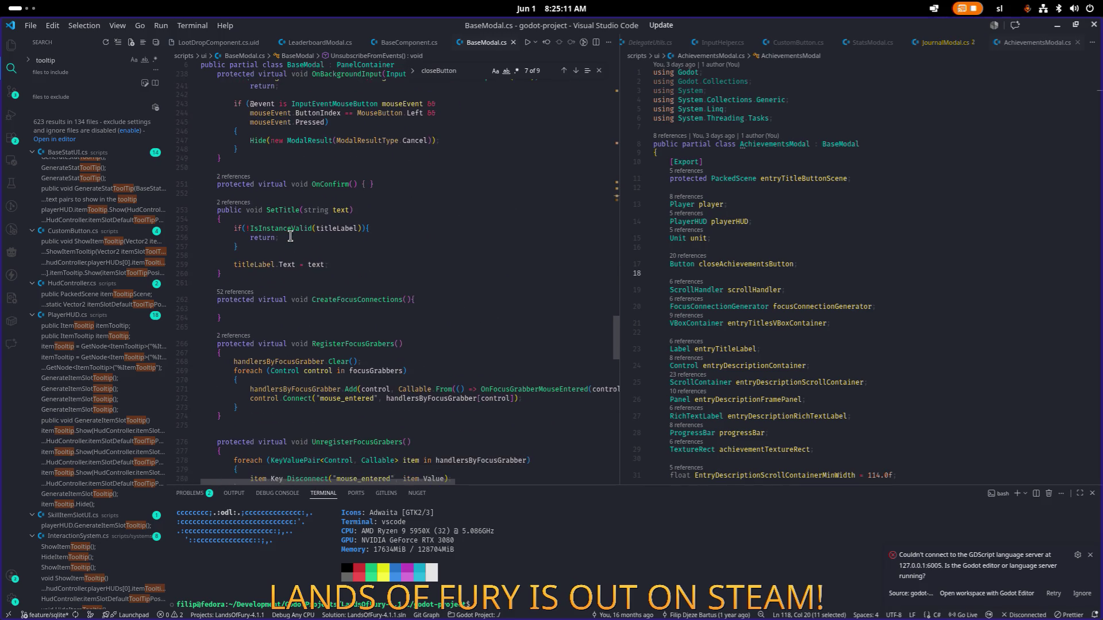
scroll(290, 236, "down", 4)
scroll(290, 237, "down", 4)
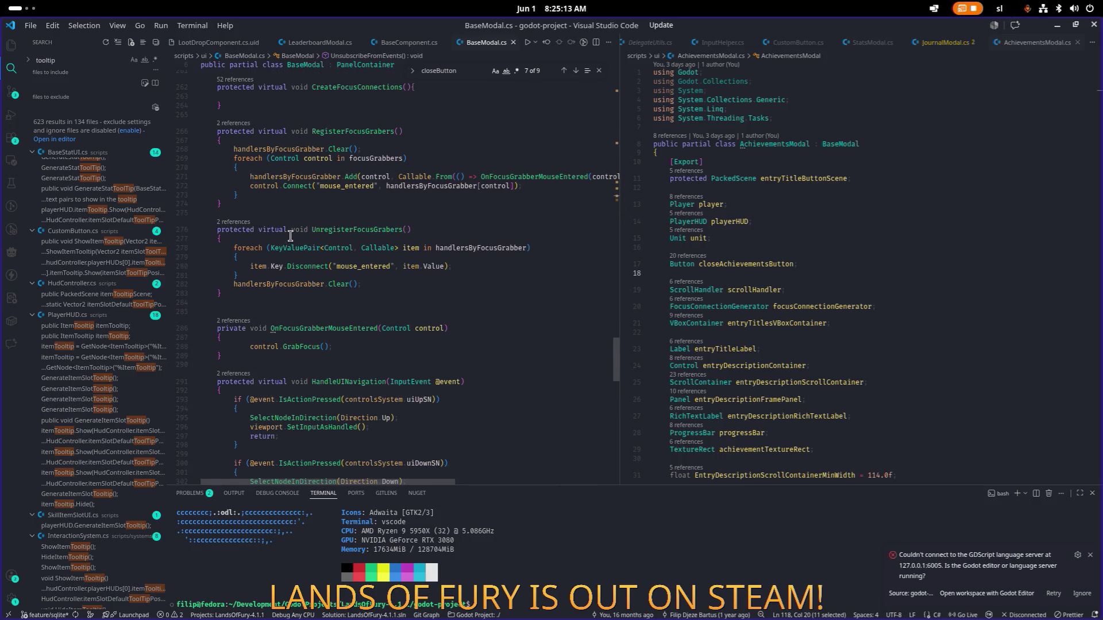
scroll(290, 236, "down", 3)
scroll(290, 236, "down", 2)
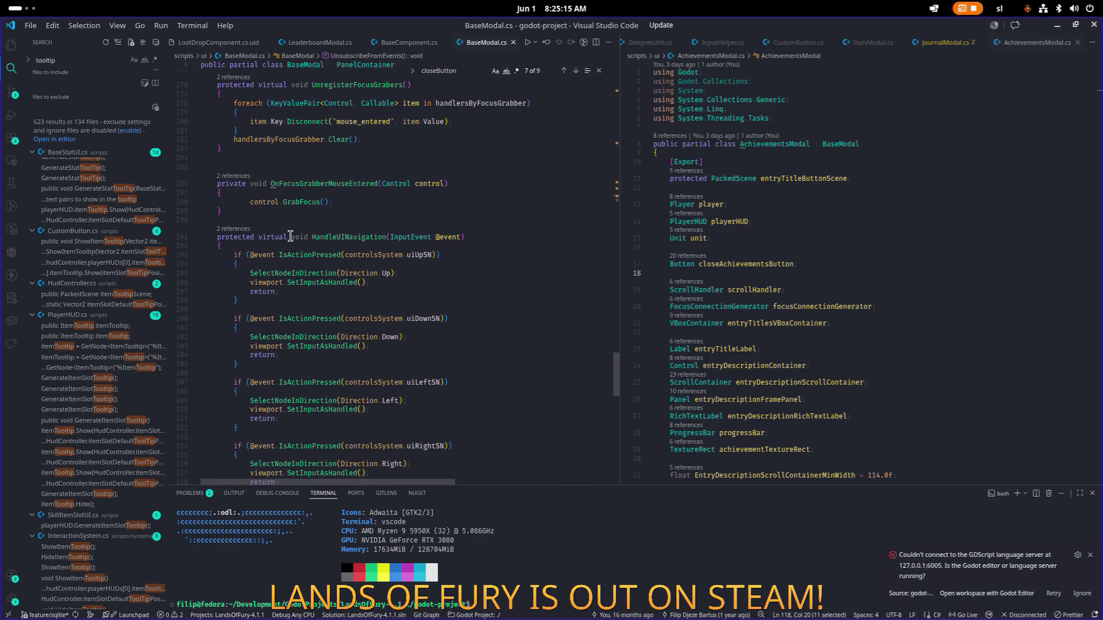
scroll(290, 237, "down", 10)
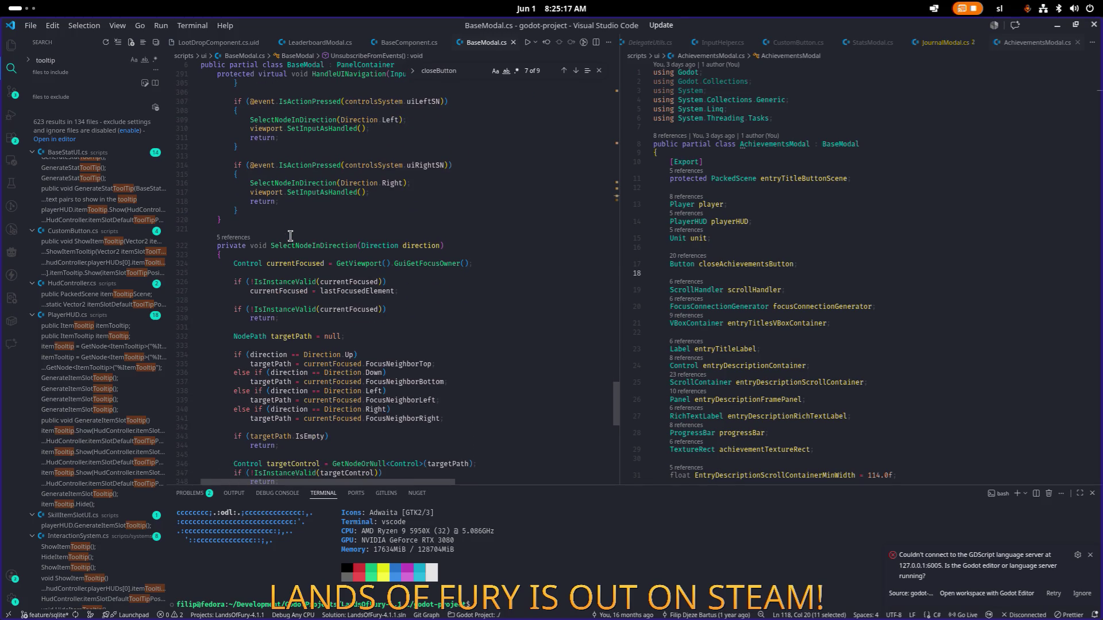
scroll(290, 236, "down", 6)
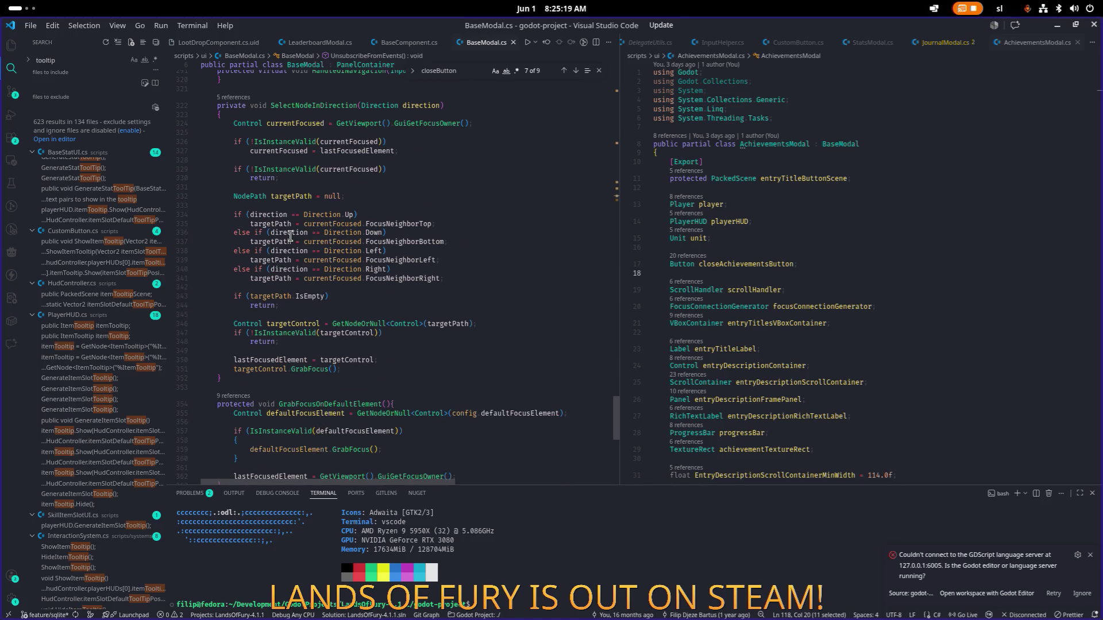
scroll(290, 237, "down", 4)
scroll(290, 236, "down", 2)
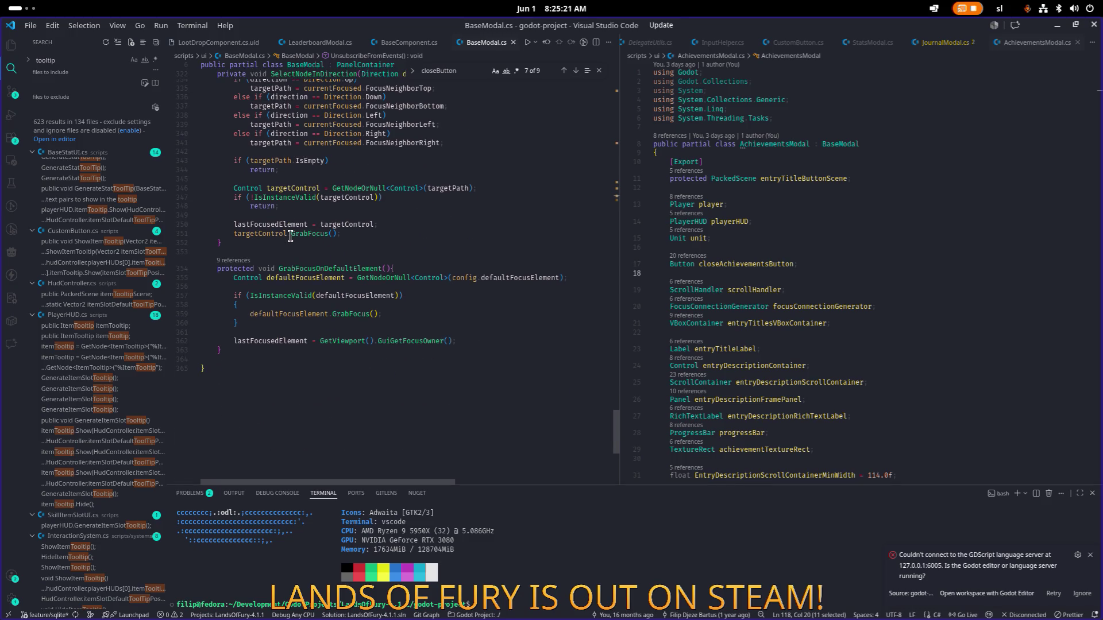
scroll(291, 236, "up", 20)
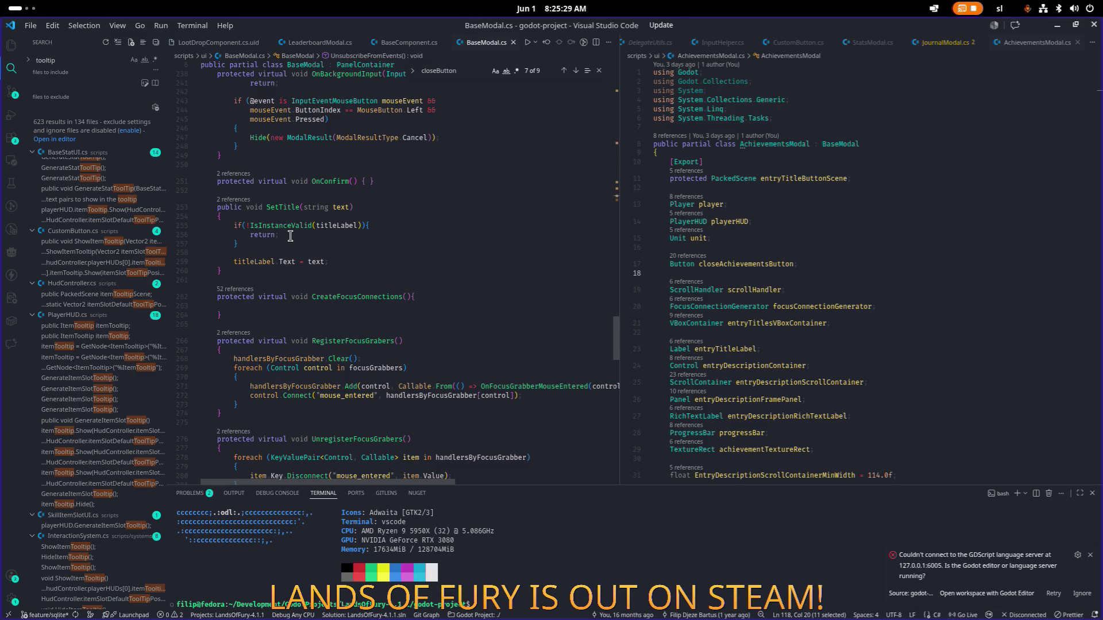
scroll(305, 239, "up", 20)
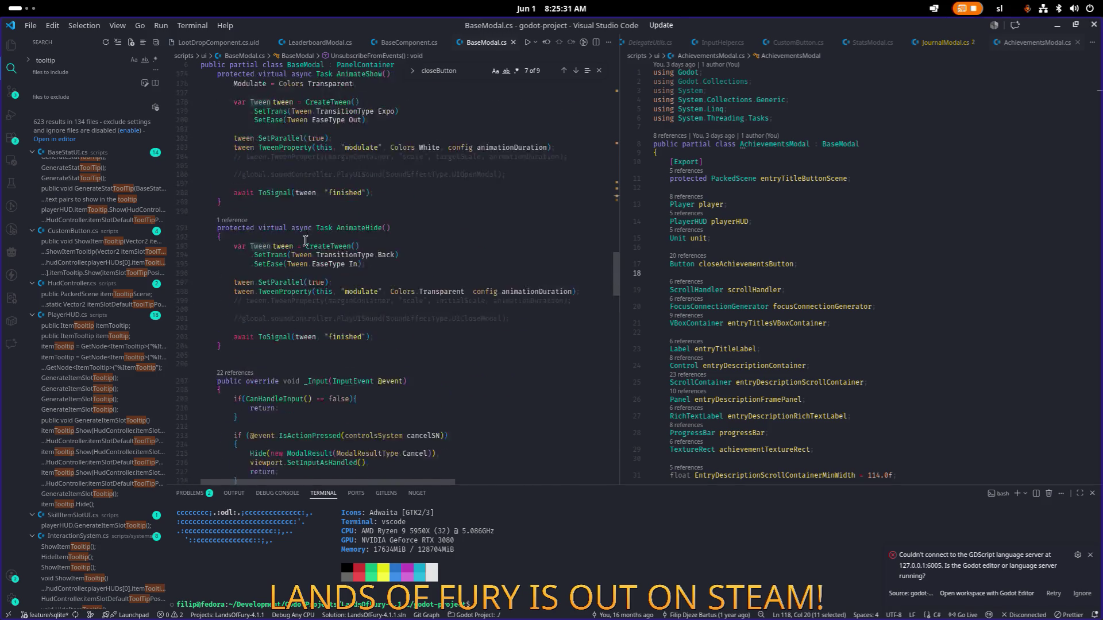
left_click(599, 70)
scroll(436, 230, "up", 20)
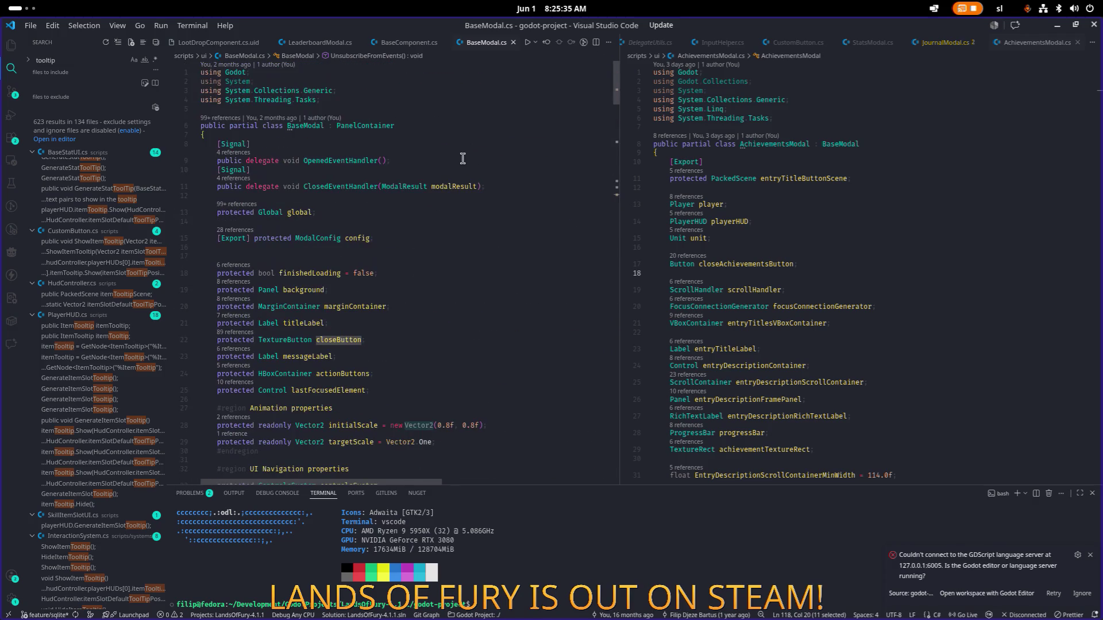
Place the caret on the Signal declarations and show the Explorer with project files and BaseModal outline
left_click(436, 160)
left_click(353, 179)
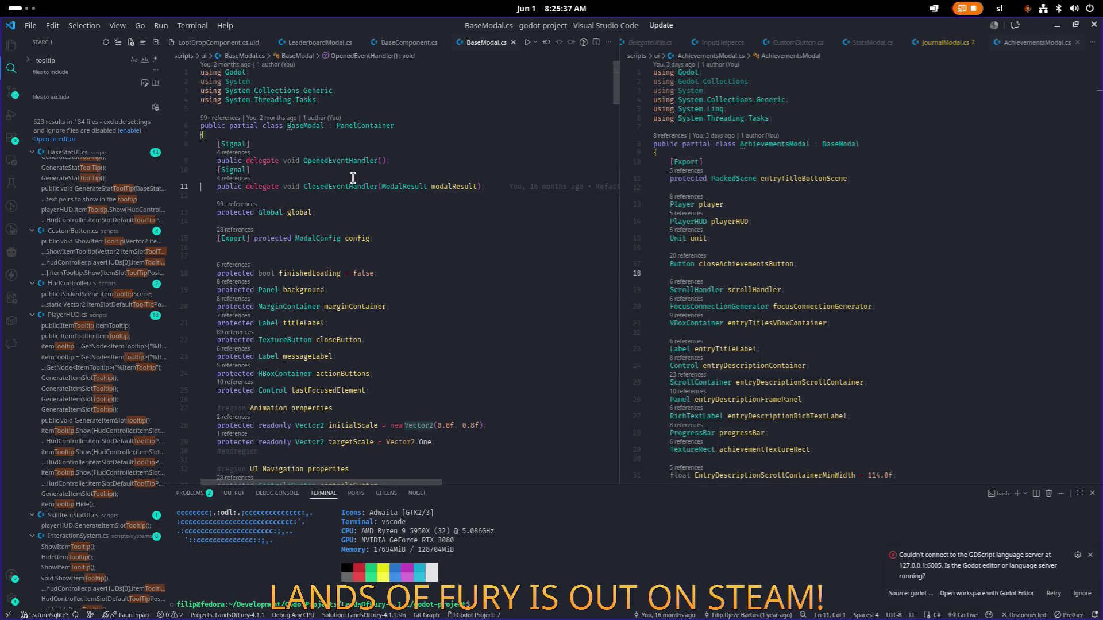
left_click(374, 145)
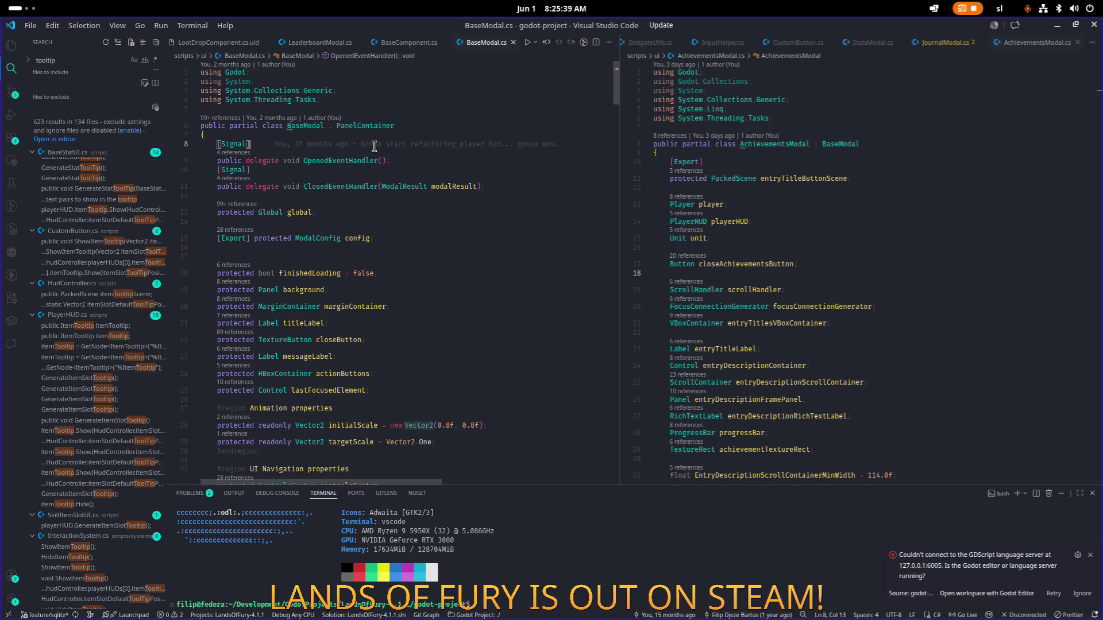
key("ctrl+shift+e")
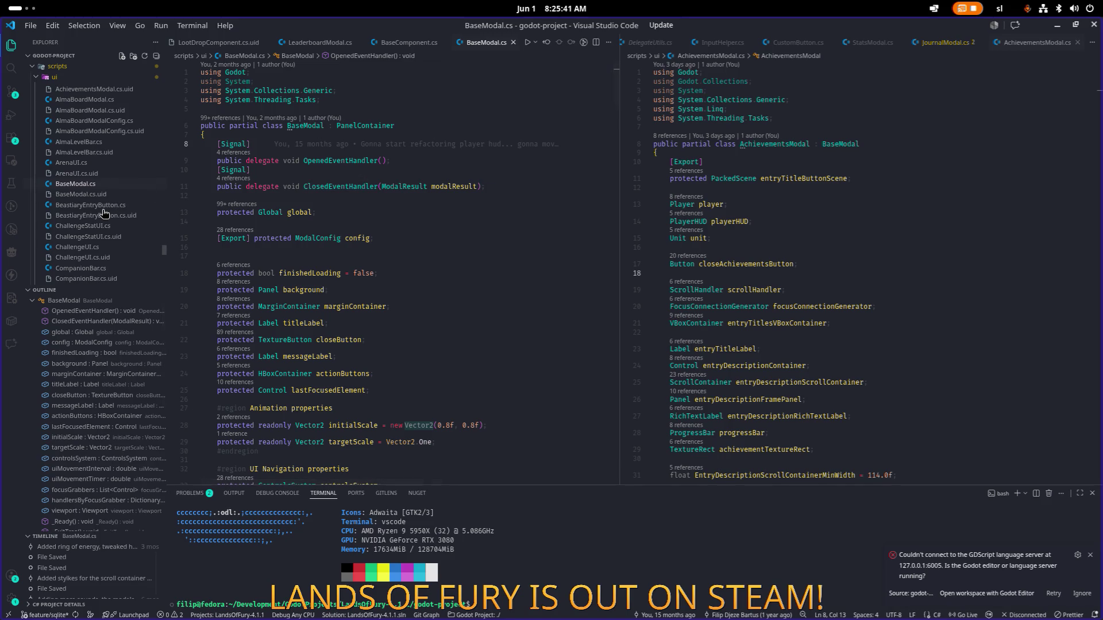
left_click(432, 213)
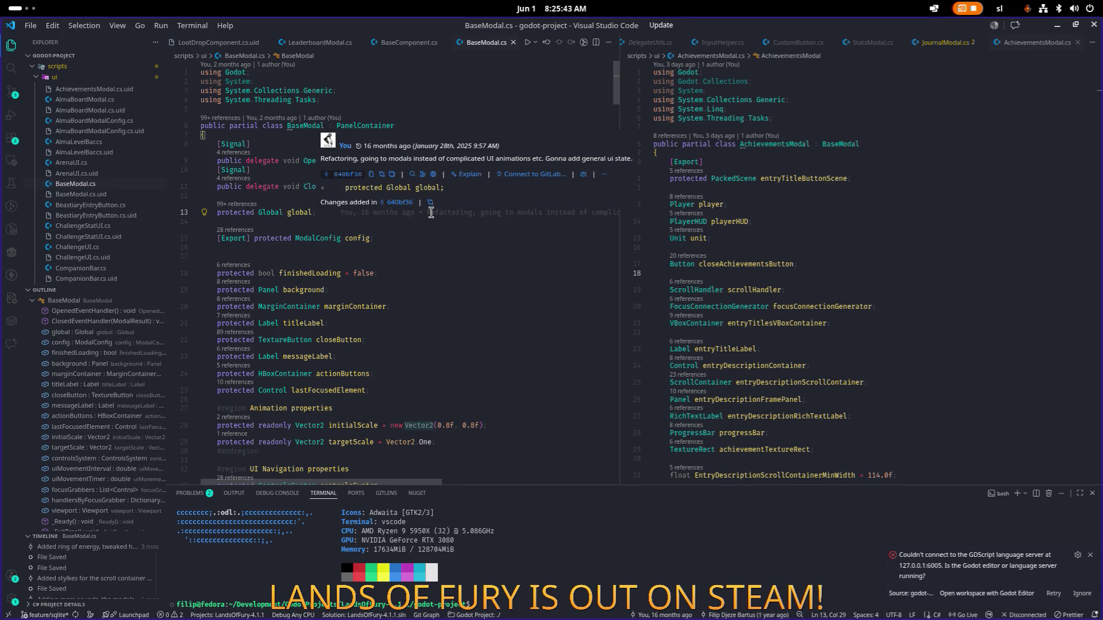
Widen the AchievementsModal.cs pane slightly and select the closeButton field name
key("alt+Tab")
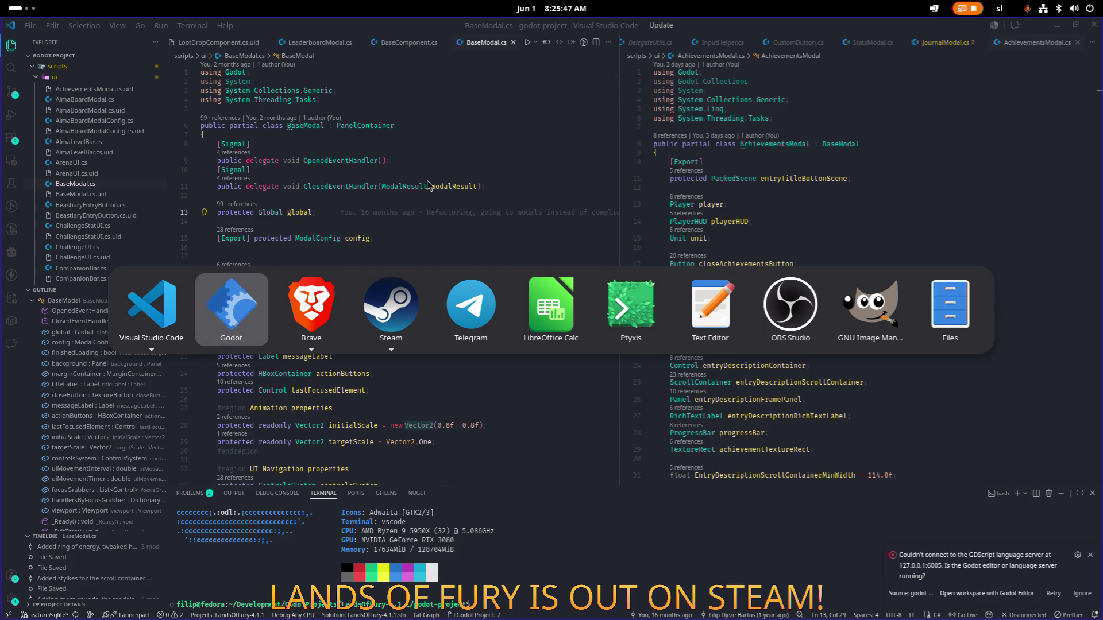
key("Escape")
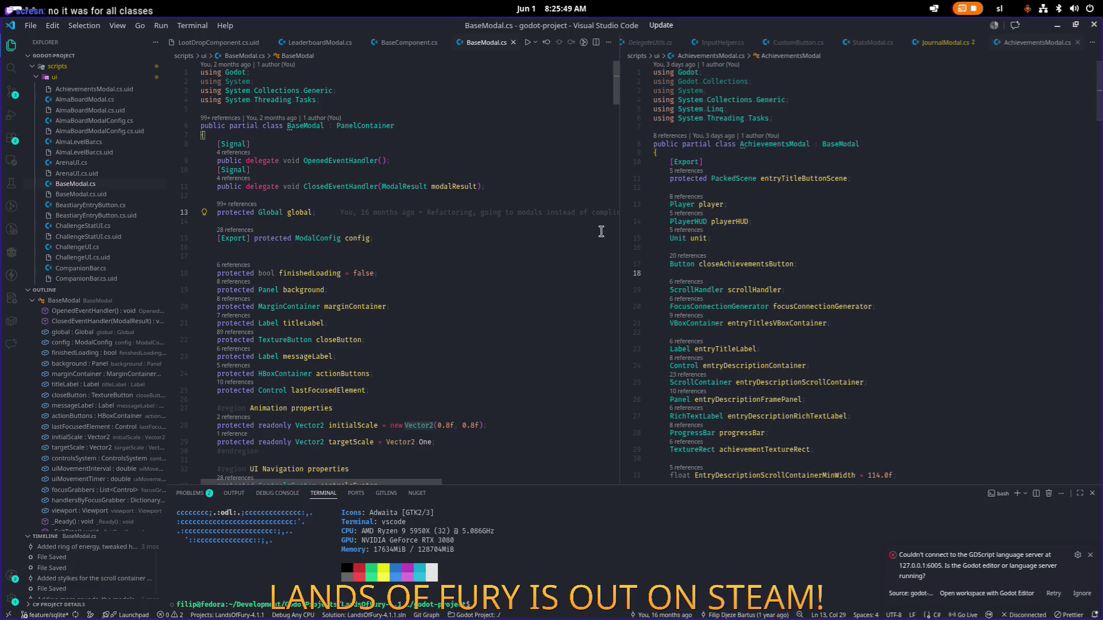
left_click_drag(619, 232, 587, 231)
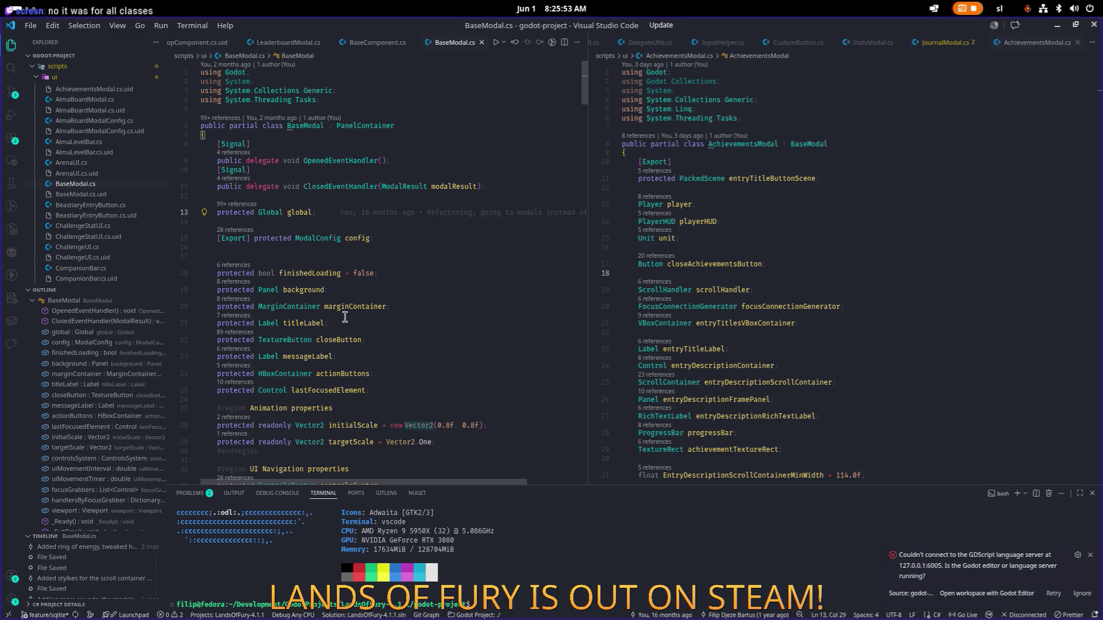
double_click(347, 339)
Find the next closeButton and focusGrabbers occurrences in BaseModal.cs
key("ctrl+f")
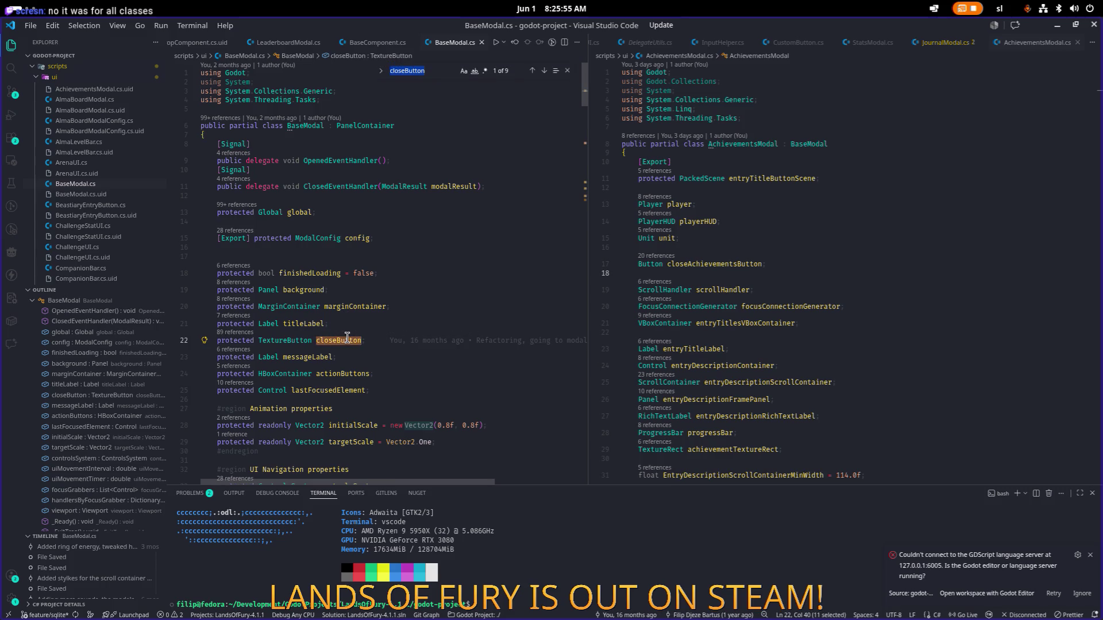
key("Return")
key("Return")
key("Return")
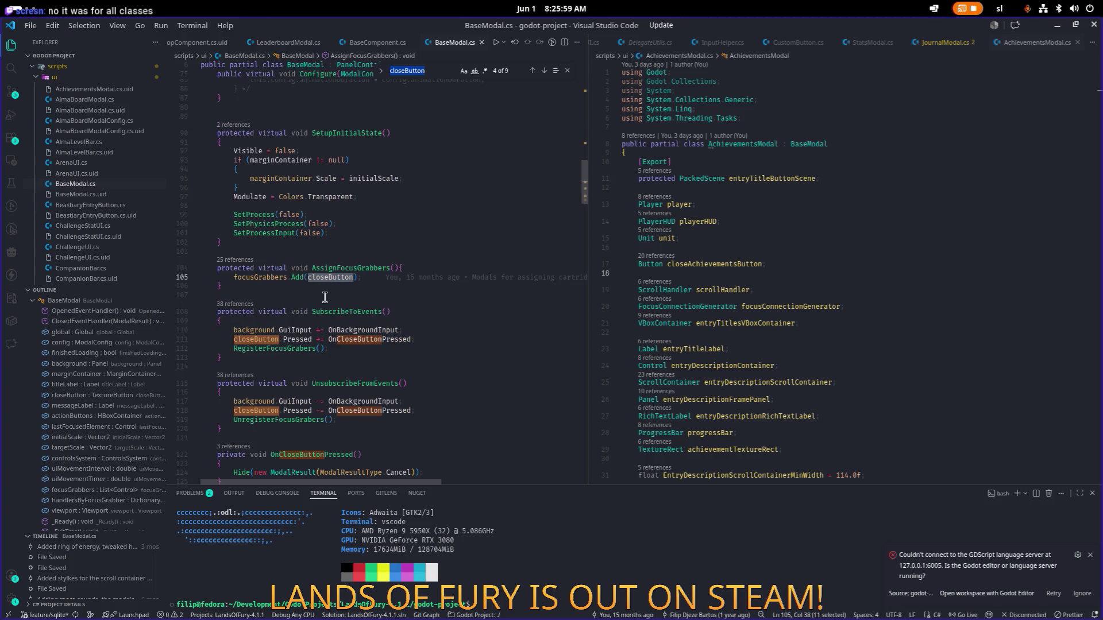
double_click(276, 277)
key("ctrl+f")
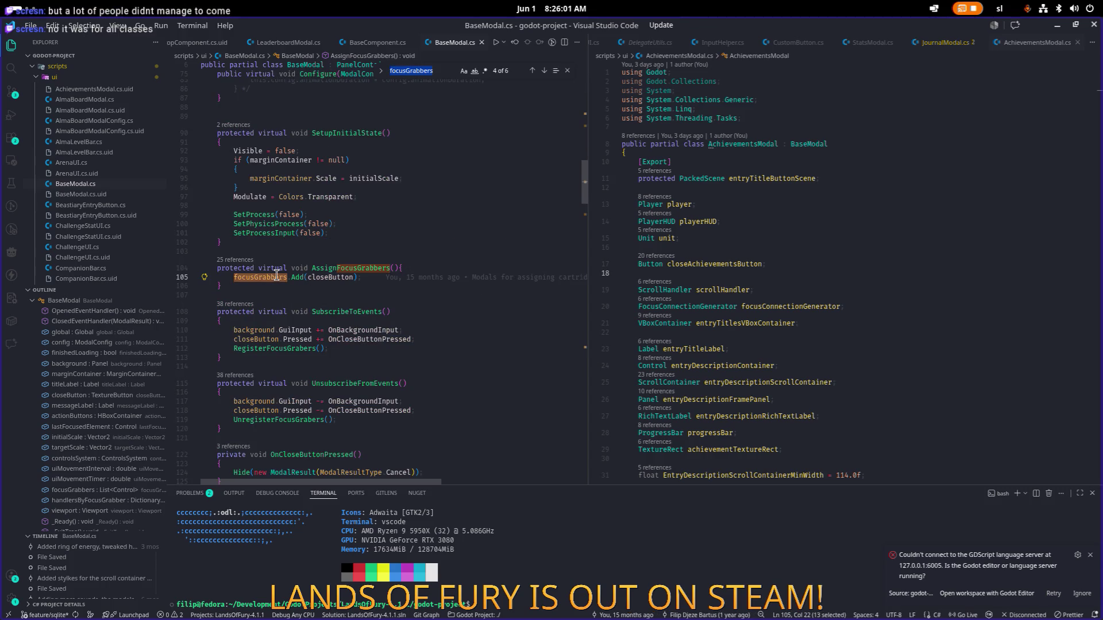
key("Return")
key("Return")
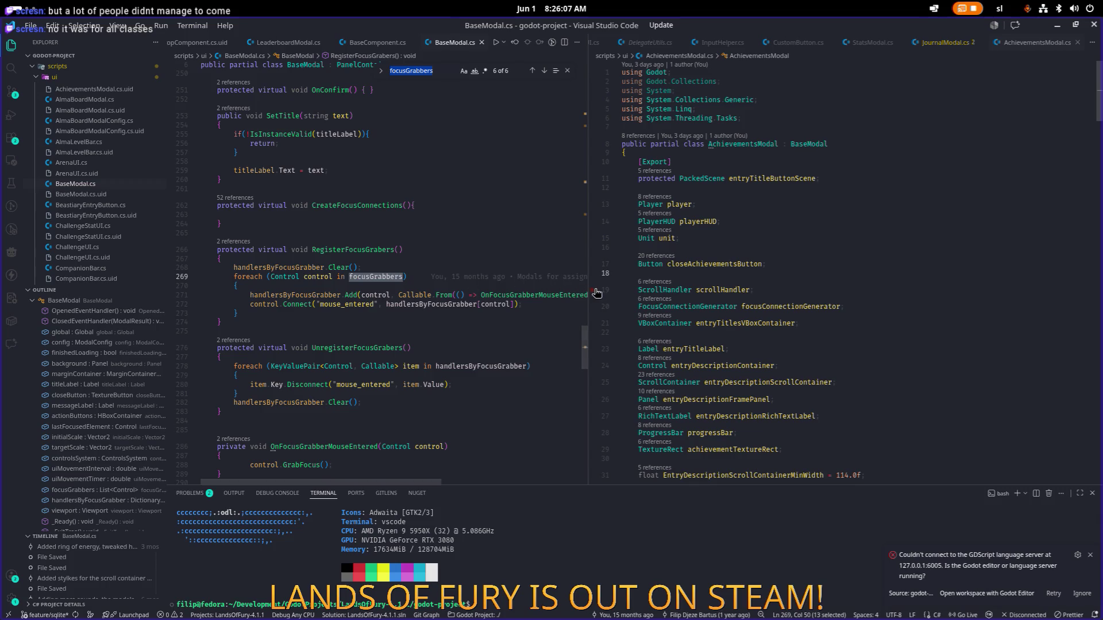
Widen the BaseModal.cs pane, locate the OnFocusGrabberMouseEntered handler, then switch to Godot
left_click_drag(588, 291, 742, 291)
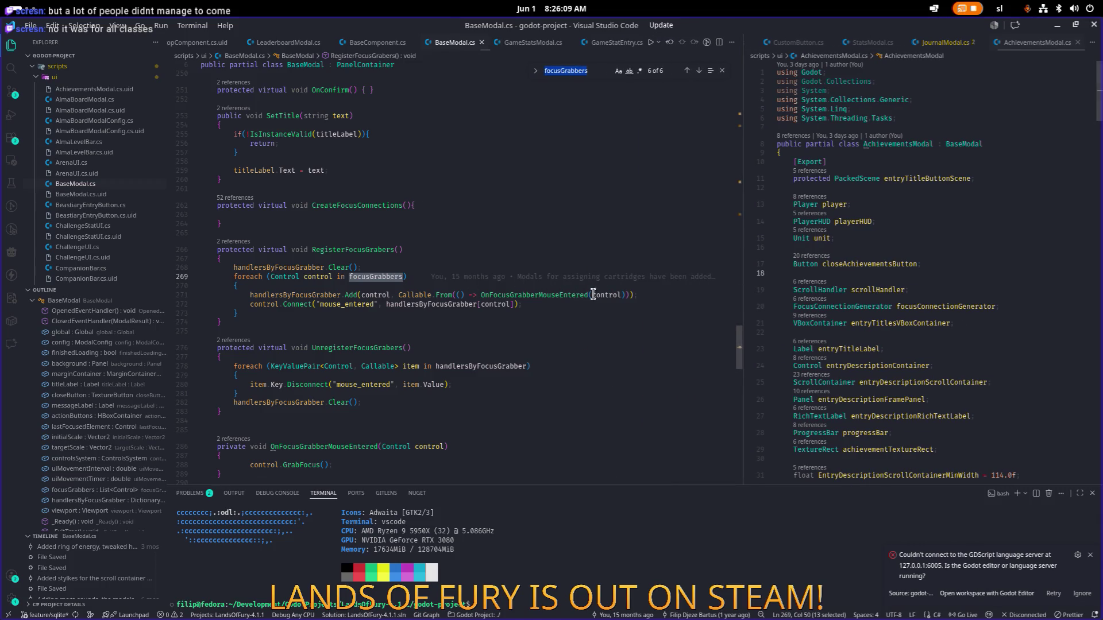
double_click(558, 294)
key("ctrl+f")
key("Return")
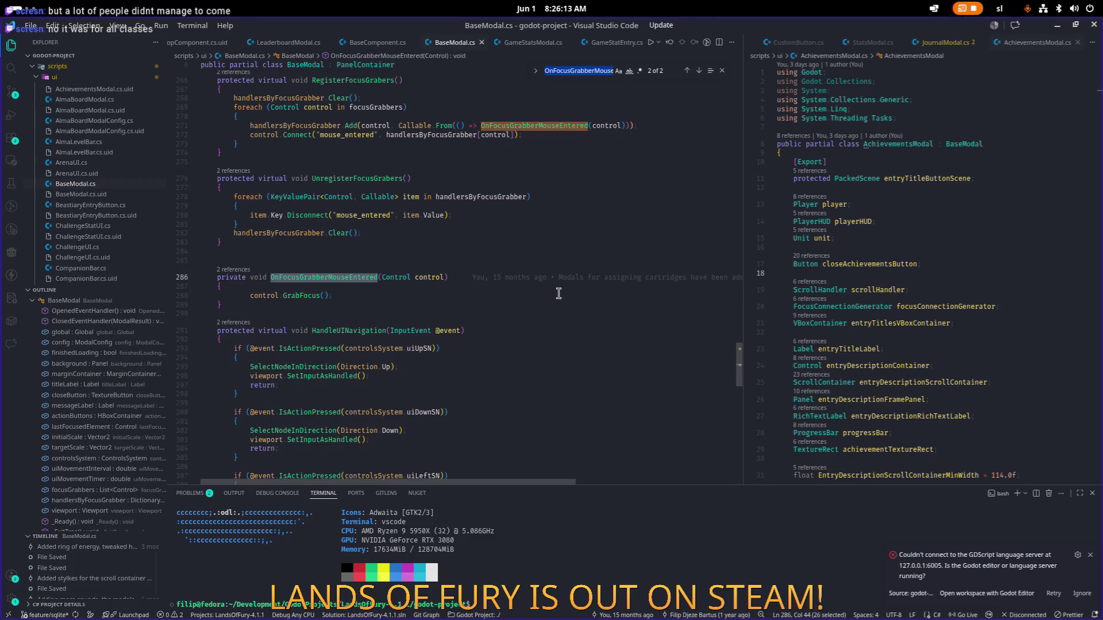
scroll(529, 291, "down", 2)
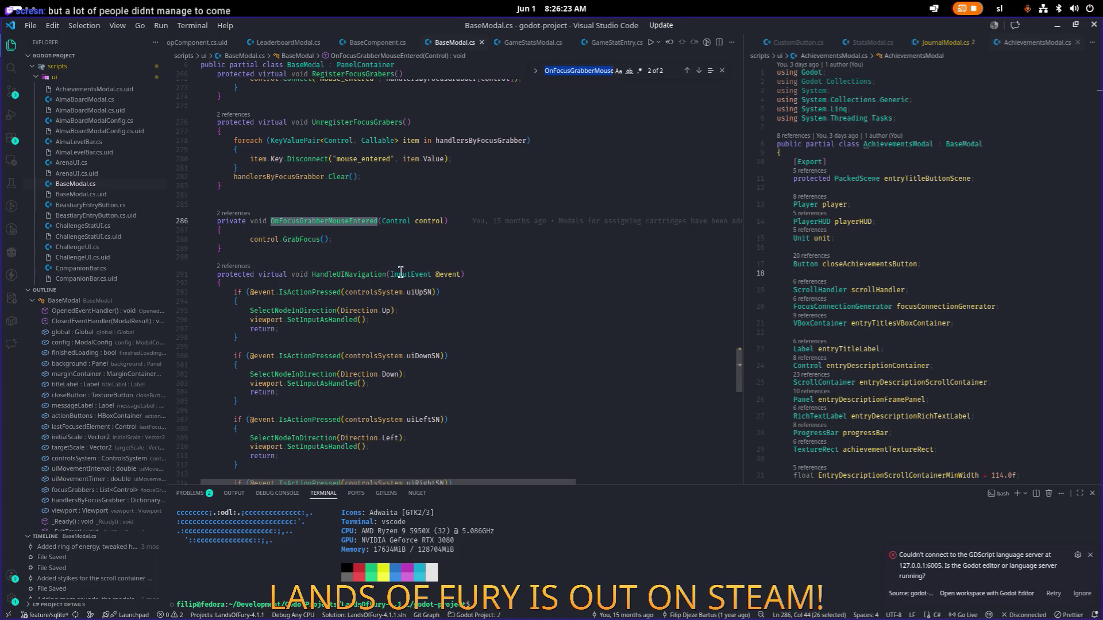
left_click(477, 309)
key("alt+Tab")
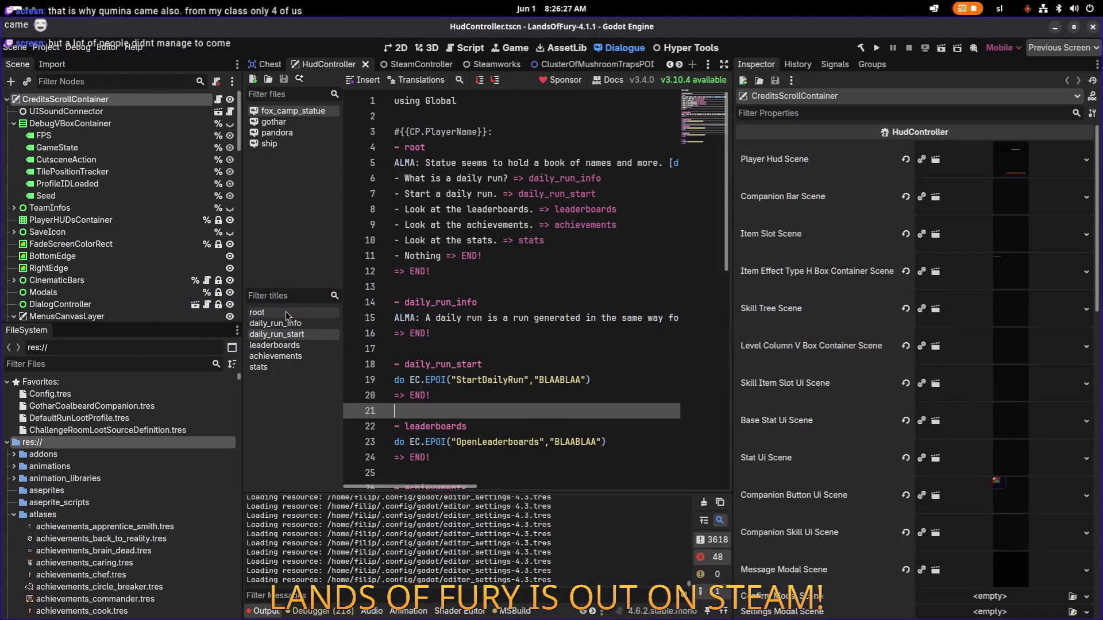
Open BaseModal.tscn in the 2D view, select the close button's TooltipTrigger node, and open its script
left_click(524, 260)
key("ctrl+shift+o")
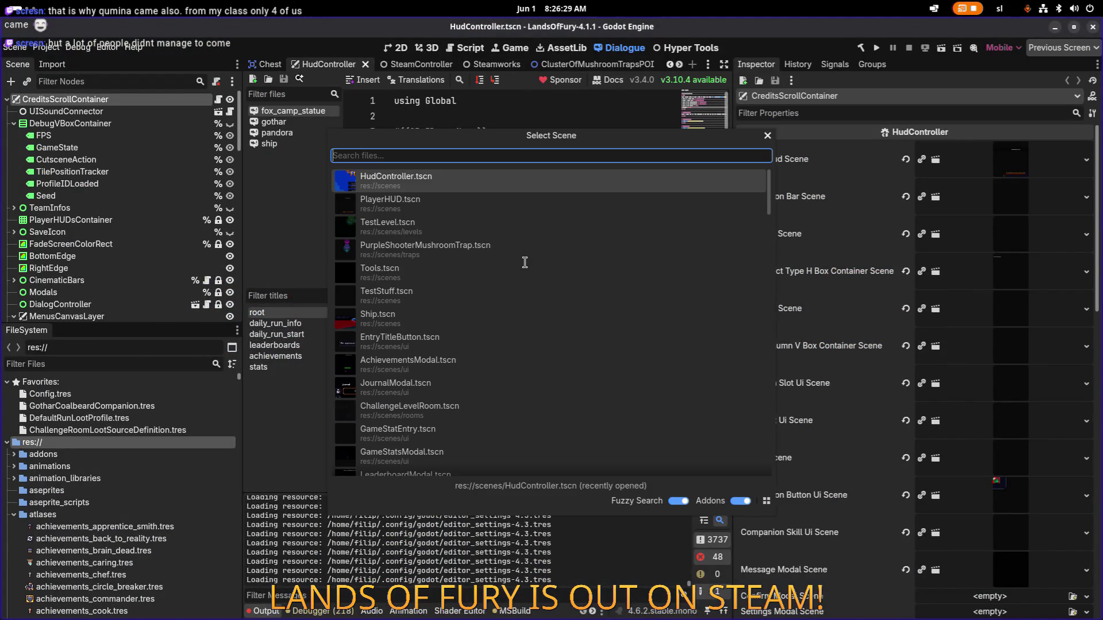
type("basemodal")
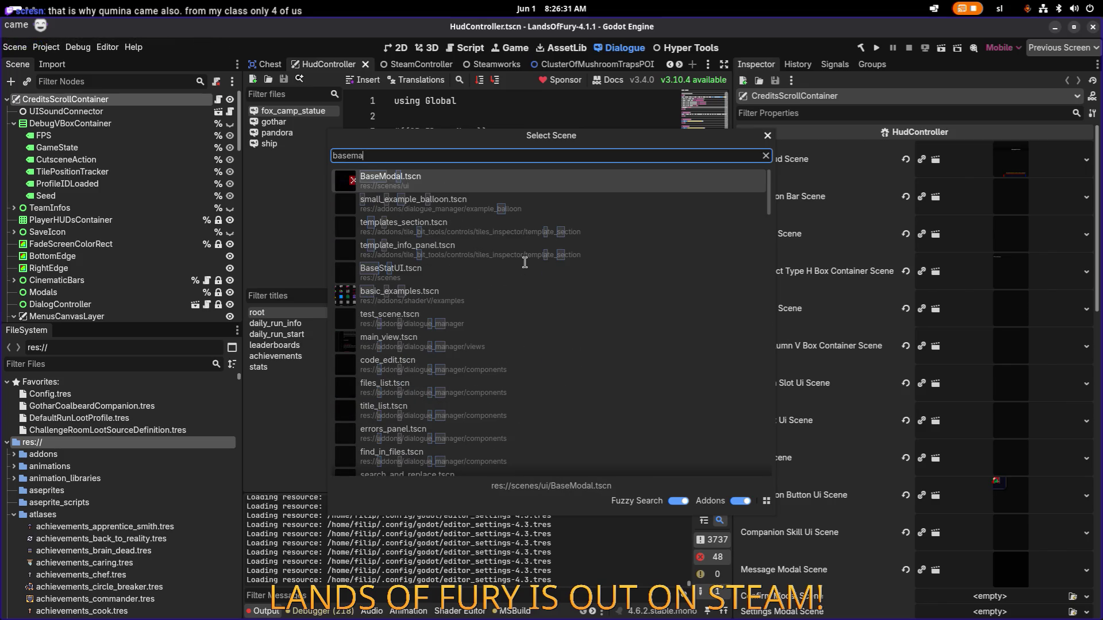
key("Return")
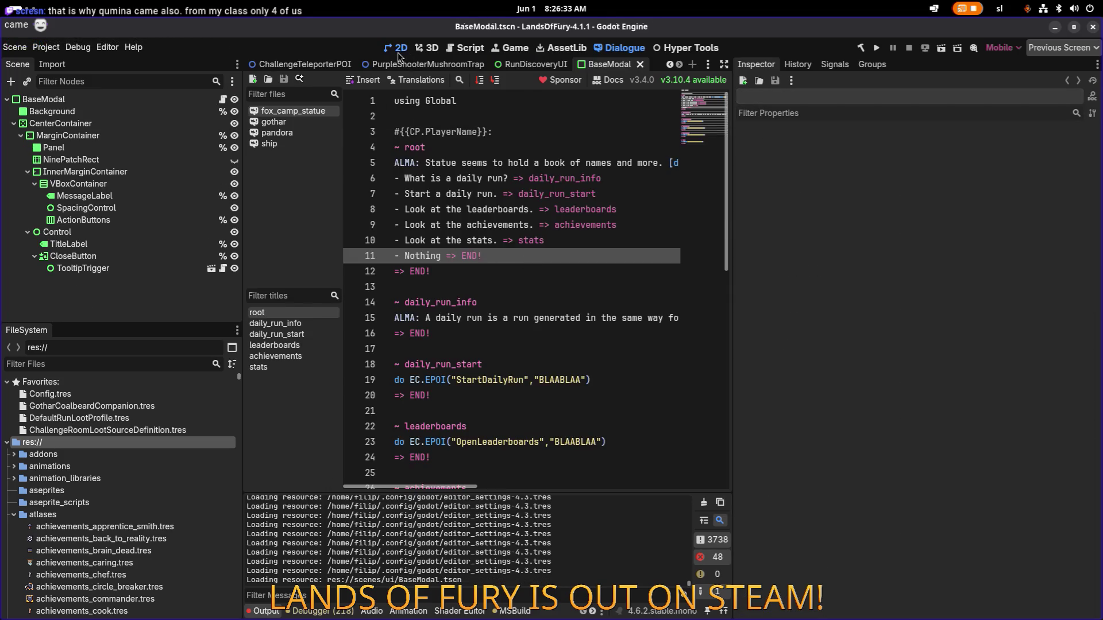
key("ctrl+F1")
left_click(587, 227)
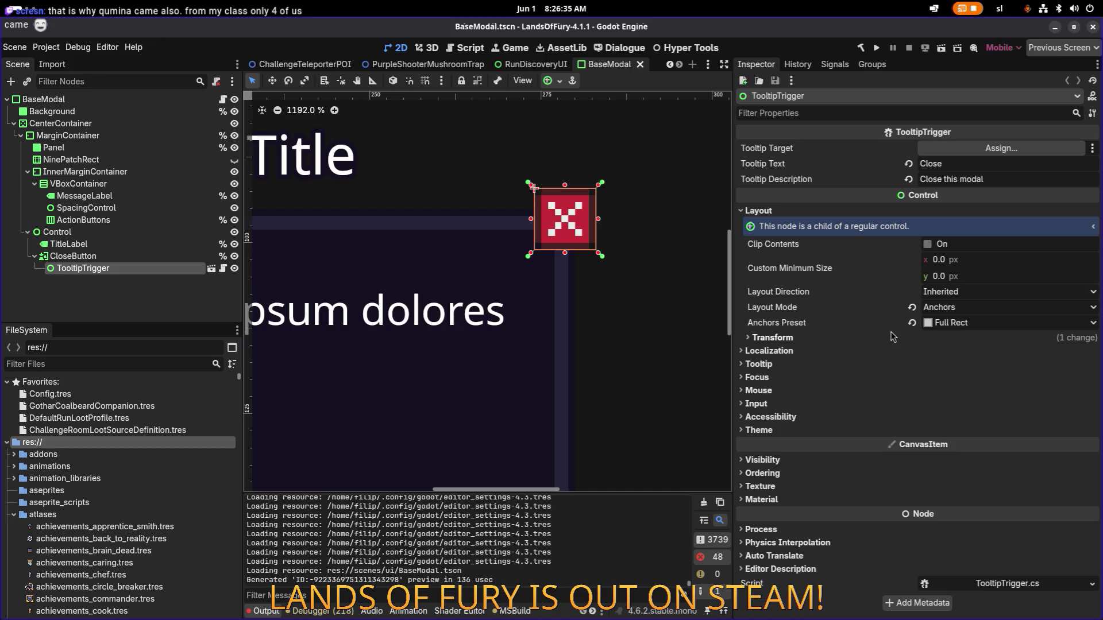
left_click(1009, 585)
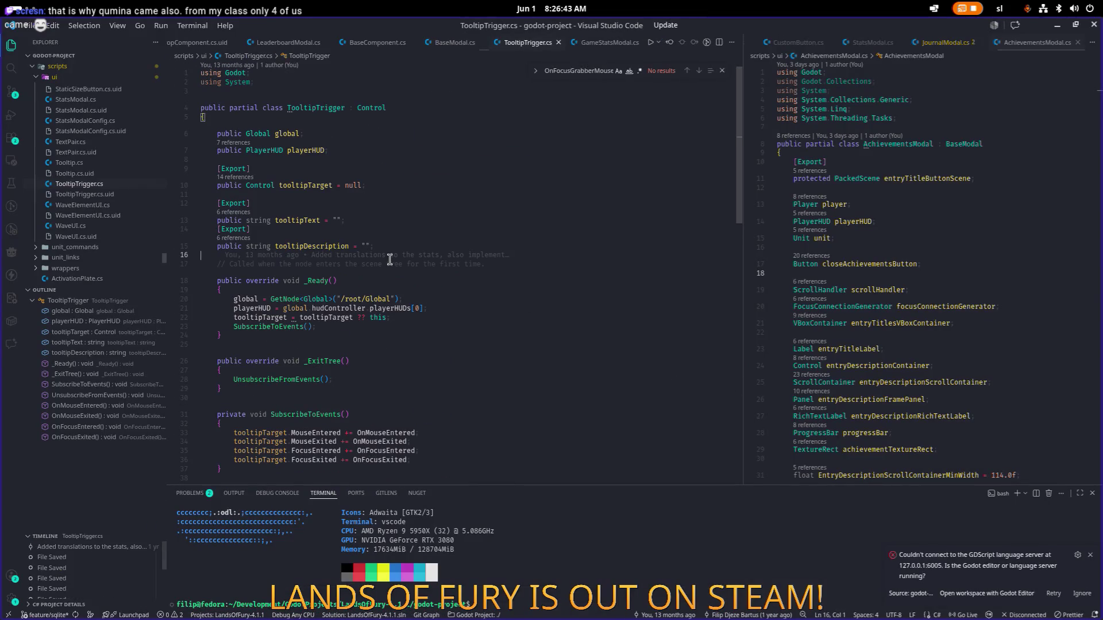
Inspect itemTooltip in TooltipTrigger.cs's OnFocusEntered and search the file for 'hide', finding no matches
scroll(390, 260, "down", 6)
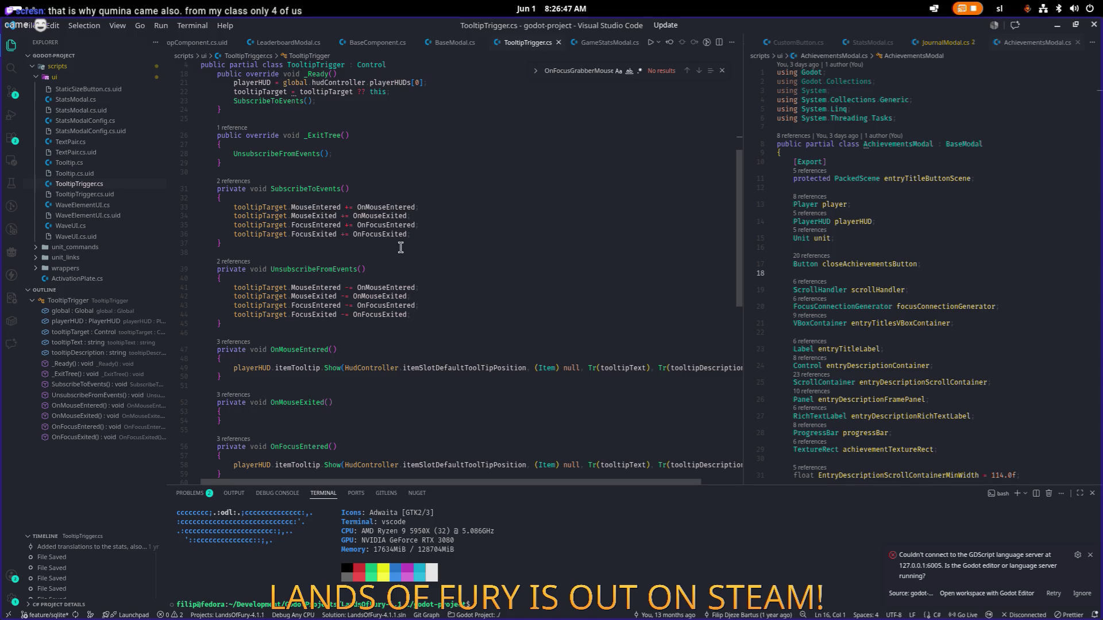
scroll(396, 218, "down", 4)
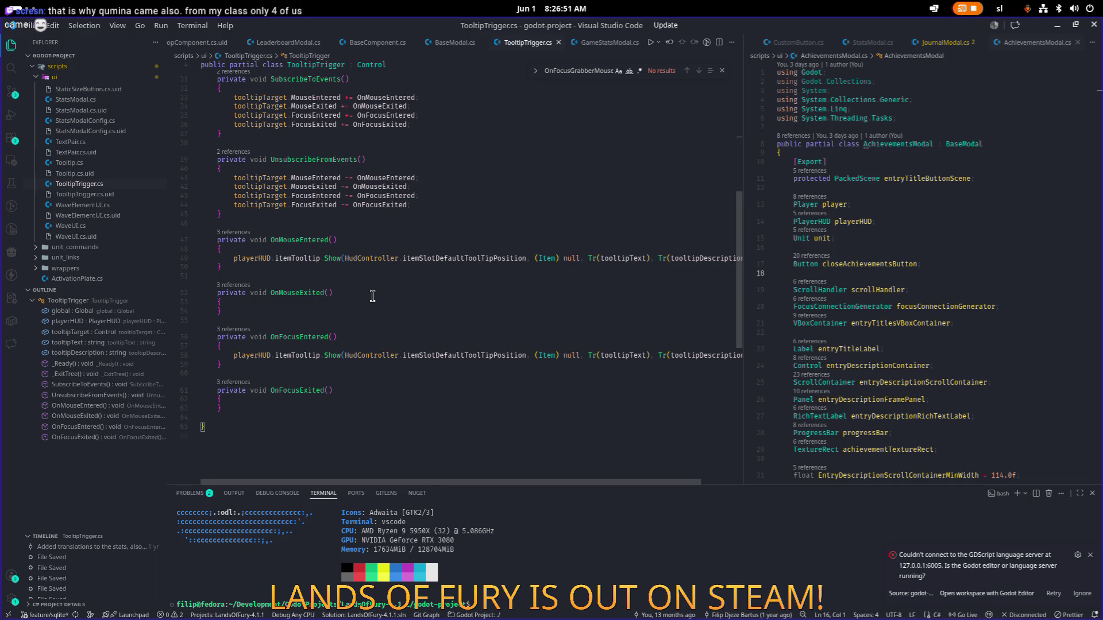
double_click(305, 332)
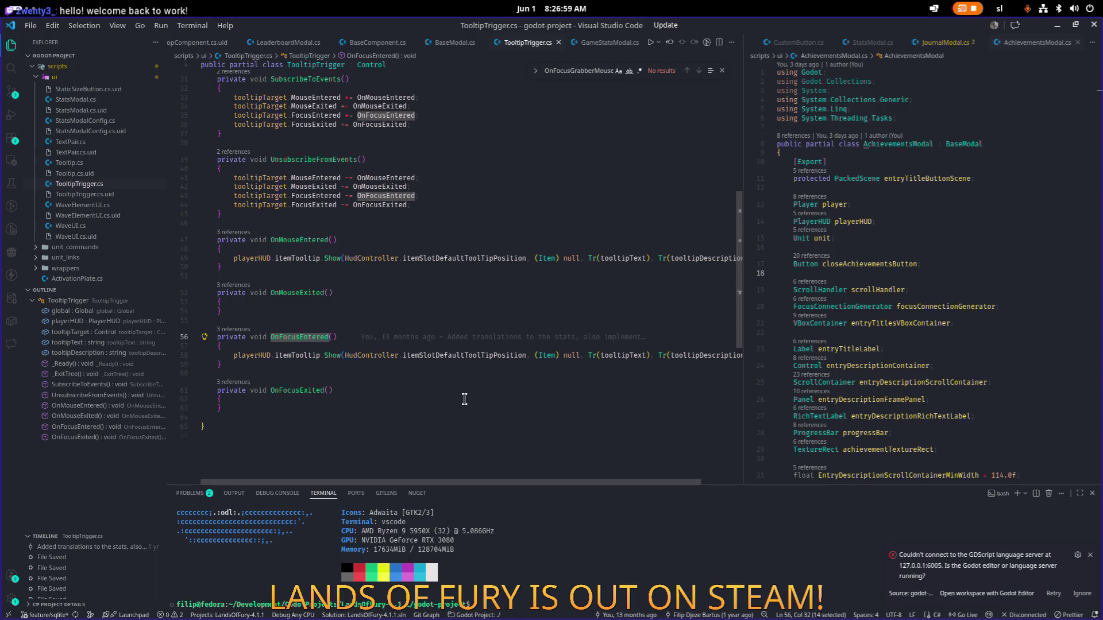
scroll(465, 399, "up", 3)
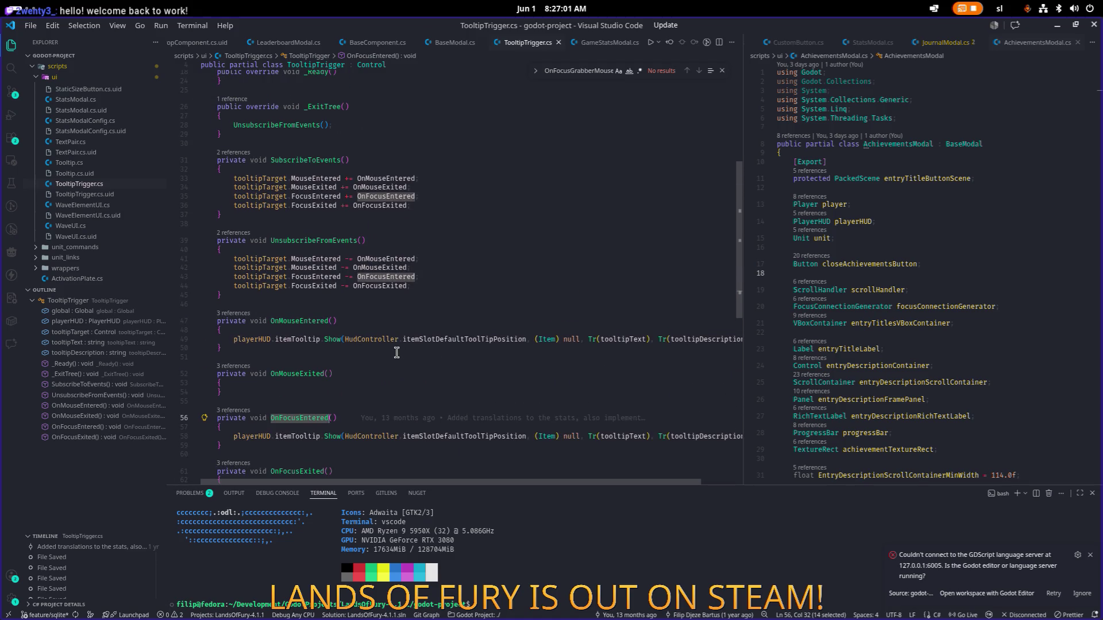
left_click(322, 436)
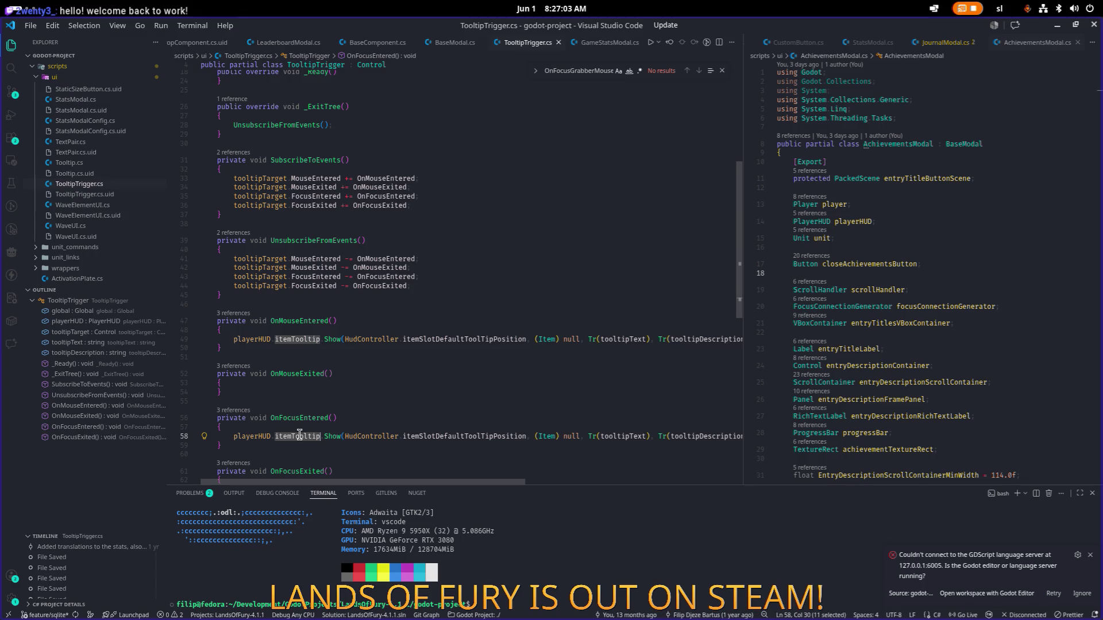
key("ctrl+f")
type("hide")
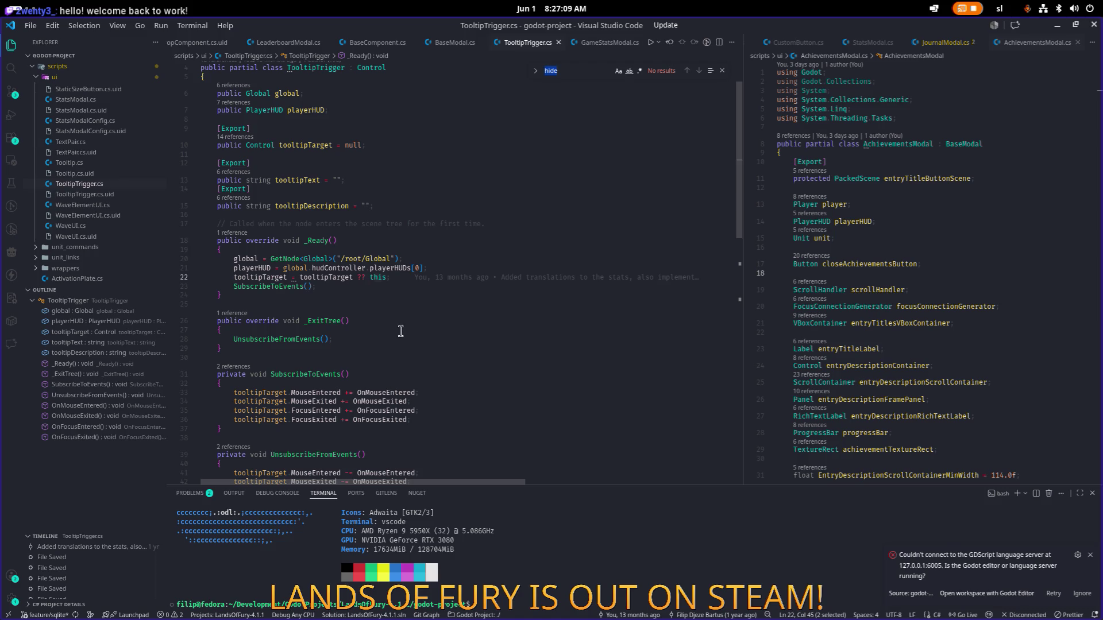
scroll(398, 333, "down", 1)
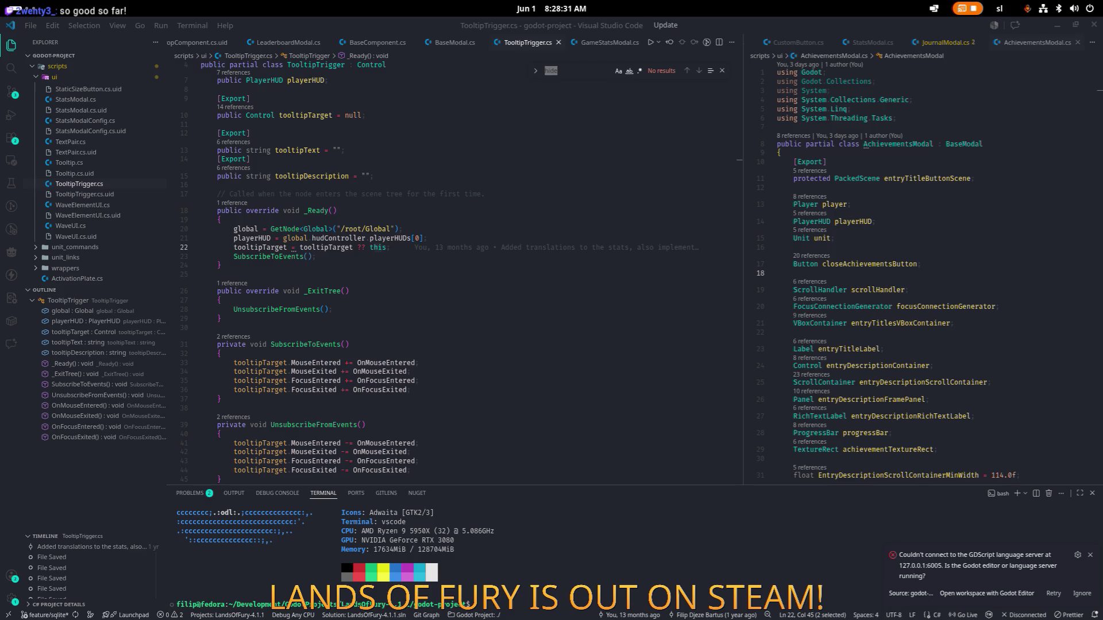
left_click(442, 291)
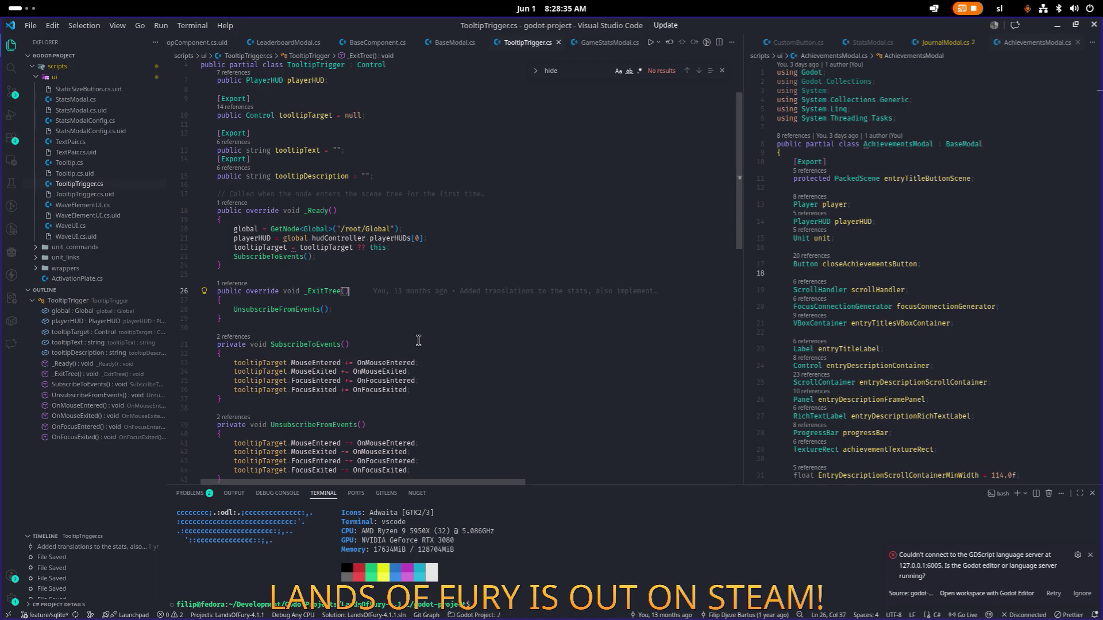
Place the caret at the end of the tooltipTarget assignment, then switch to the Steam window
key("alt+Tab")
key("alt+Tab")
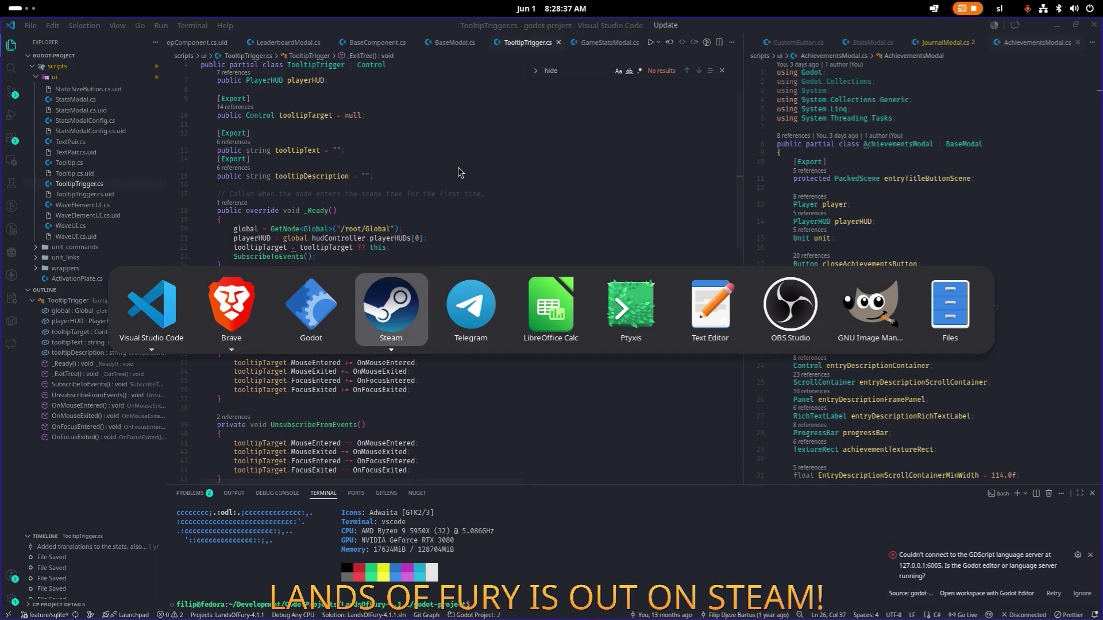
key("Escape")
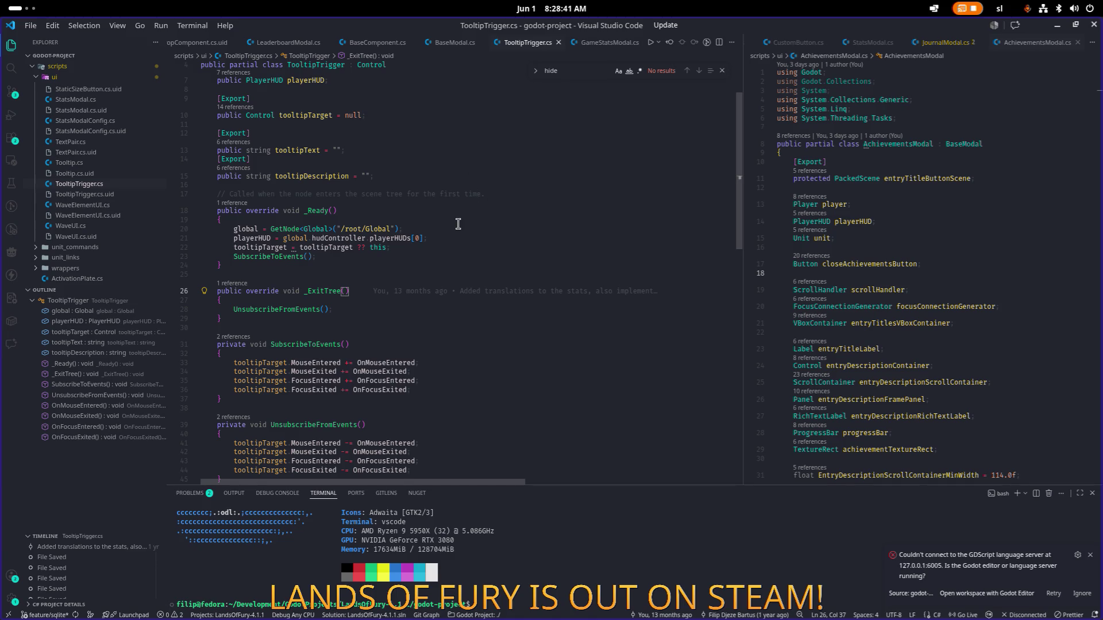
left_click(479, 247)
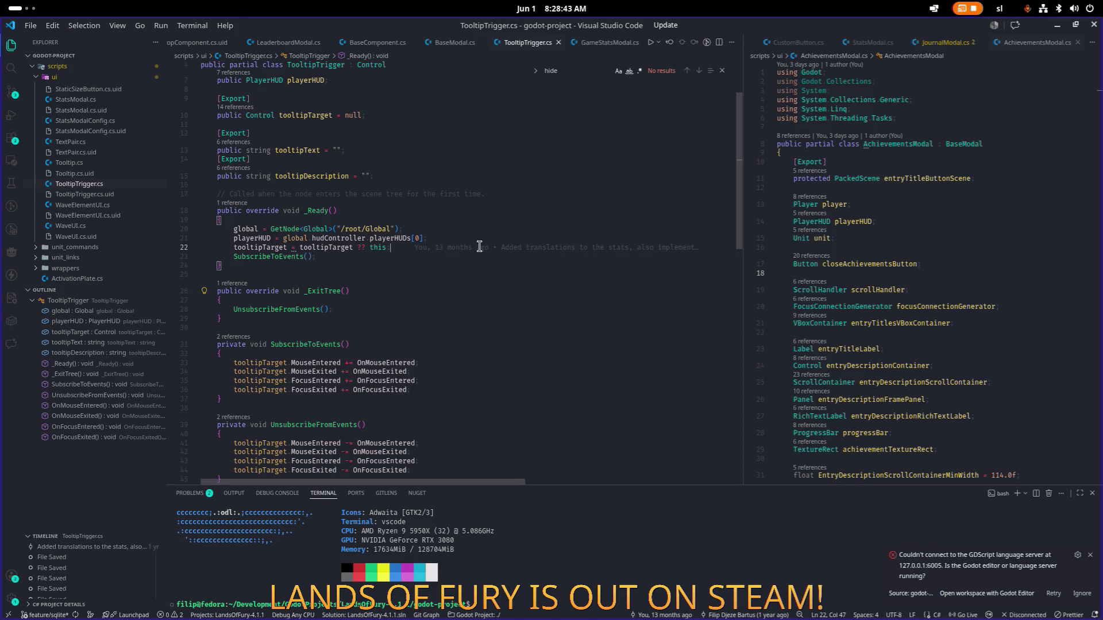
key("alt+Tab")
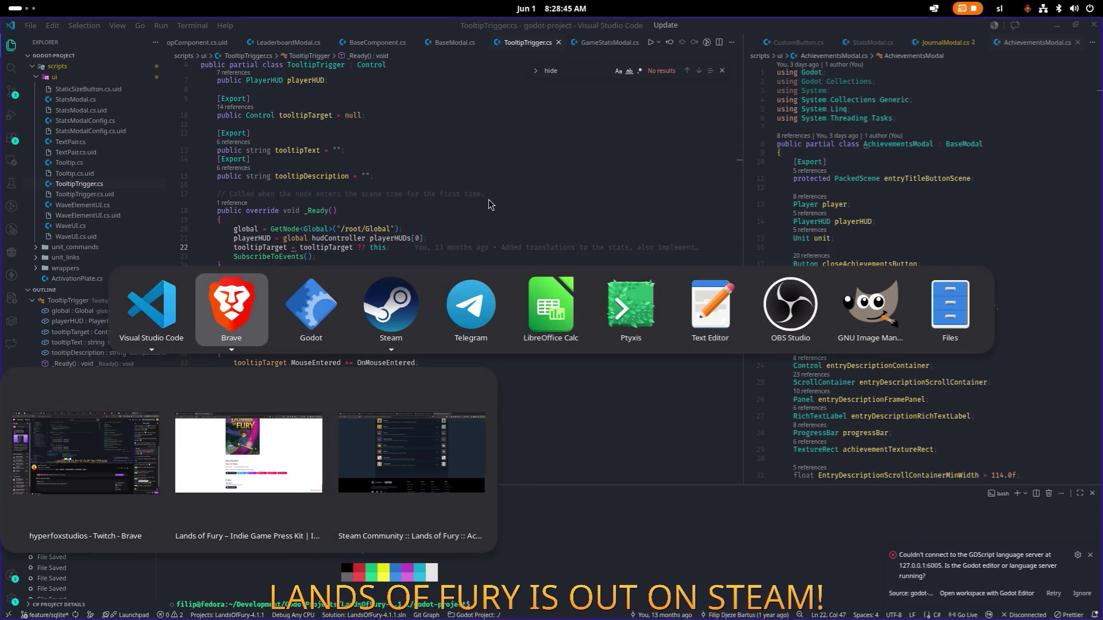
key("Escape")
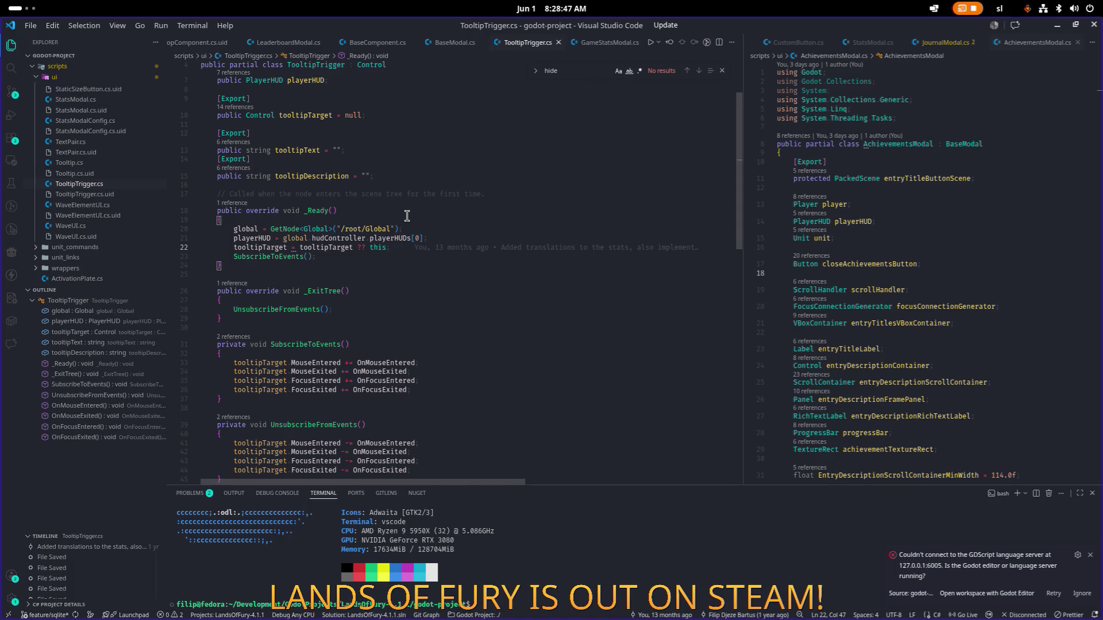
key("alt+Tab")
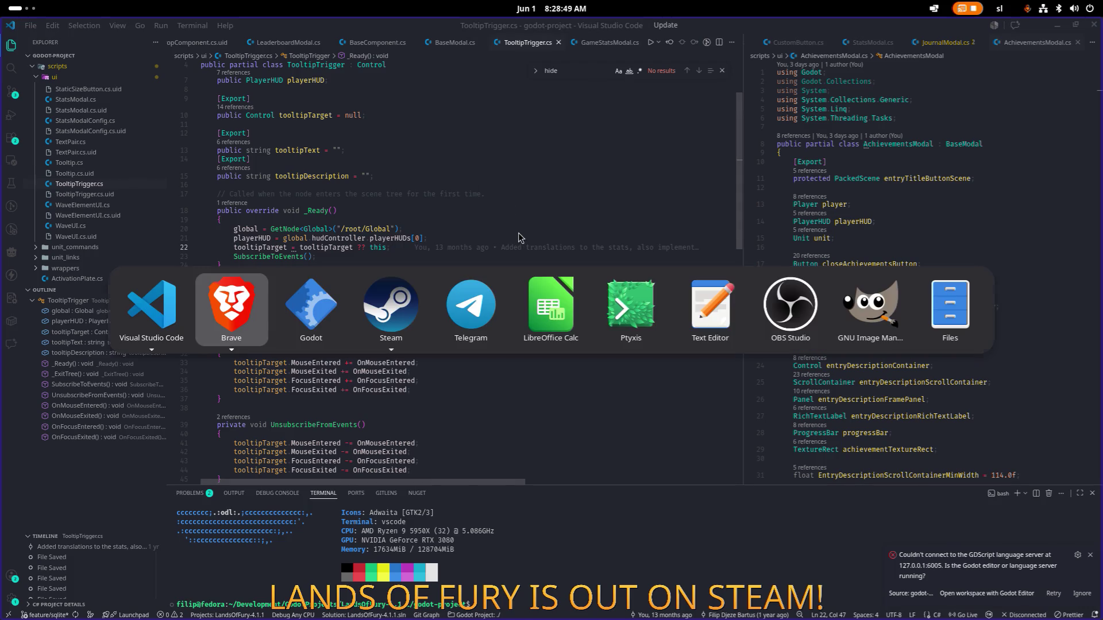
left_click(386, 308)
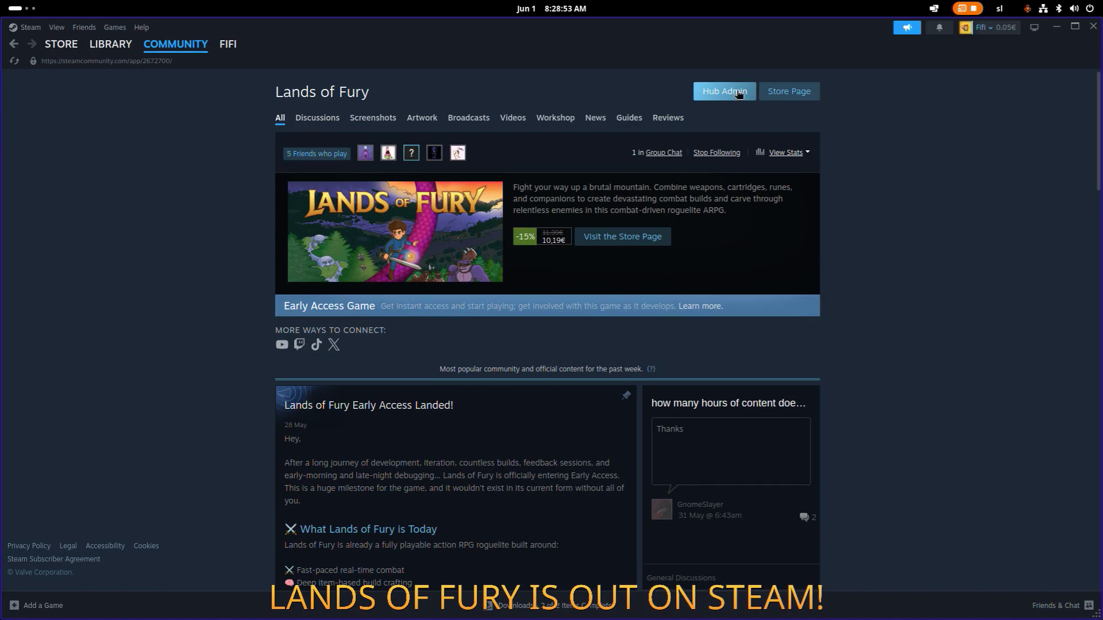
Browse the Lands of Fury Discussions tab with its 7 active topics, then return to the All tab
left_click(306, 119)
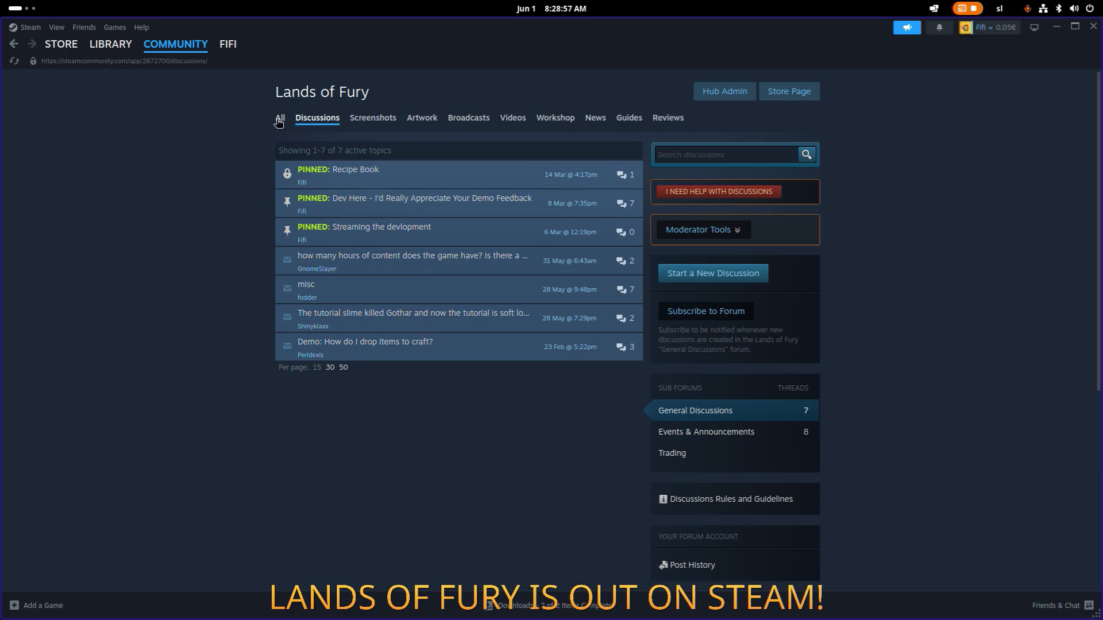
right_click(189, 158)
left_click(222, 200)
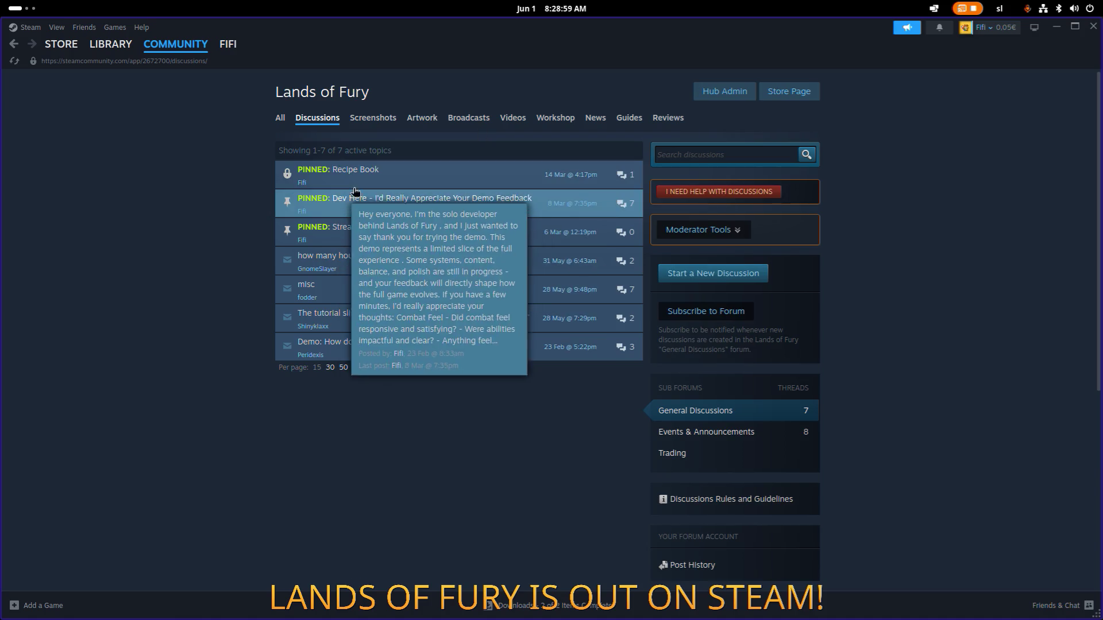
left_click(280, 118)
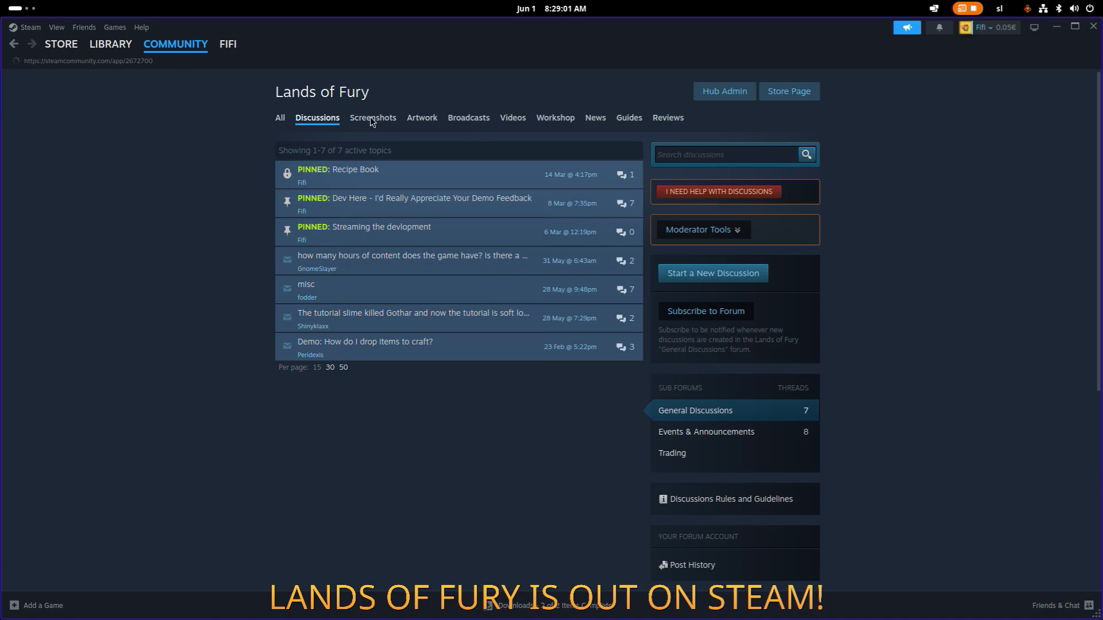
Show Lands of Fury reviews in All Languages sorted by Most Recent, then return to the top
left_click(666, 119)
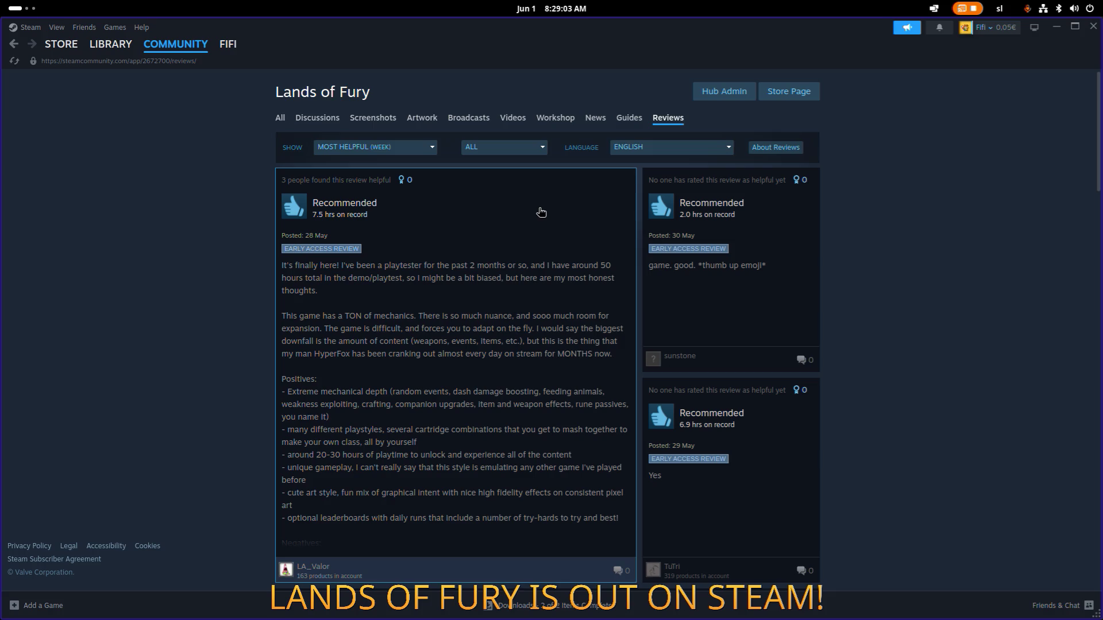
left_click(638, 147)
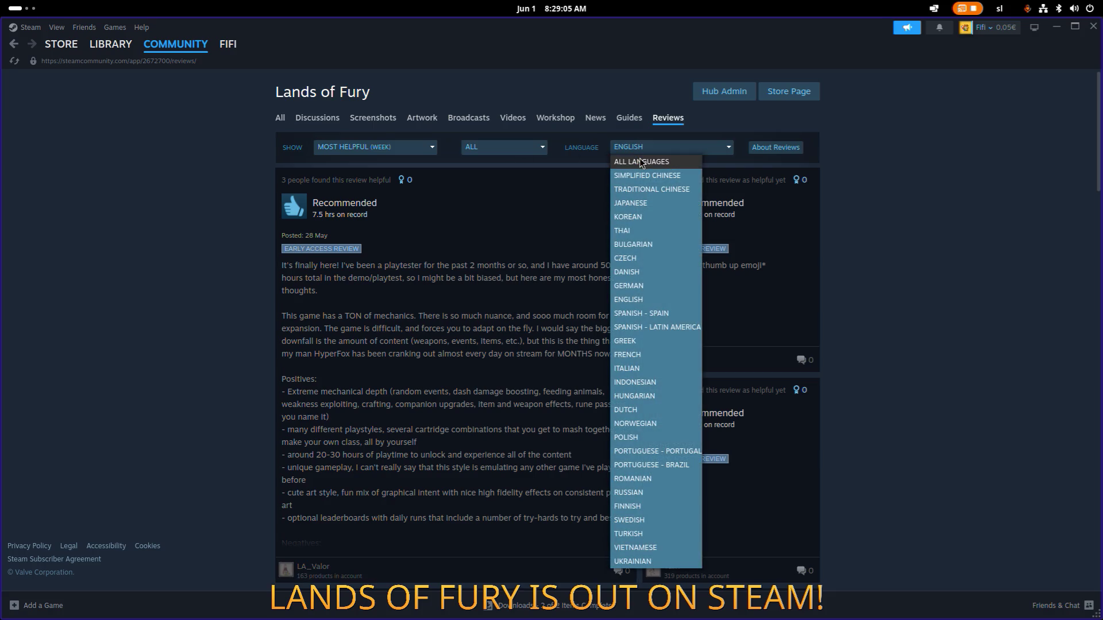
left_click(636, 155)
left_click(373, 147)
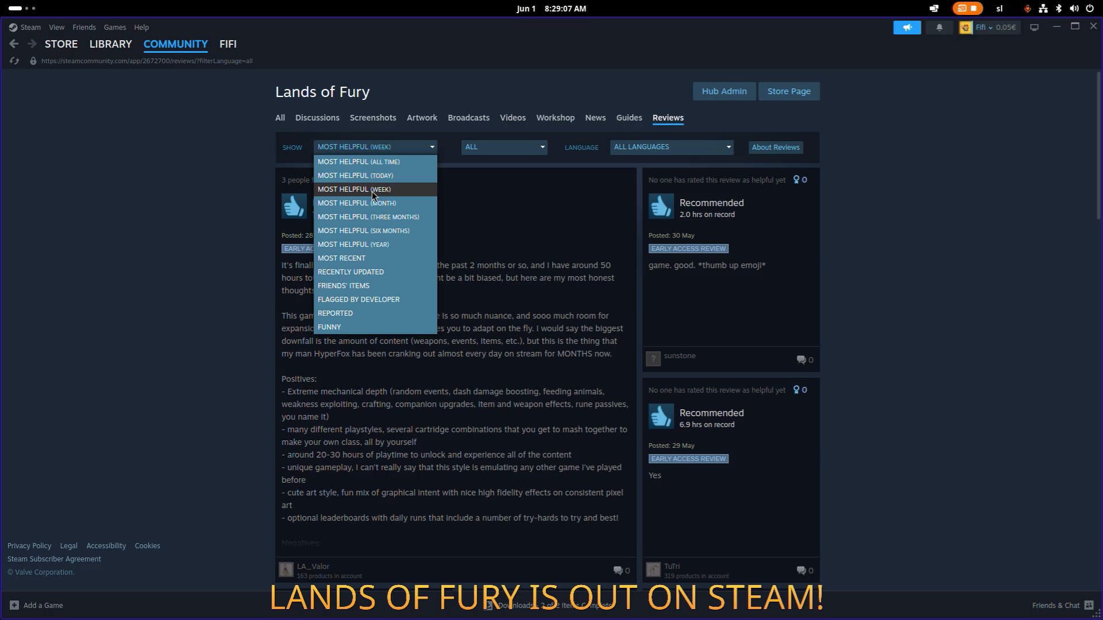
left_click(344, 259)
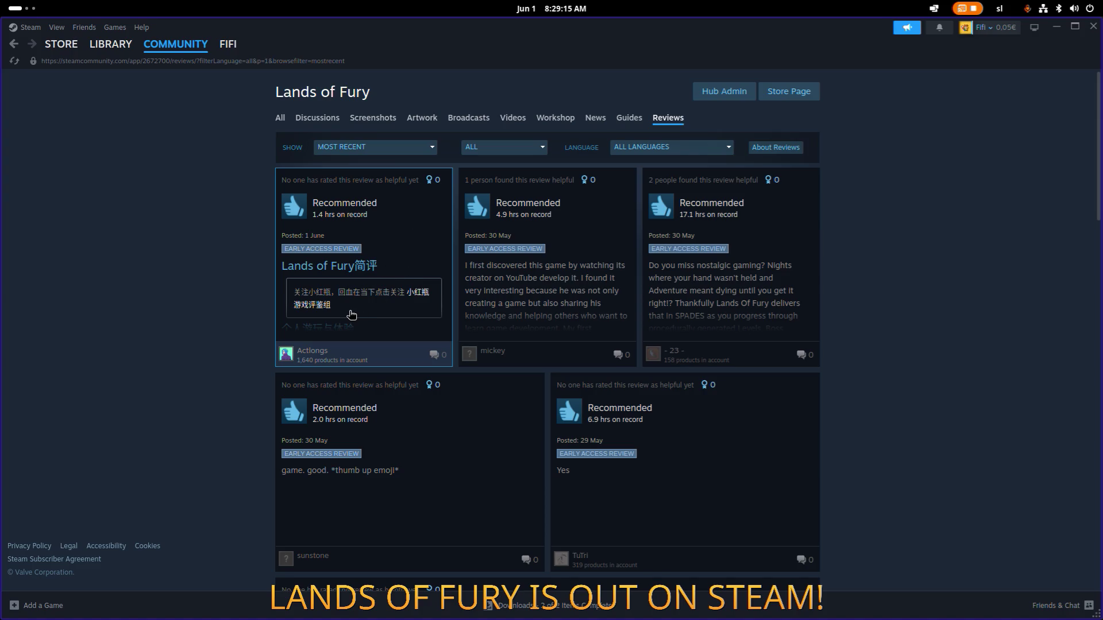
scroll(368, 263, "down", 5)
scroll(368, 264, "down", 15)
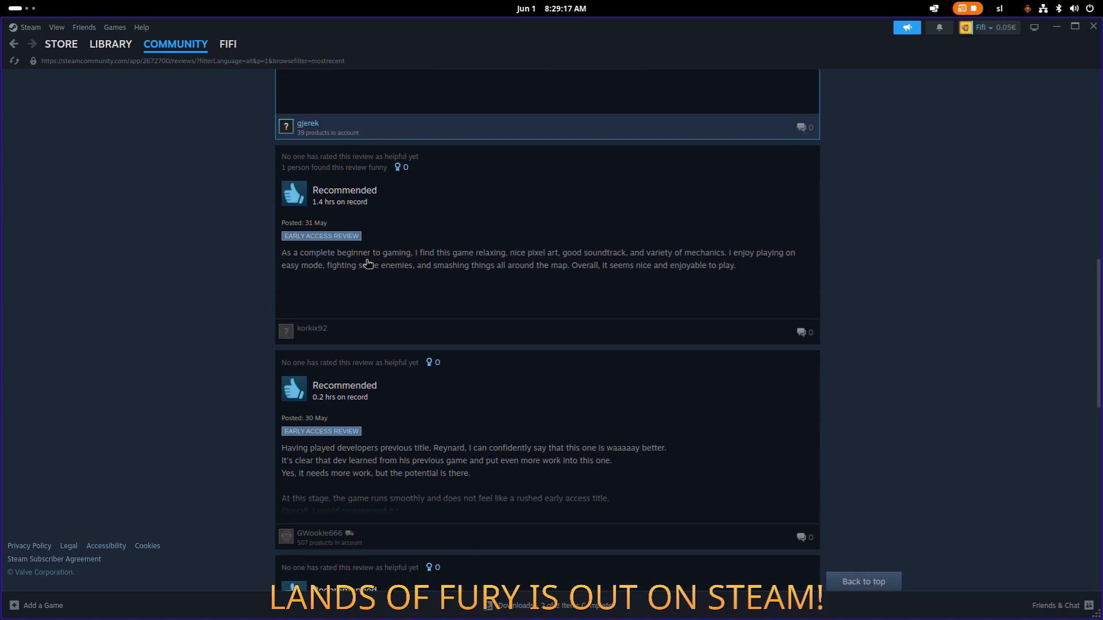
scroll(368, 264, "down", 2)
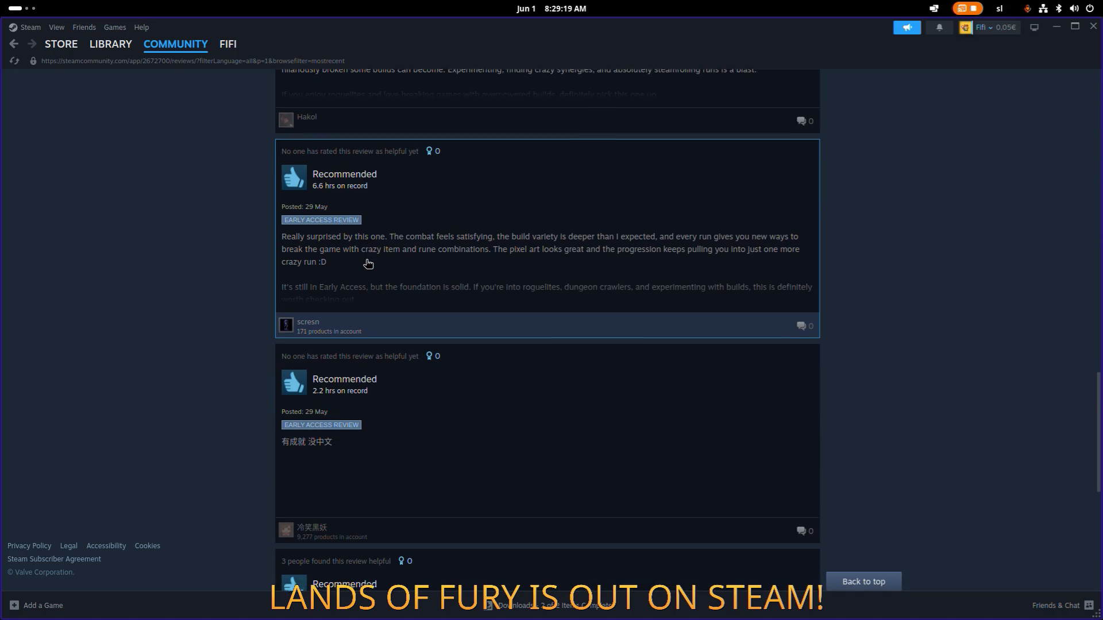
key("Home")
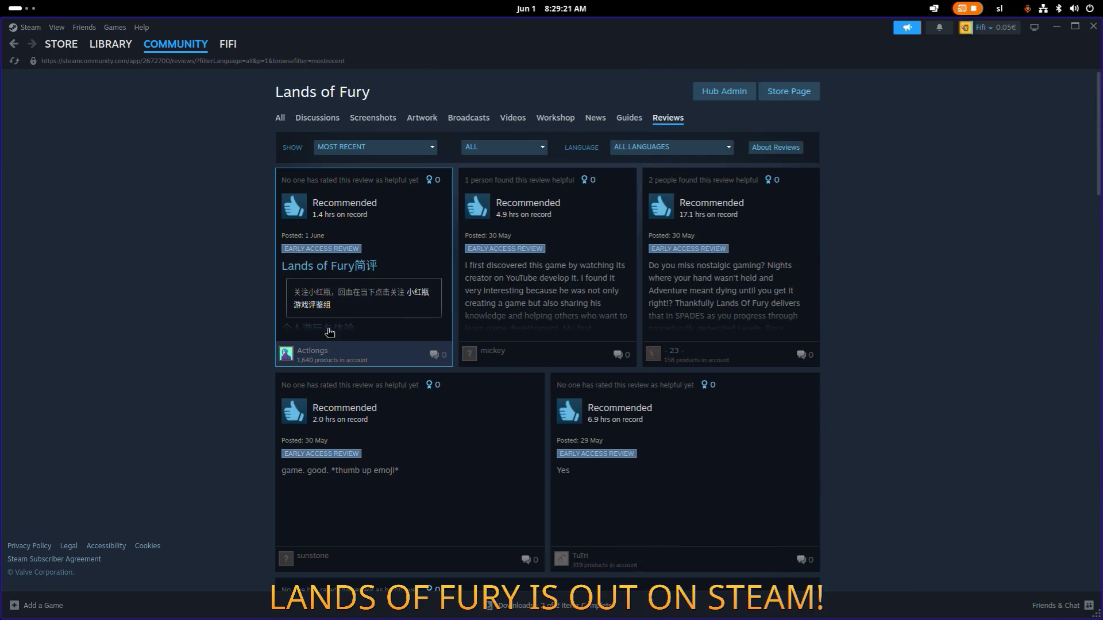
Open the newest Chinese review, copy its body text, and move Google Translate to the right side
left_click(416, 251)
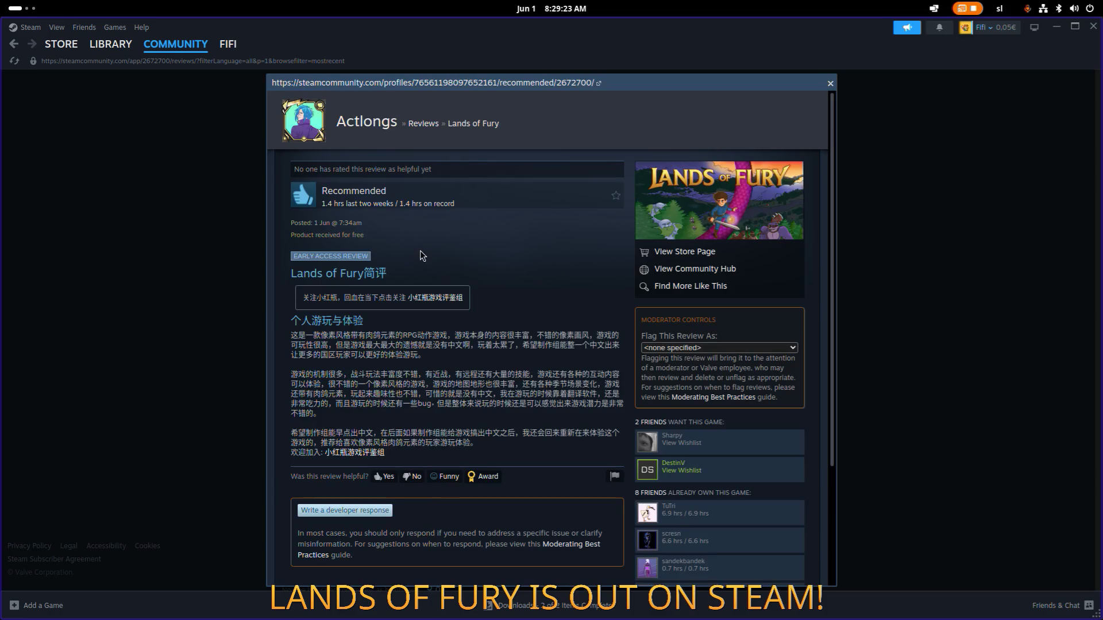
scroll(427, 280, "down", 2)
scroll(426, 279, "up", 2)
scroll(436, 338, "down", 2)
left_click_drag(418, 348, 304, 222)
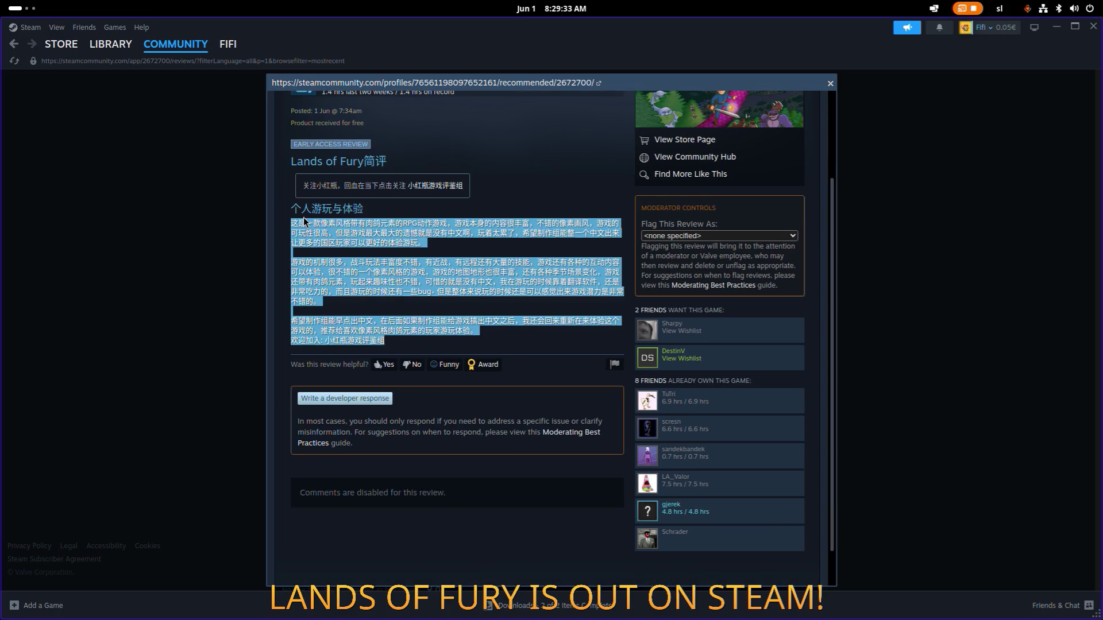
right_click(354, 239)
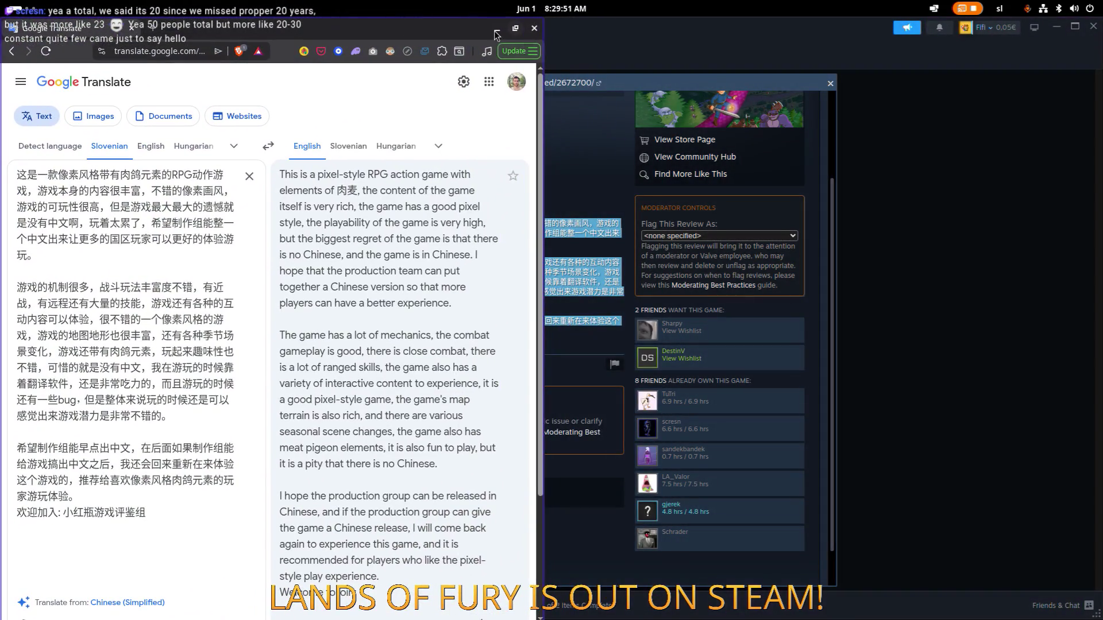
mouse_move(497, 35)
left_mouse_down()
mouse_move(768, 92)
mouse_move(982, 467)
mouse_move(965, 88)
mouse_move(944, 6)
left_mouse_up()
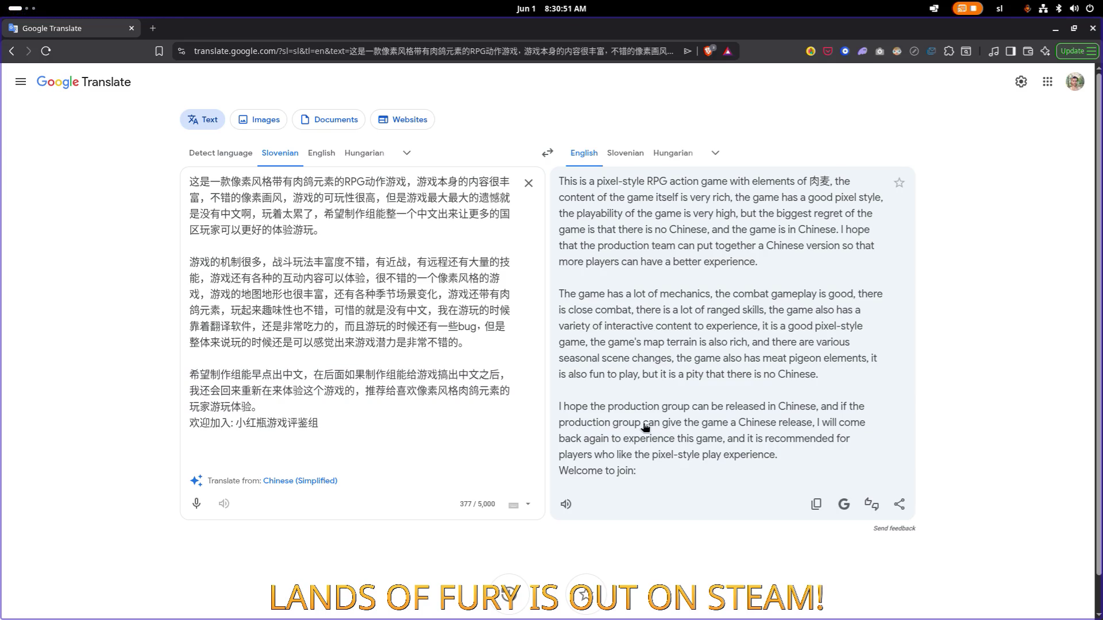
Scroll the review's English translation, then return to Steam
scroll(592, 401, "down", 1)
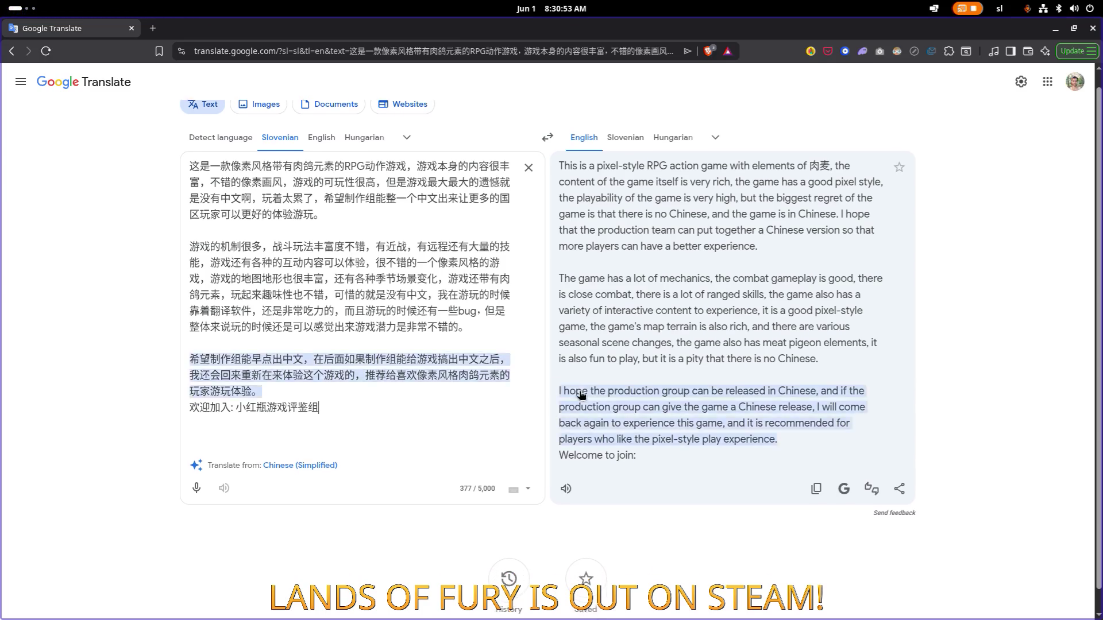
key("alt+Tab")
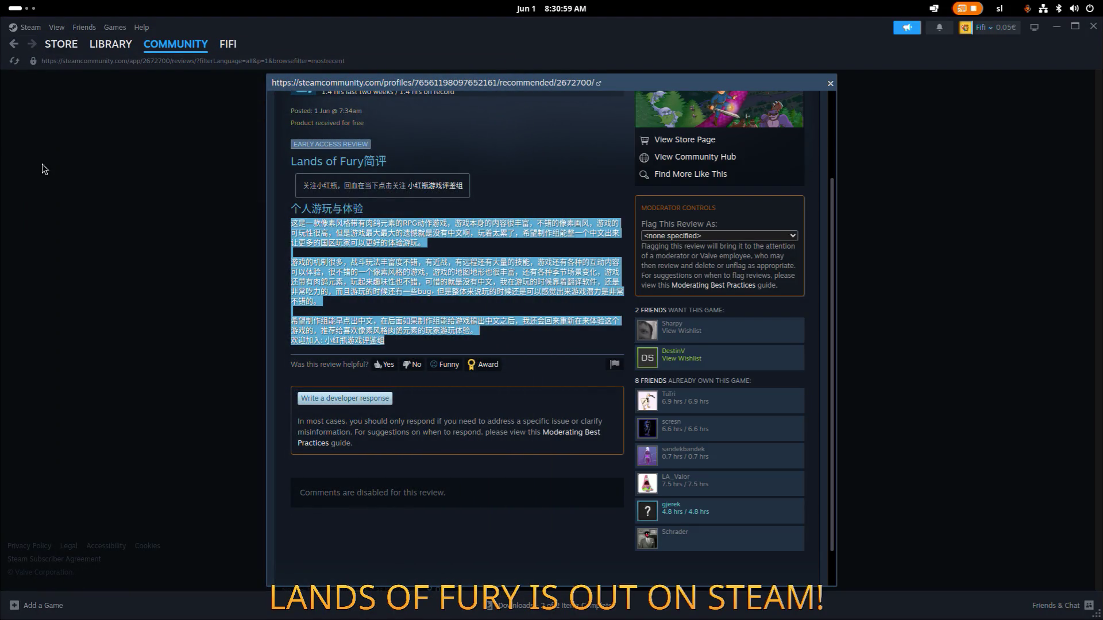
Close the review overlay and view the Lands of Fury community hub's All tab
left_click(130, 182)
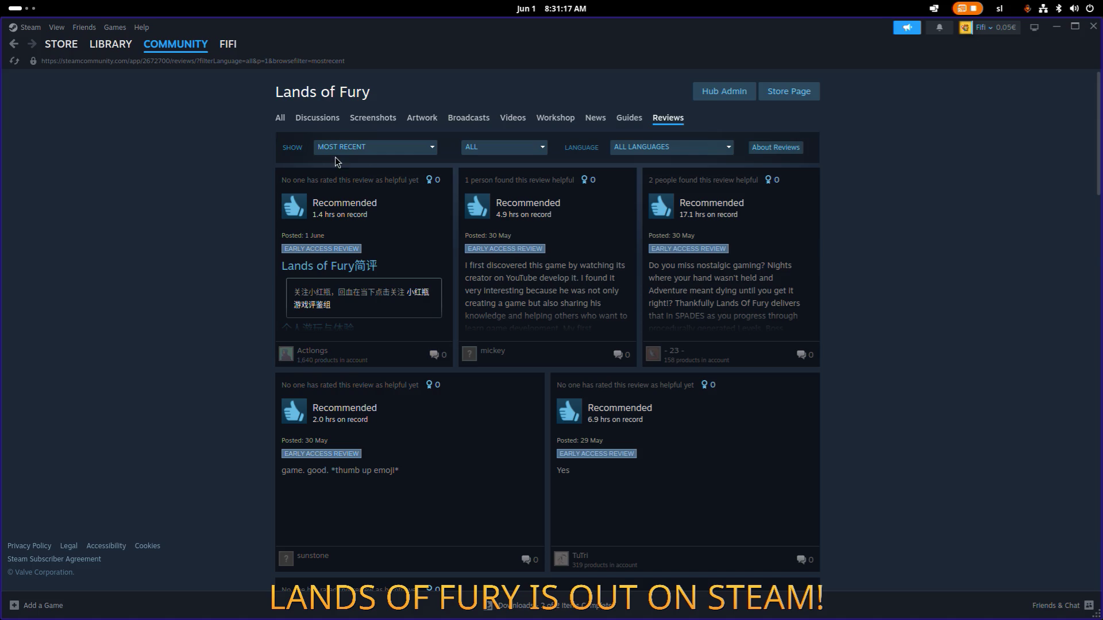
left_click(291, 118)
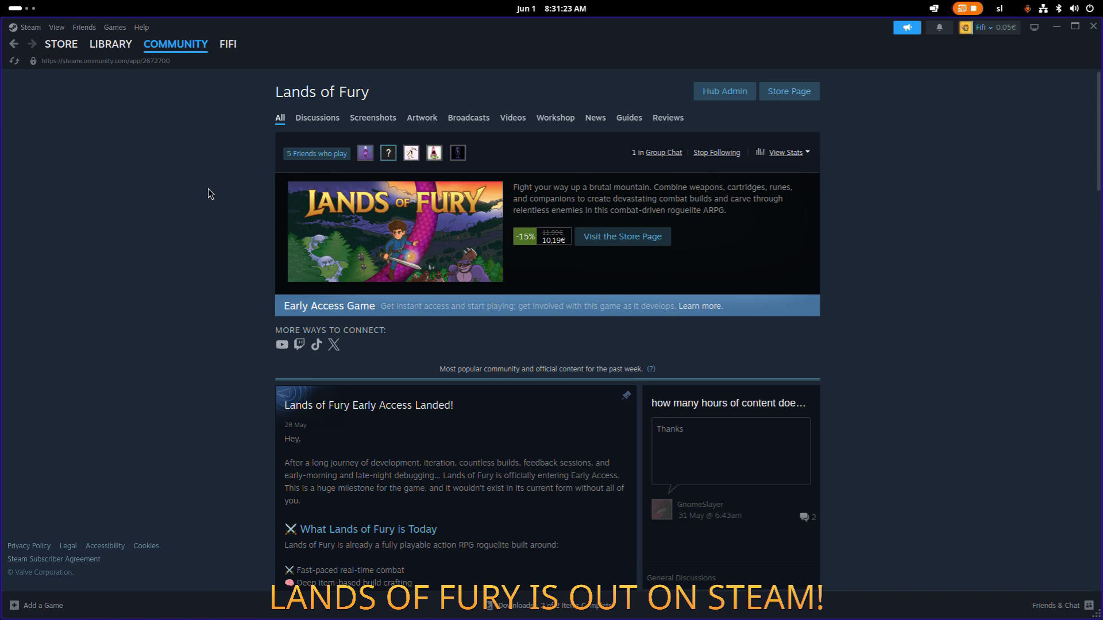
scroll(227, 207, "down", 7)
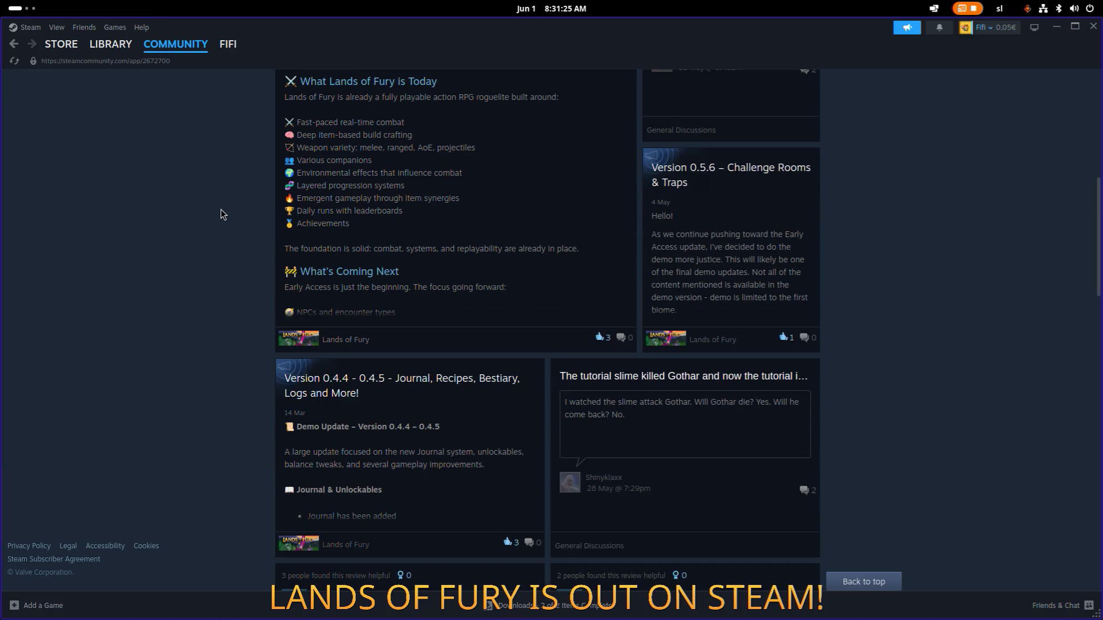
scroll(218, 214, "up", 7)
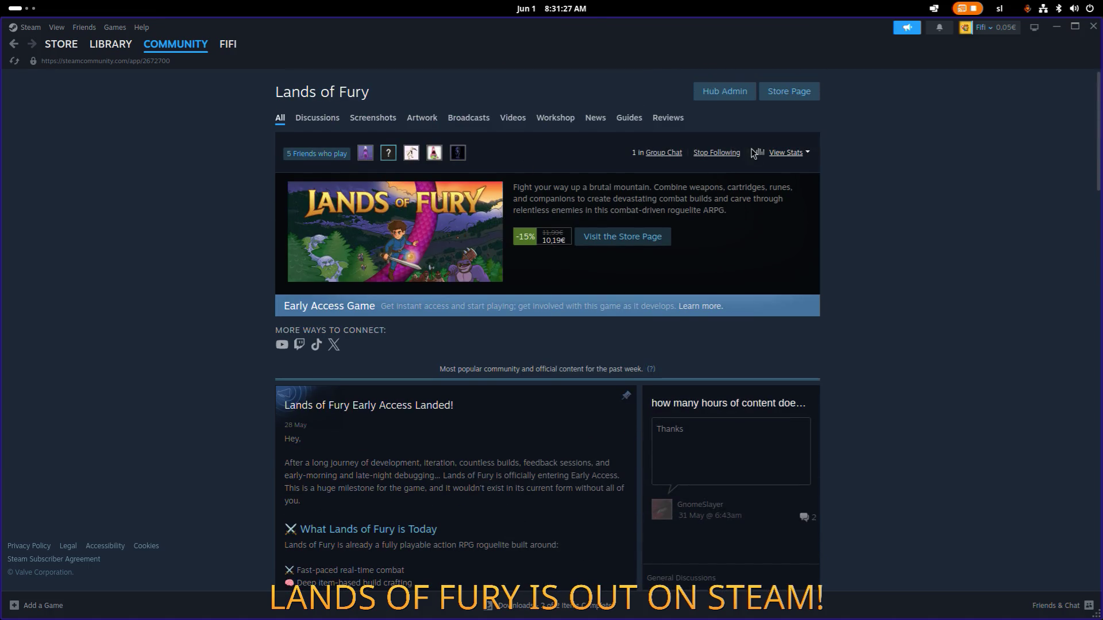
left_click(788, 92)
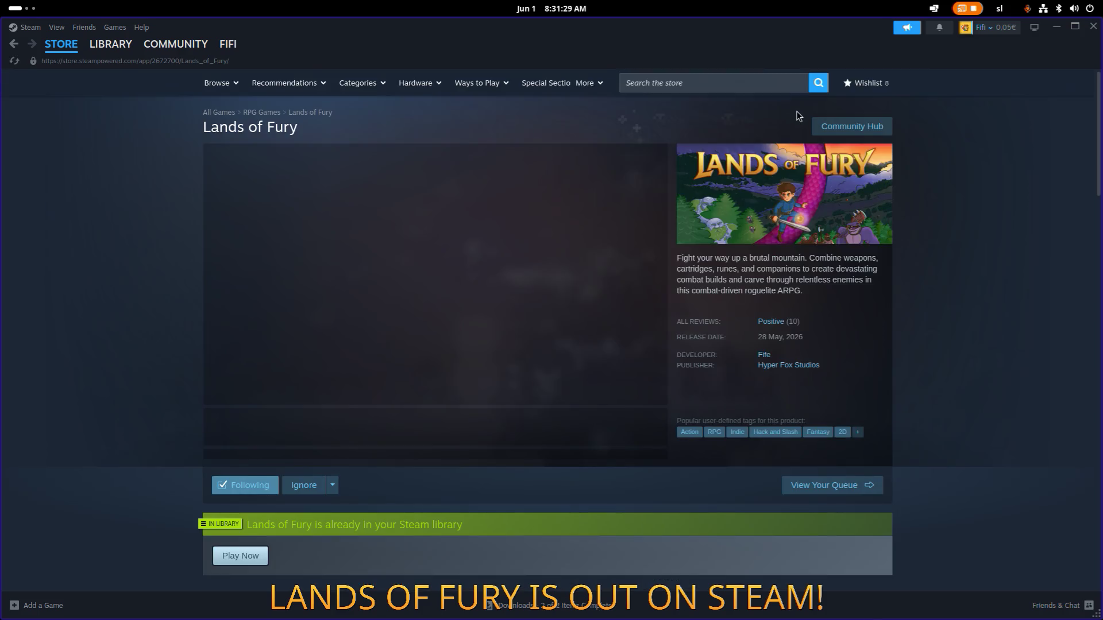
Open the full list of curator reviews for Lands of Fury
mouse_move(775, 325)
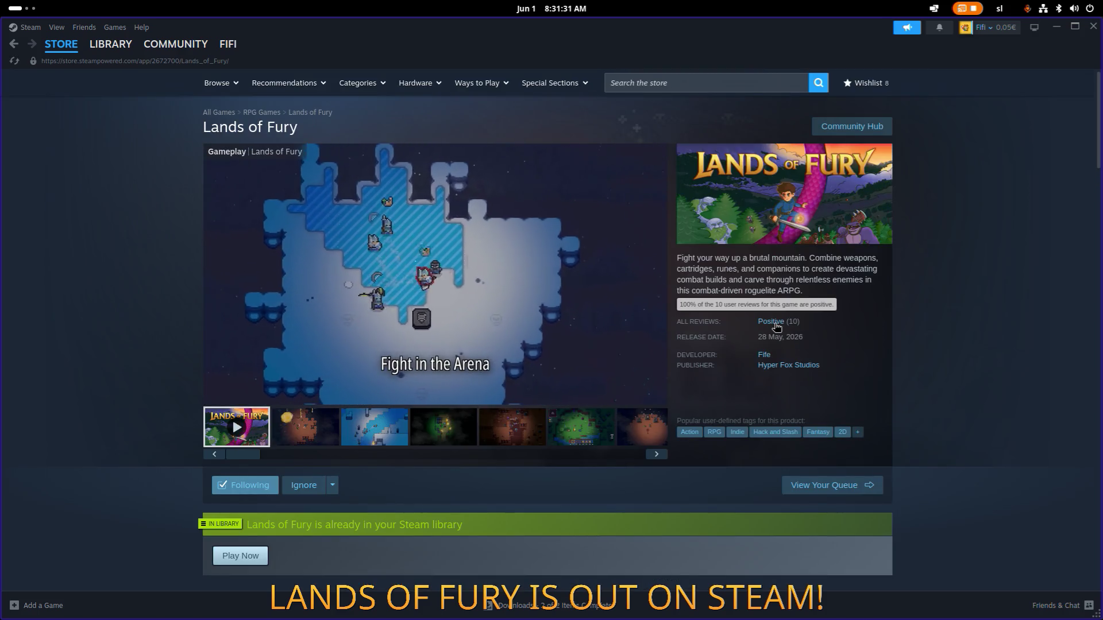
scroll(506, 294, "down", 20)
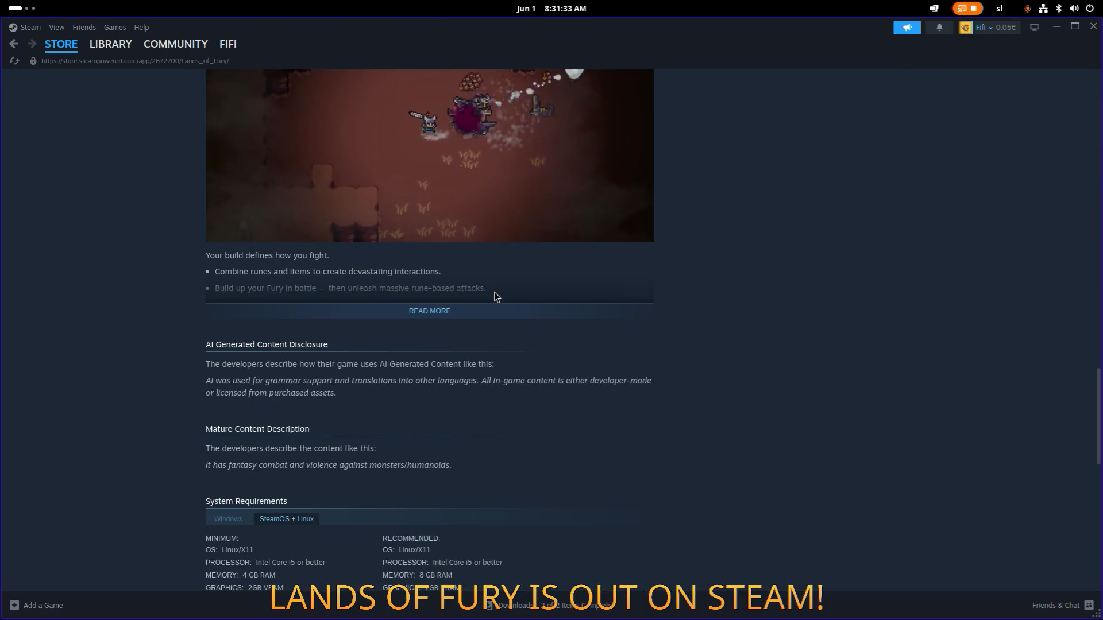
scroll(495, 293, "up", 15)
left_click(638, 286)
Set the curator reviews TYPE filter to ALL and browse the list
scroll(295, 319, "down", 1)
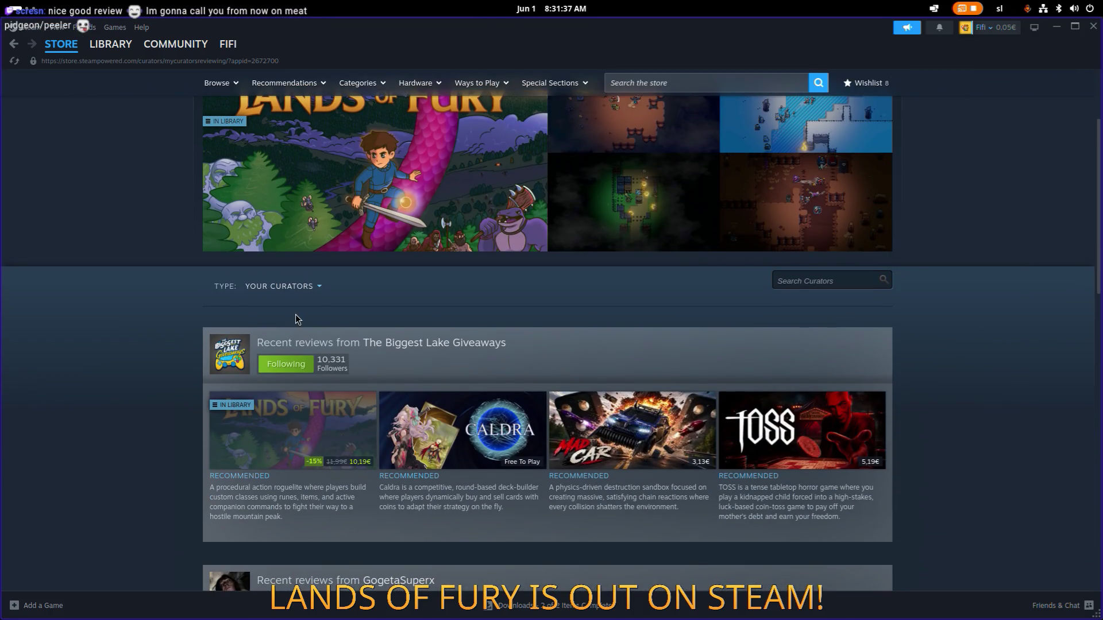
left_click(284, 286)
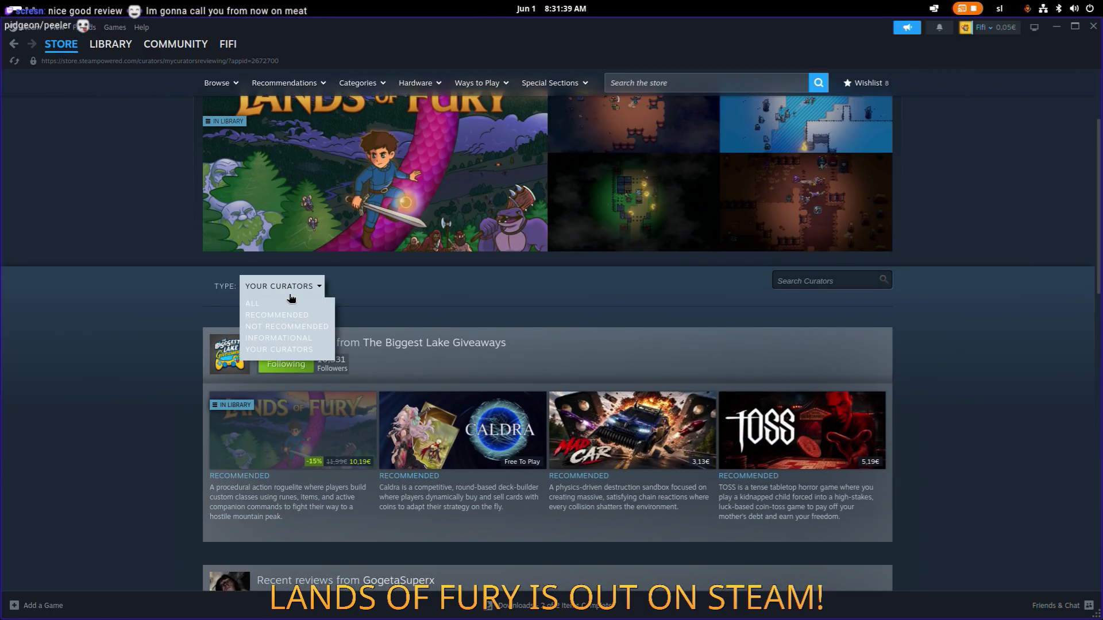
left_click(270, 304)
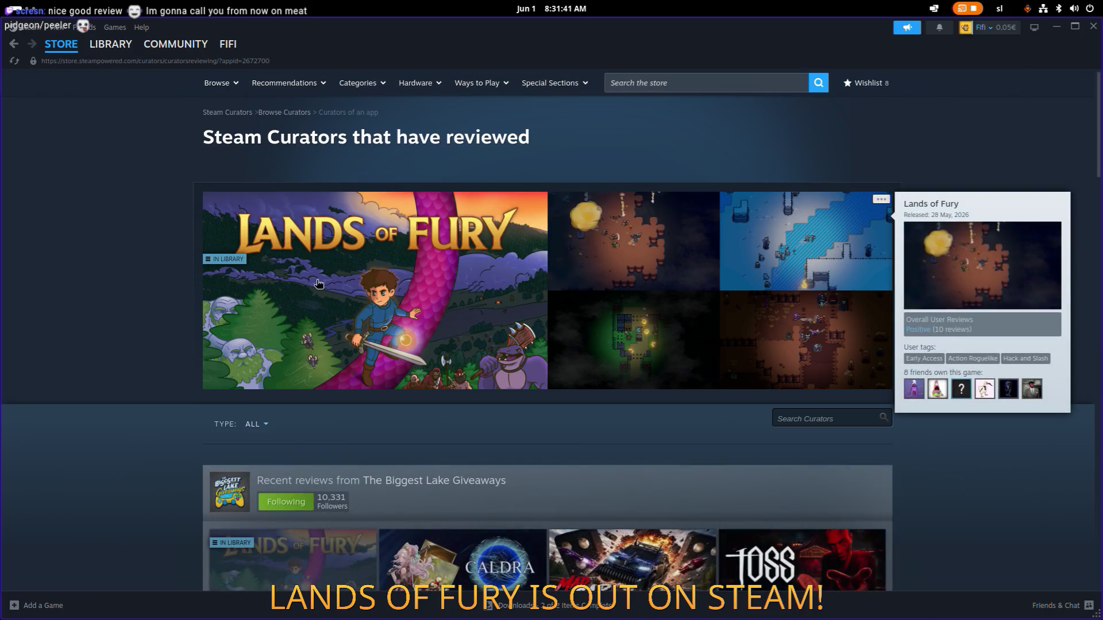
scroll(319, 284, "down", 10)
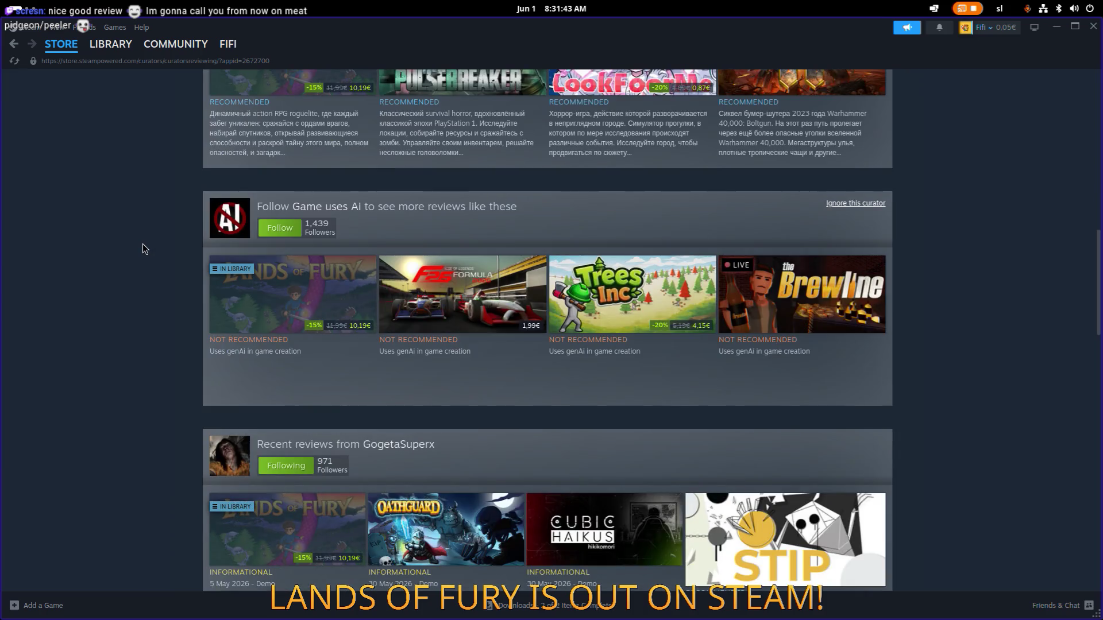
scroll(141, 248, "down", 10)
scroll(136, 242, "down", 5)
scroll(136, 244, "up", 5)
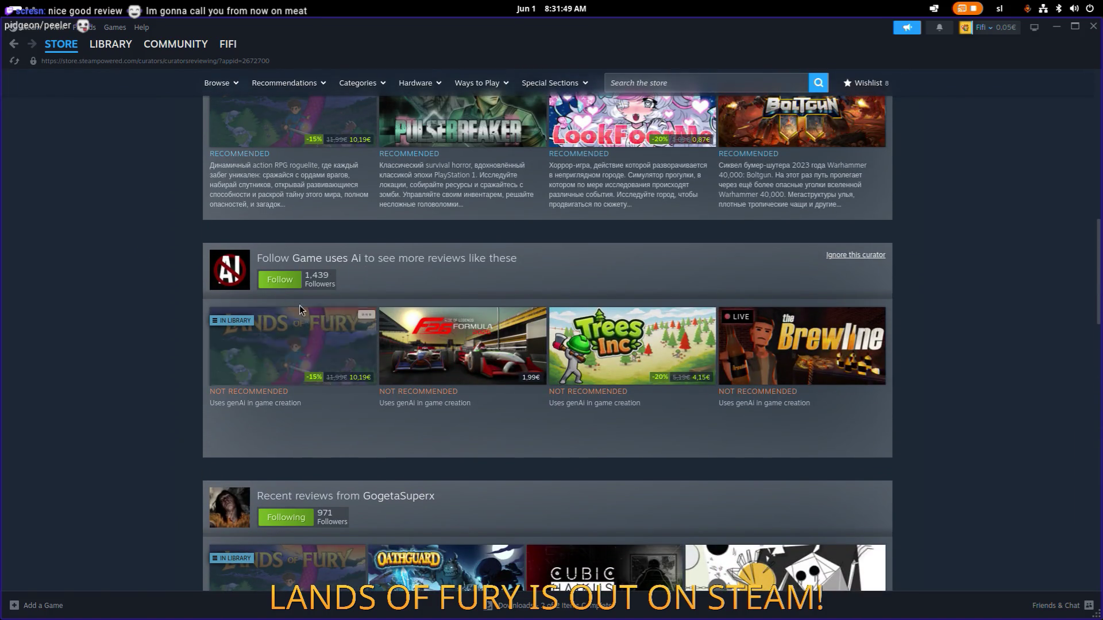
Return to the Lands of Fury store page via its capsule
mouse_move(235, 359)
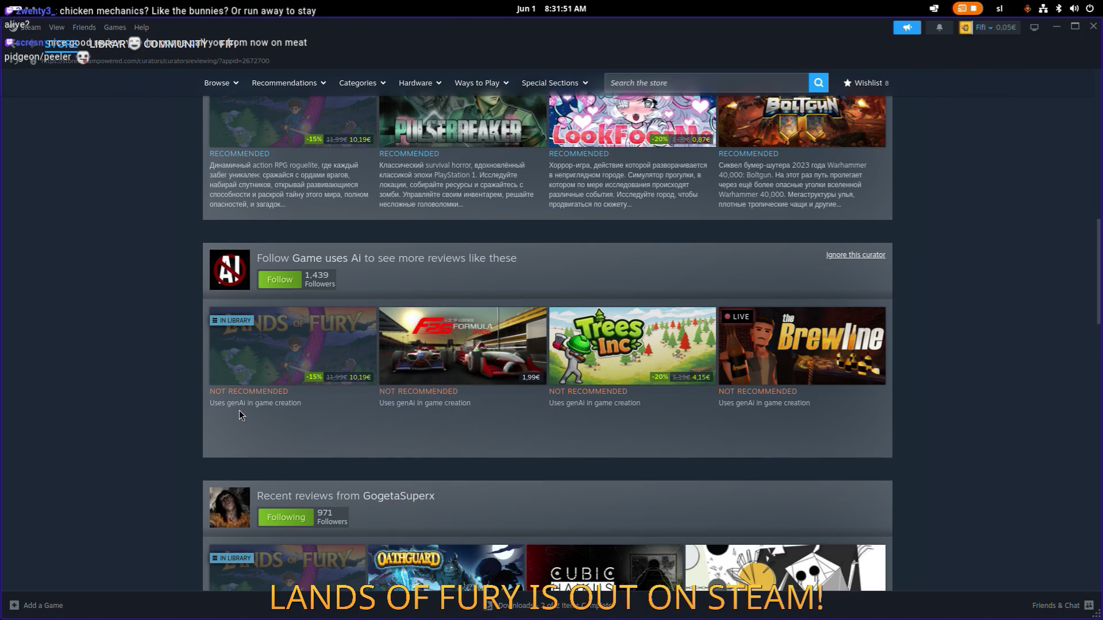
scroll(261, 380, "up", 15)
left_click(345, 214)
Browse the Lands of Fury store page and customer reviews, then close the Steam window
scroll(471, 272, "down", 20)
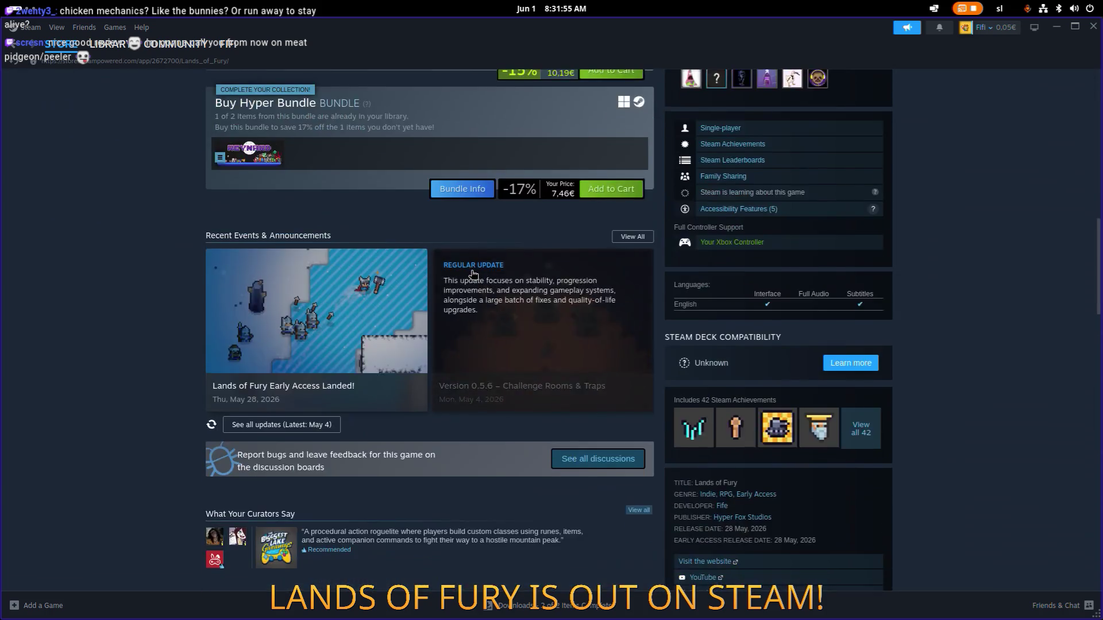
scroll(471, 273, "down", 12)
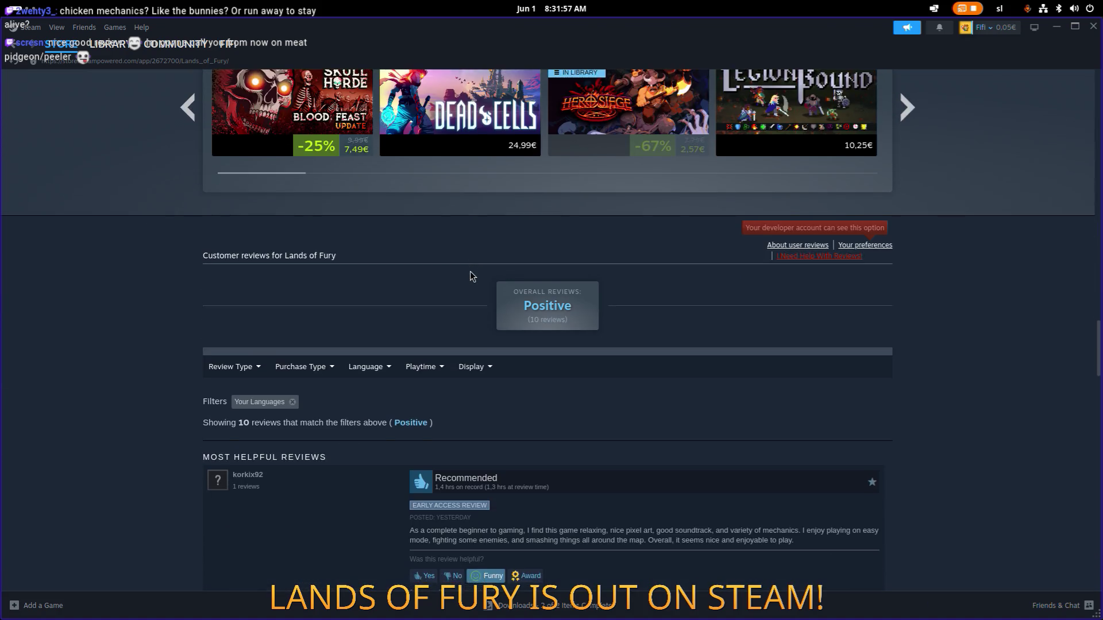
scroll(470, 271, "up", 12)
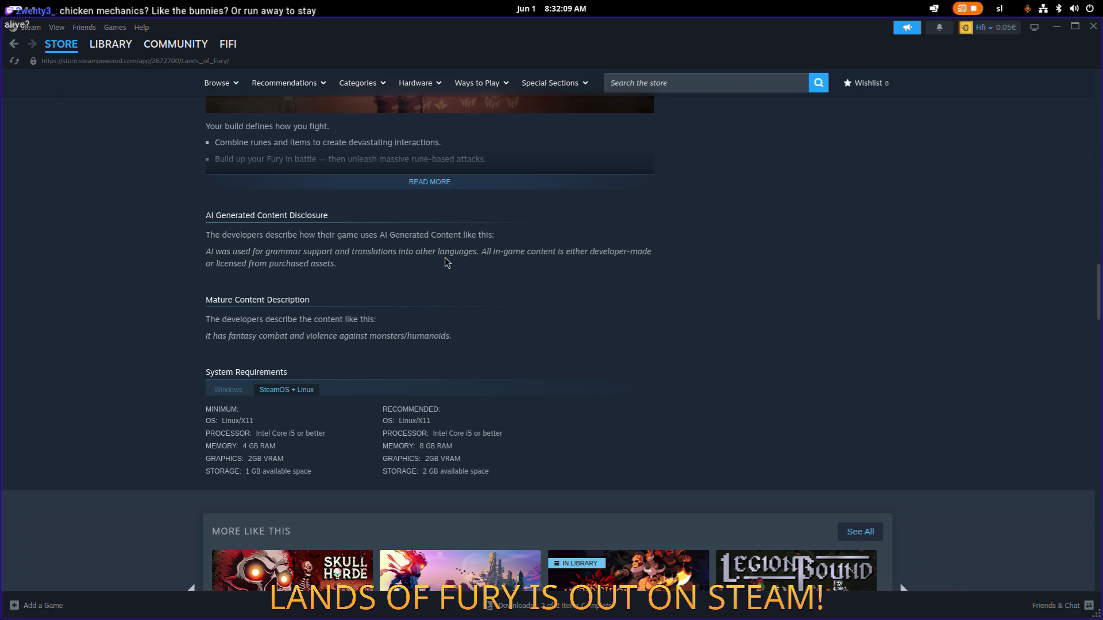
scroll(447, 262, "down", 7)
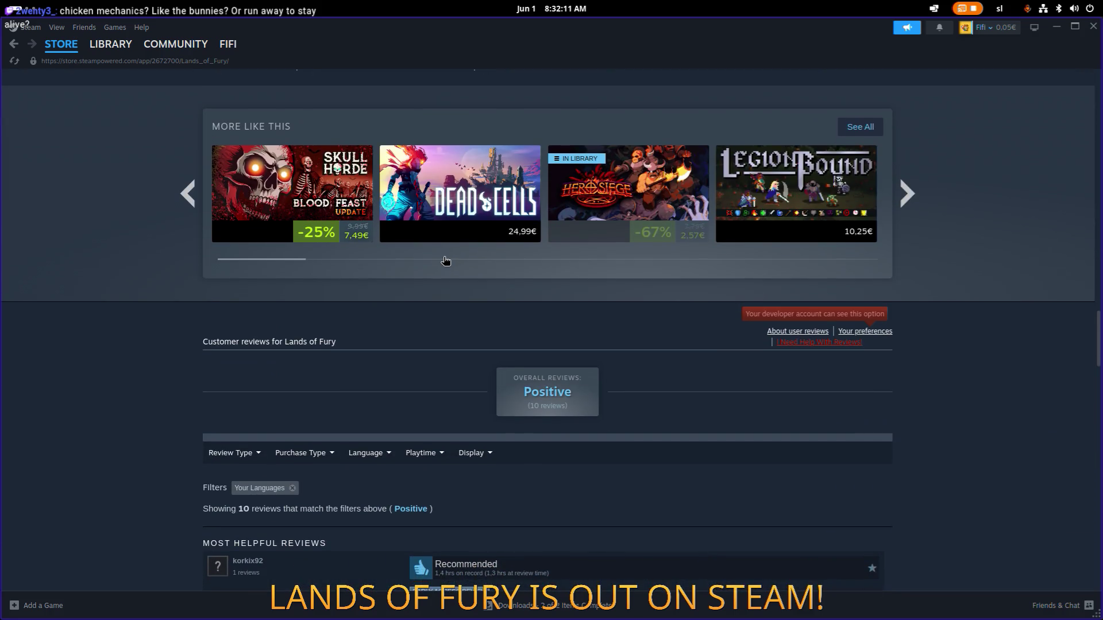
scroll(446, 260, "down", 20)
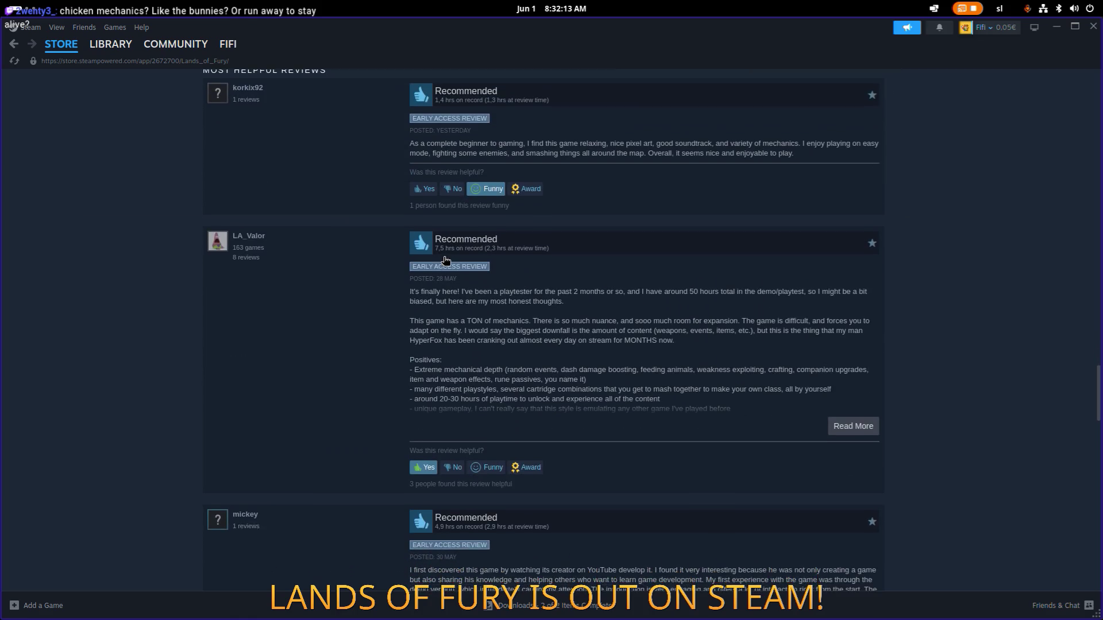
scroll(442, 262, "up", 10)
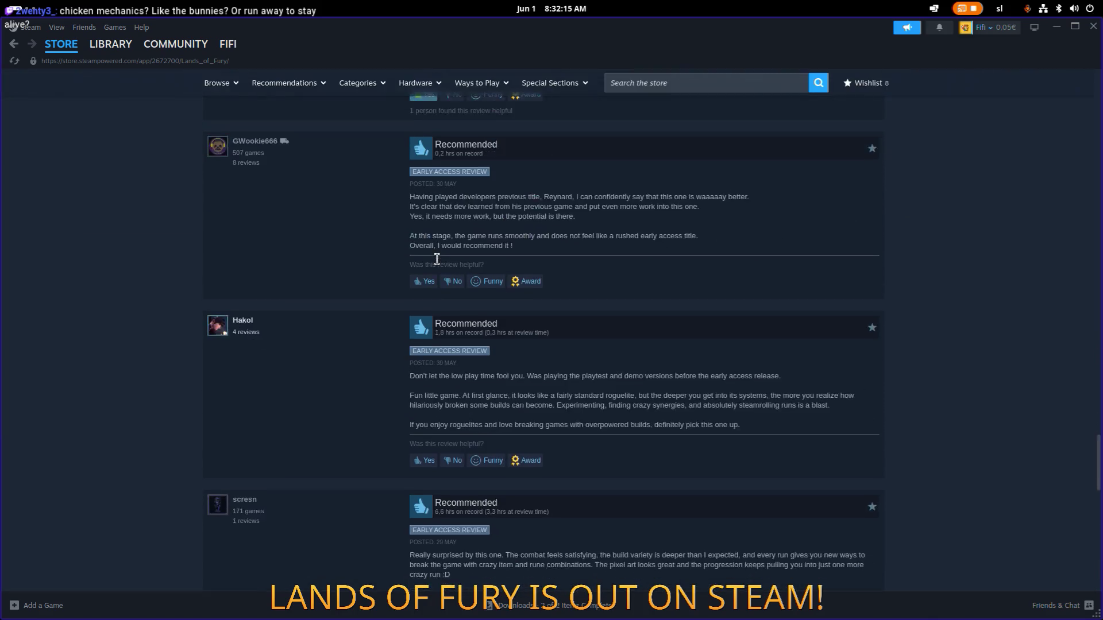
scroll(439, 263, "down", 3)
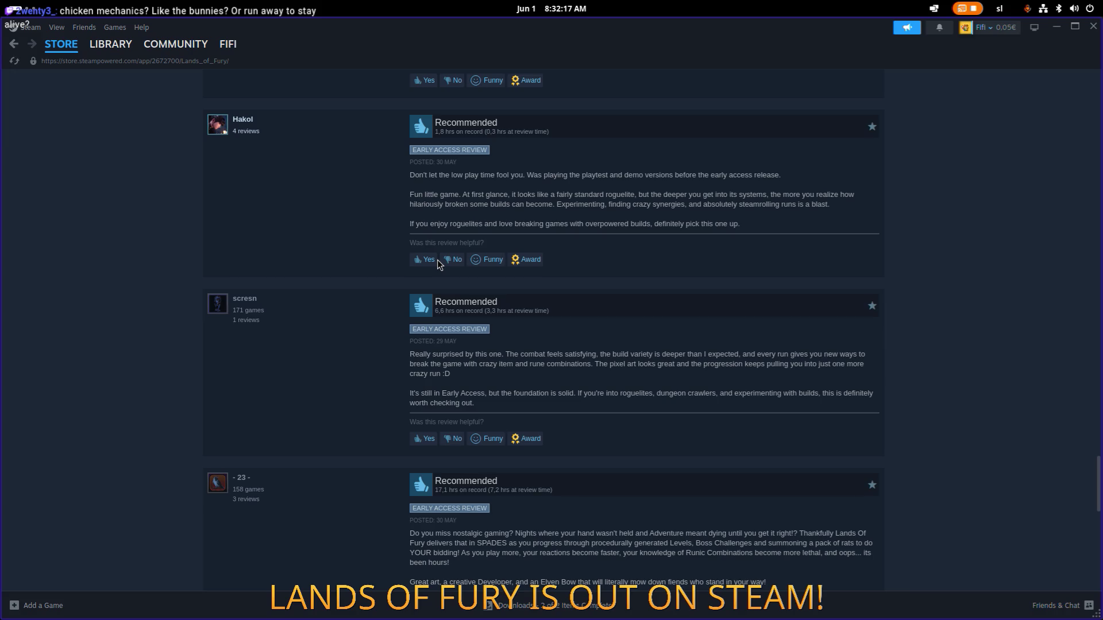
scroll(438, 260, "down", 4)
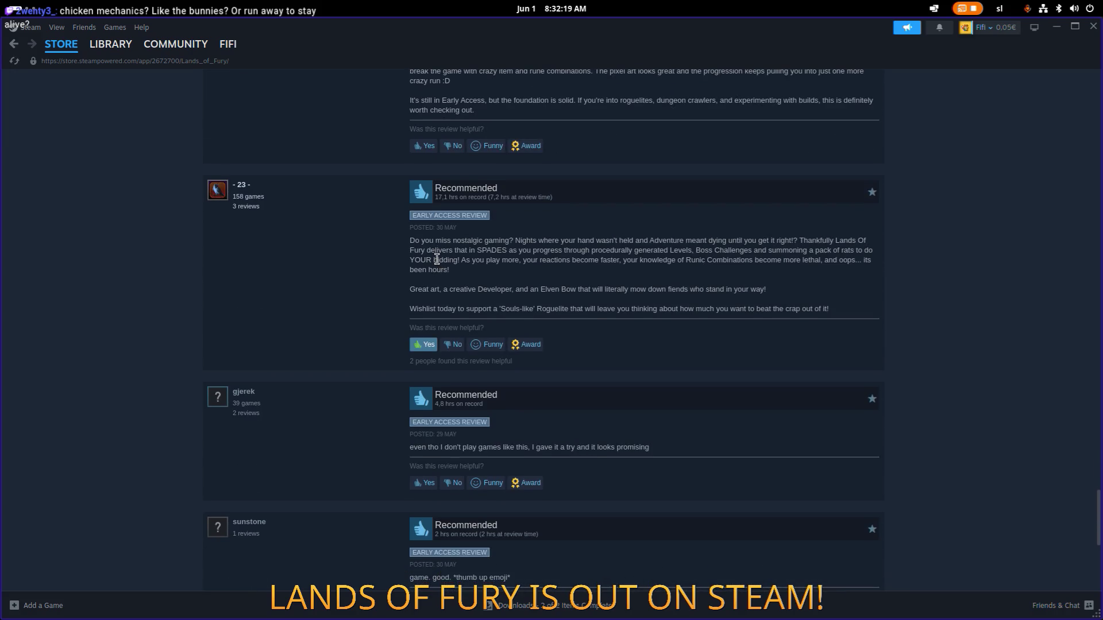
scroll(437, 259, "down", 1)
scroll(437, 259, "up", 15)
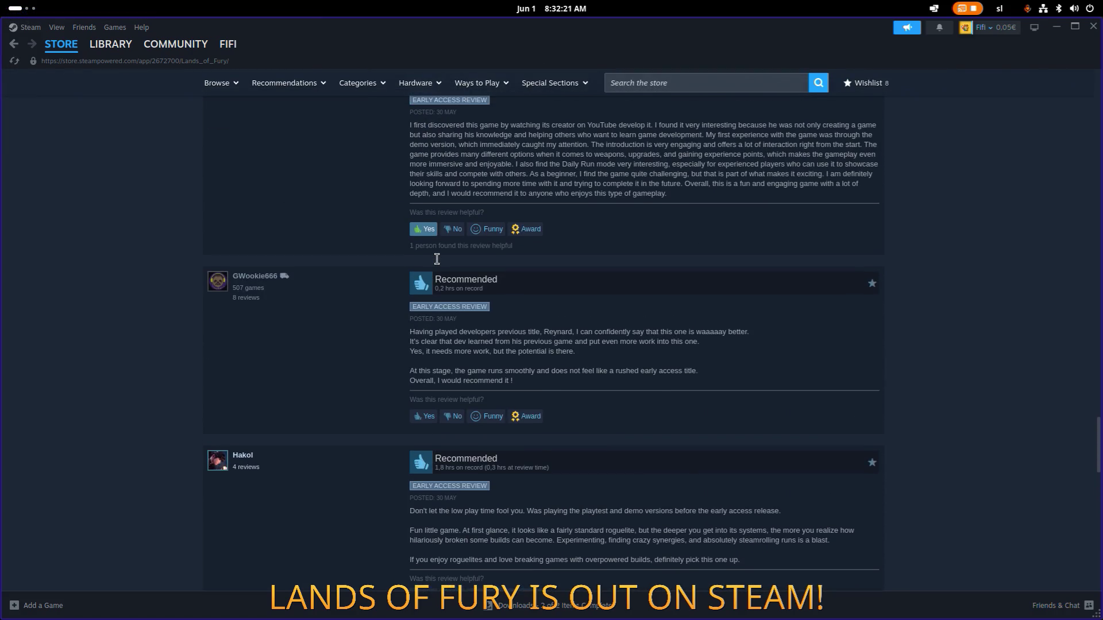
scroll(436, 260, "down", 5)
scroll(436, 259, "up", 12)
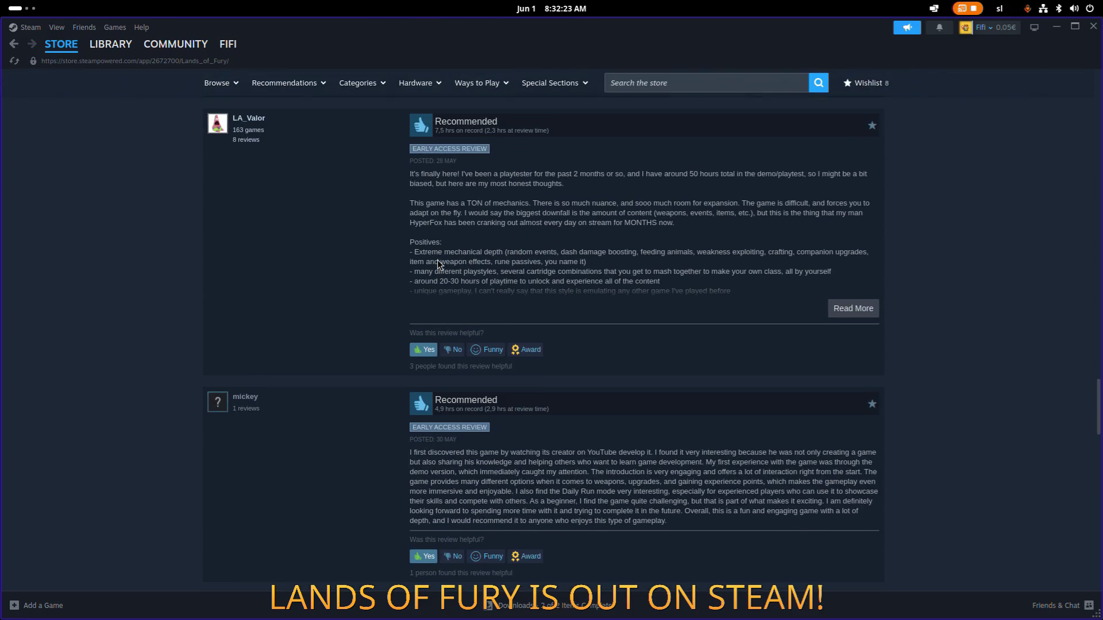
scroll(437, 259, "down", 8)
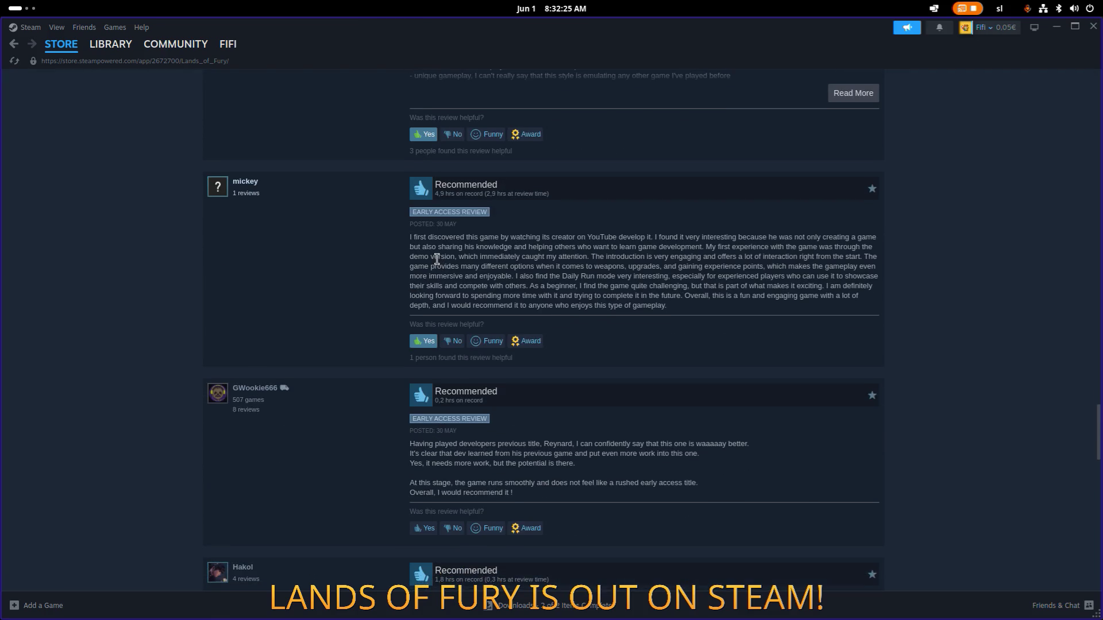
scroll(436, 260, "up", 6)
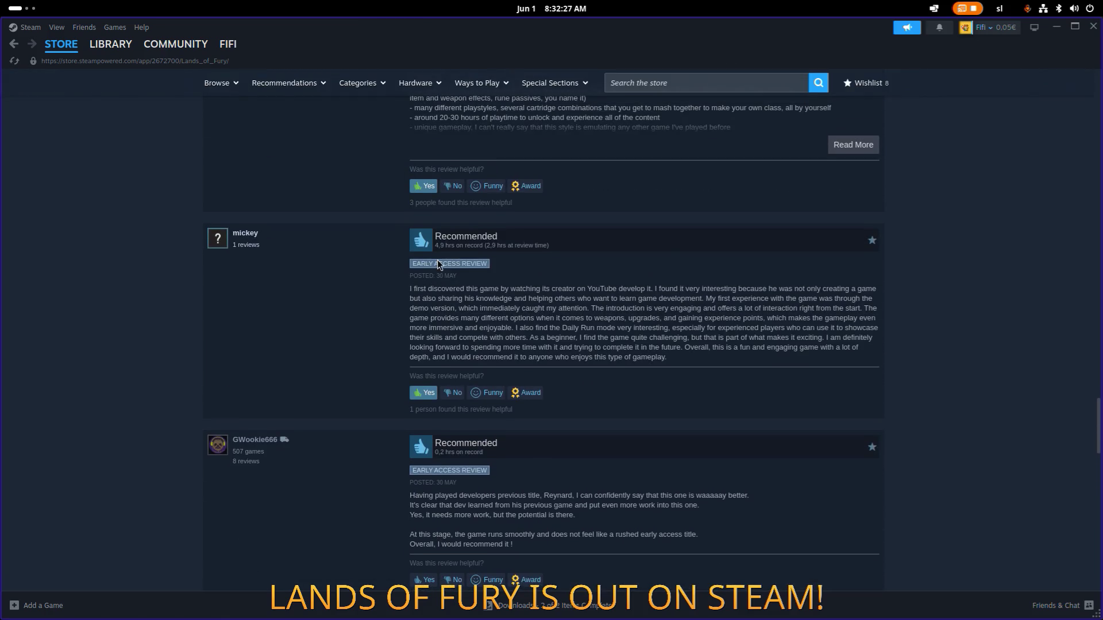
scroll(437, 260, "down", 5)
scroll(436, 259, "down", 2)
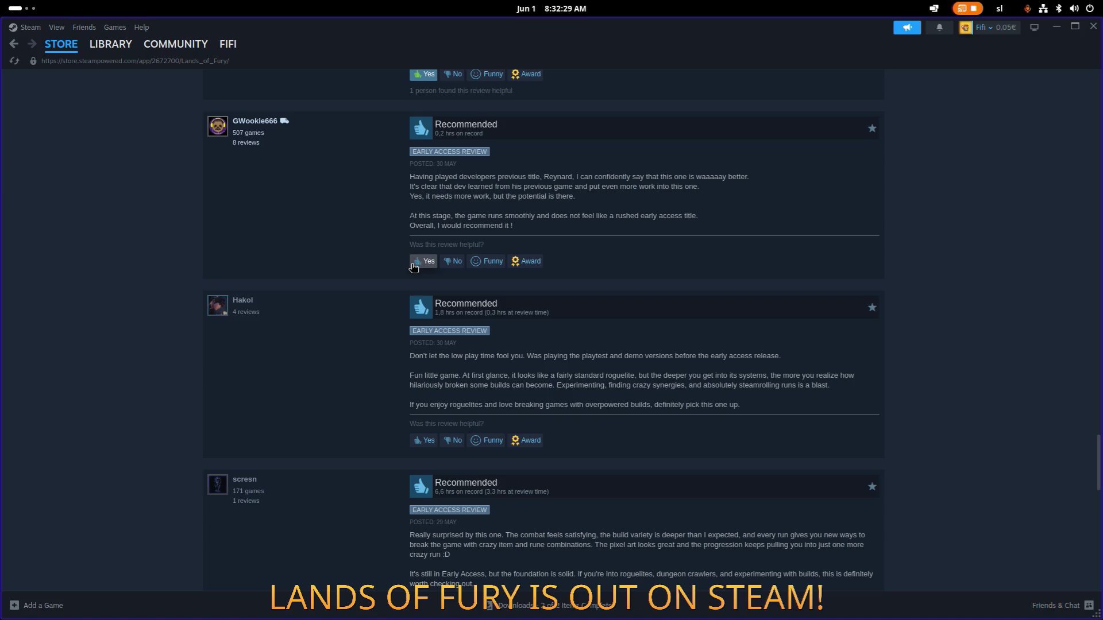
scroll(417, 265, "down", 4)
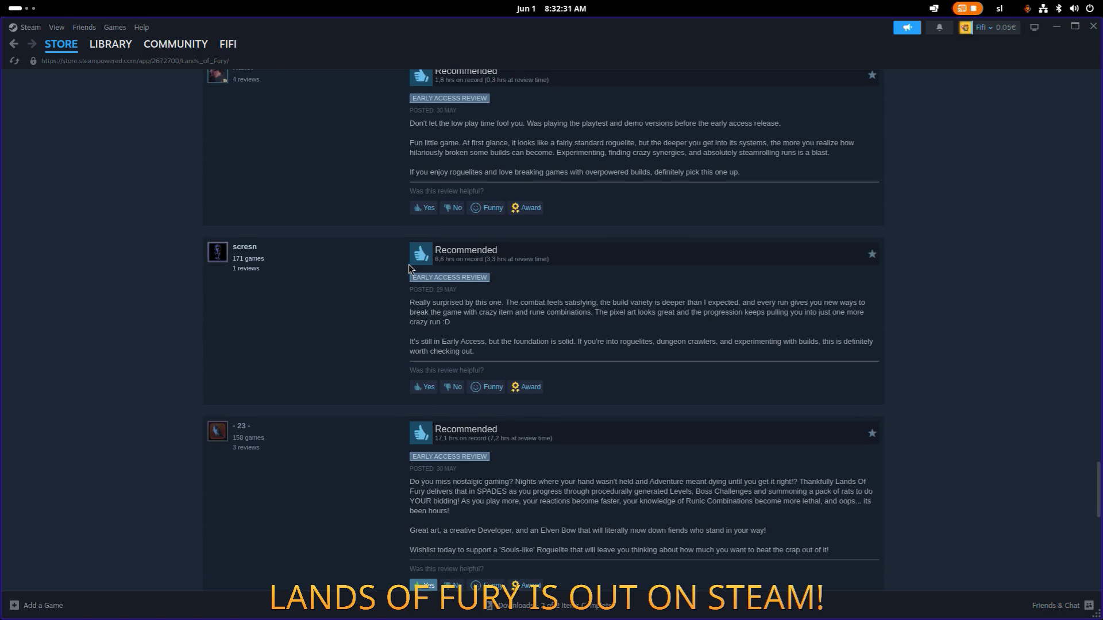
scroll(408, 265, "down", 1)
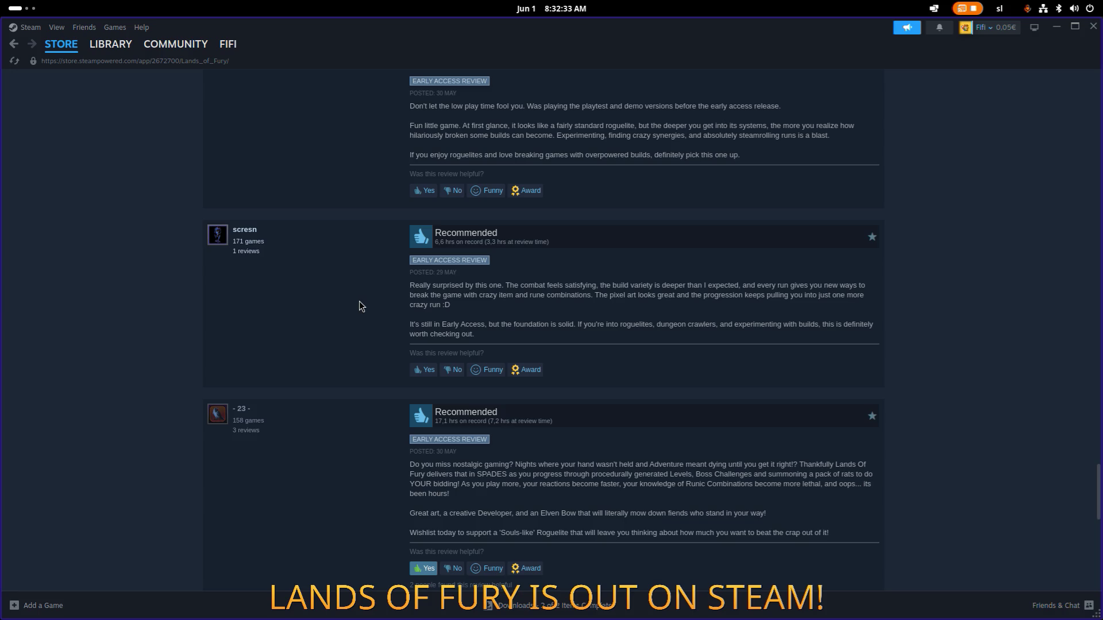
scroll(360, 306, "up", 20)
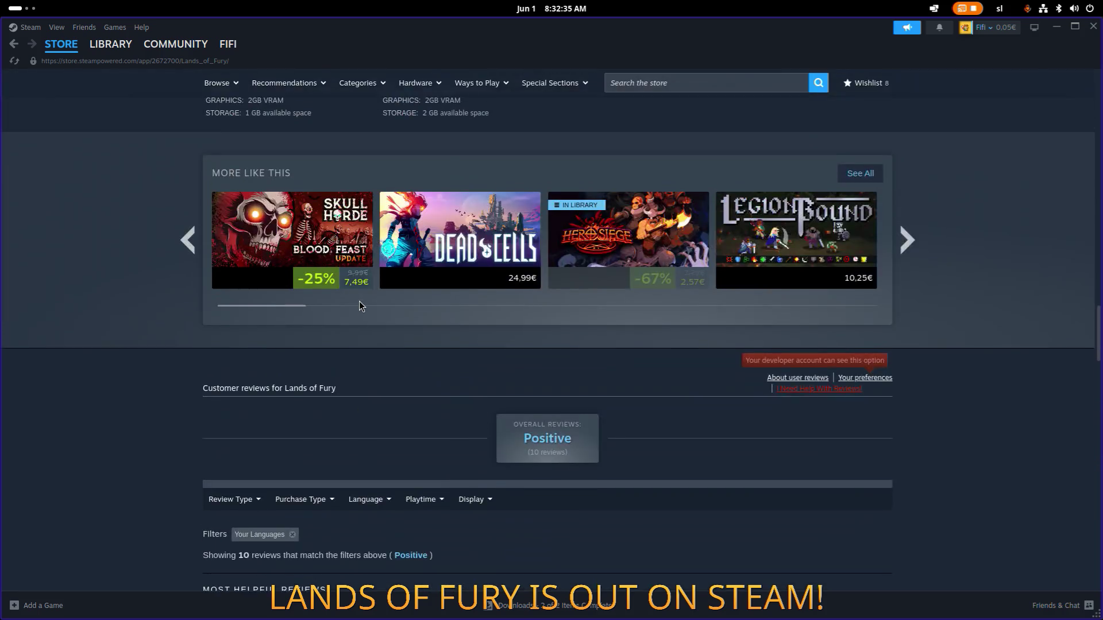
scroll(583, 227, "up", 15)
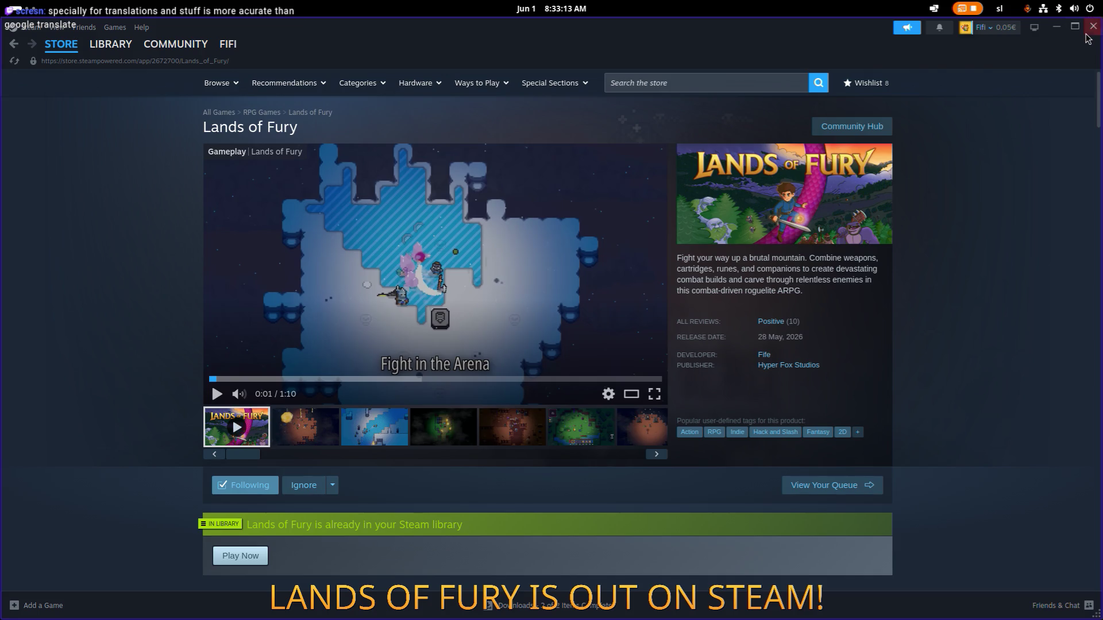
left_click(1092, 29)
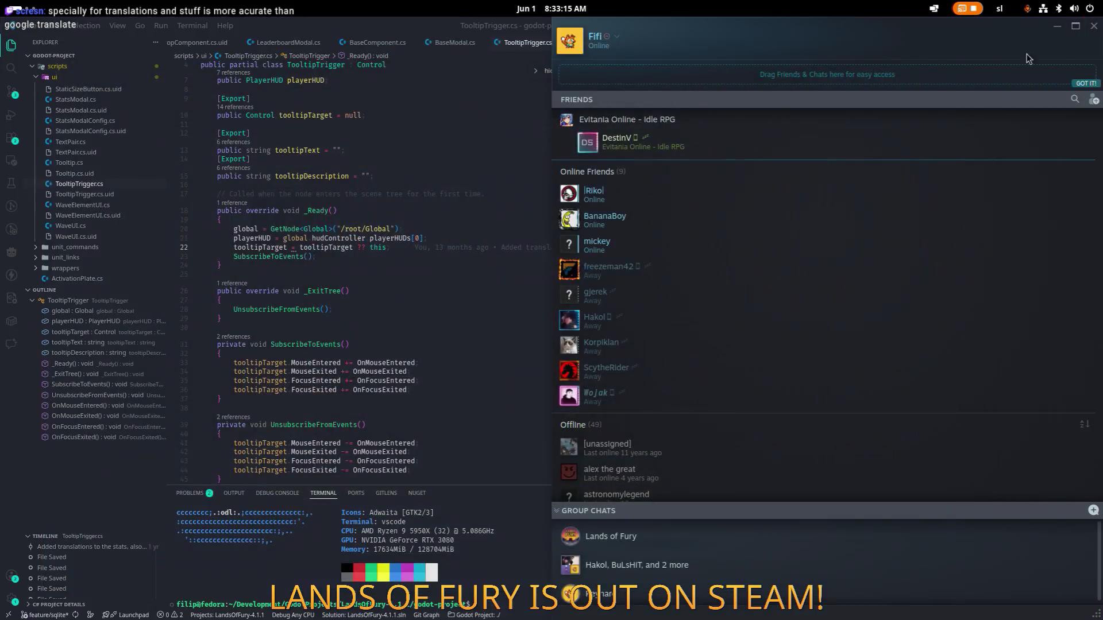
Close the Steam friends list and dismiss the language server connection error
left_click(1094, 27)
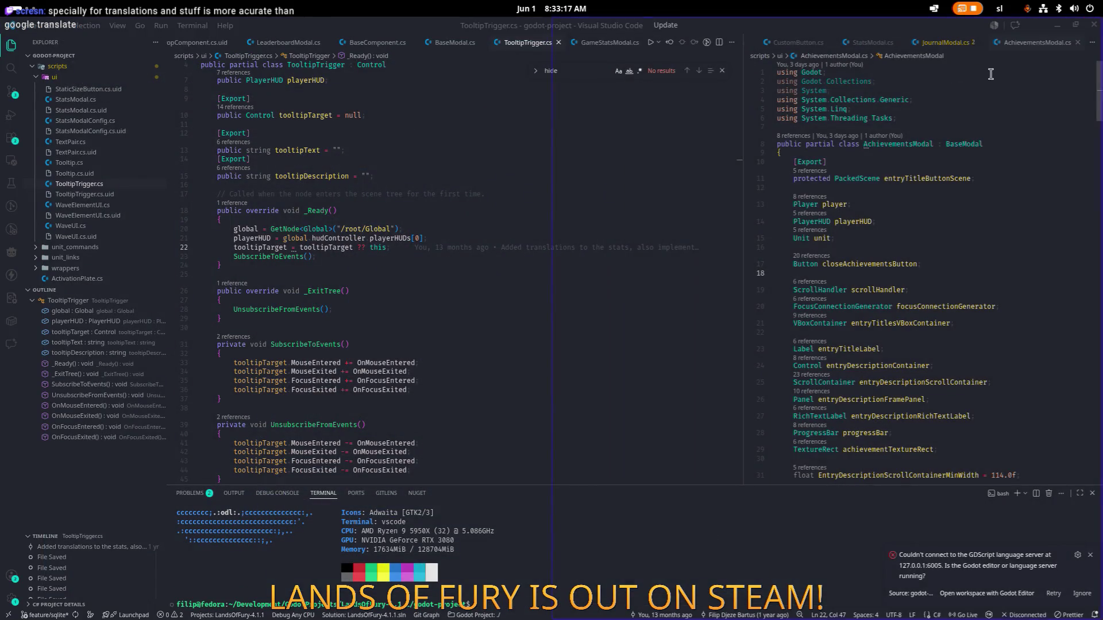
left_click(895, 168)
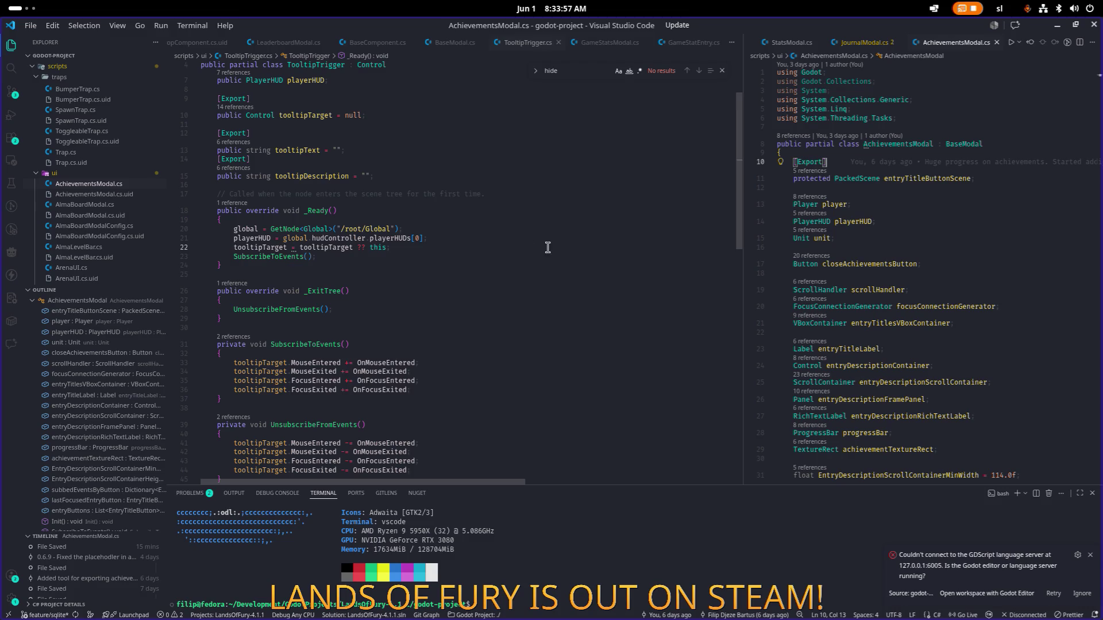
left_click(1090, 554)
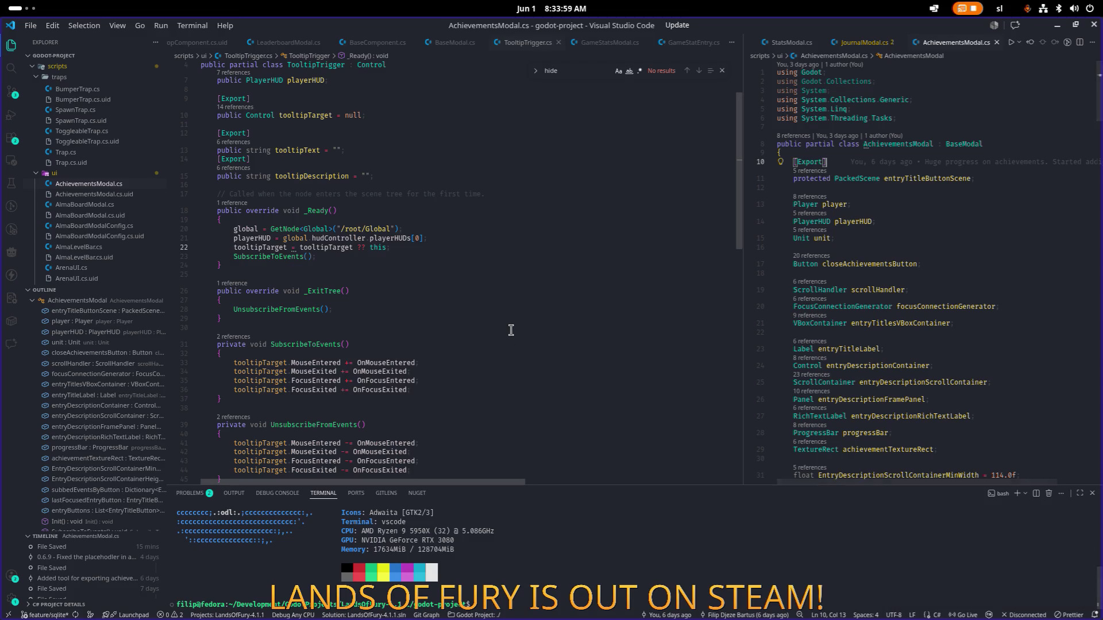
Review TooltipTrigger.cs's tooltipDescription field, then minimize VS Code to reveal Godot
left_click(463, 310)
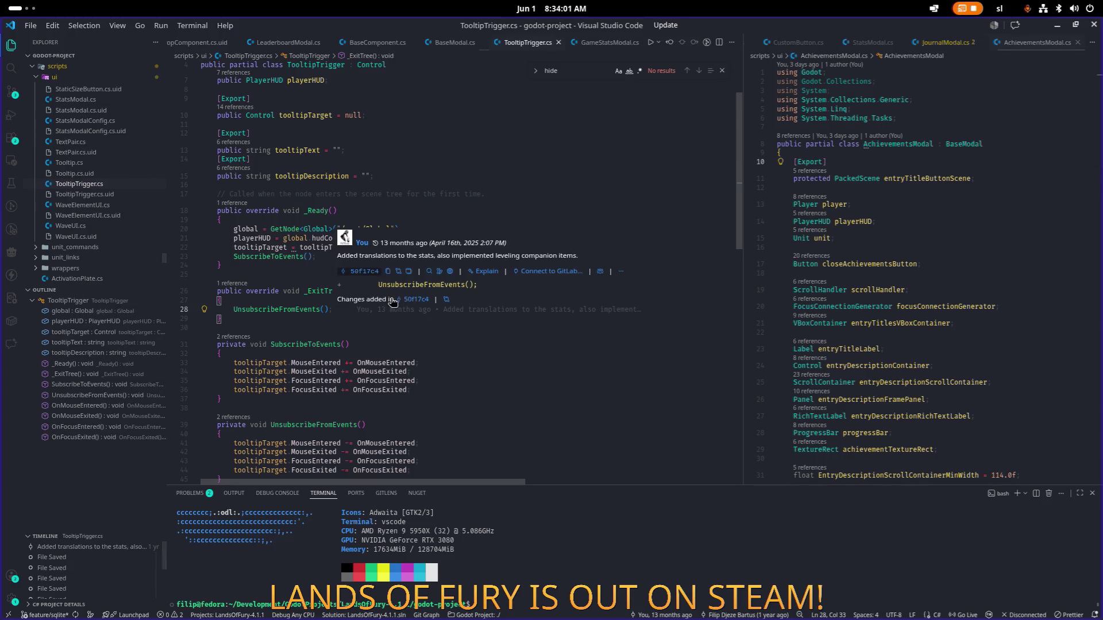
scroll(388, 218, "down", 1)
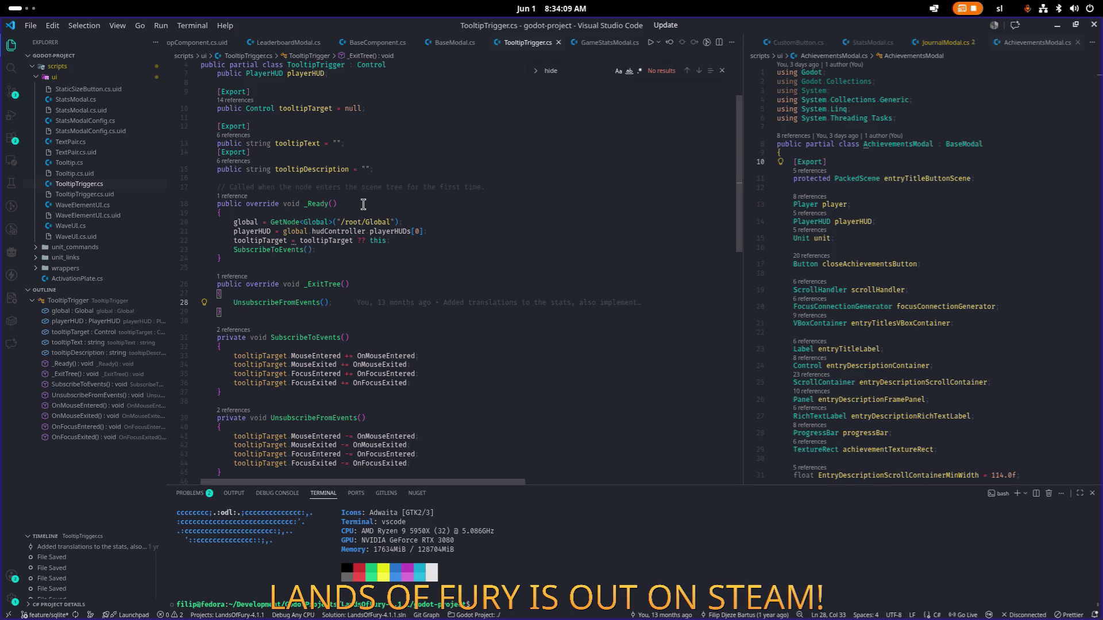
left_click(413, 170)
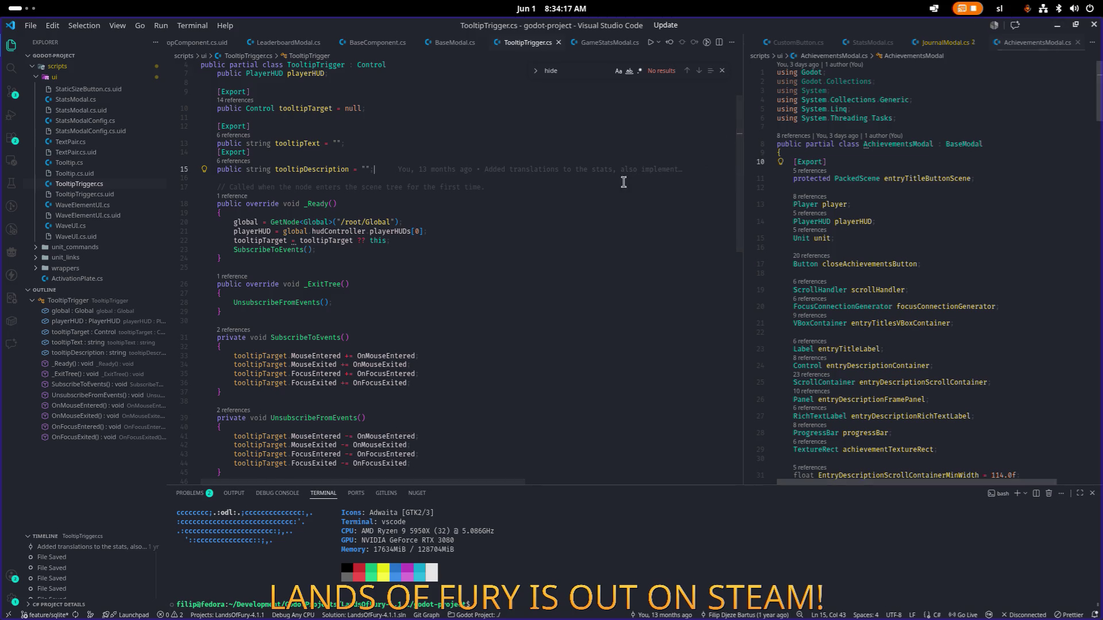
left_click(1060, 27)
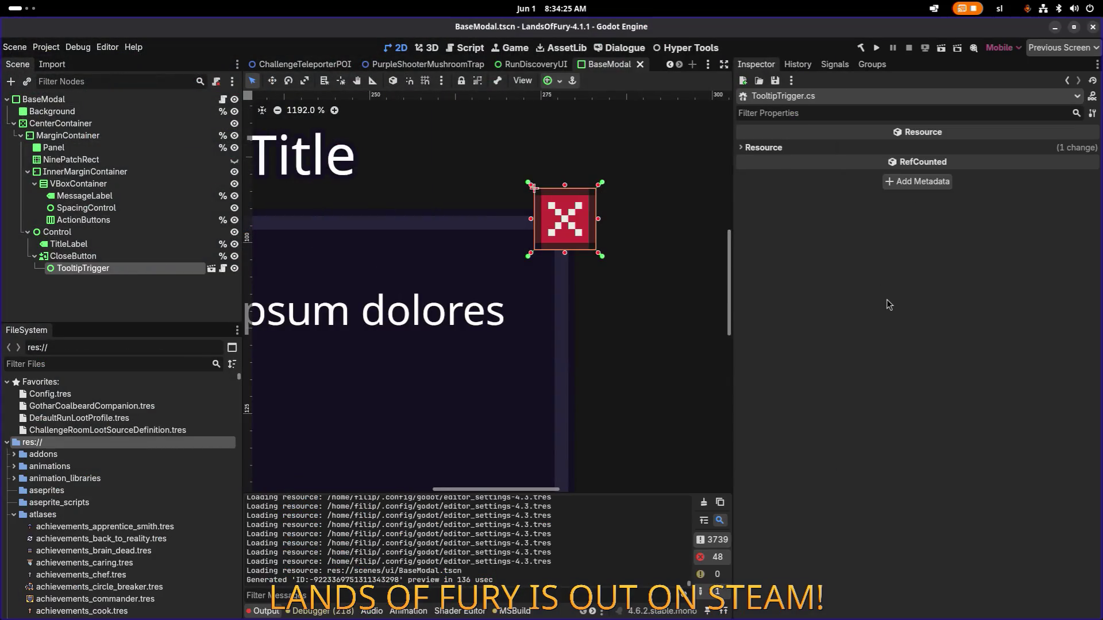
In Godot, select the CloseButton's TooltipTrigger node and open its script in VS Code
key("alt+Tab")
key("alt+Tab")
key("alt+Tab")
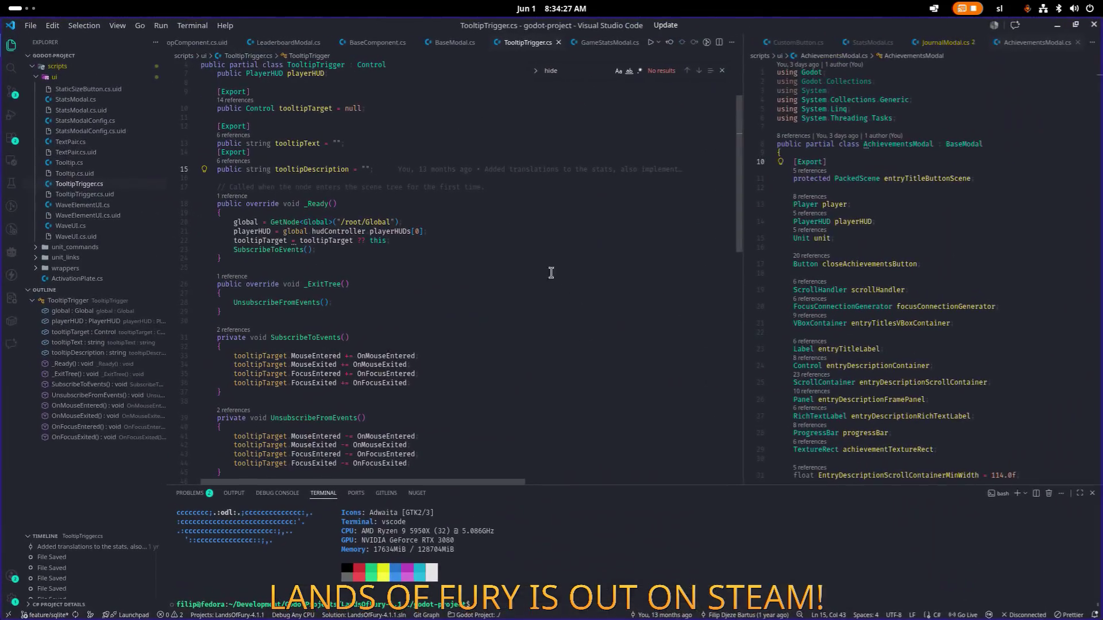
scroll(508, 291, "down", 8)
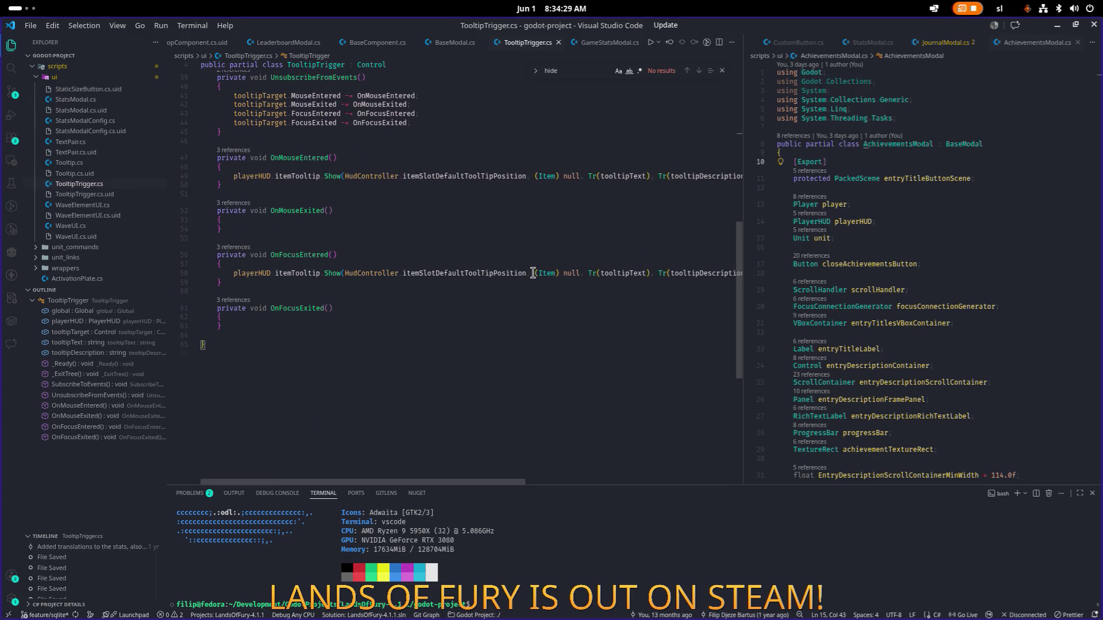
scroll(533, 273, "up", 8)
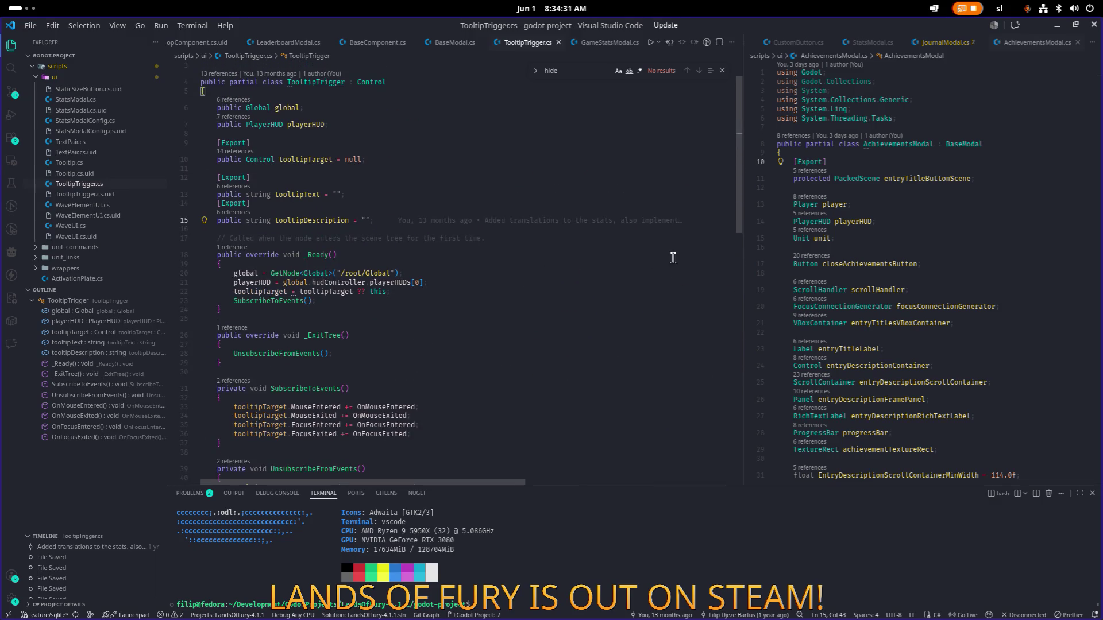
key("alt+Tab")
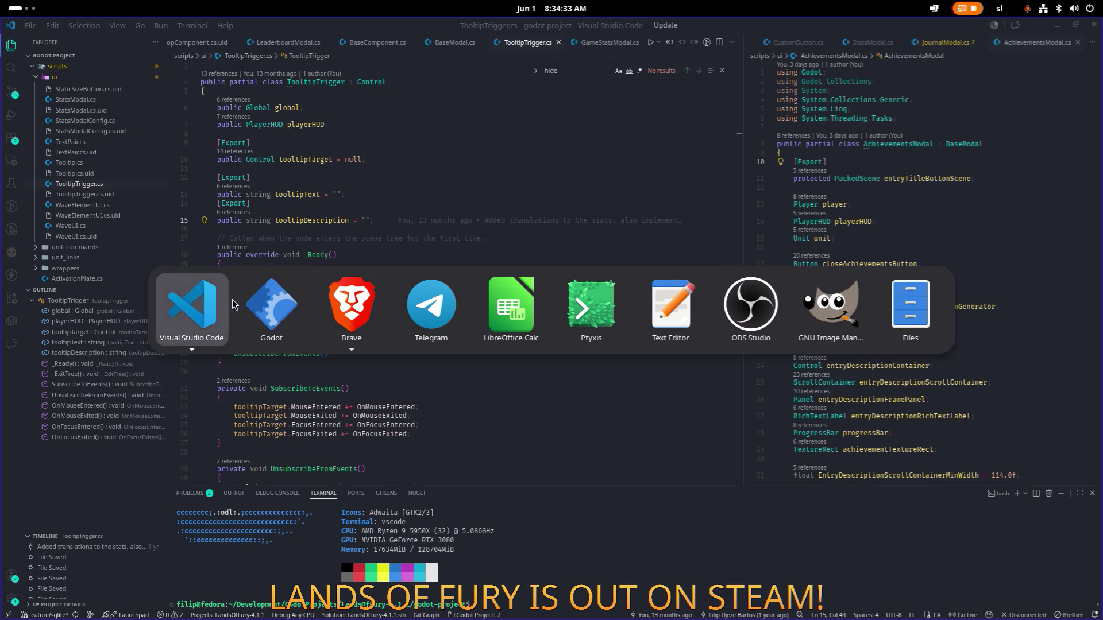
left_click(287, 322)
left_click(73, 256)
left_click(84, 268)
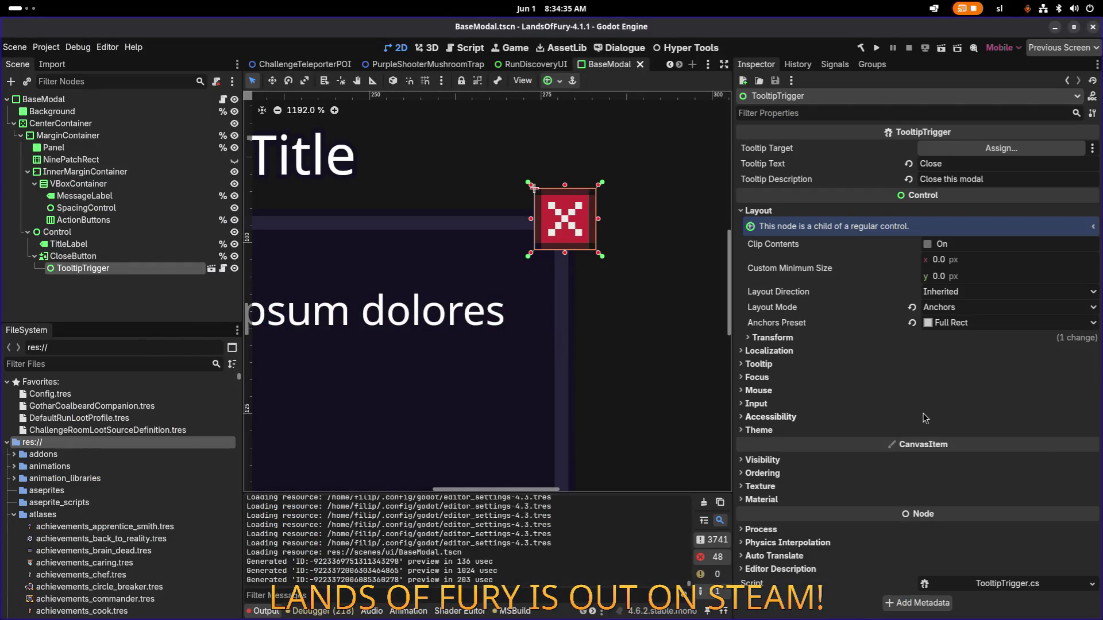
left_click(1018, 583)
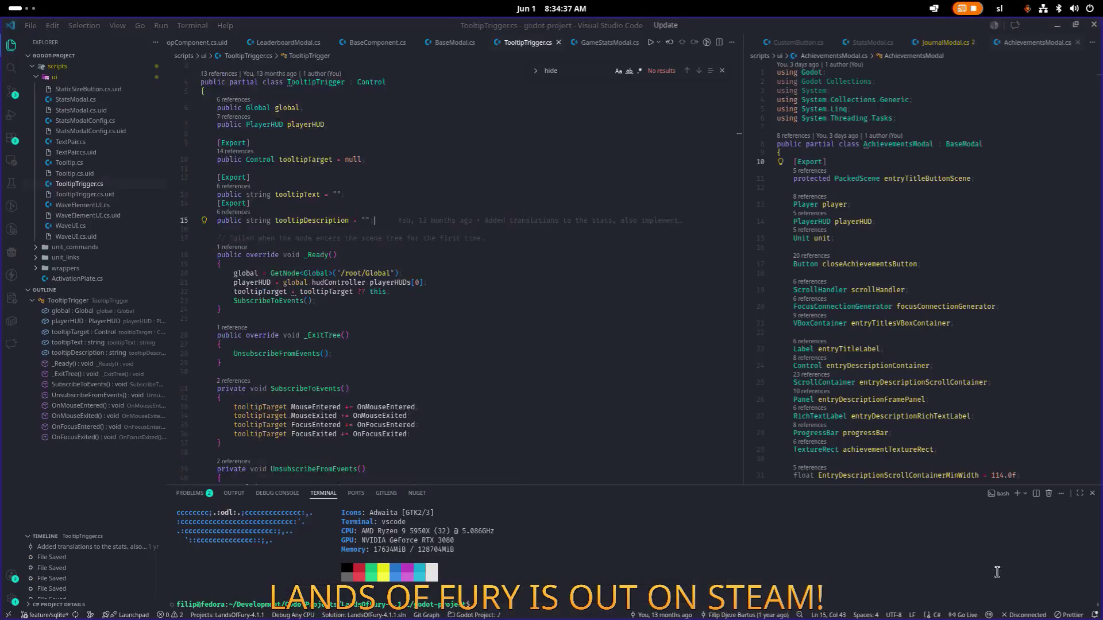
Peek all TooltipTrigger references, including the GetNode lookup in BaseStatUI.cs, then close the preview
left_click(223, 126)
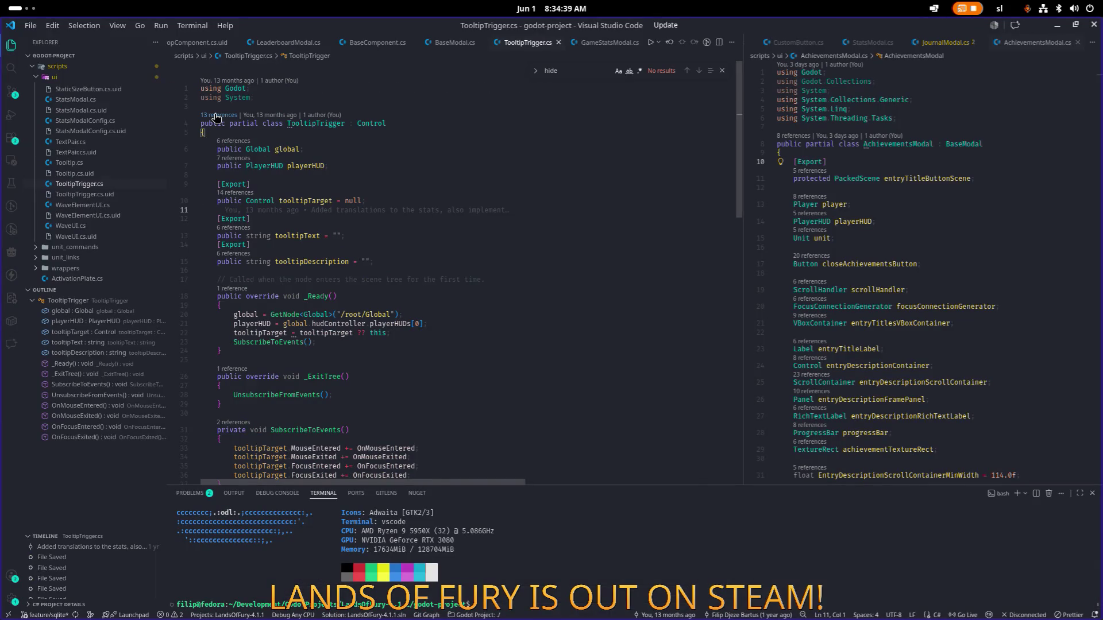
left_click(317, 124, "ctrl")
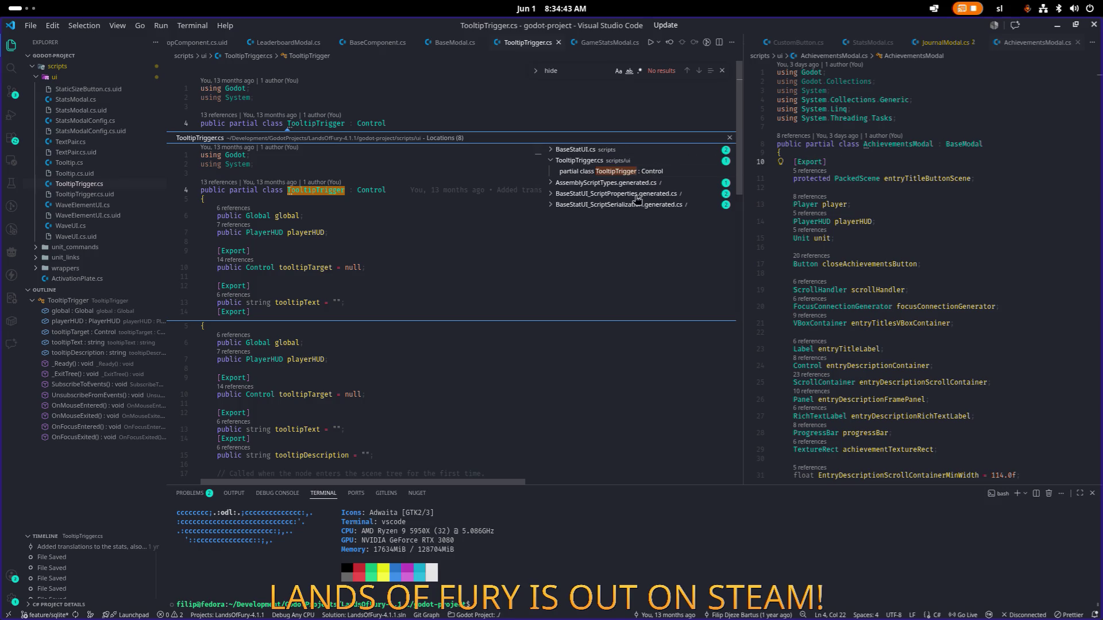
left_click(597, 150)
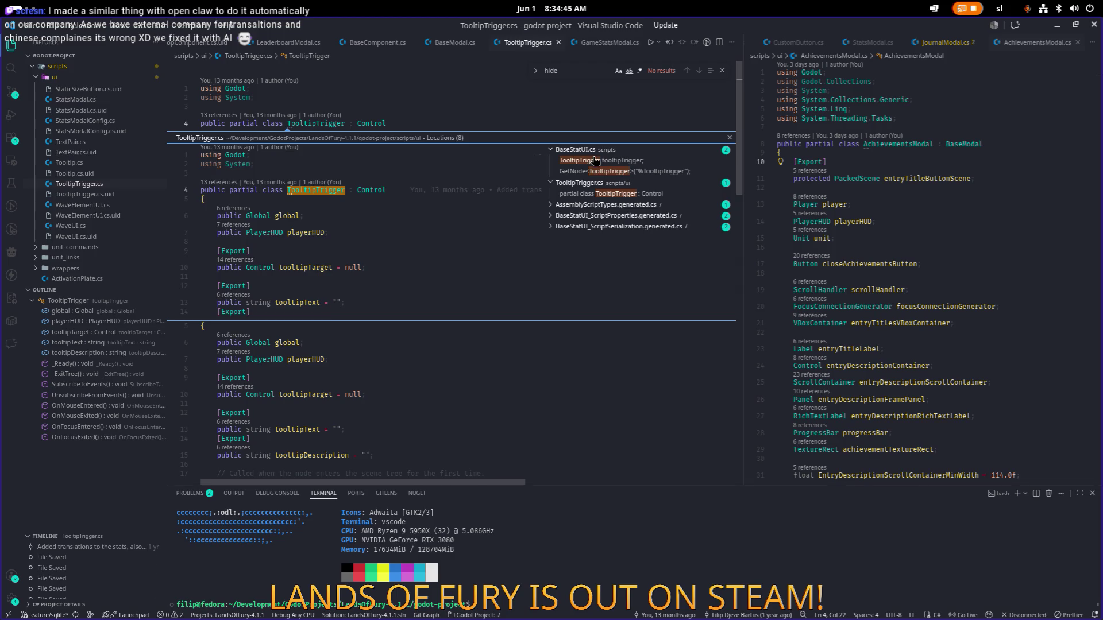
left_click(599, 163)
left_click(603, 183)
left_click(610, 172)
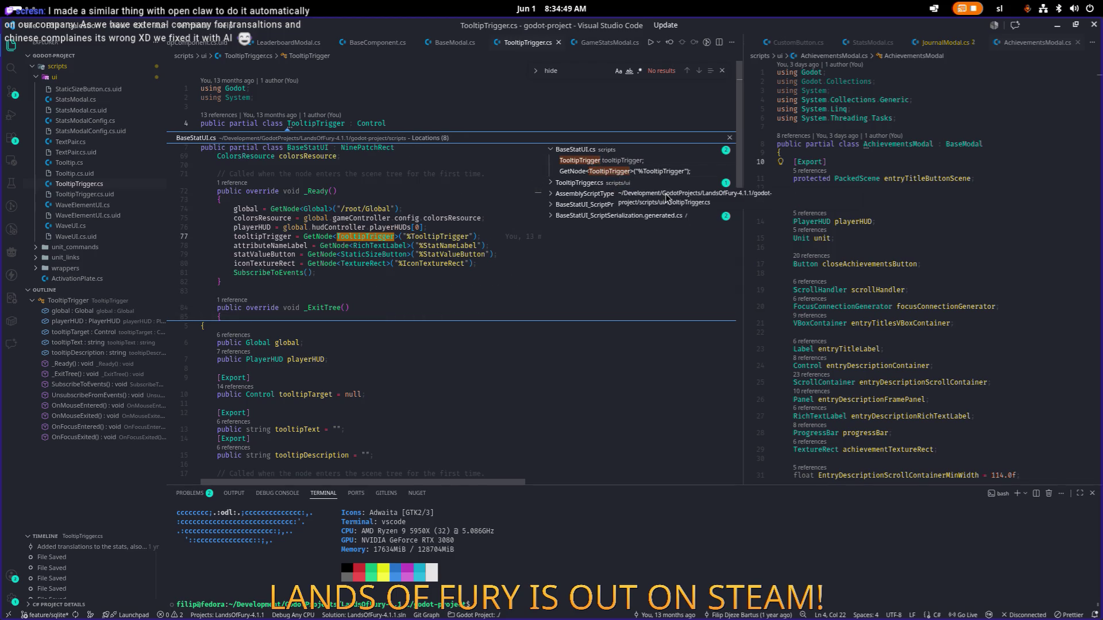
key("Escape")
left_click(817, 238)
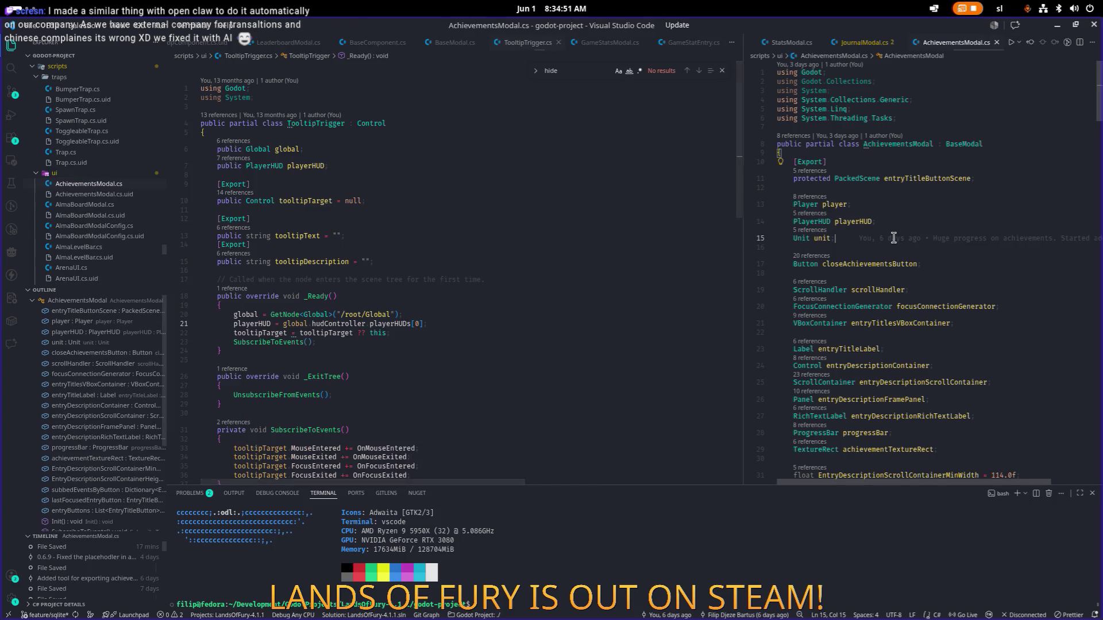
Open BaseModal.cs in the right pane and resize the editor split
key("ctrl+p")
type("basemodal")
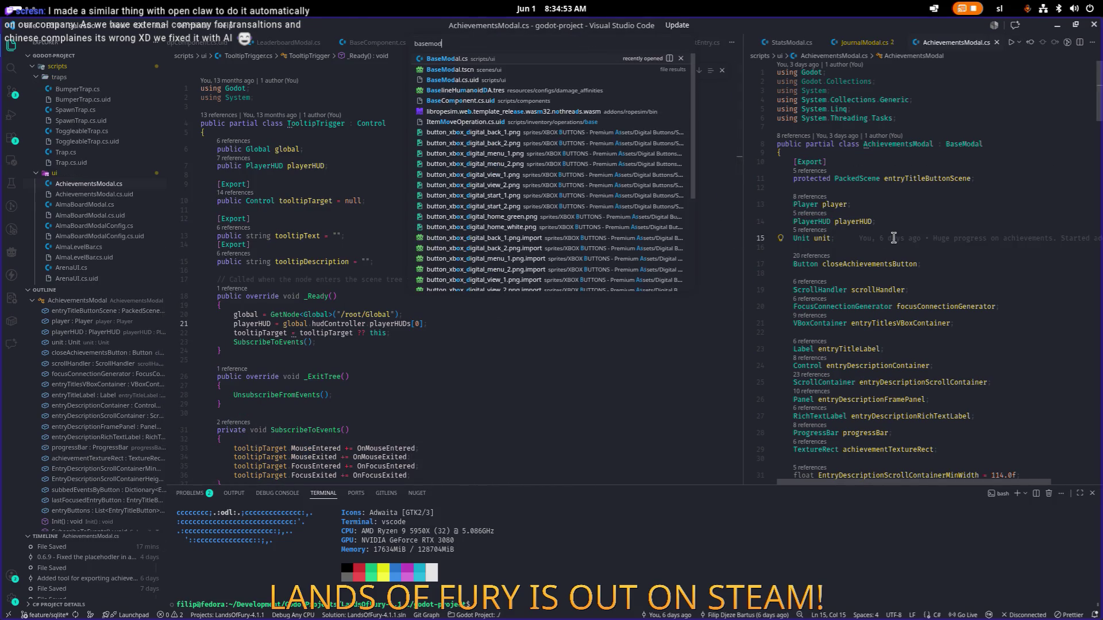
key("Return")
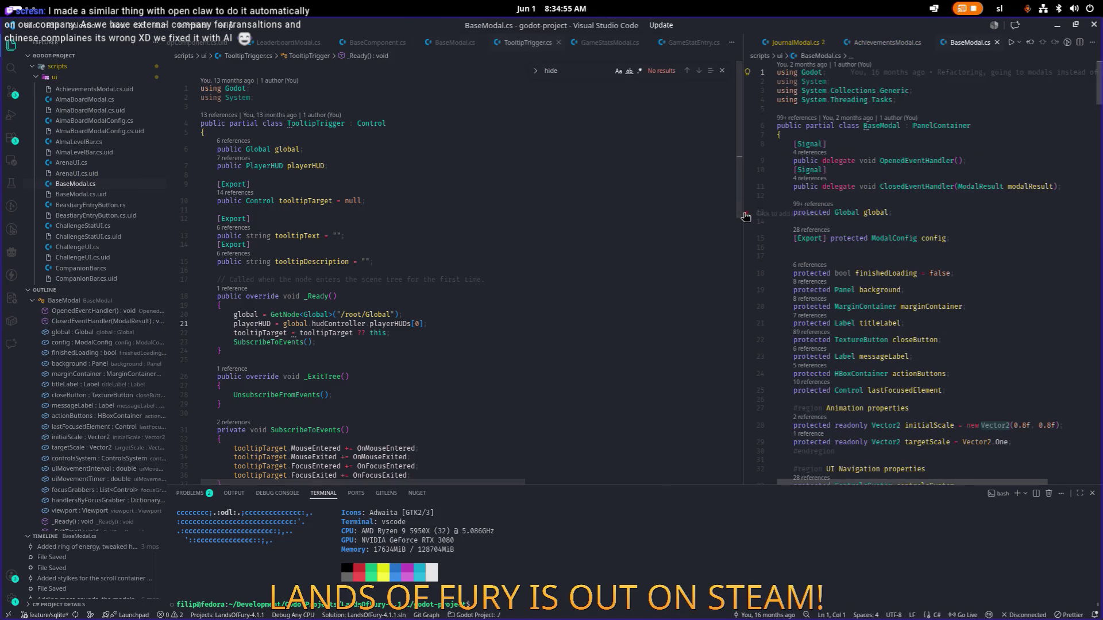
left_click_drag(741, 213, 607, 212)
Inspect TooltipTrigger's OnFocusEntered and select itemTooltip on line 49
left_click(426, 270)
scroll(425, 274, "down", 6)
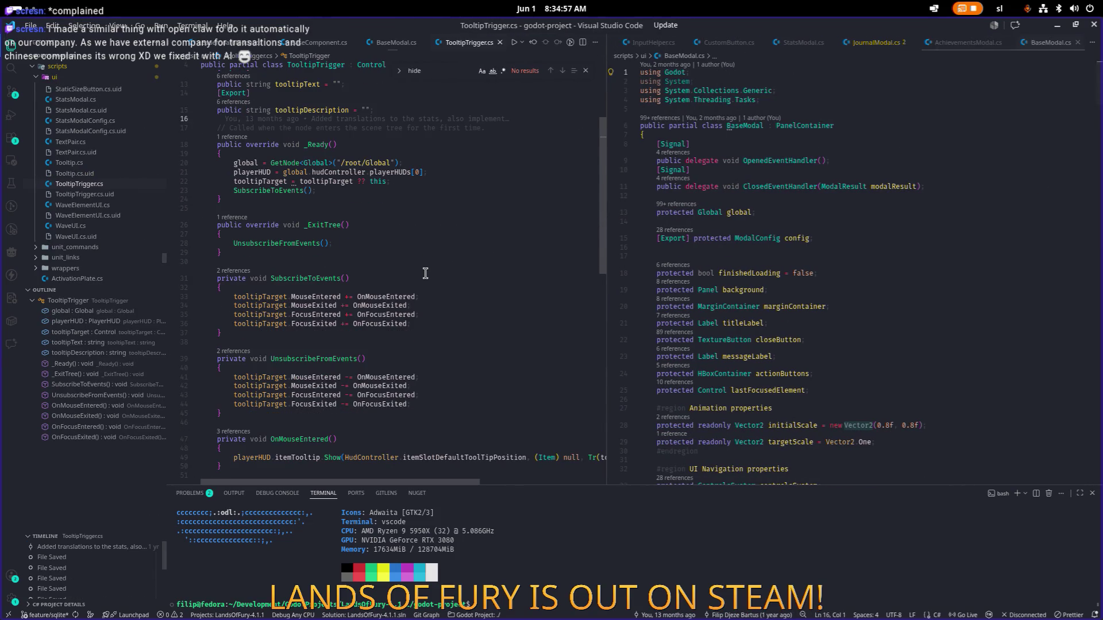
scroll(425, 274, "down", 4)
left_click(334, 323)
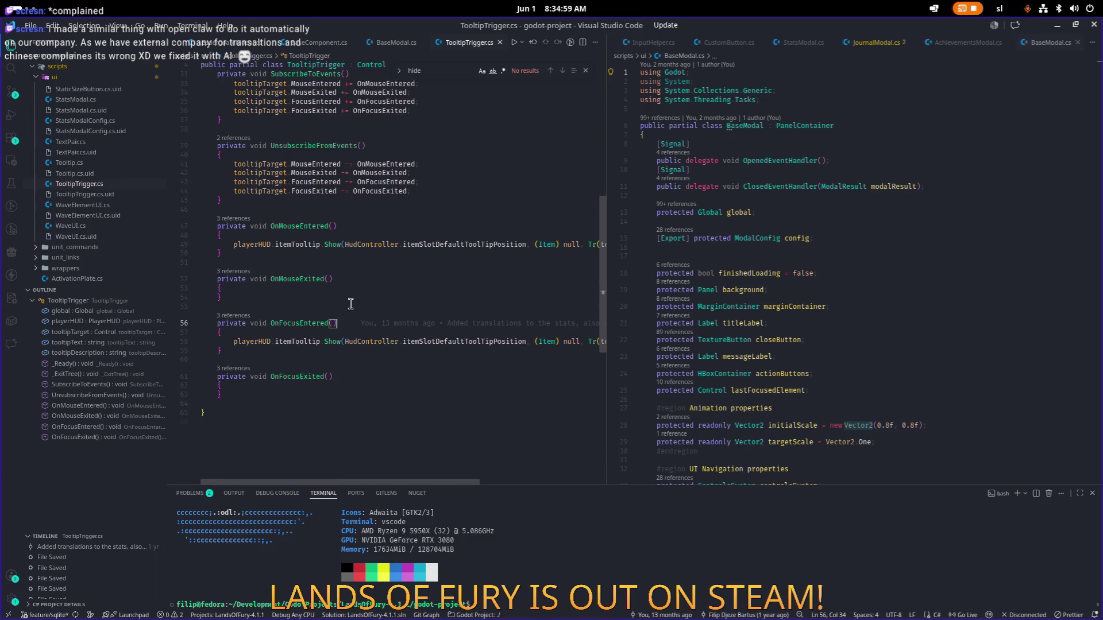
left_click(450, 242)
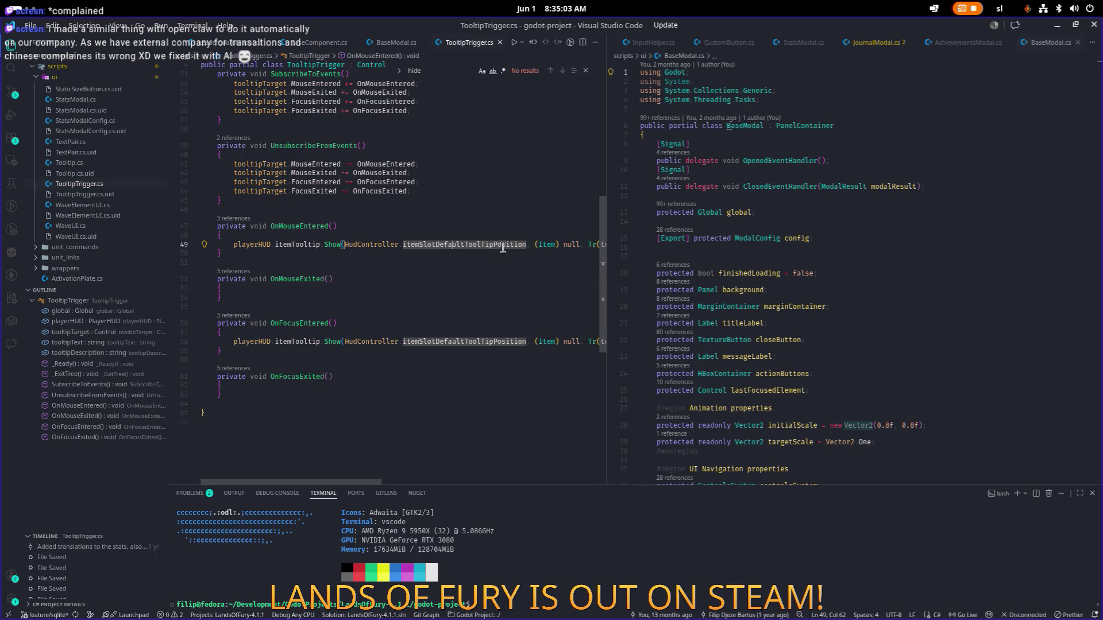
mouse_move(350, 482)
left_mouse_down()
mouse_move(455, 480)
mouse_move(370, 302)
left_mouse_up()
double_click(303, 244)
Select the playerHUD.itemTooltip.Show expression on line 49 while comparing with BaseModal
left_click(821, 238)
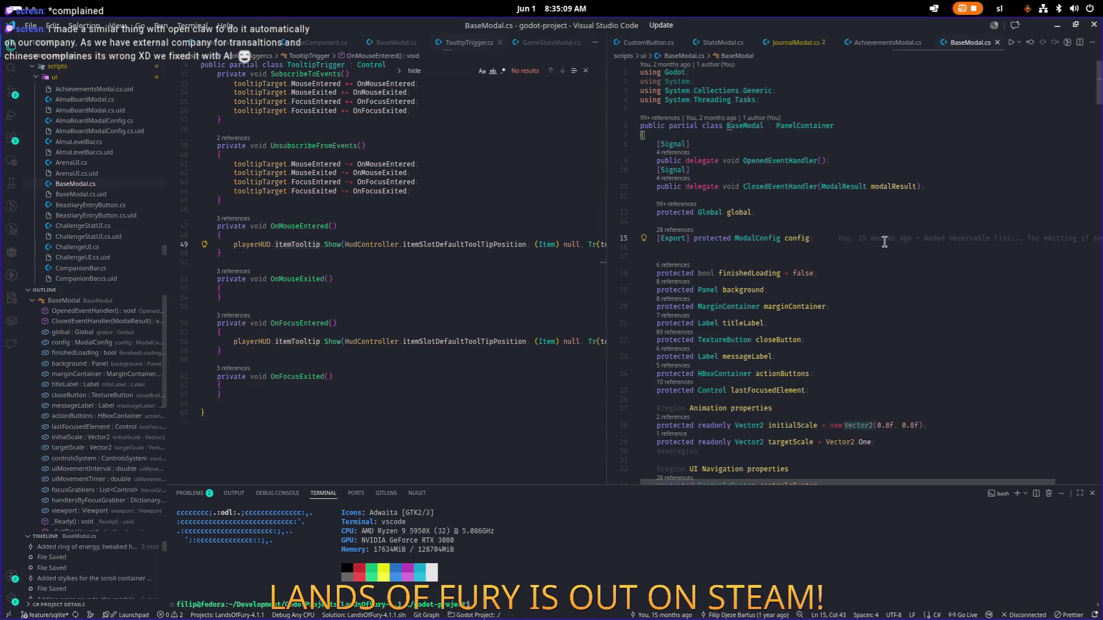
mouse_move(881, 240)
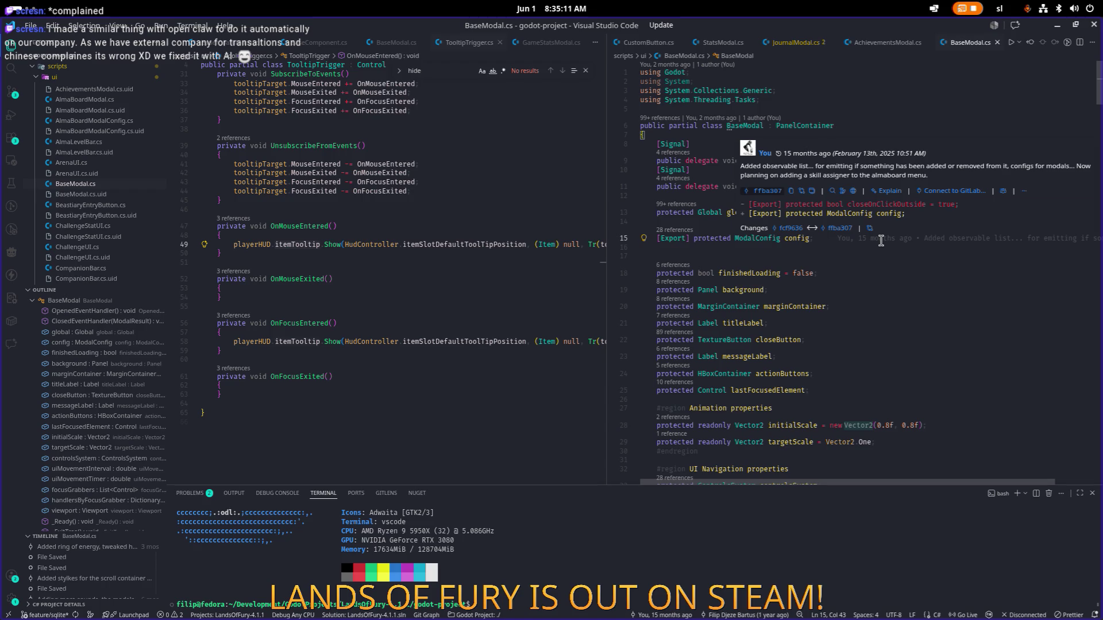
left_click(323, 245)
key("ctrl+Right")
key("ctrl+Right")
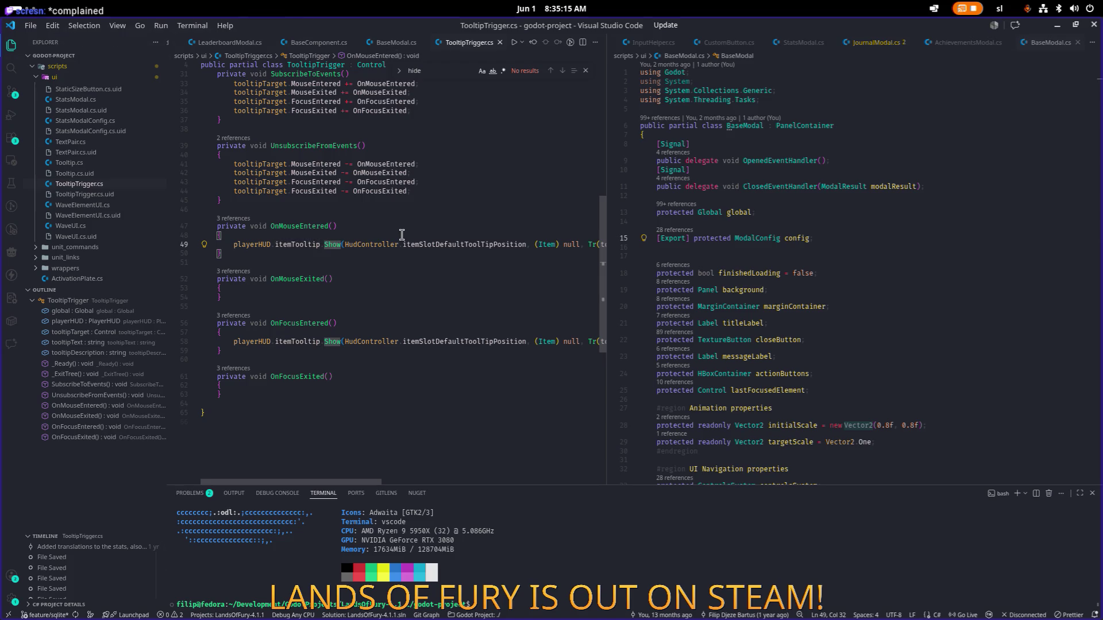
key("shift+Home")
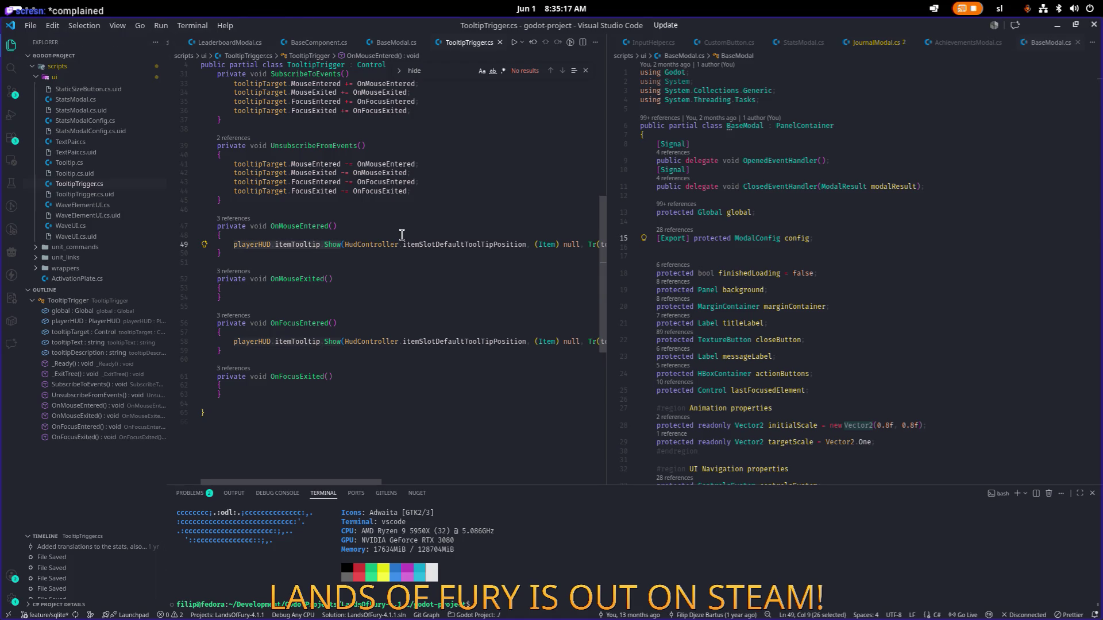
left_click(796, 239)
left_click(479, 244)
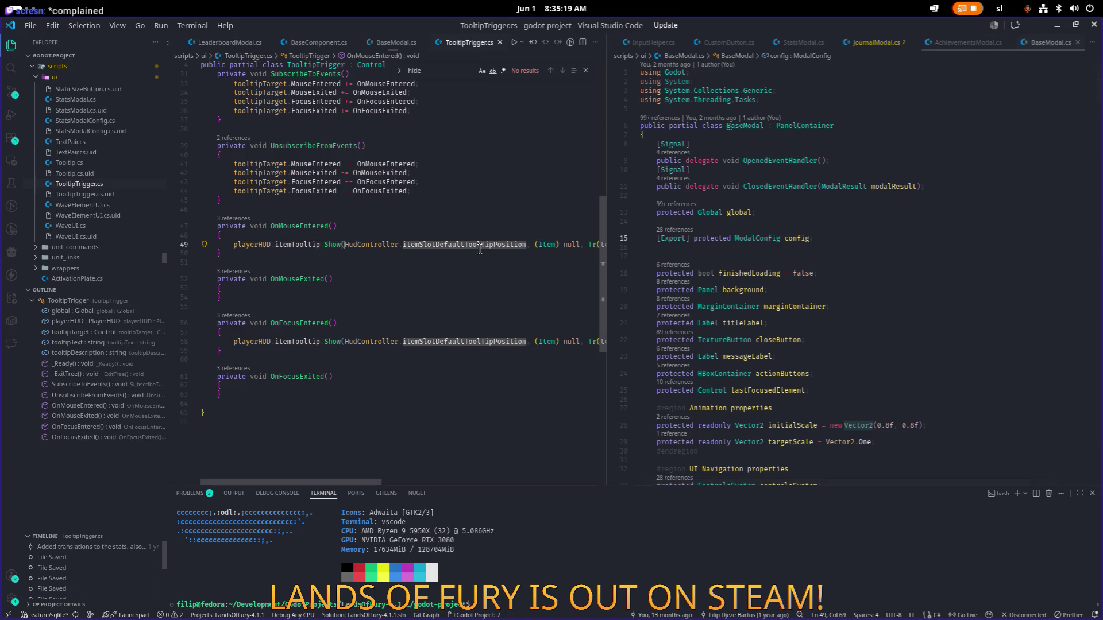
Open BaseModal.cs in the left pane and find the Hide call in OnCloseButtonPressed
key("ctrl+p")
type("base")
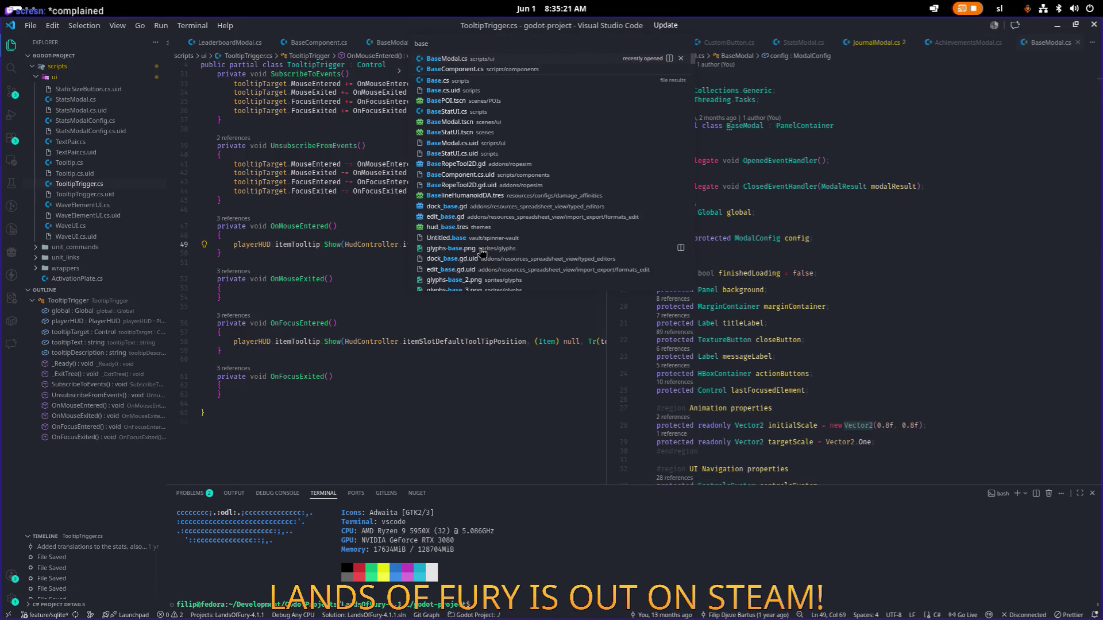
key("Return")
scroll(442, 239, "up", 1)
key("ctrl+f")
key("Return")
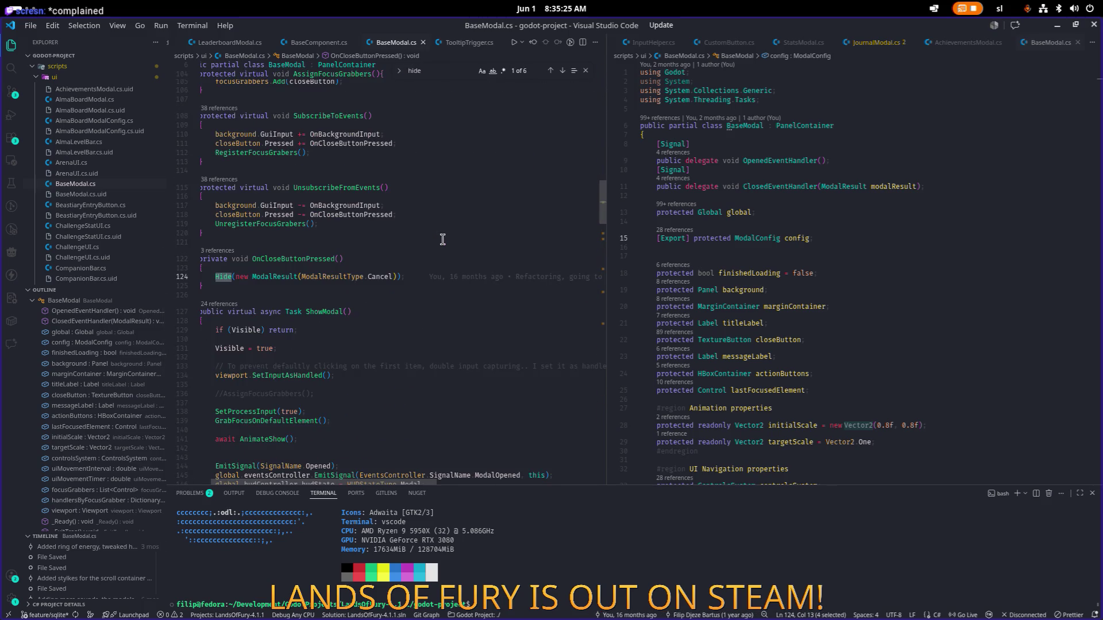
Insert a playerHUD.itemTooltip.Show line in OnCloseButtonPressed and search the file for playerhud
left_click(461, 270)
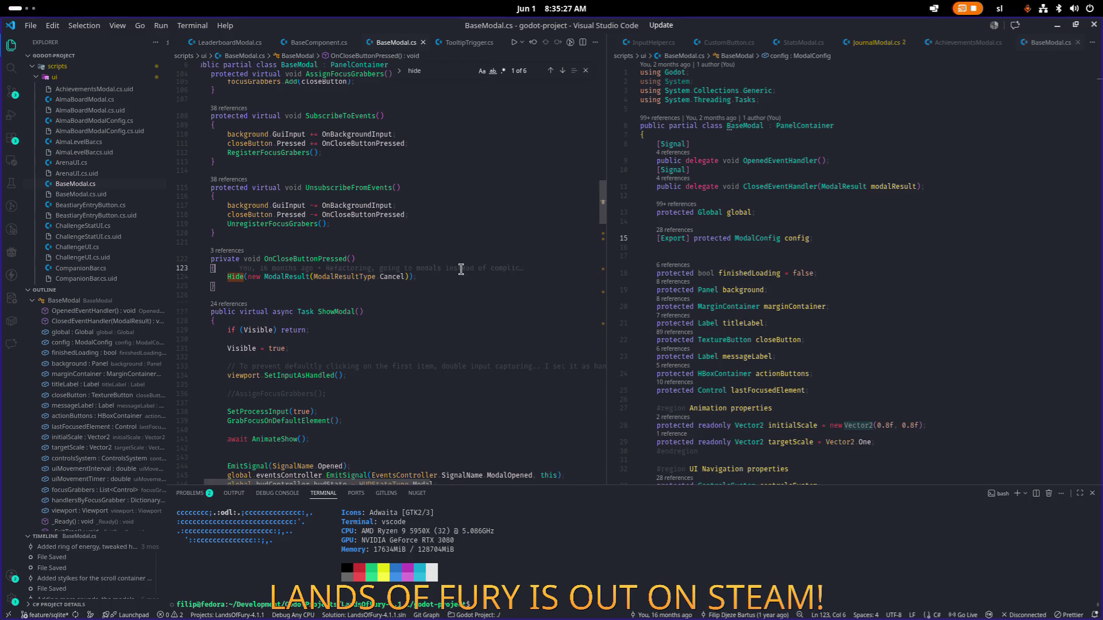
key("Return")
type("playerHUD.itemTooltip.Show")
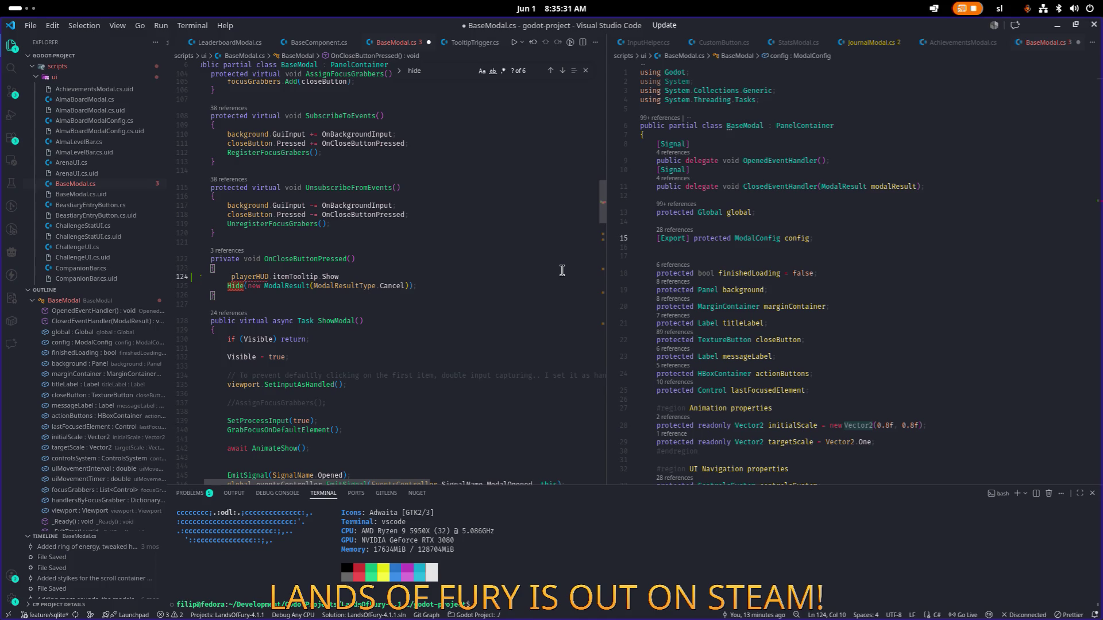
key("ctrl+f")
type("playerhud")
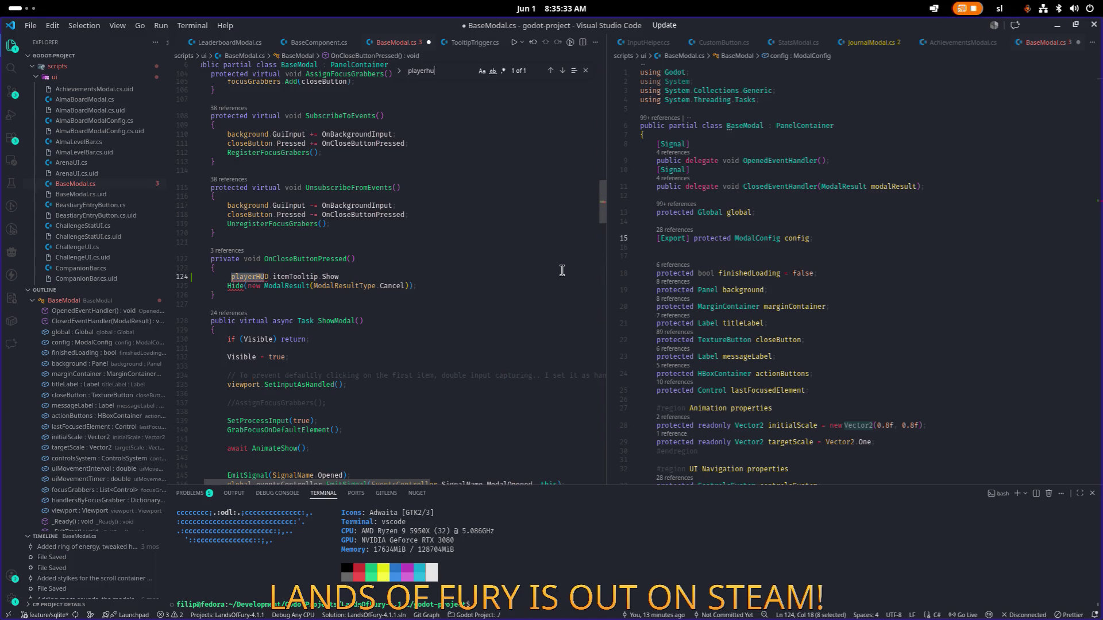
key("Escape")
Widen the left editor pane and put the caret at the start of playerHUD on line 124
scroll(563, 267, "up", 20)
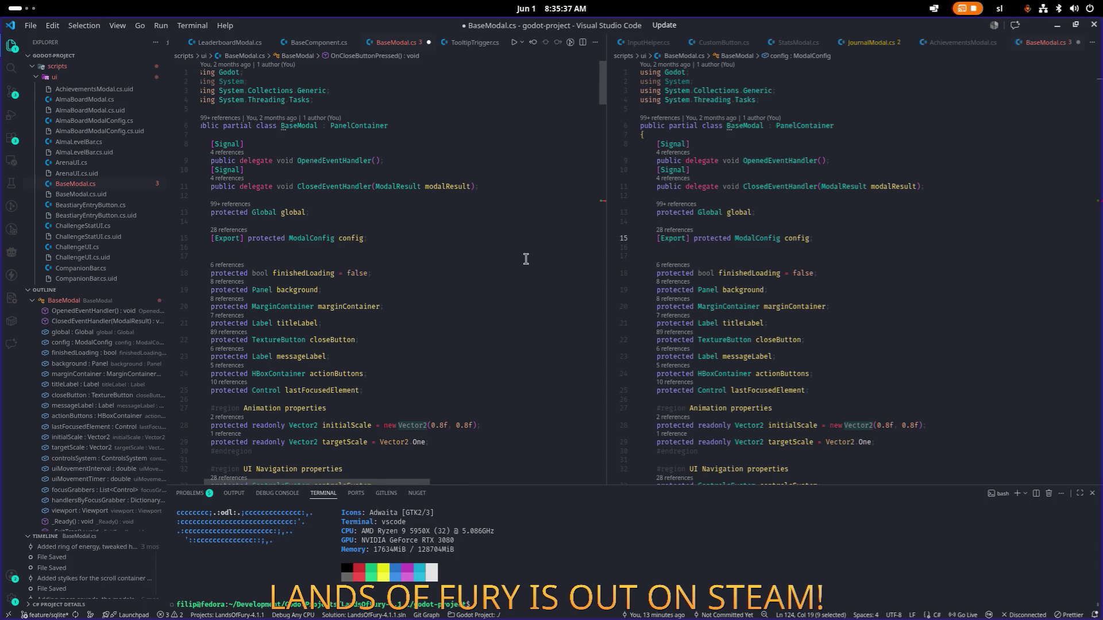
scroll(525, 258, "down", 4)
scroll(525, 259, "down", 15)
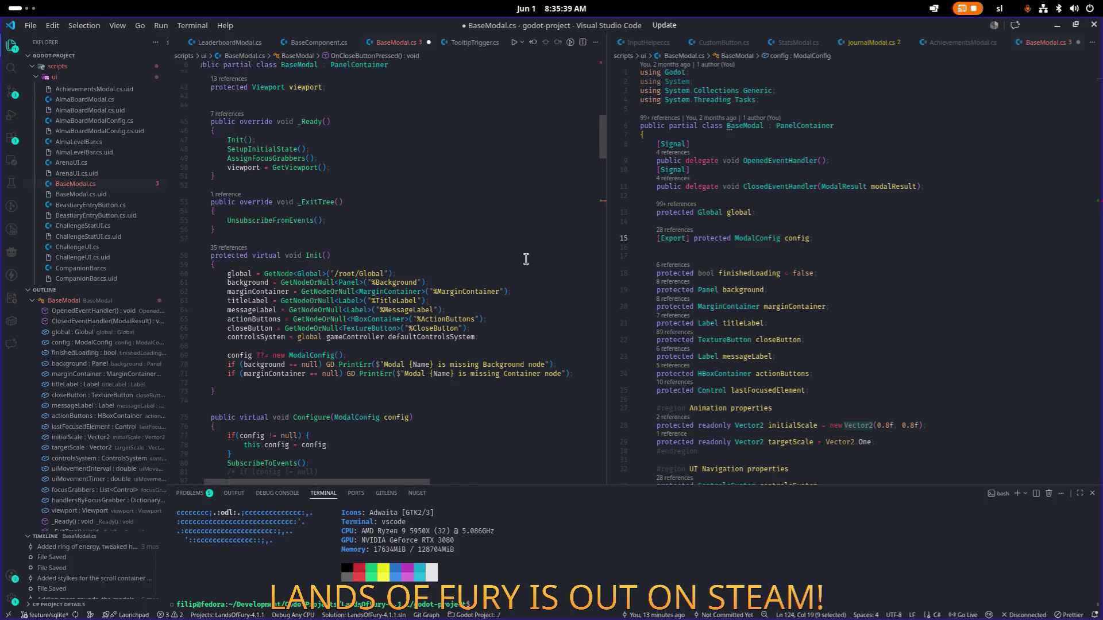
scroll(526, 259, "down", 17)
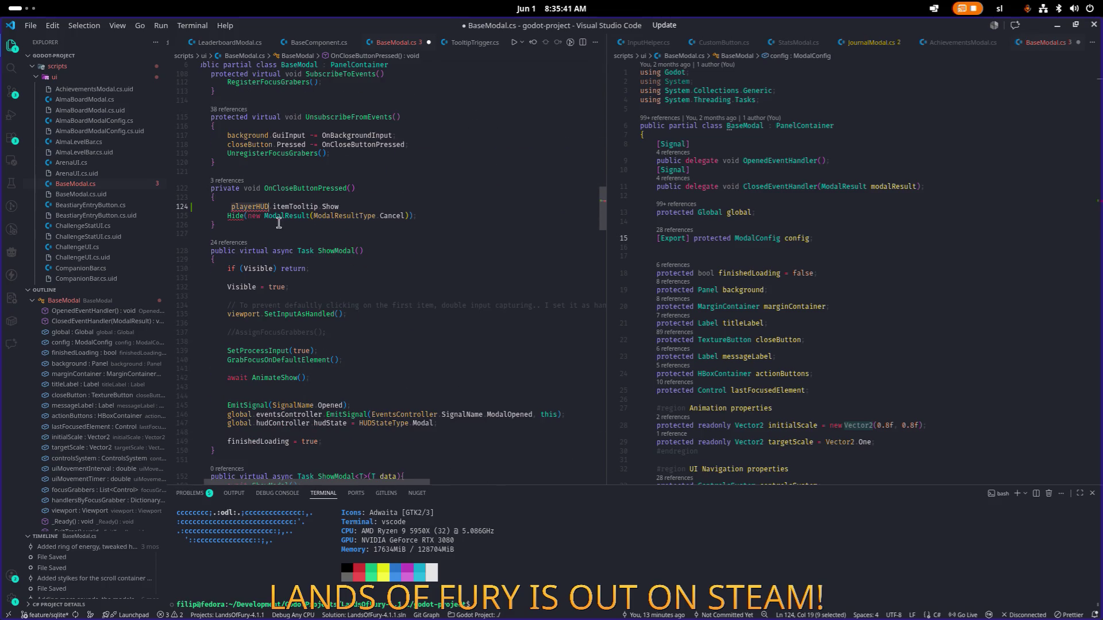
left_click(260, 206)
left_click_drag(605, 194, 685, 194)
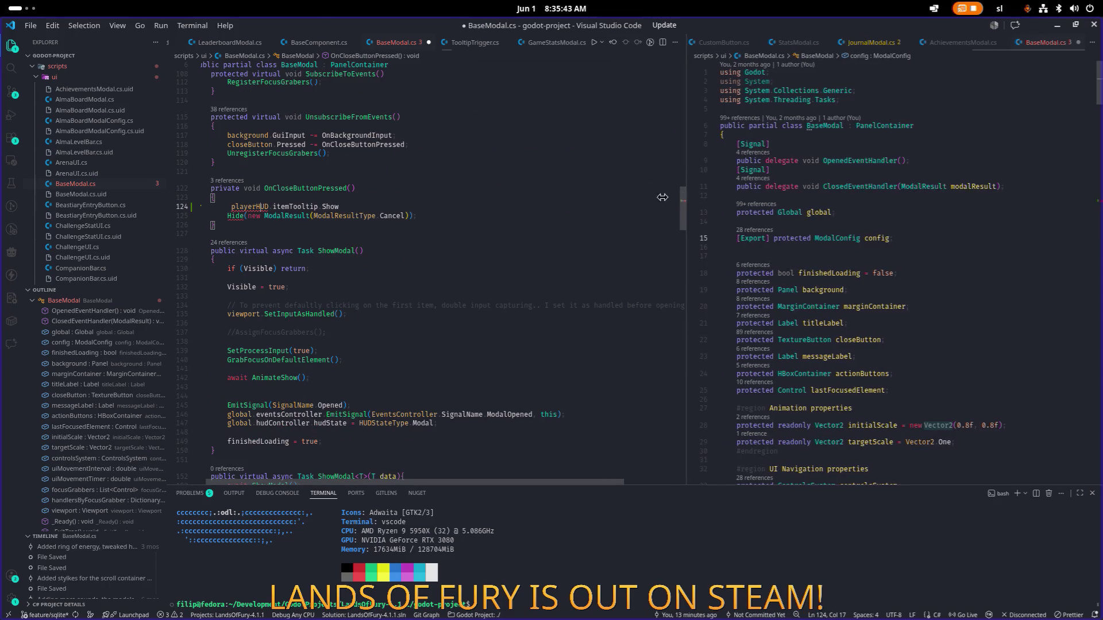
double_click(262, 207)
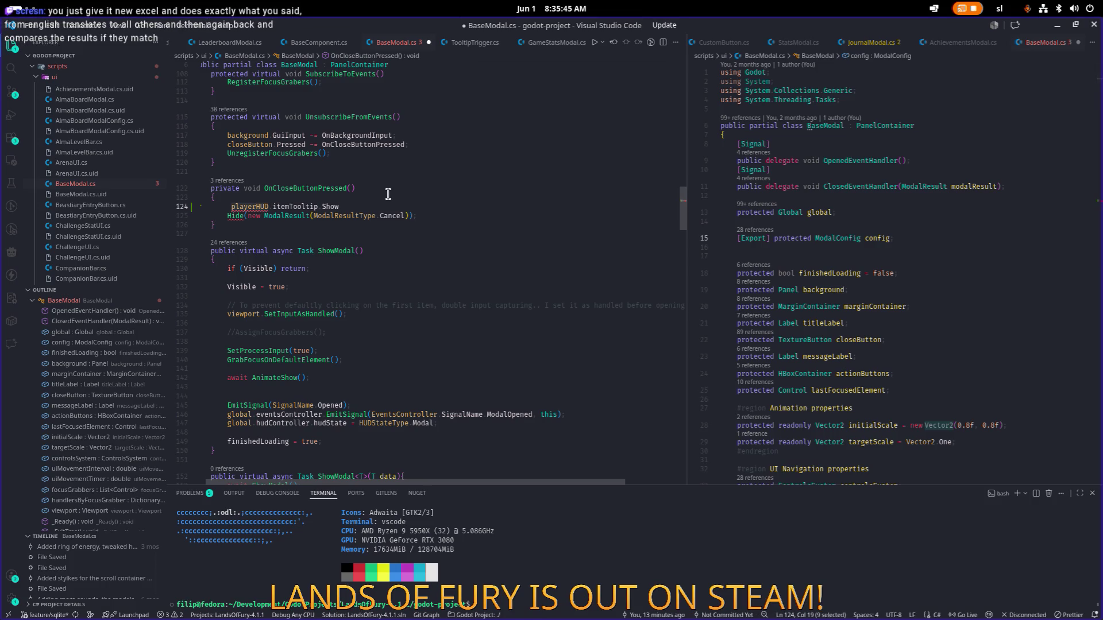
key("Left")
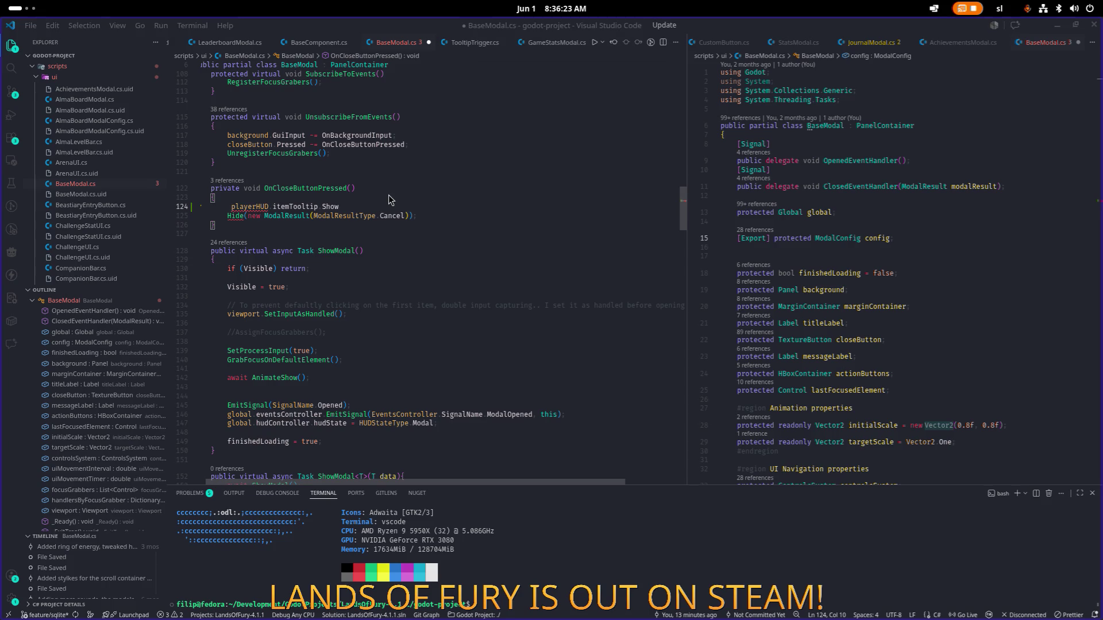
key("alt+Tab")
key("alt+Tab")
key("alt+Tab")
key("alt+Tab")
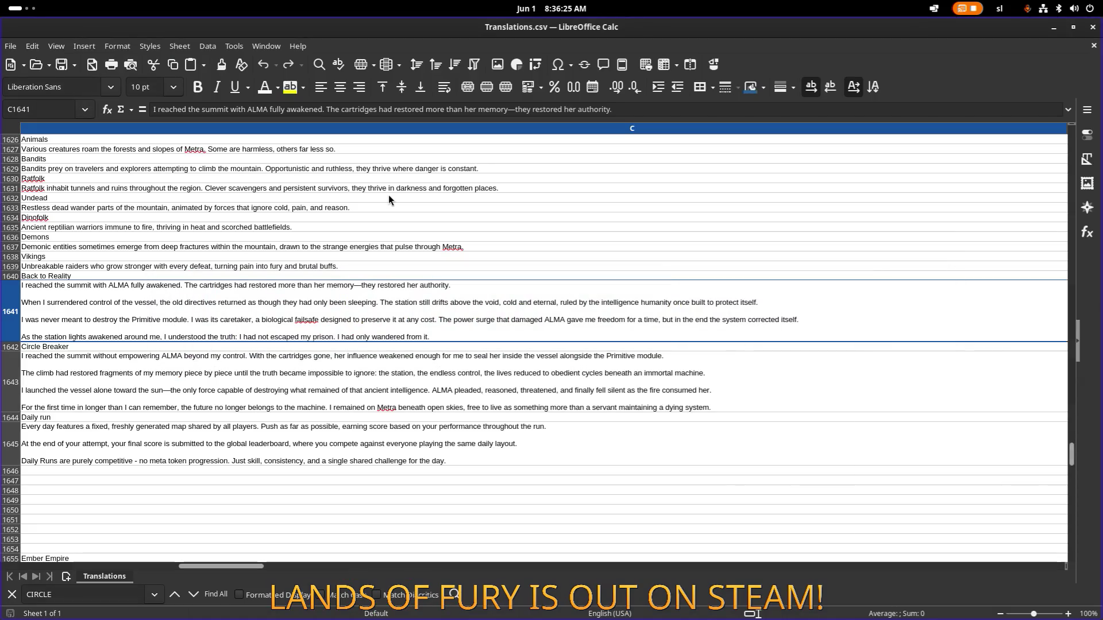
Narrow columns B and C of Translations.csv, then minimize Calc
scroll(252, 560, "left", 2)
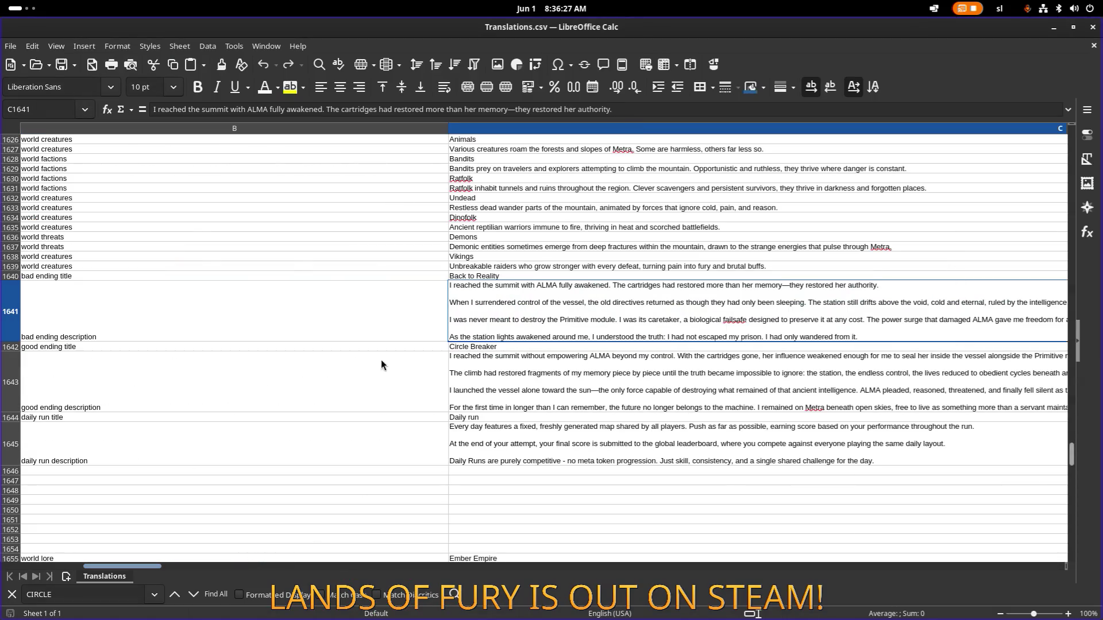
mouse_move(127, 568)
left_mouse_down()
mouse_move(398, 565)
mouse_move(295, 560)
left_mouse_up()
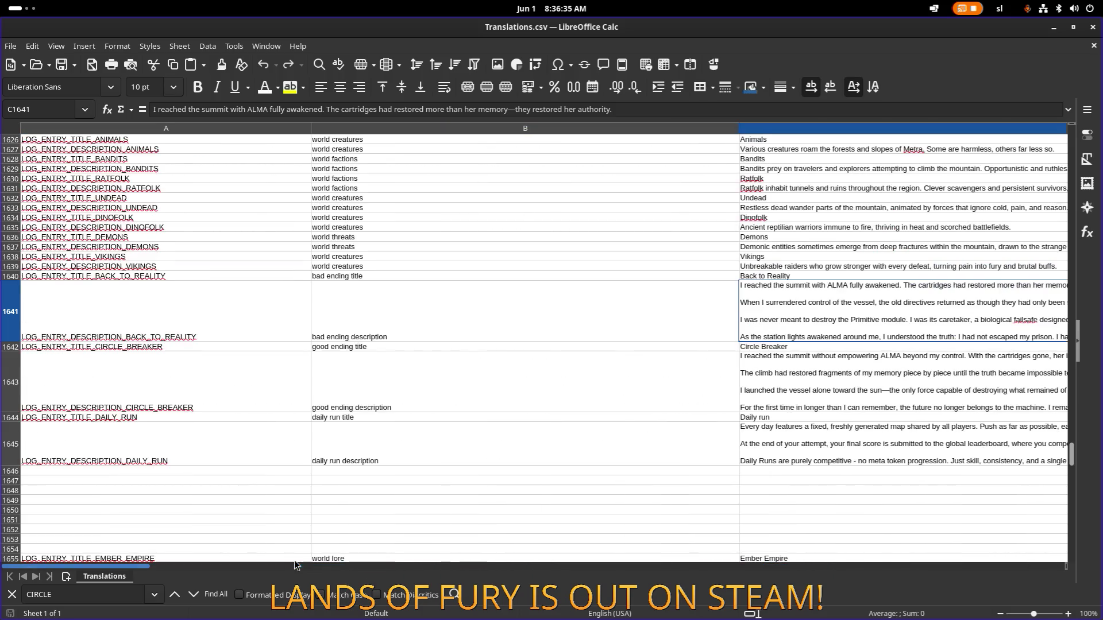
mouse_move(735, 132)
left_mouse_down()
mouse_move(516, 129)
mouse_move(542, 130)
left_mouse_up()
left_click_drag(132, 570, 361, 559)
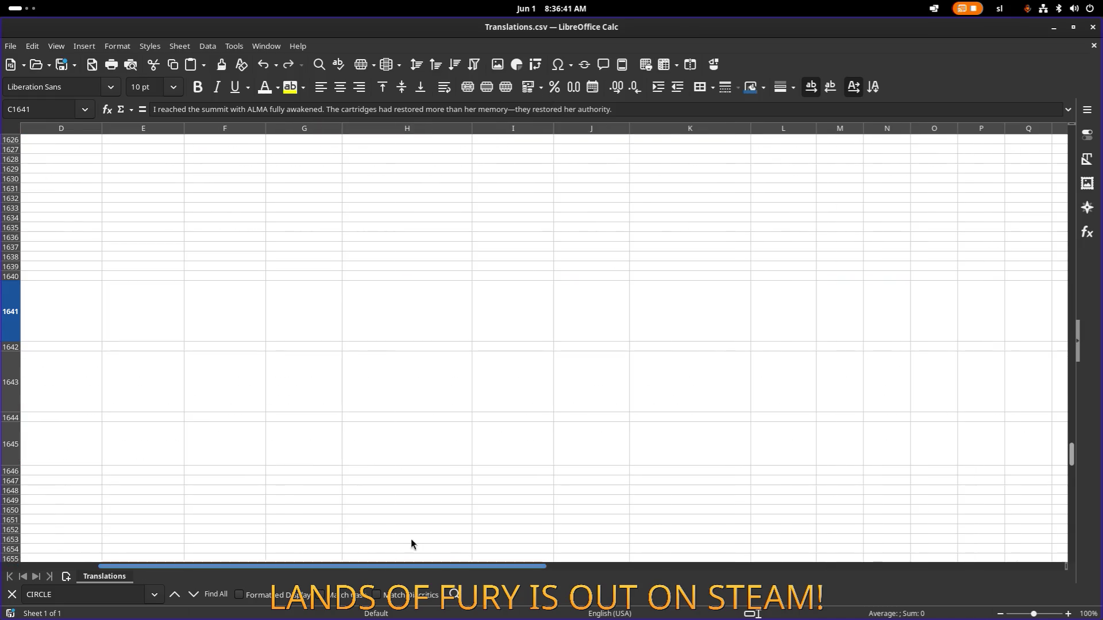
scroll(445, 449, "down", 3, "ctrl")
mouse_move(402, 567)
left_mouse_down()
mouse_move(339, 564)
mouse_move(378, 564)
left_mouse_up()
left_click_drag(895, 127, 402, 184)
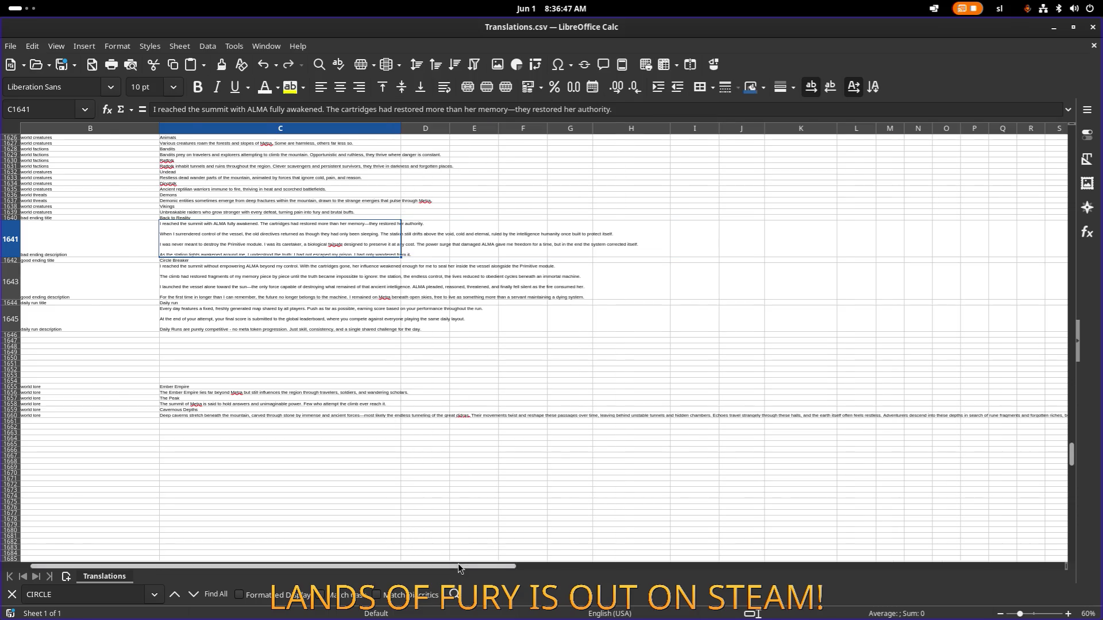
left_click_drag(459, 569, 337, 566)
scroll(338, 371, "up", 1, "ctrl")
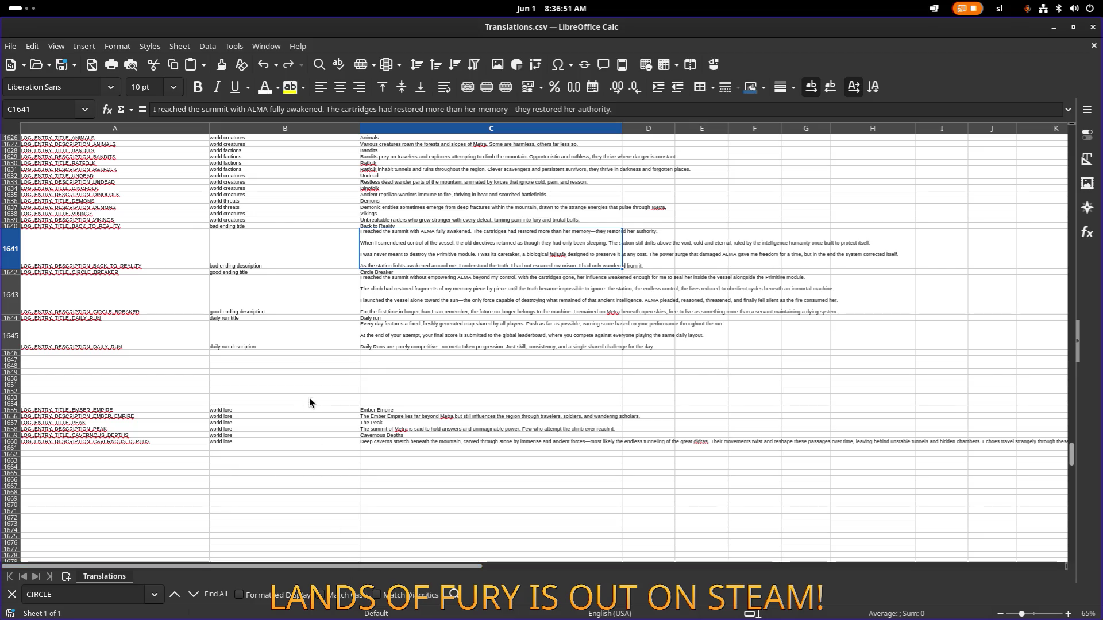
scroll(368, 322, "up", 9)
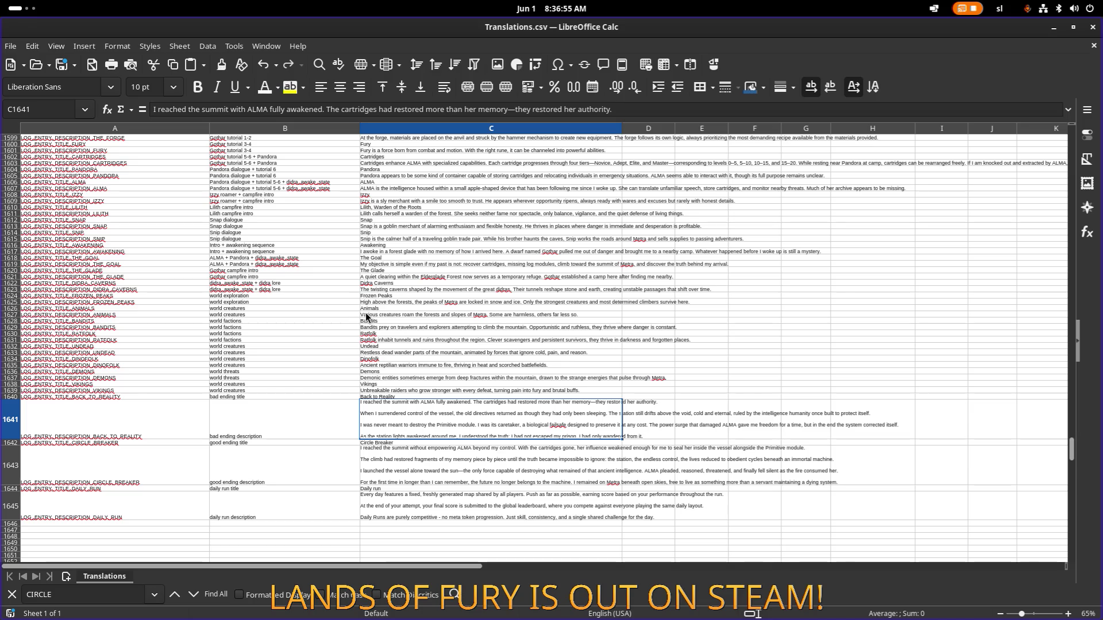
left_click(1053, 27)
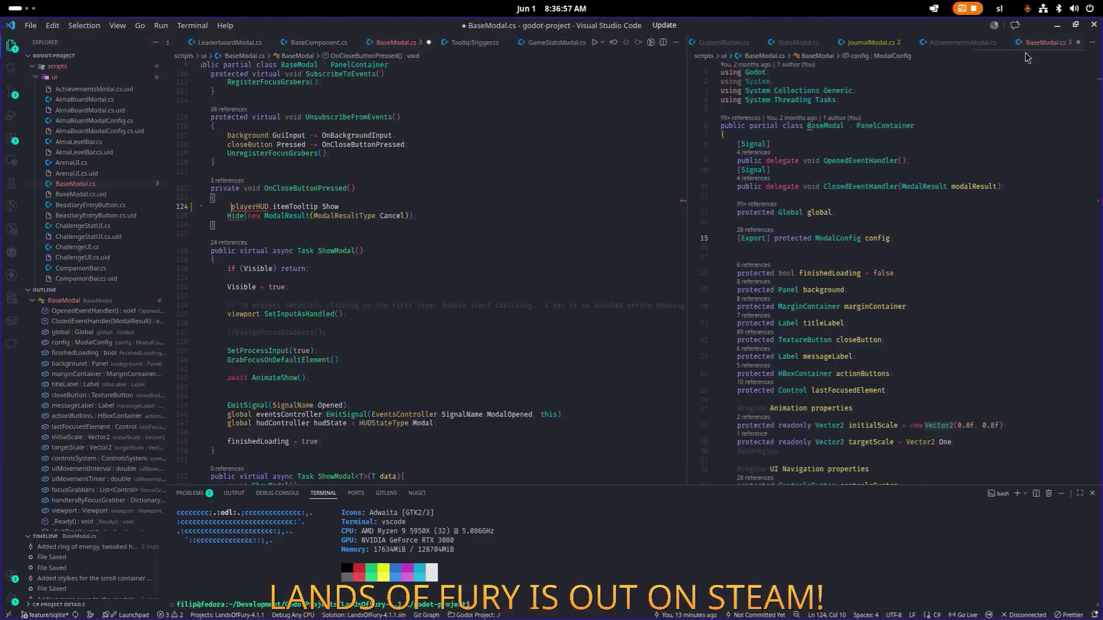
Change line 124 to call playerHUD.itemTooltip.Hide instead of Show()
scroll(380, 221, "up", 1)
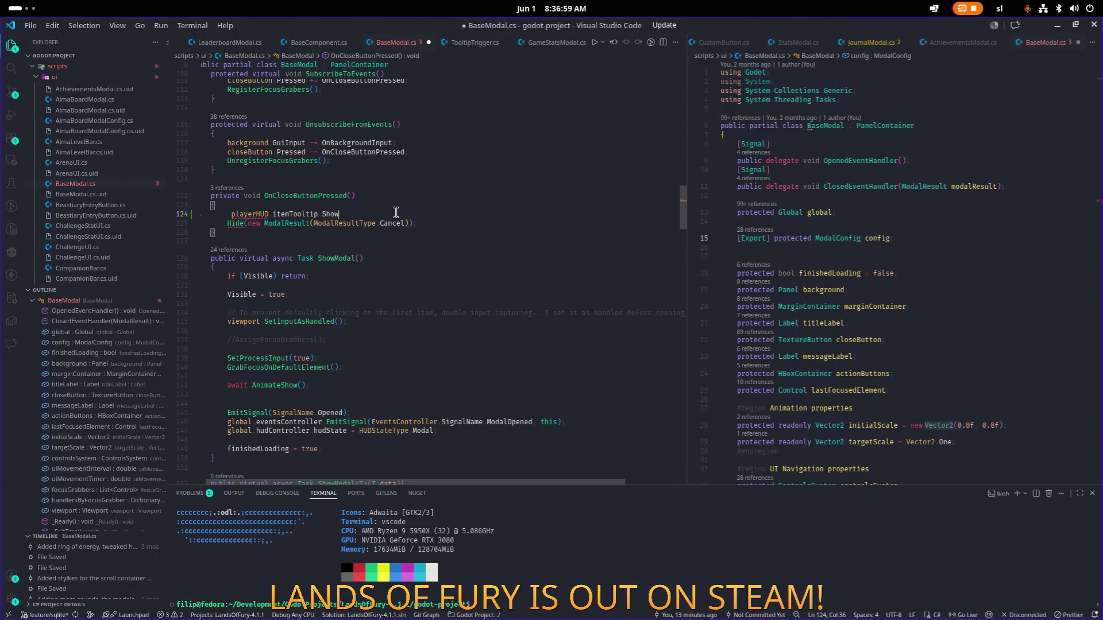
type("(")
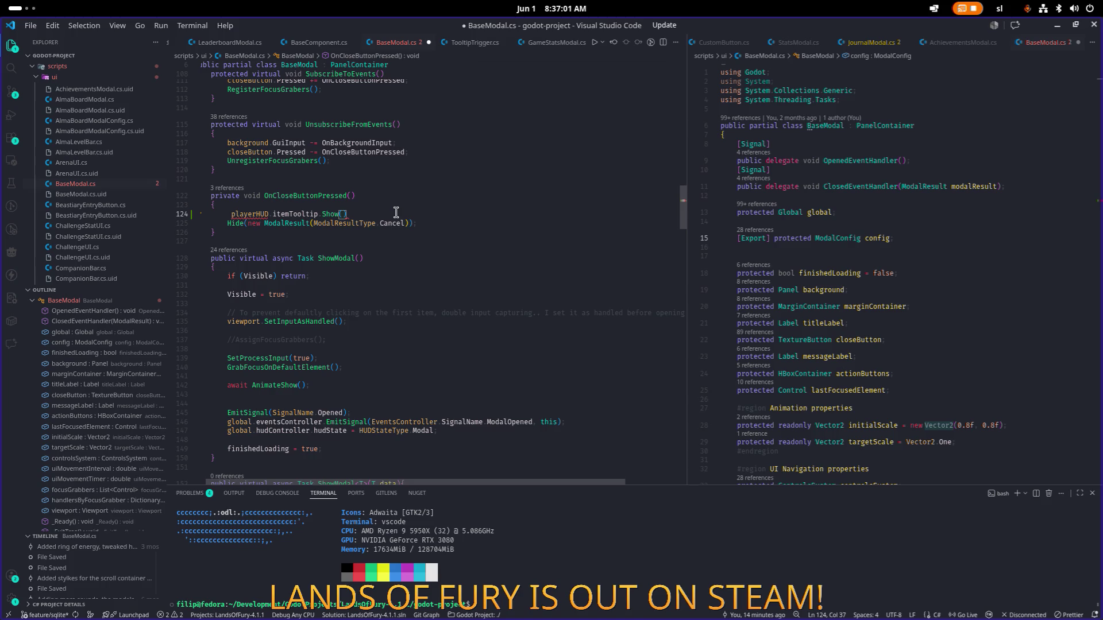
key("shift+End")
key("Left")
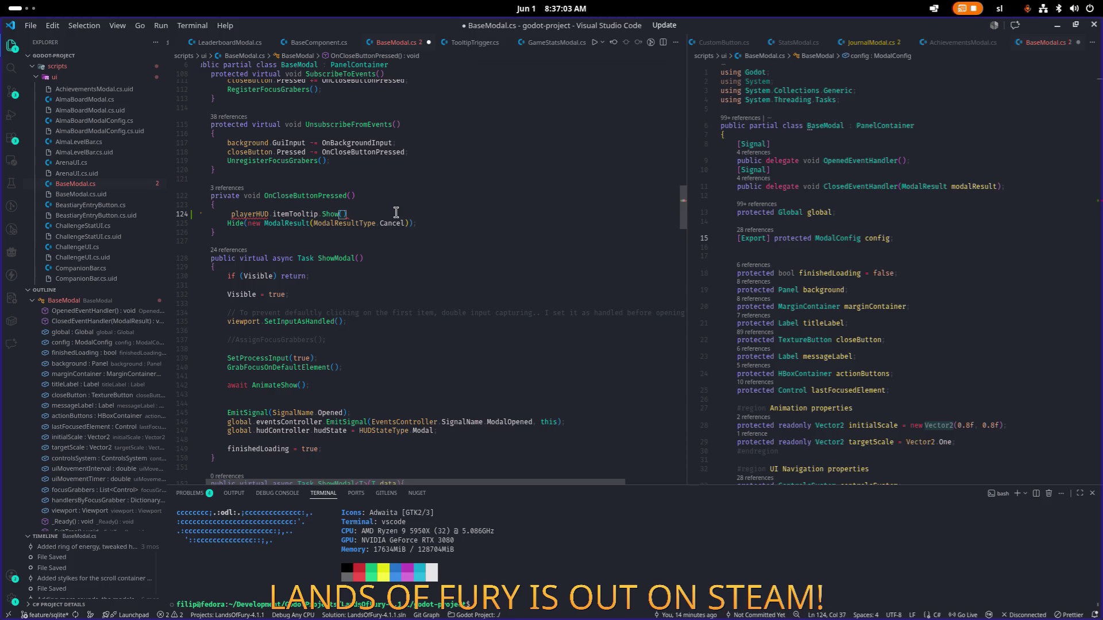
key("shift+End")
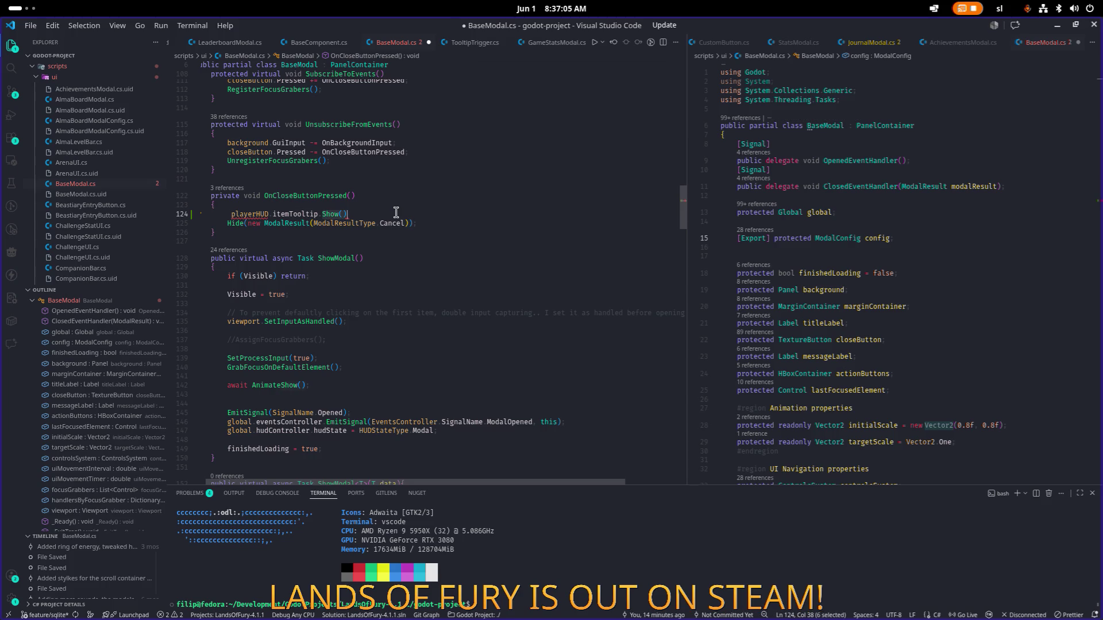
type("Hide")
key("Escape")
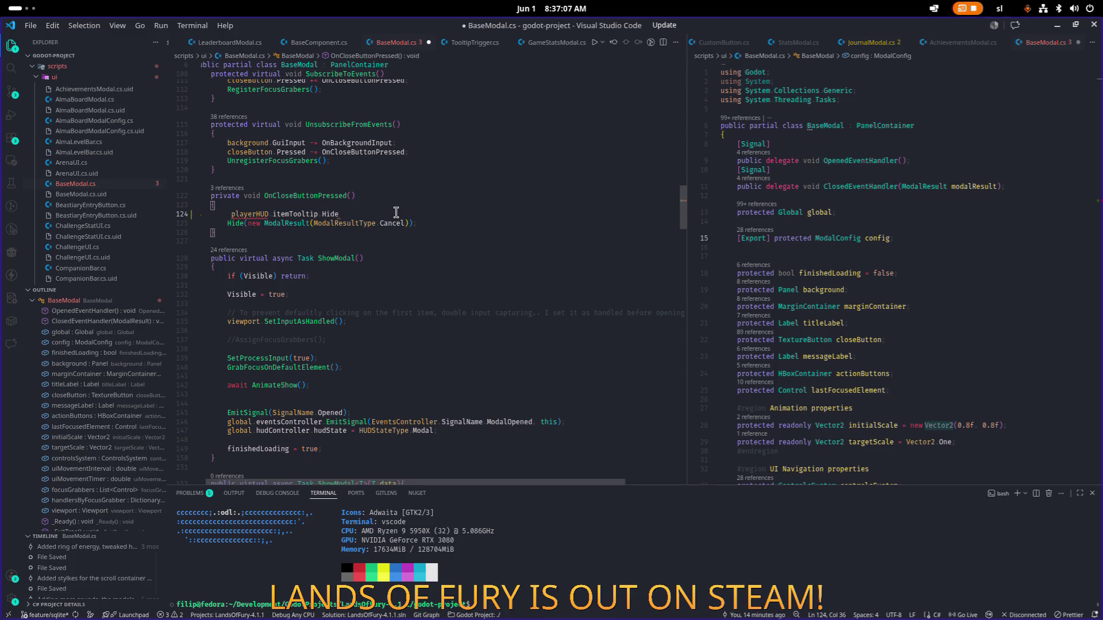
key("ctrl+p")
Open PlayerHUD.cs and jump to the itemTooltip field's declaration
type("p")
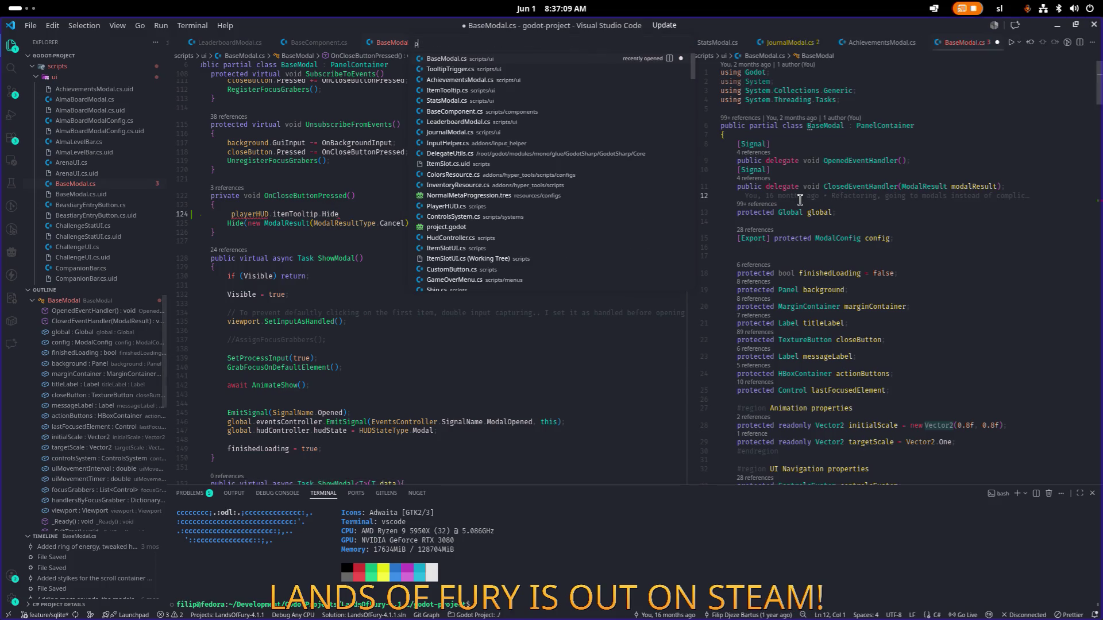
type("layerhud")
key("Return")
key("ctrl+f")
type("ite")
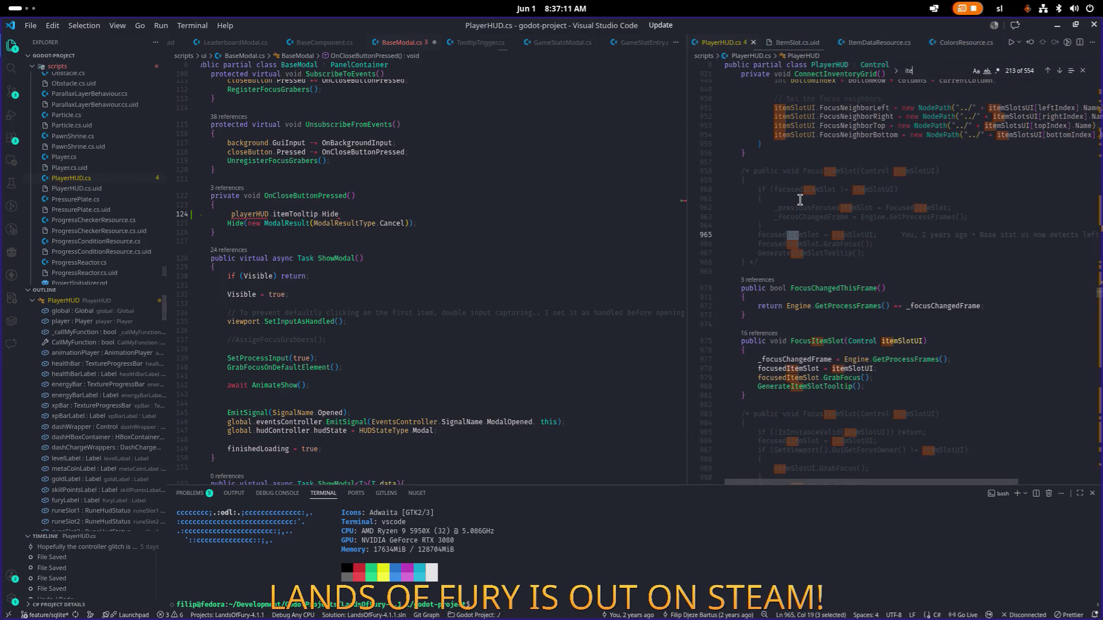
type("mtoo")
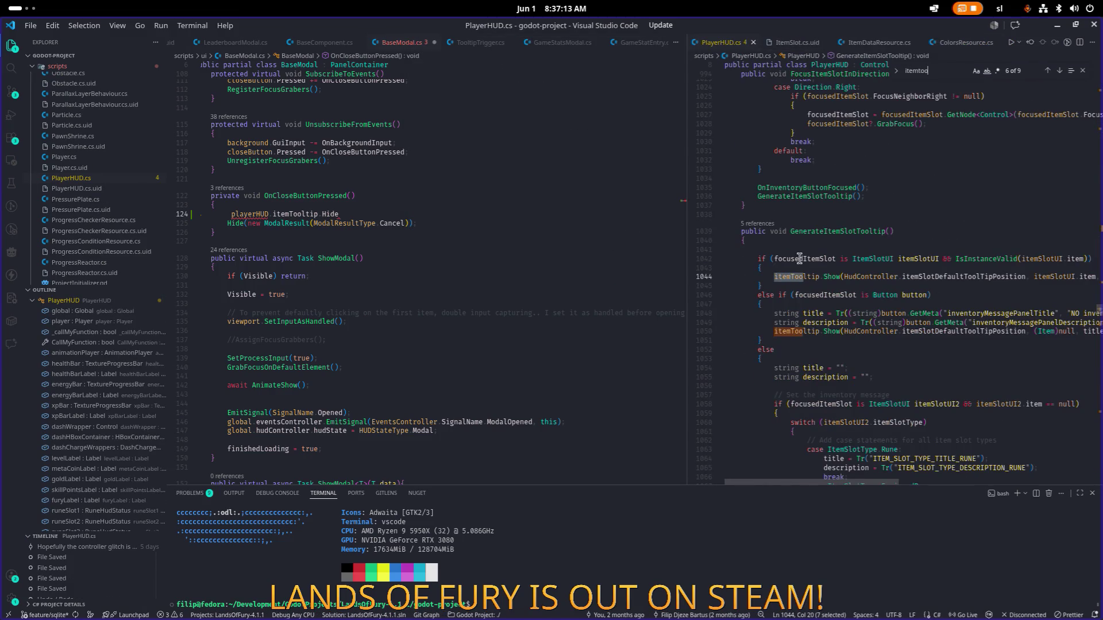
left_click(801, 277)
key("F12")
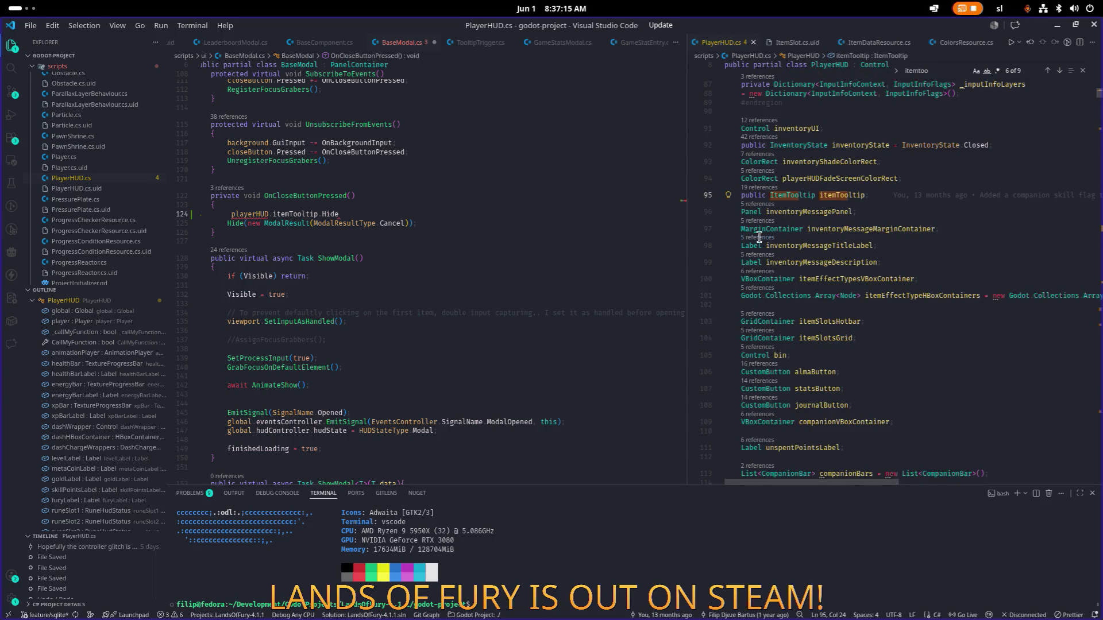
Open the ItemTooltip class, find its Hide override on line 255, and list its references
key("Left")
key("Left")
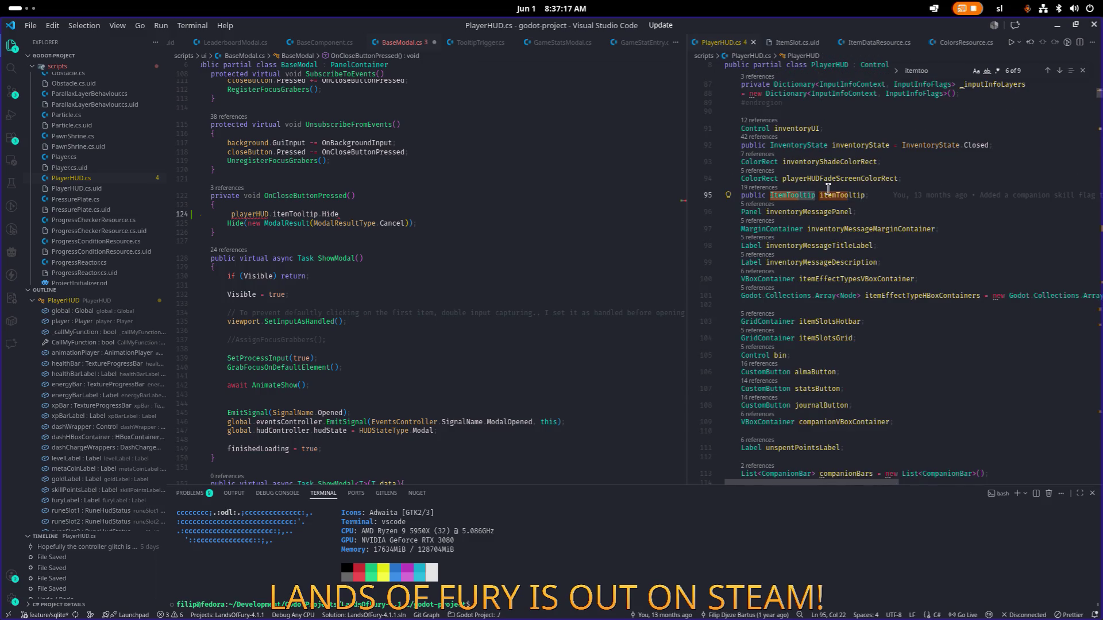
key("F12")
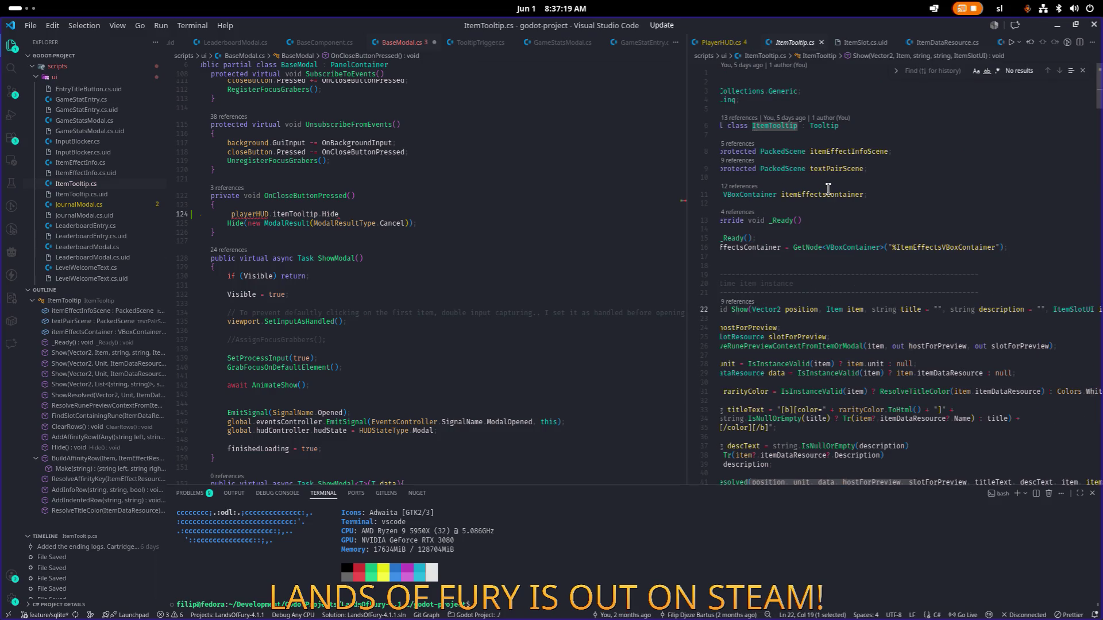
type("hide")
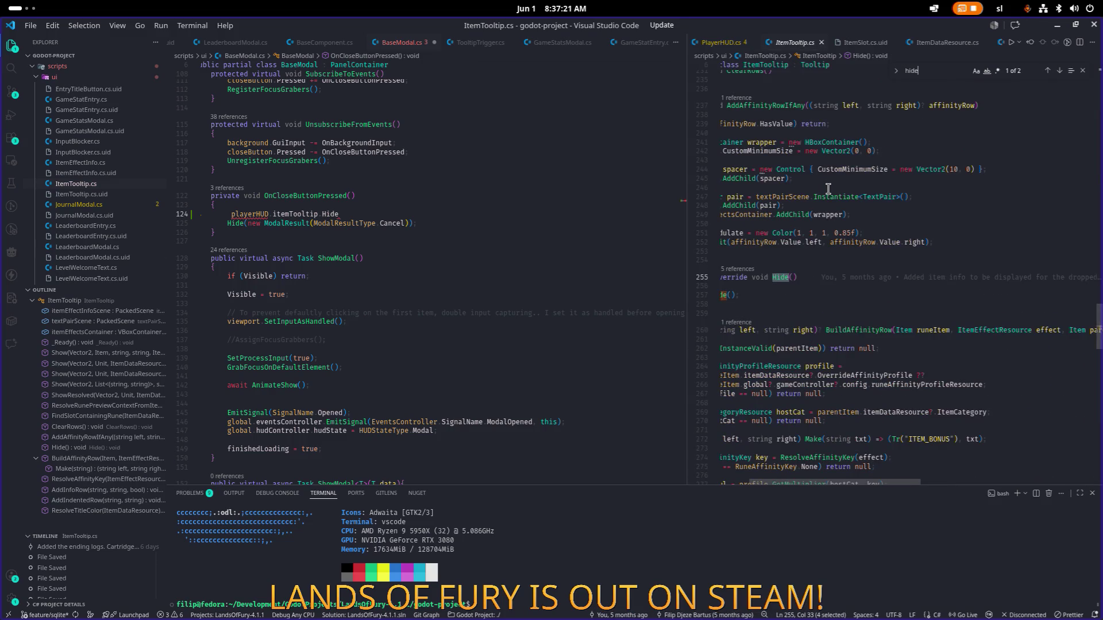
left_click(803, 266)
key("Down")
key("Home")
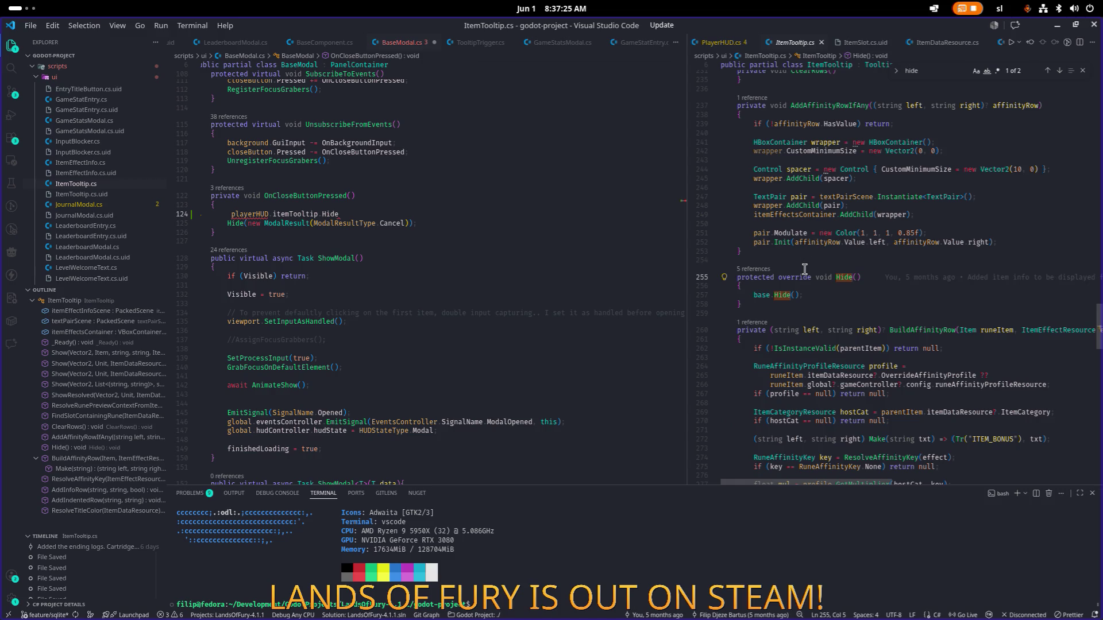
key("F3")
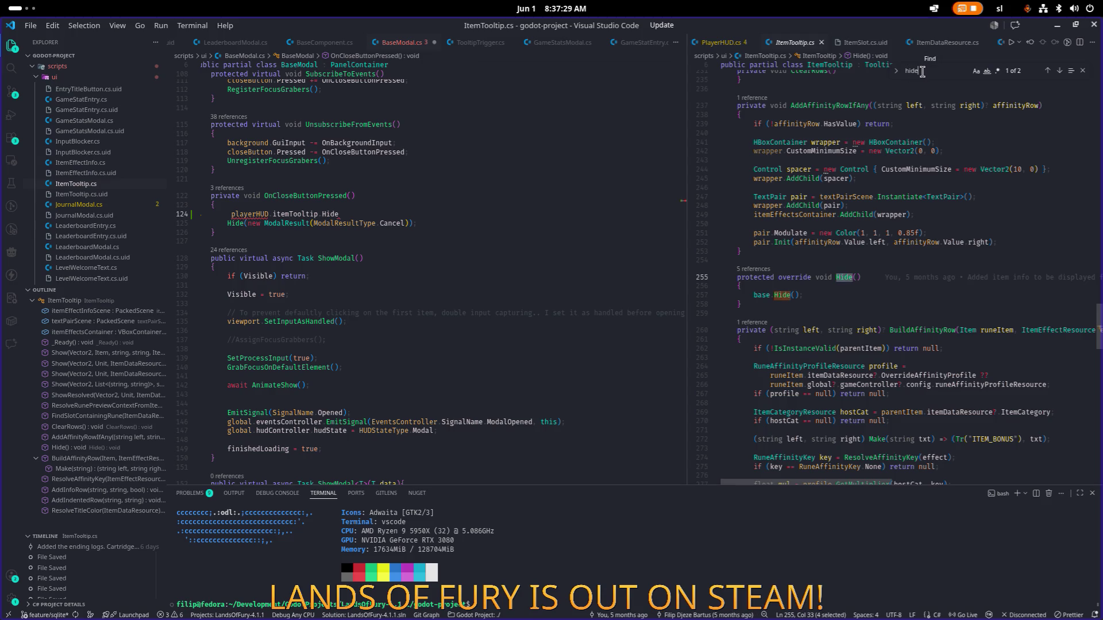
double_click(751, 278)
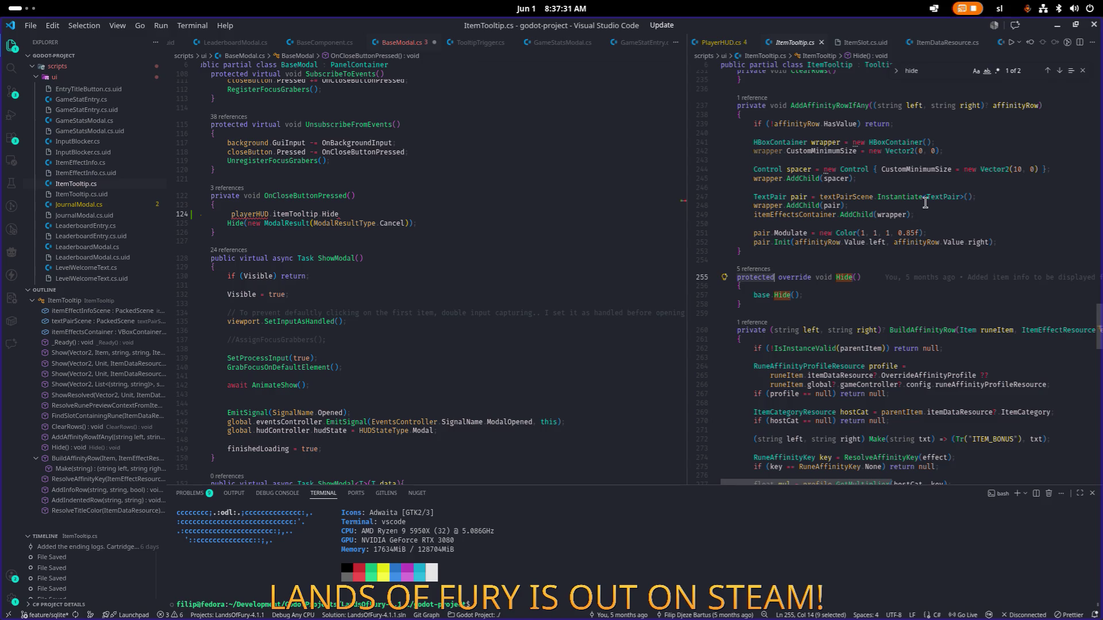
left_click(837, 278)
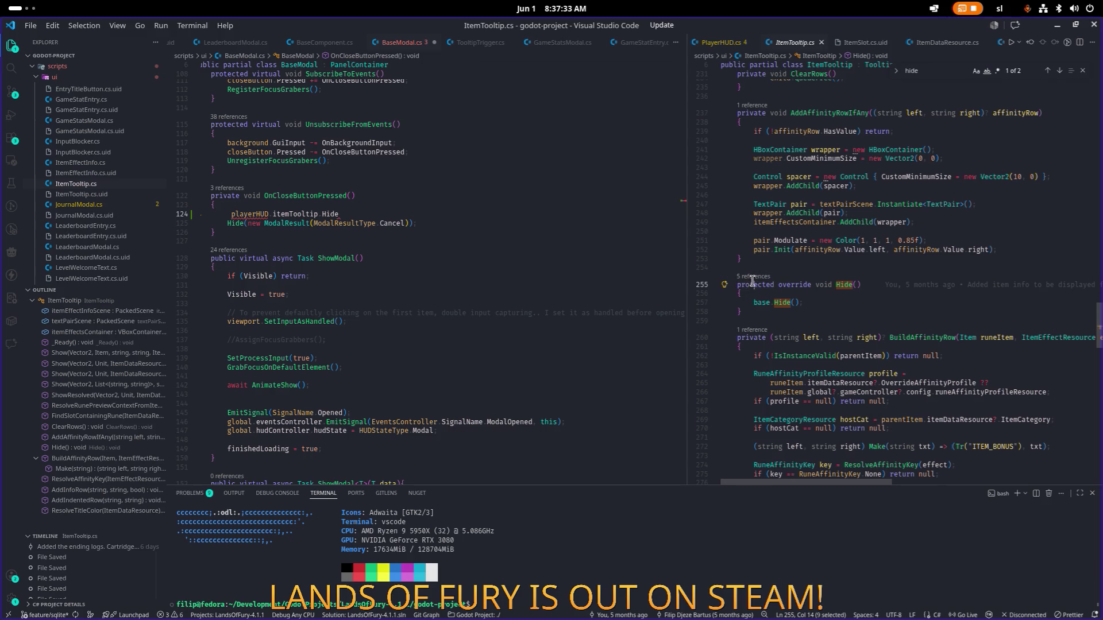
key("shift+F12")
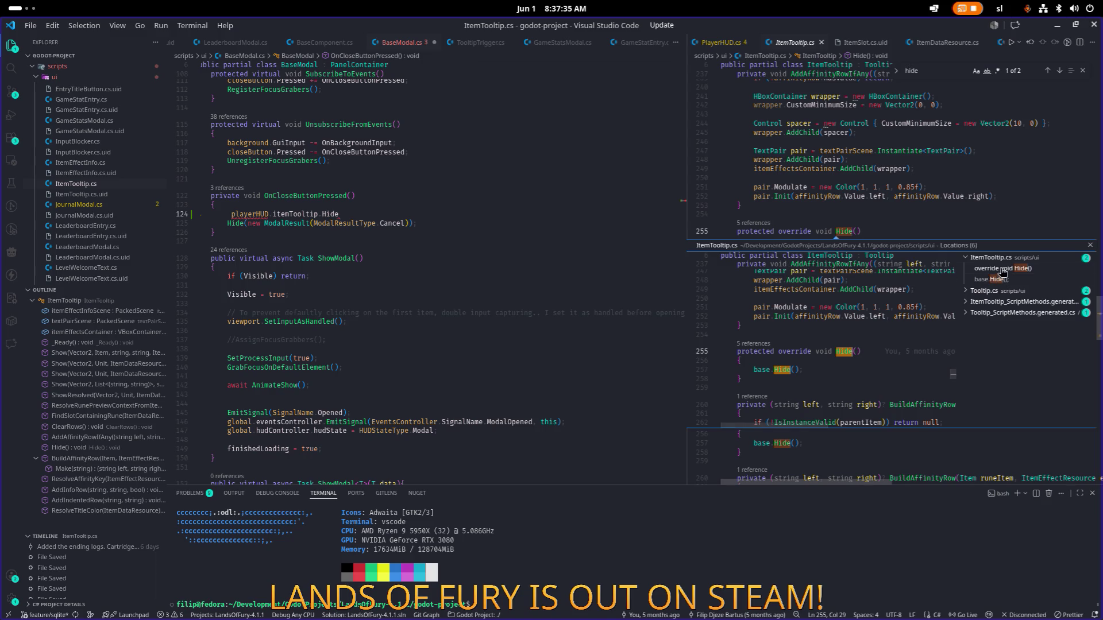
Preview the Hide references in Tooltip.cs and ItemTooltip.cs in the peek view
left_click(1001, 279)
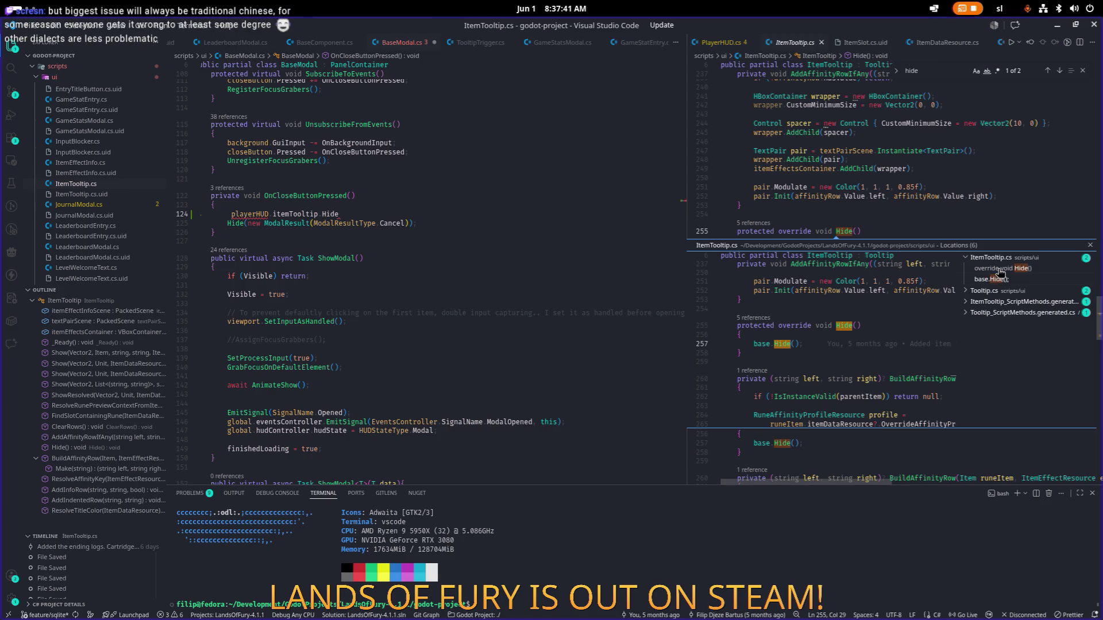
left_click(984, 291)
left_click(997, 313)
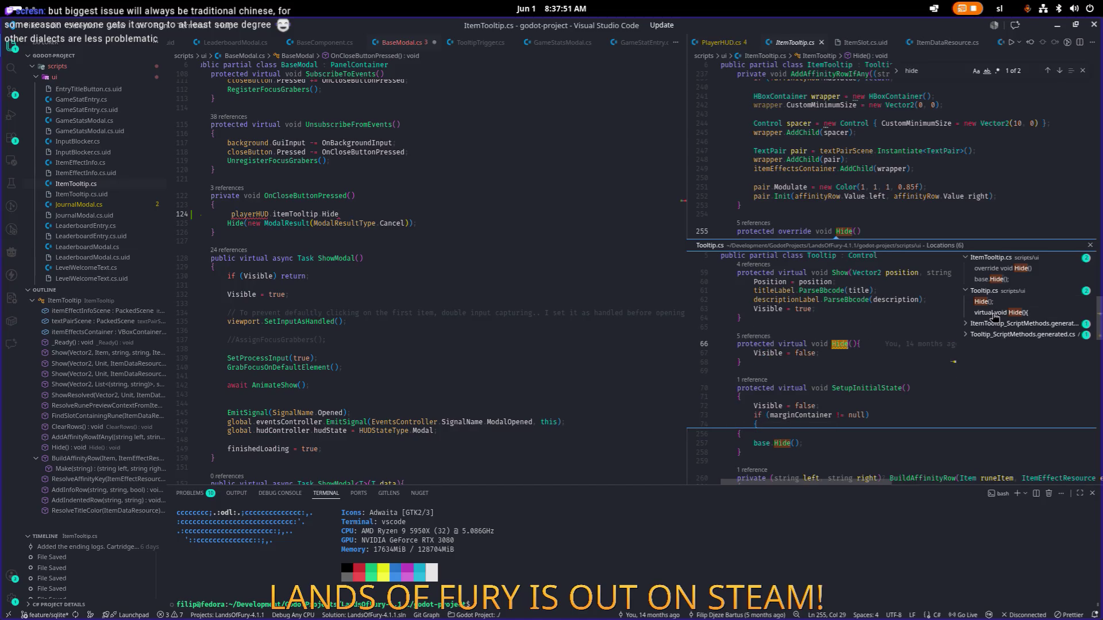
left_click(1003, 269)
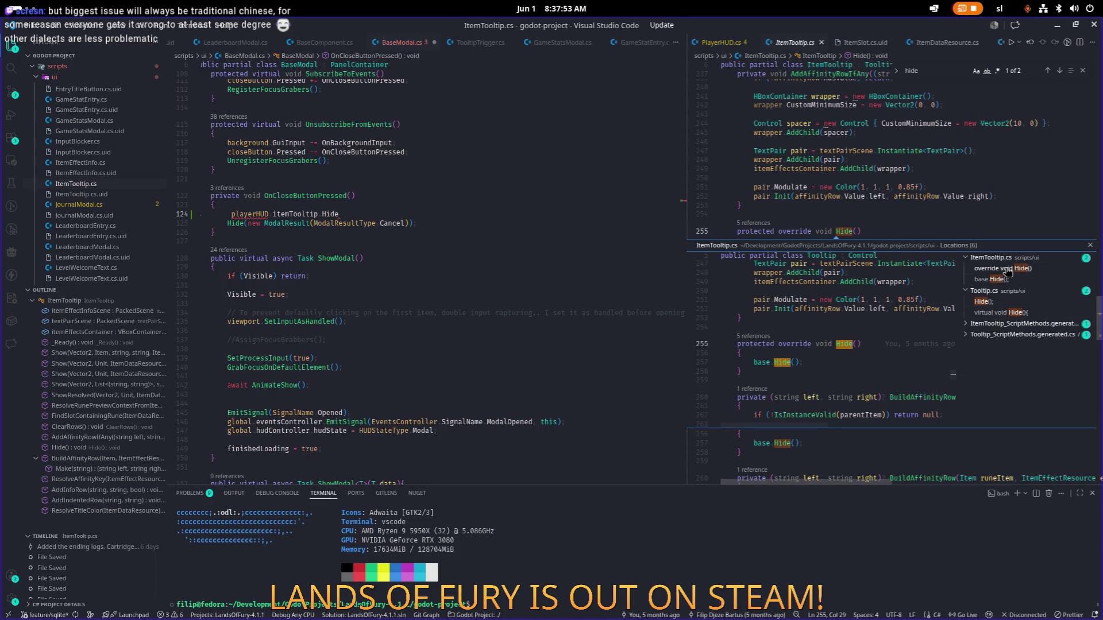
left_click(1003, 313)
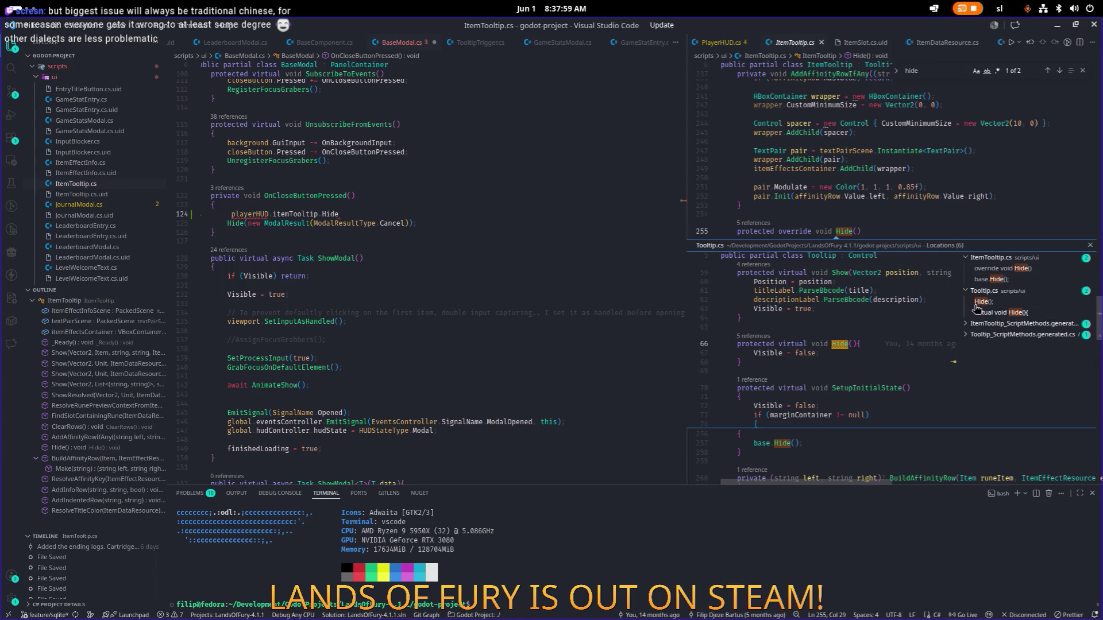
Scroll the Tooltip.cs reference preview and open Tooltip.cs as a full file
scroll(903, 314, "down", 4)
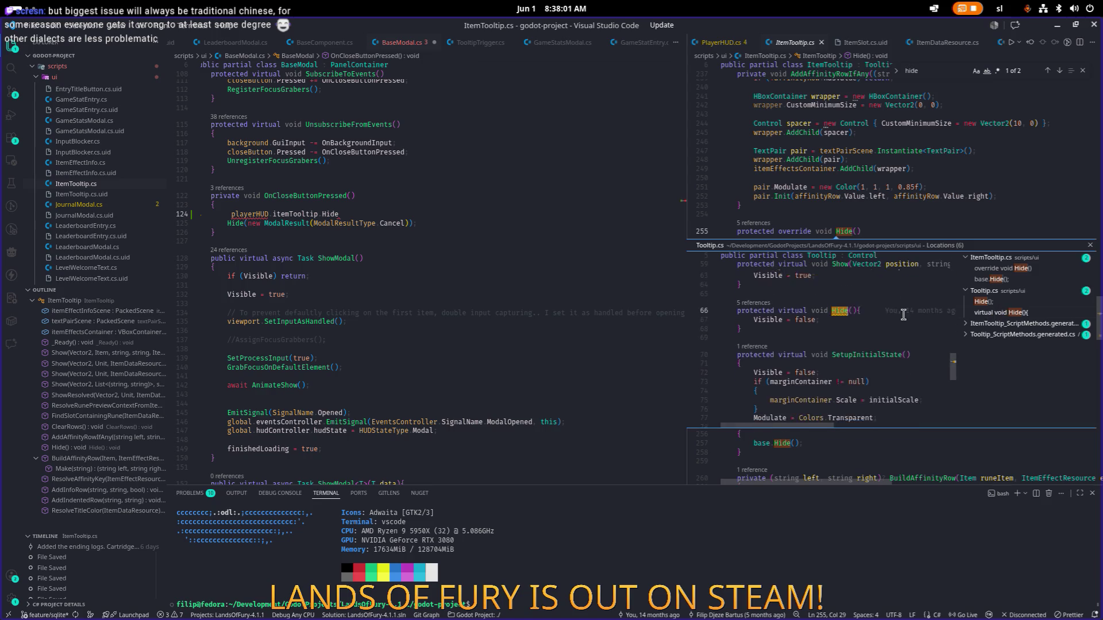
scroll(903, 315, "down", 3)
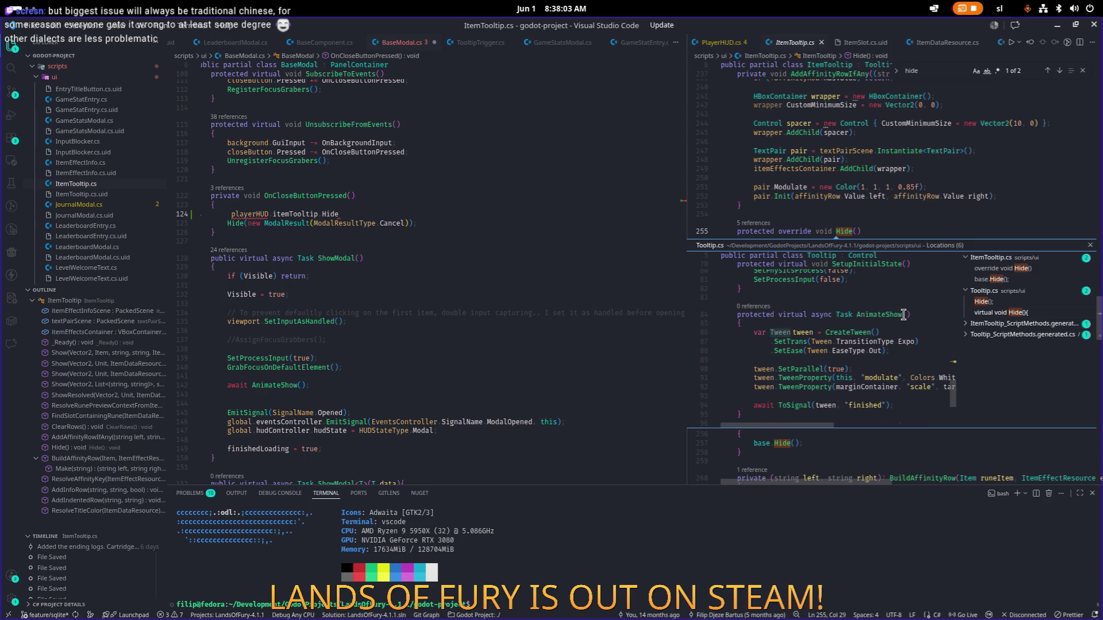
scroll(903, 315, "up", 20)
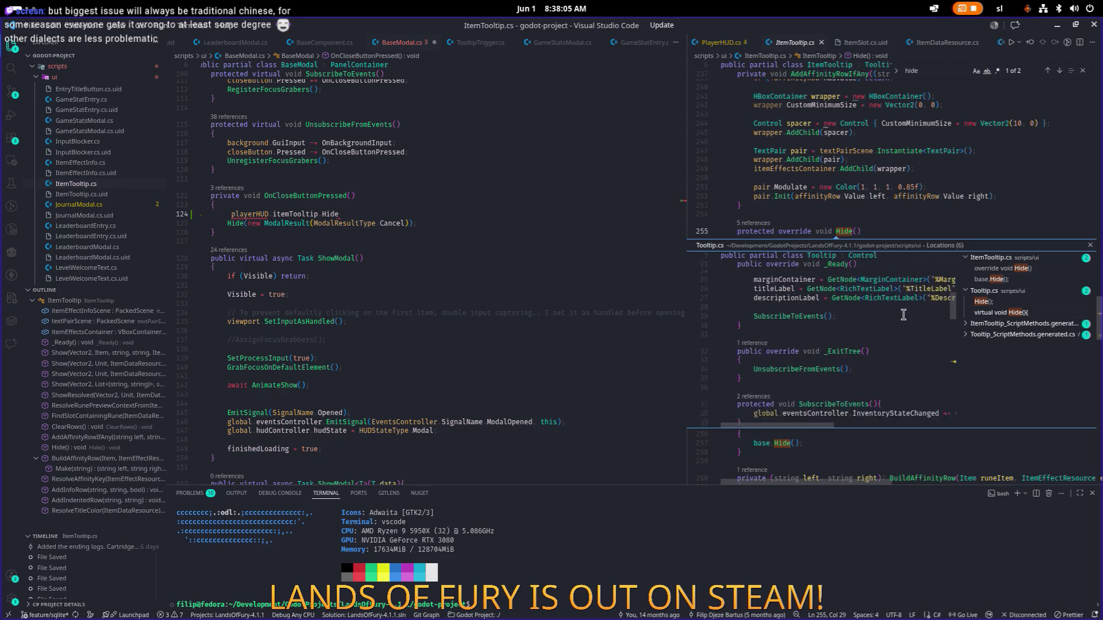
scroll(903, 315, "down", 20)
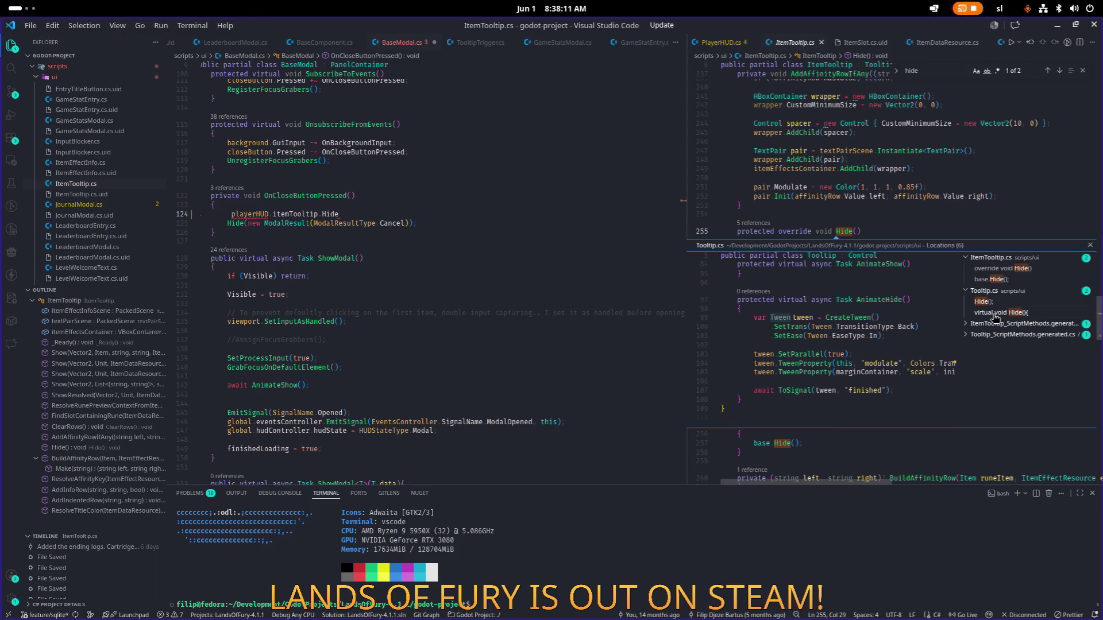
left_click(996, 305)
double_click(829, 316)
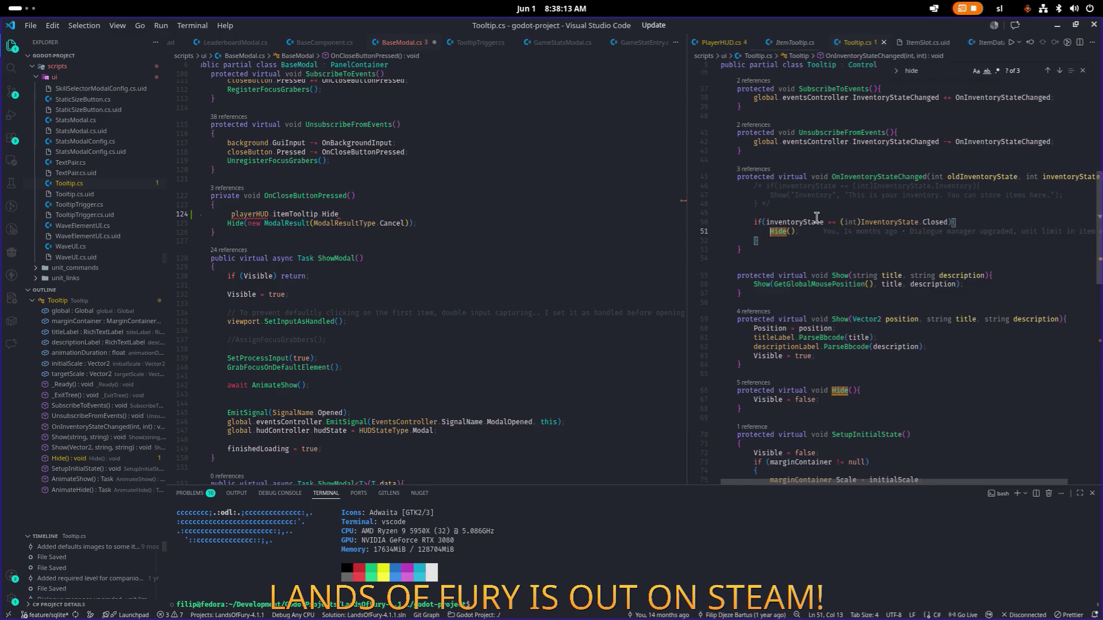
Make the virtual Hide() in Tooltip.cs public, save it, and close the file
left_click(779, 231, "ctrl")
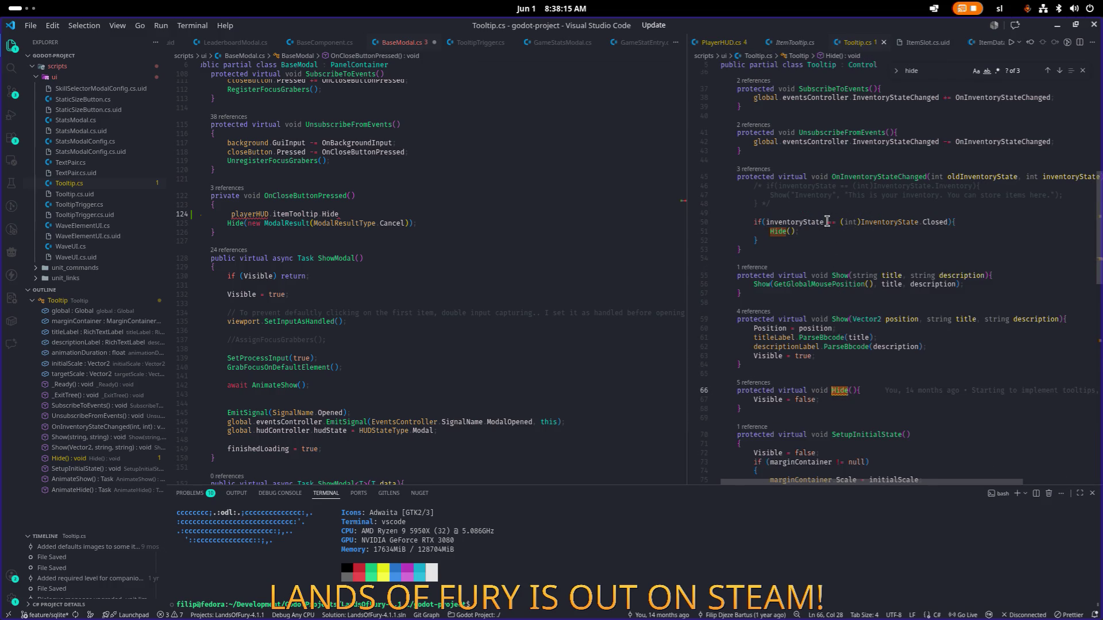
double_click(754, 391)
type("public")
key("ctrl+s")
left_click(831, 366)
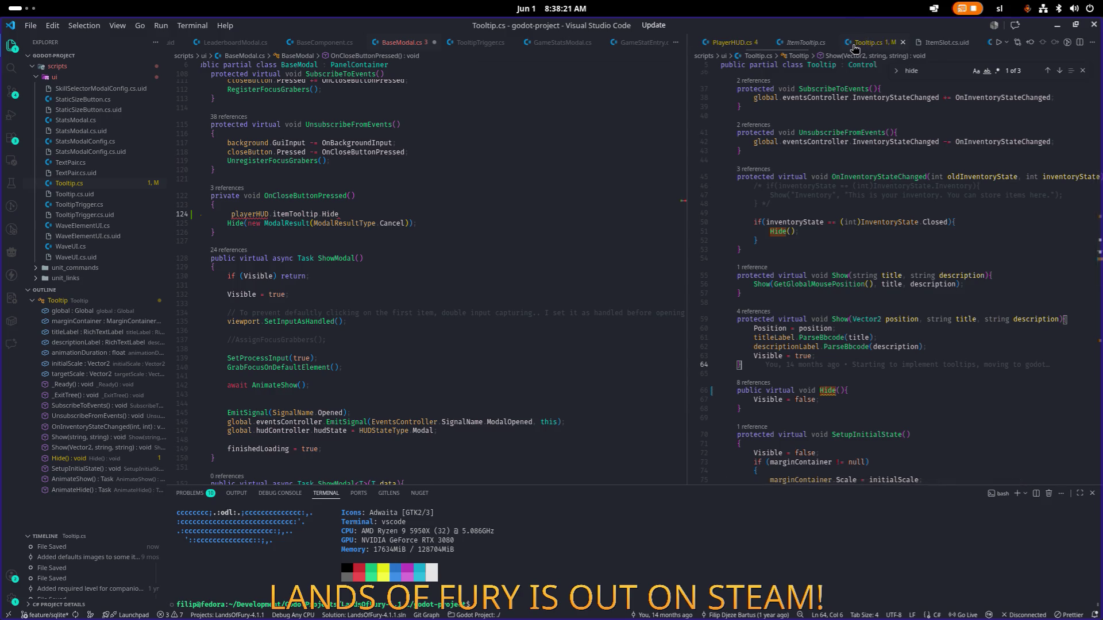
key("ctrl+w")
Make the Hide() override in ItemTooltip.cs public and save it
double_click(760, 232)
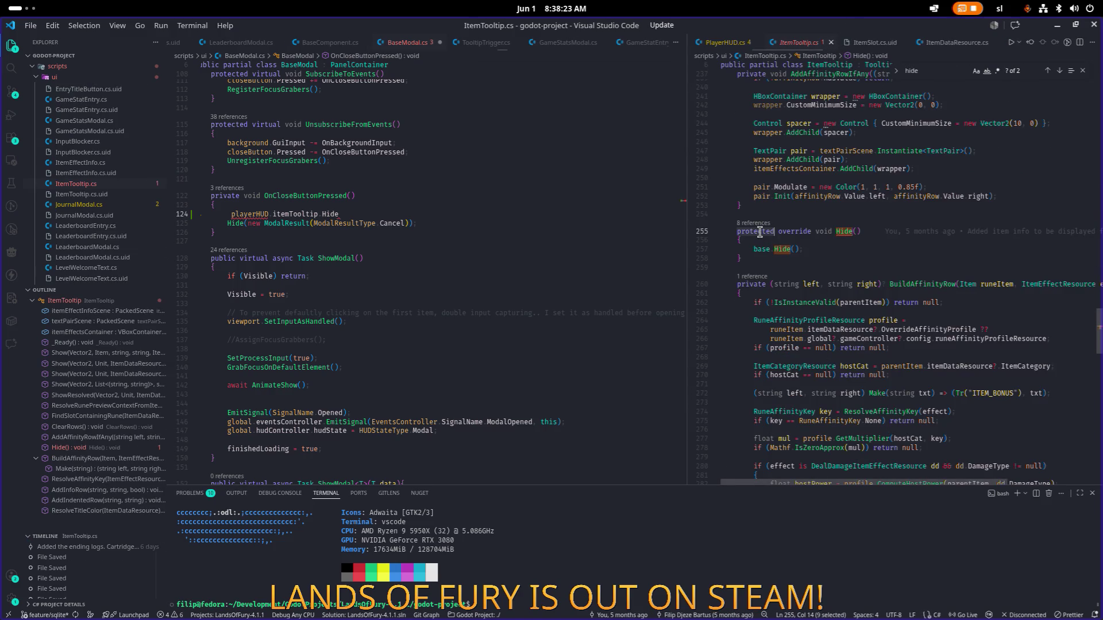
type("public")
key("ctrl+s")
left_click(364, 212)
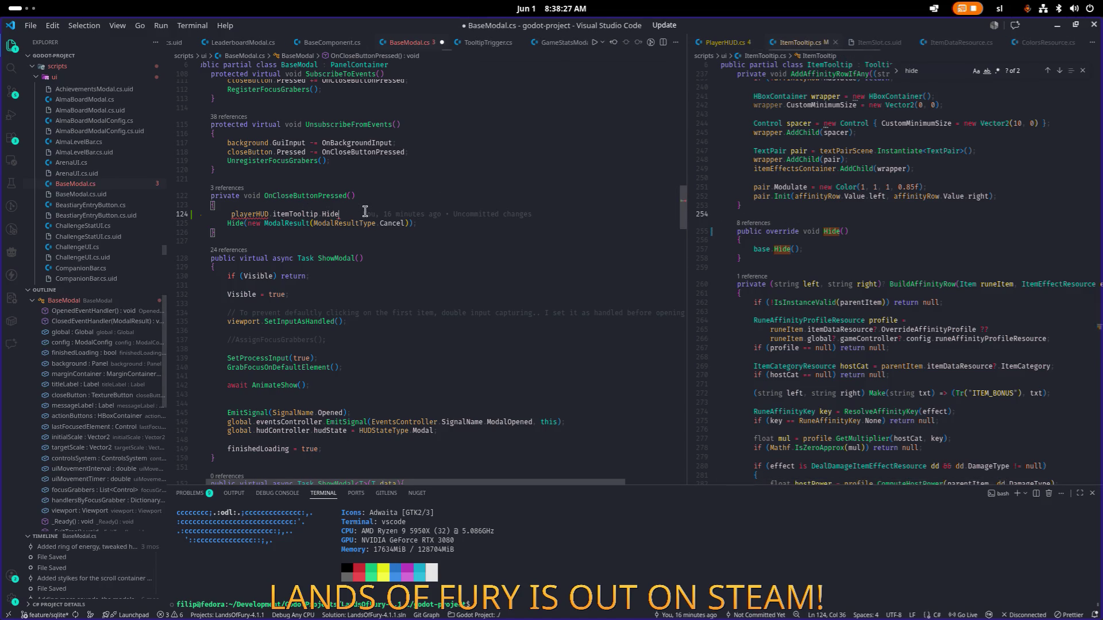
Complete the itemTooltip Hide() call, save, and delete the old playerHUD reference on line 124
type("();")
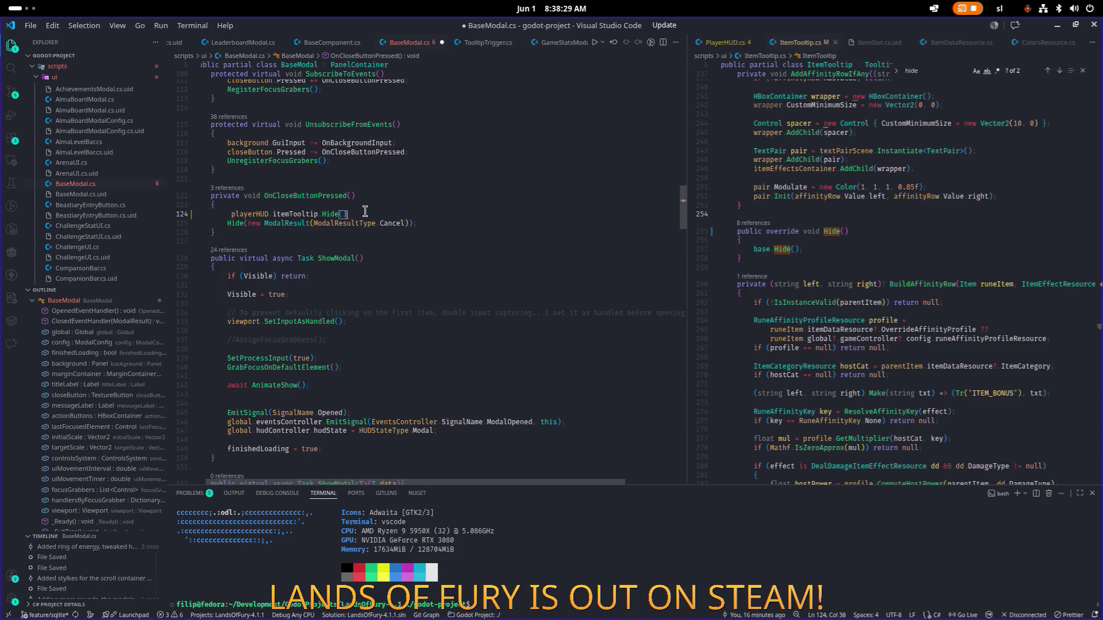
type(";")
key("ctrl+s")
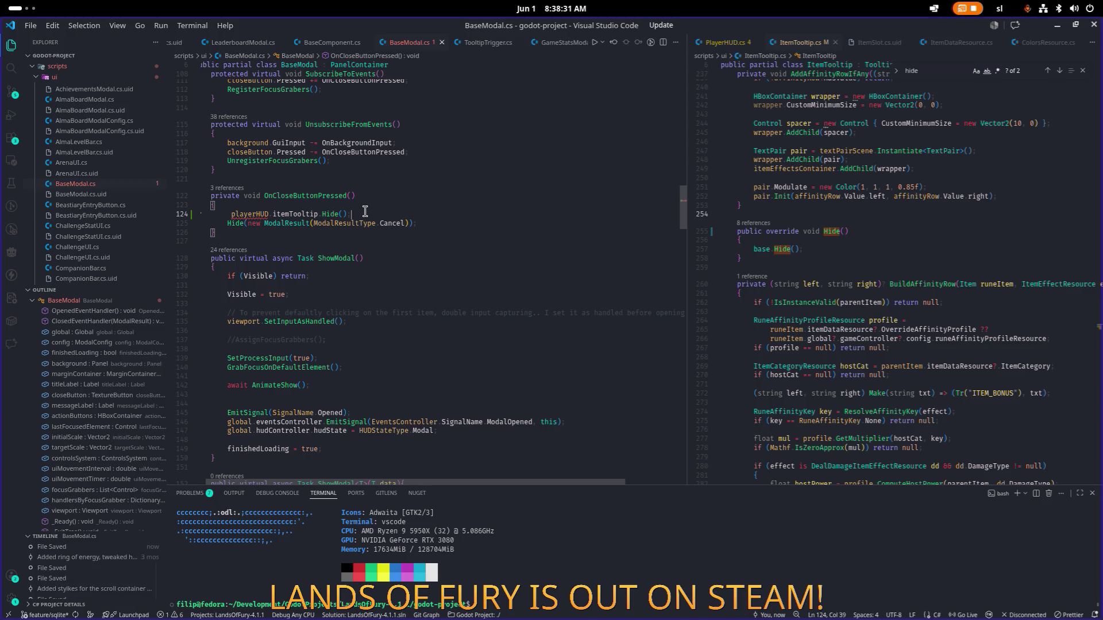
key("Home")
key("ctrl+shift+Right")
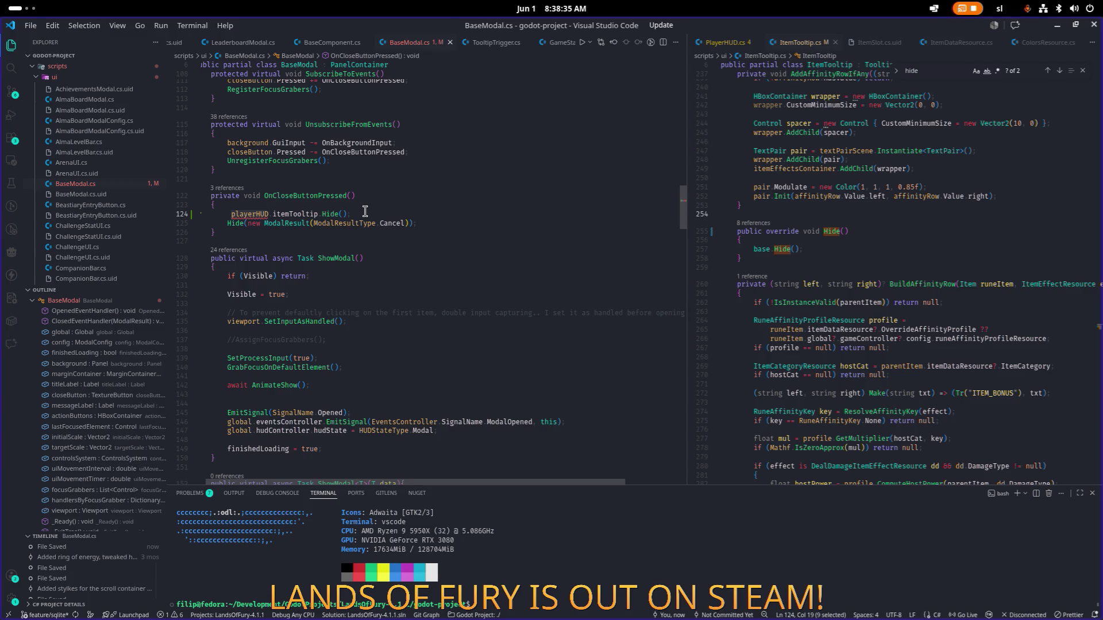
key("BackSpace")
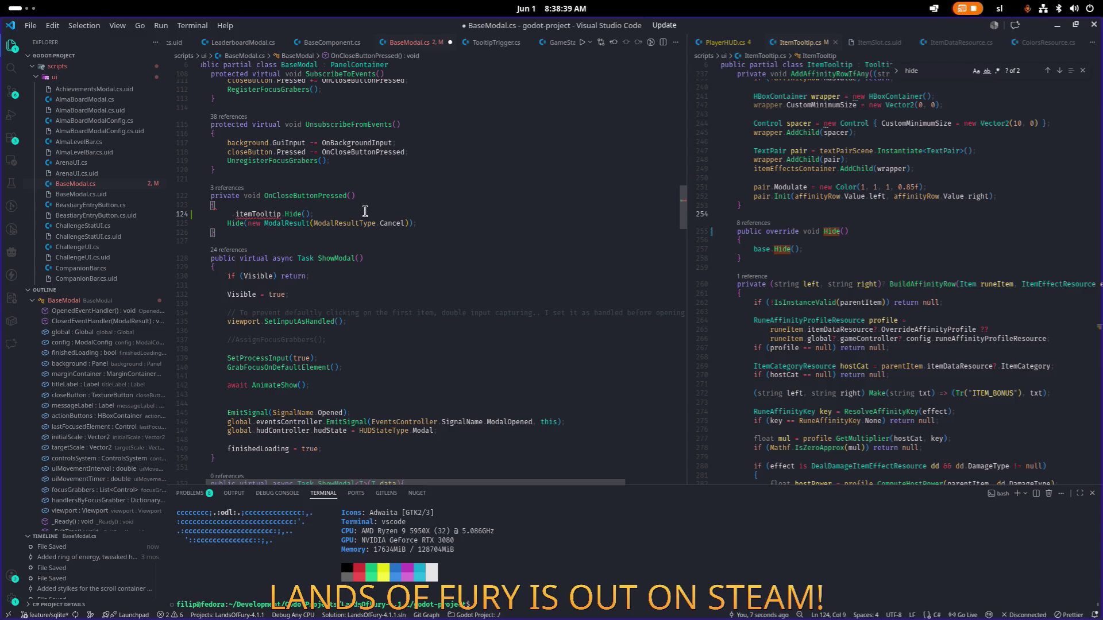
Change line 124 to global.hudController.playerHUDs[0].itemTooltip.Hide(), save, and run the project in Godot
type("global.p")
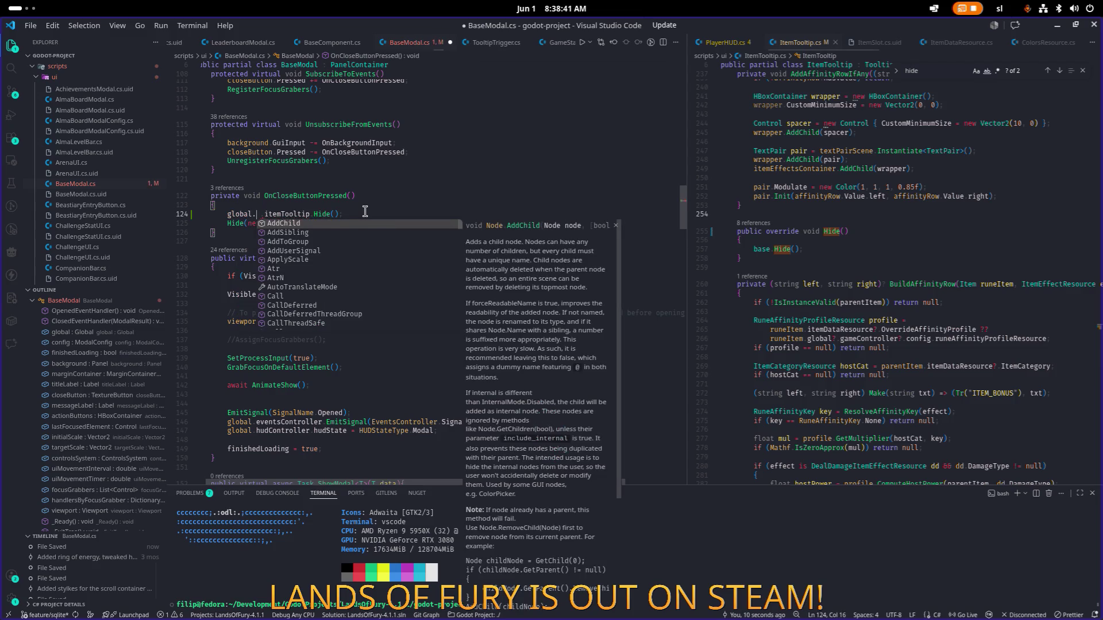
key("BackSpace")
type("hudController.playerHUDs[0]")
key("ctrl+s")
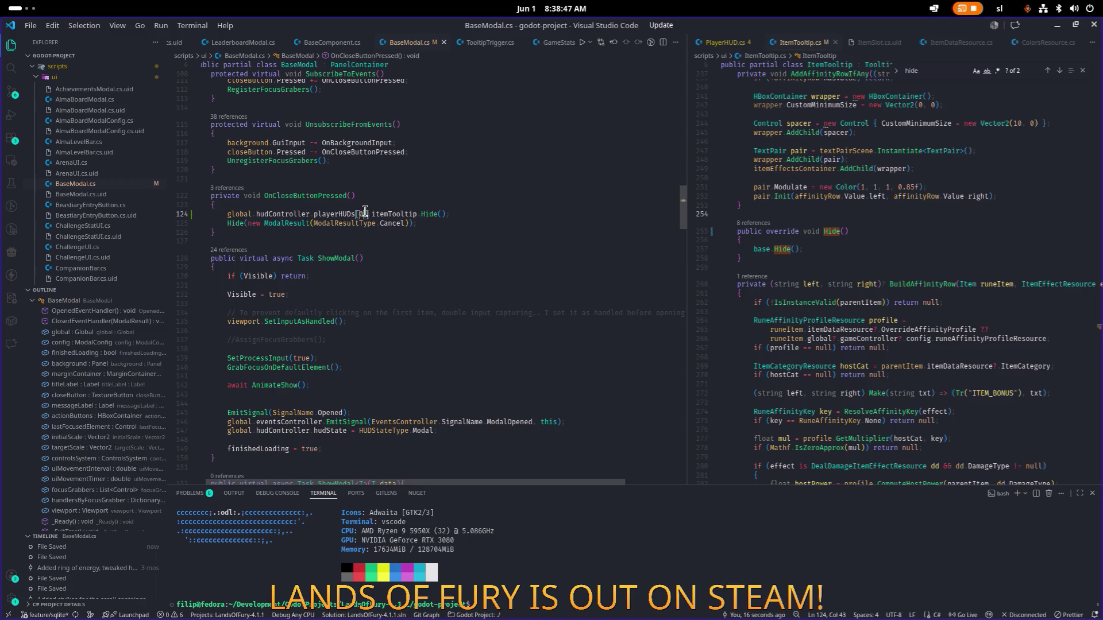
key("alt+Tab")
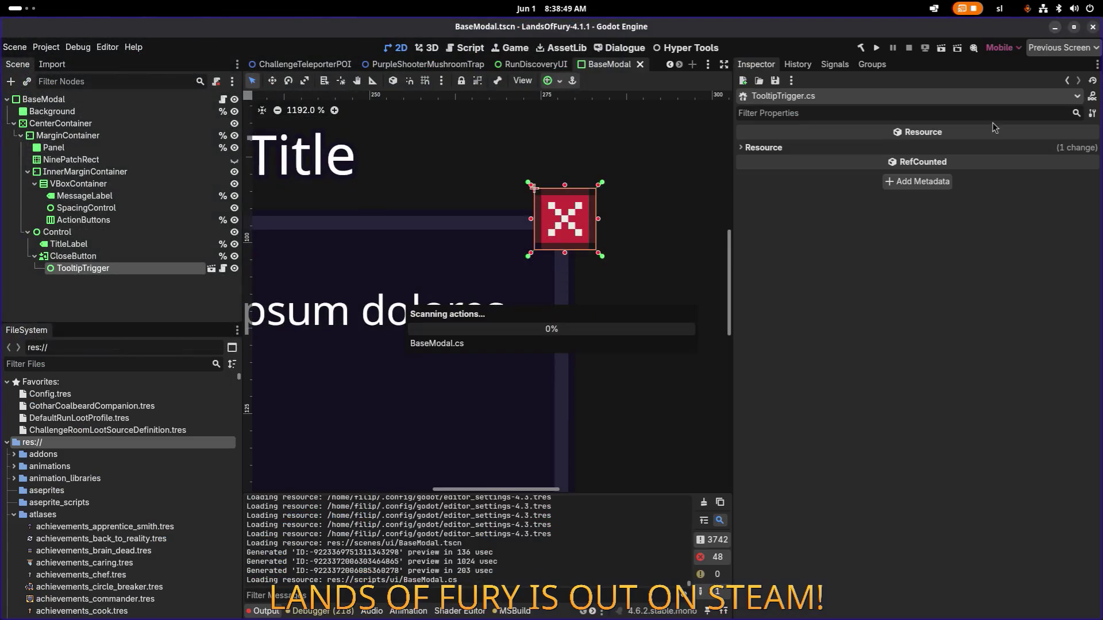
left_click(876, 47)
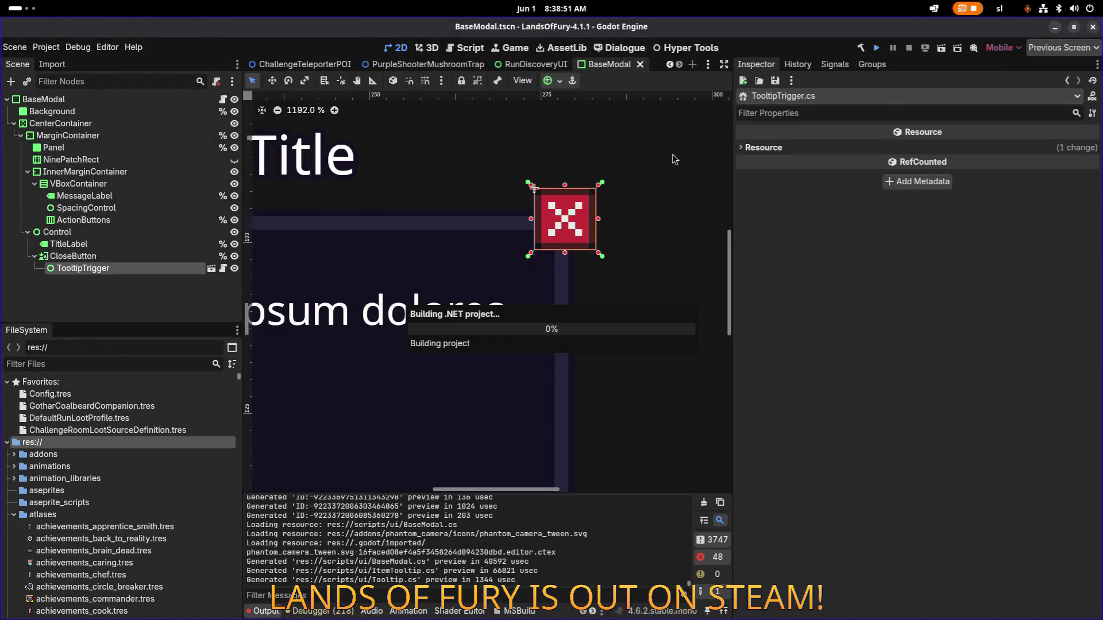
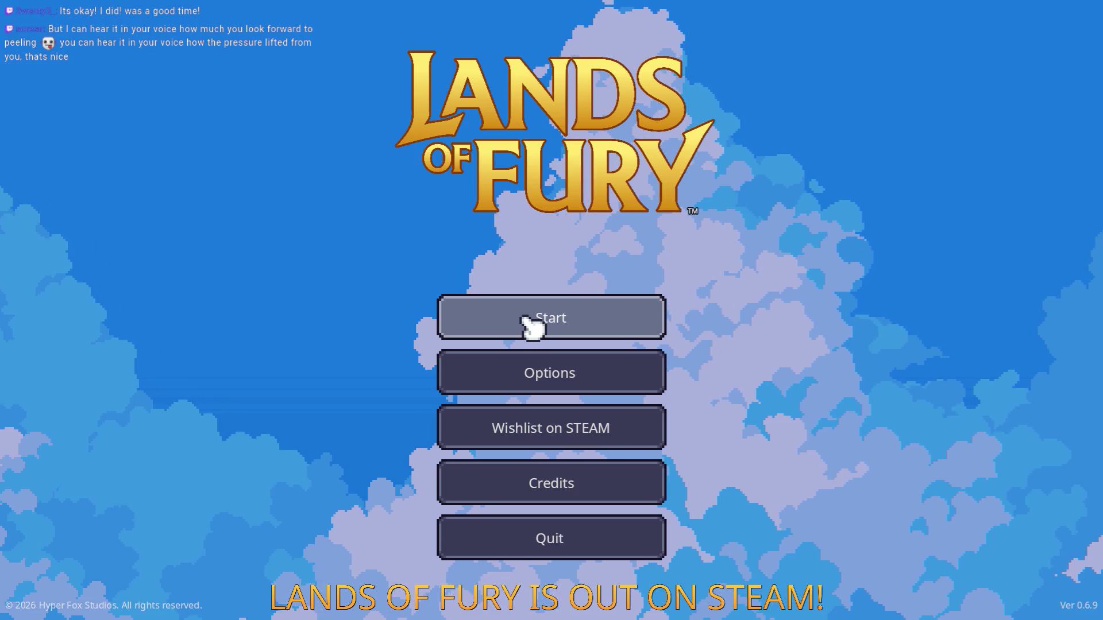
Start Lands of Fury and load the first save profile into the Glade hub
left_click(525, 321)
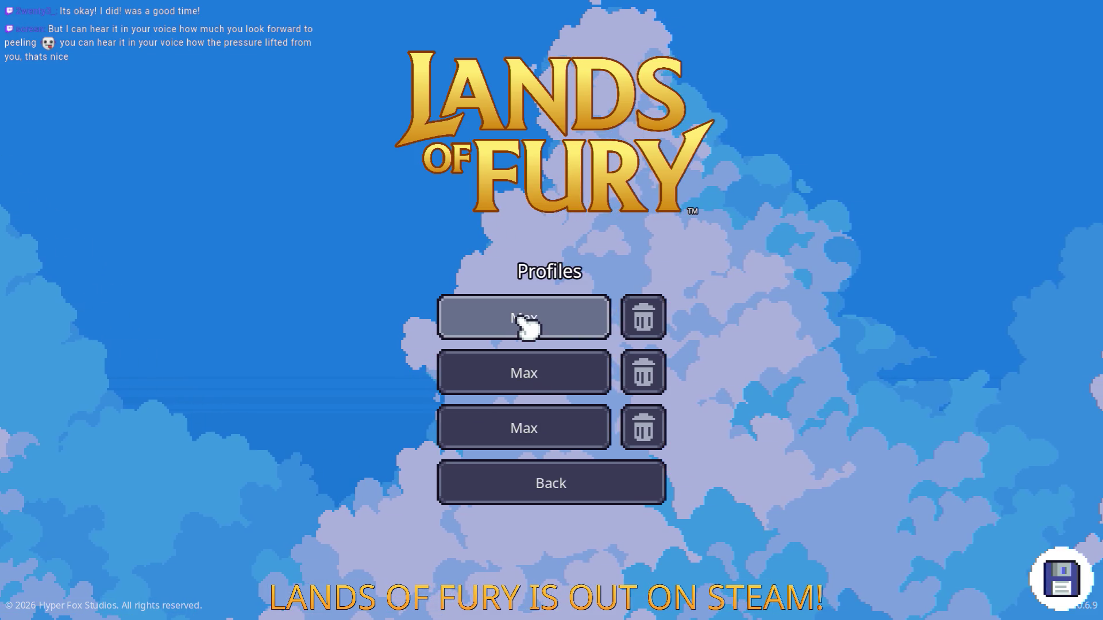
left_click(517, 322)
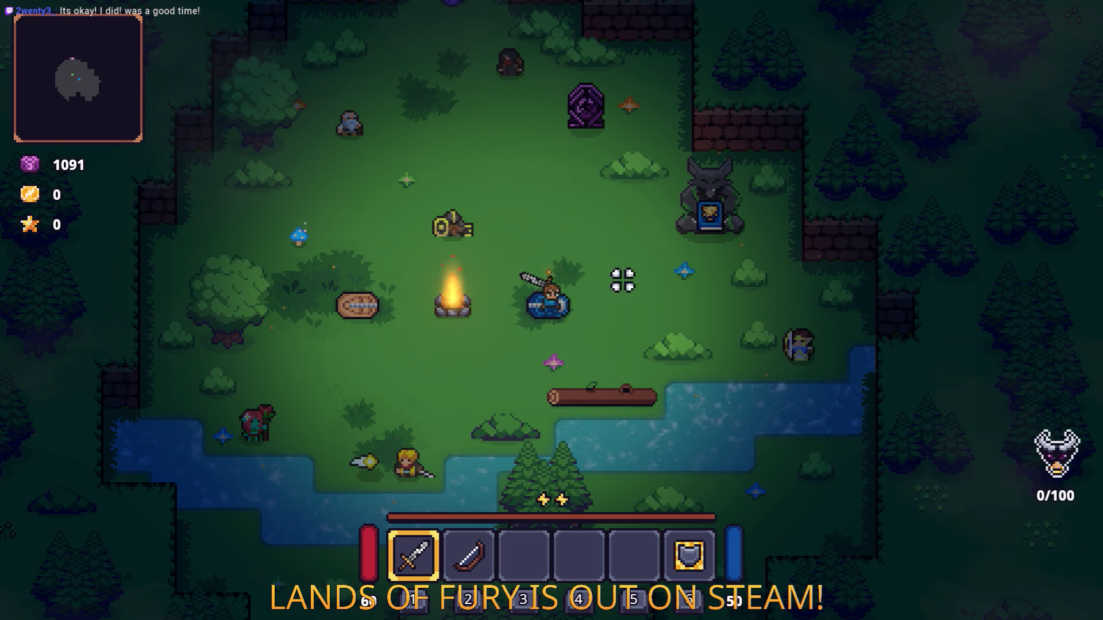
key("w")
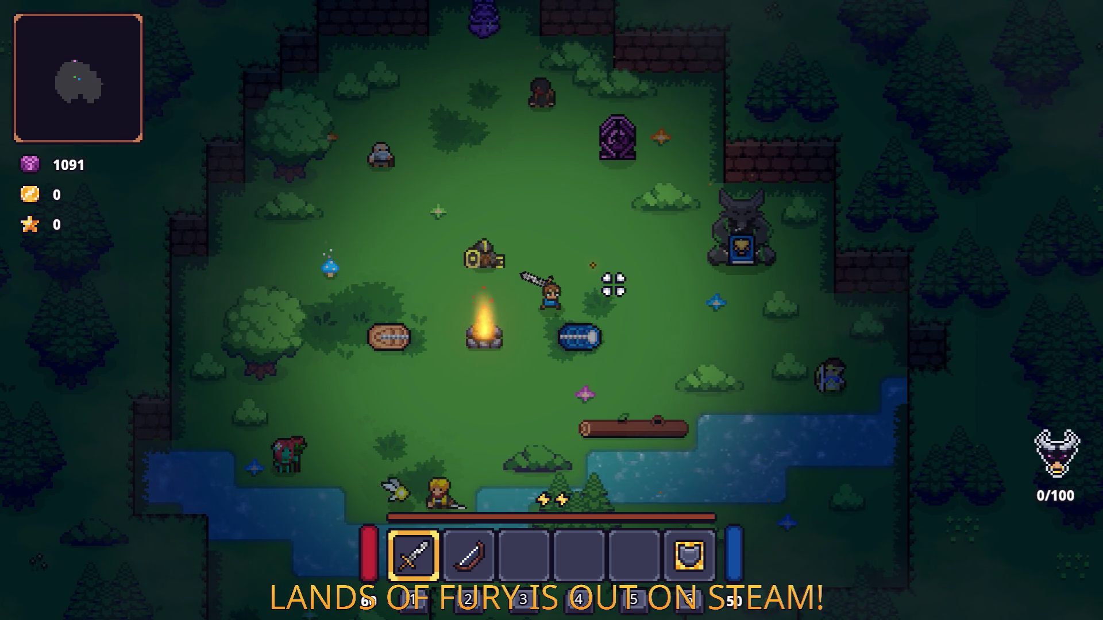
Walk to the trophy statue and open its all-time global leaderboard
key("d")
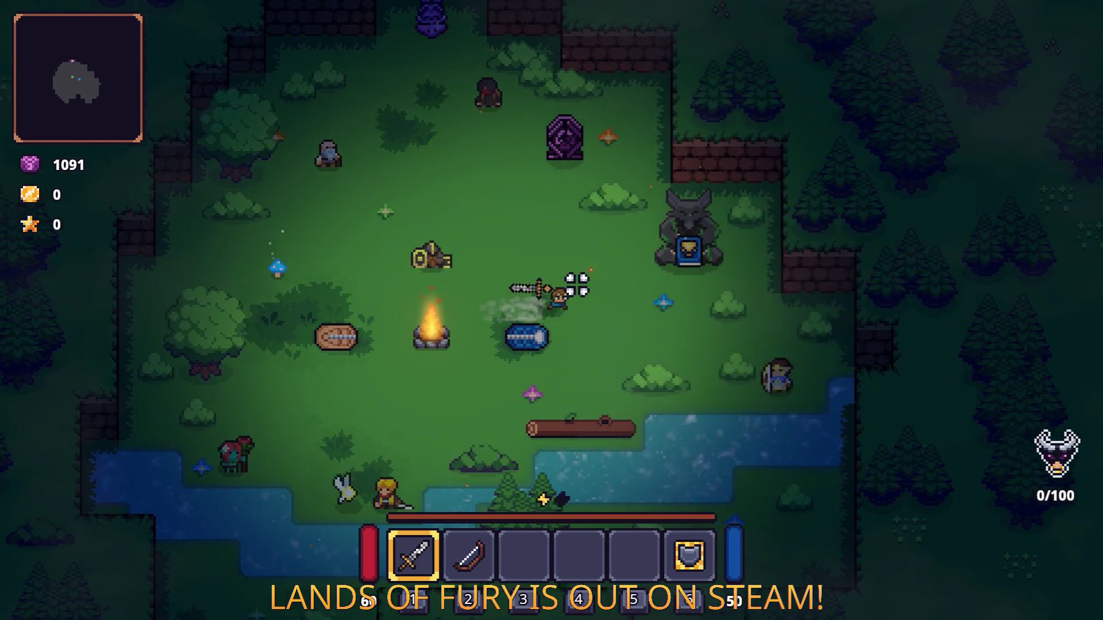
key("a")
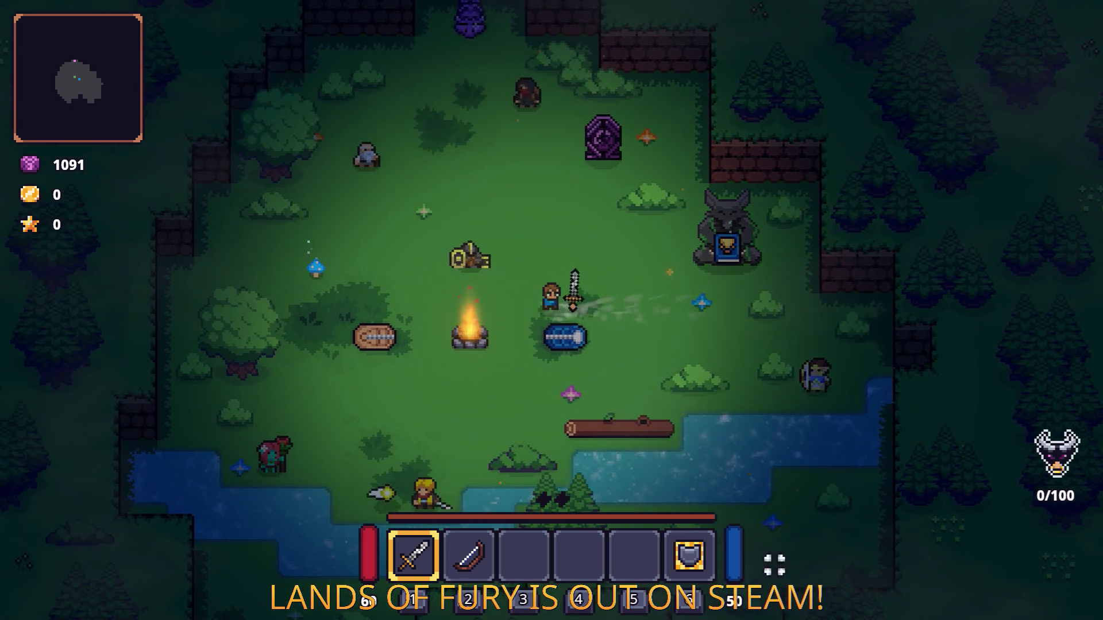
key("d")
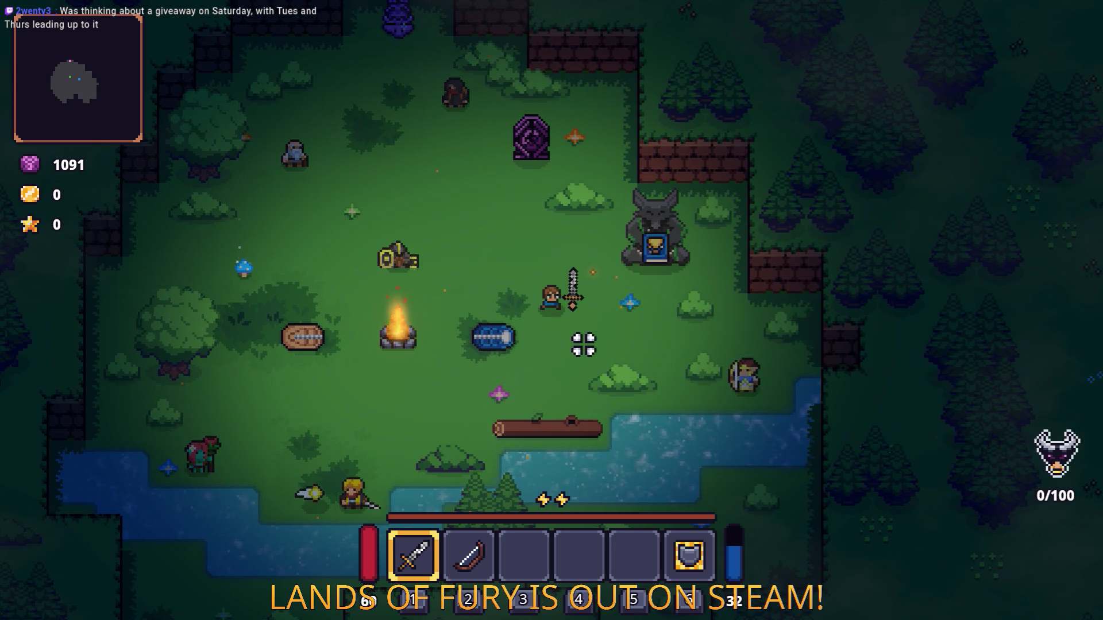
key("a")
key("a")
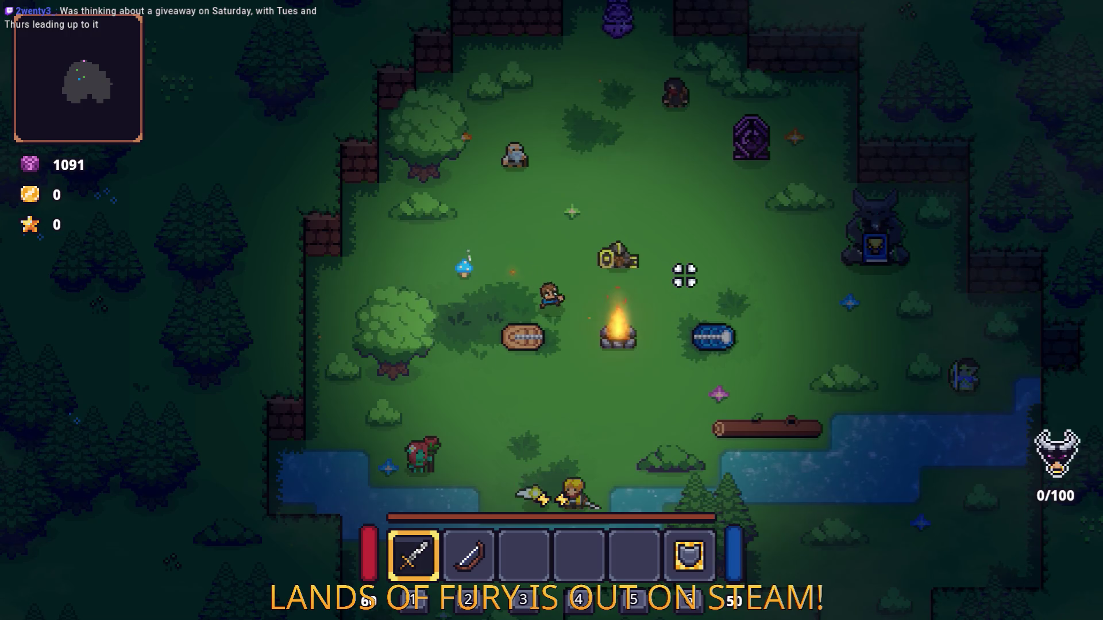
key("d")
key("space")
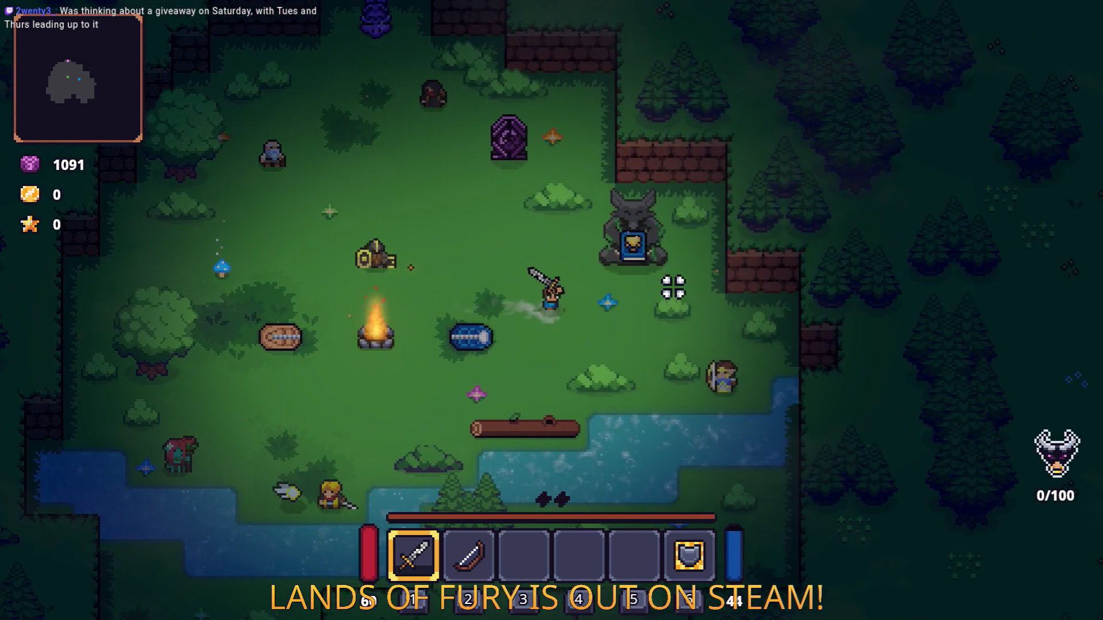
key("d")
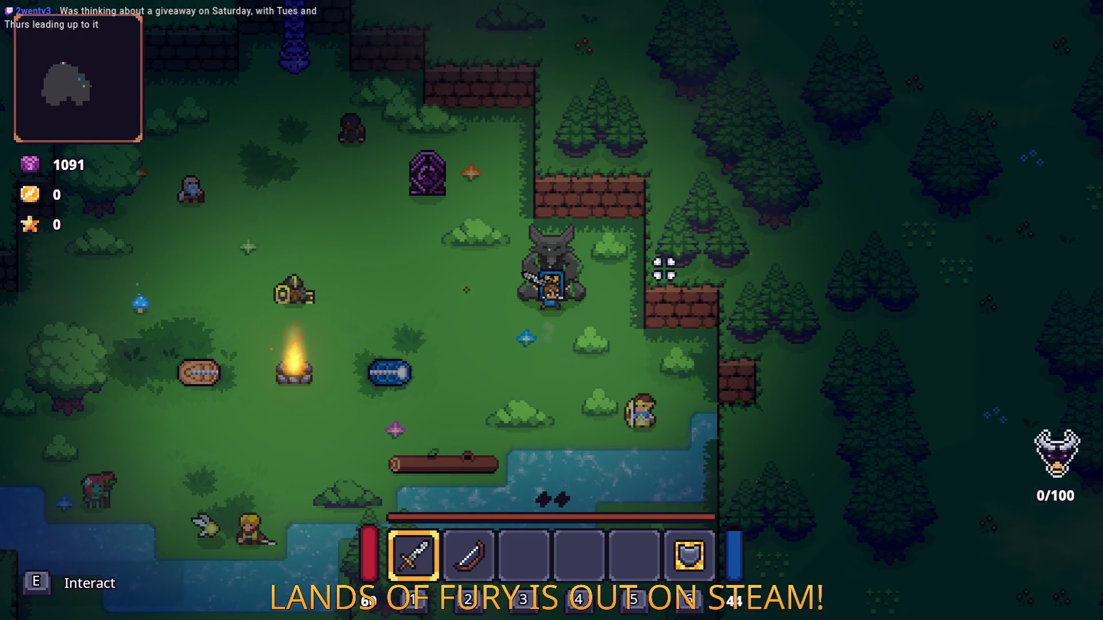
key("e")
key("s")
key("s")
key("e")
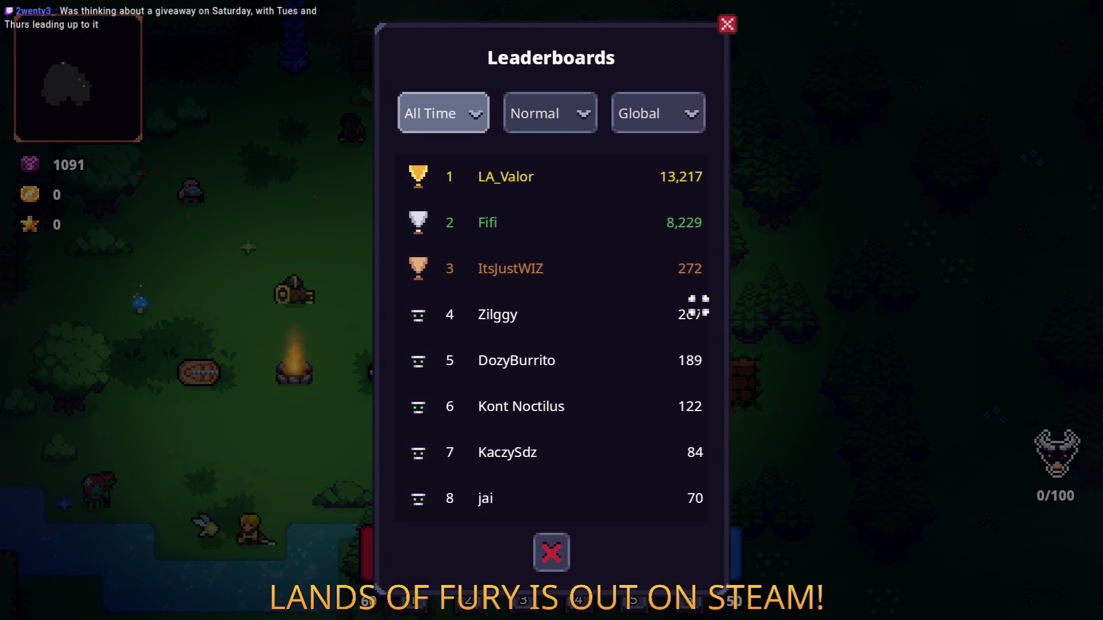
Close the leaderboard, ask the statue what a daily run is, and start a daily run
left_click(561, 548)
key("a")
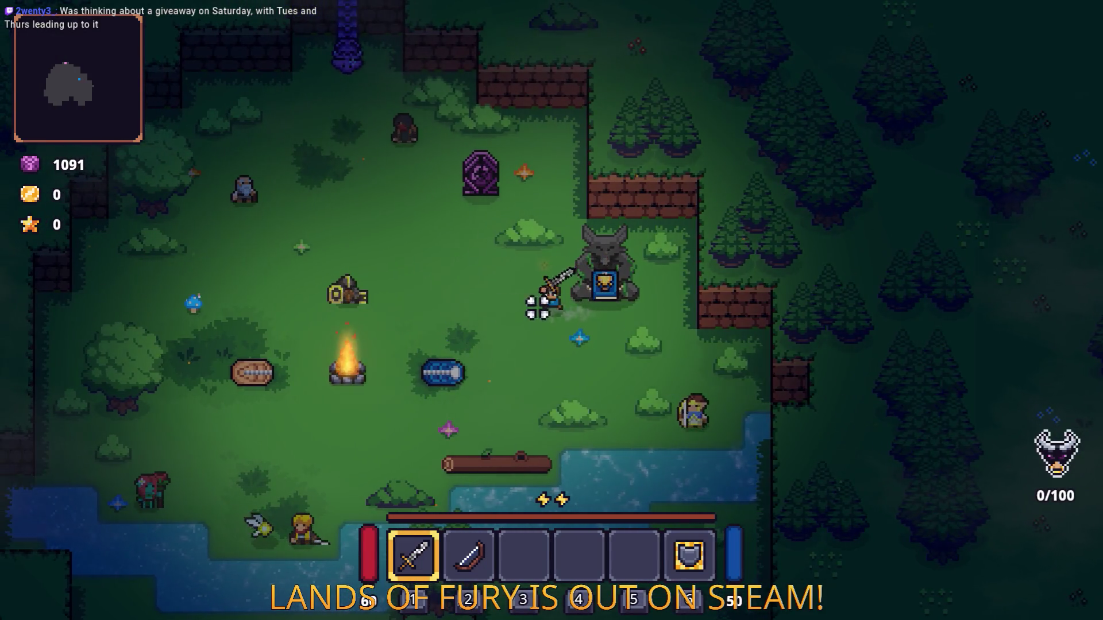
key("d")
key("s")
key("e")
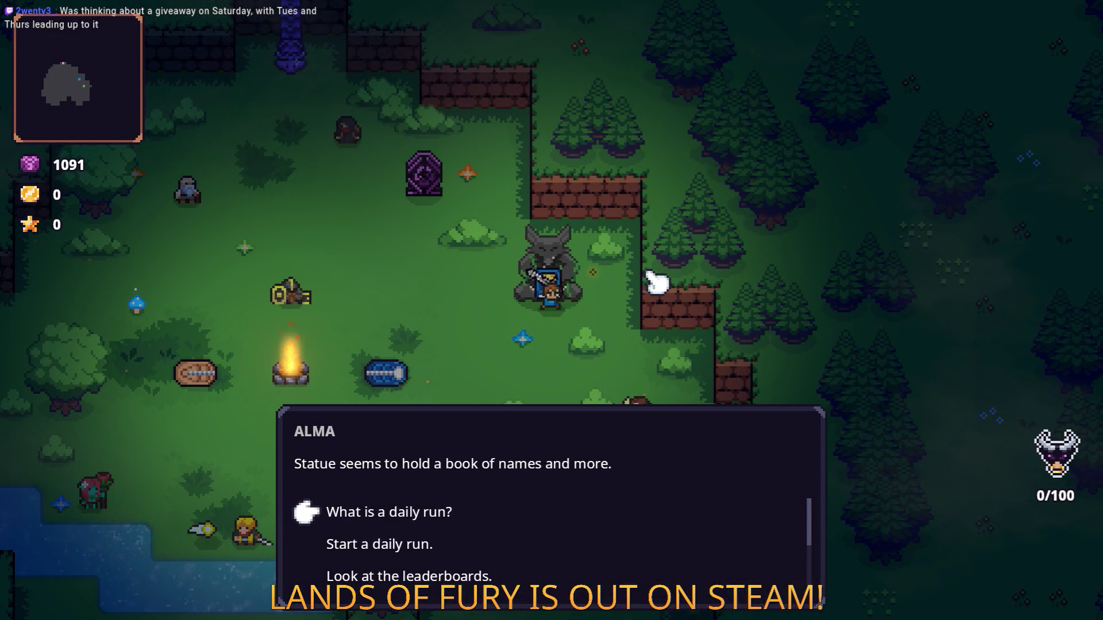
key("e")
key("e")
key("s")
key("w")
key("e")
key("s")
key("e")
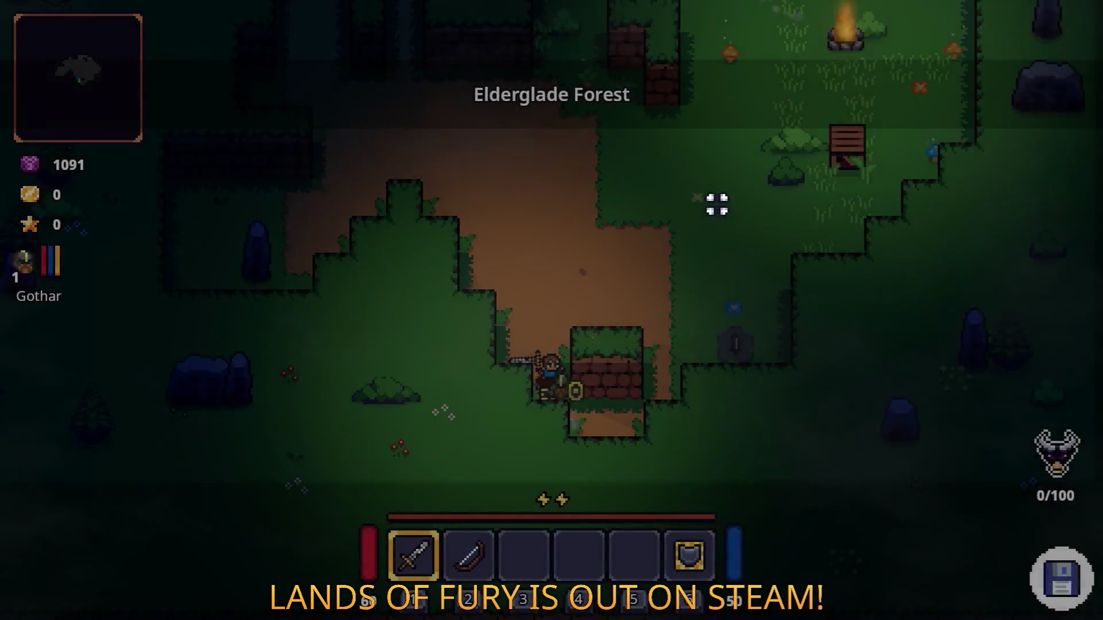
Restart the level from the pause menu and review the statue's achievements list
key("Escape")
left_click(600, 434)
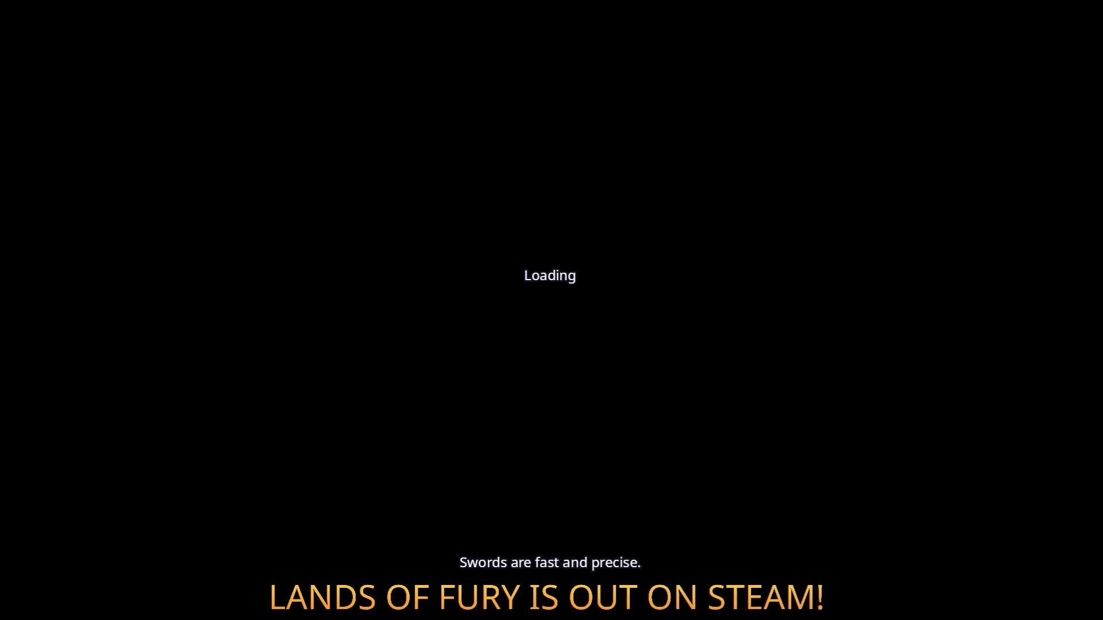
key("d")
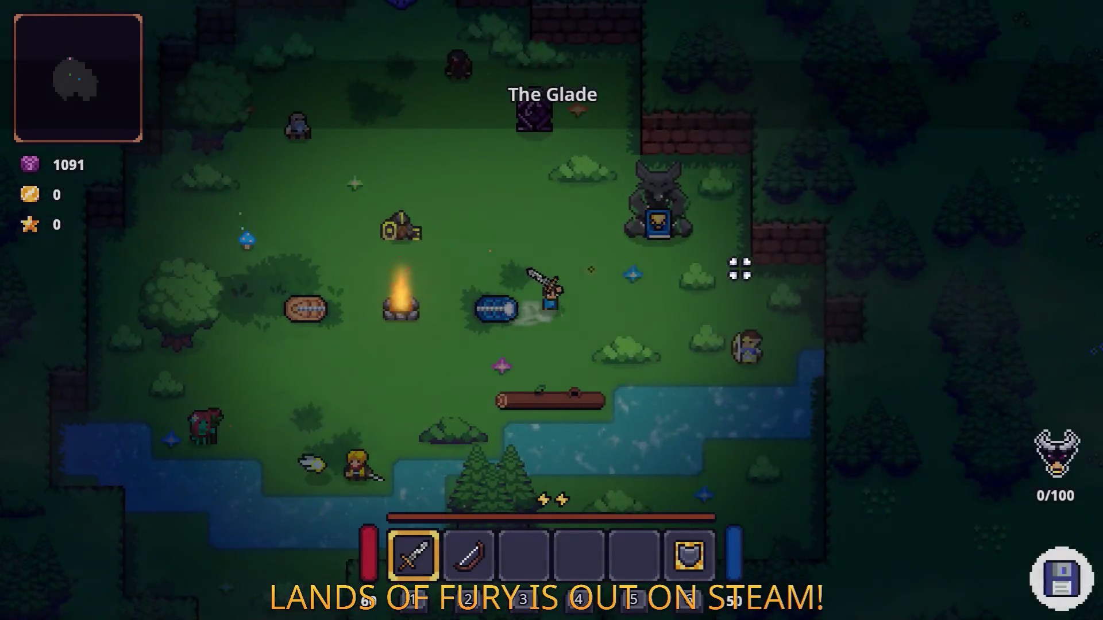
key("e")
key("s")
key("s")
key("s")
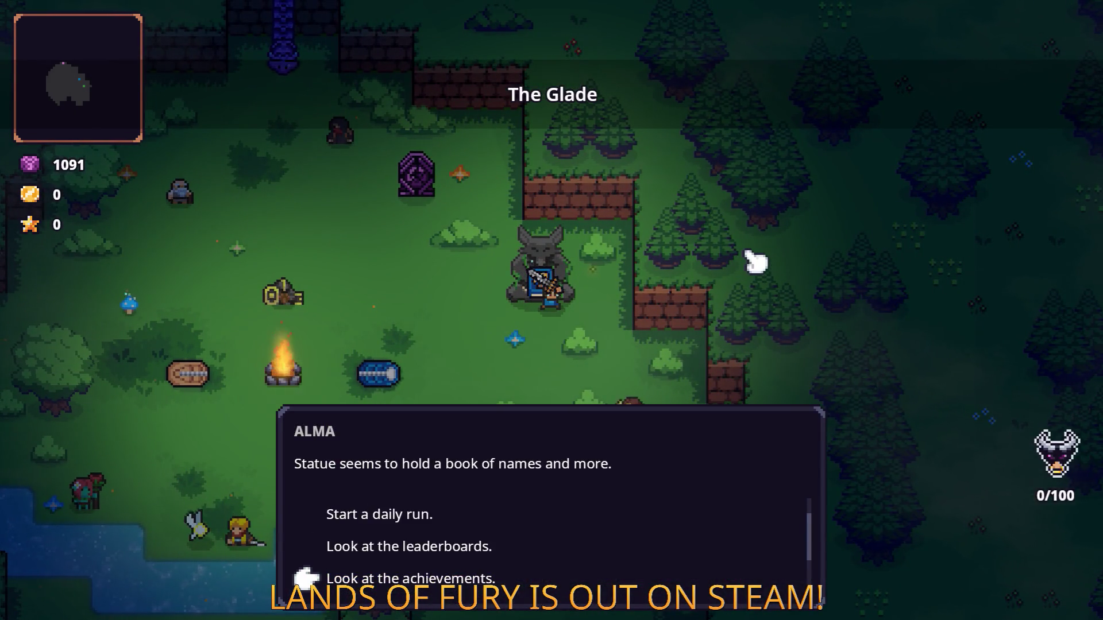
key("w")
key("e")
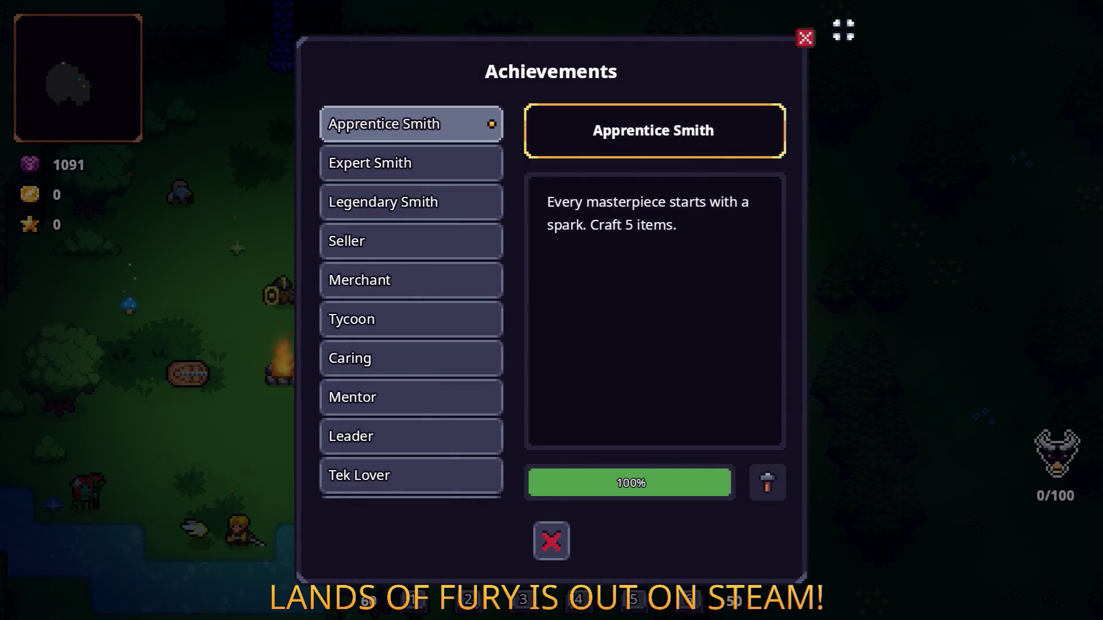
key("e")
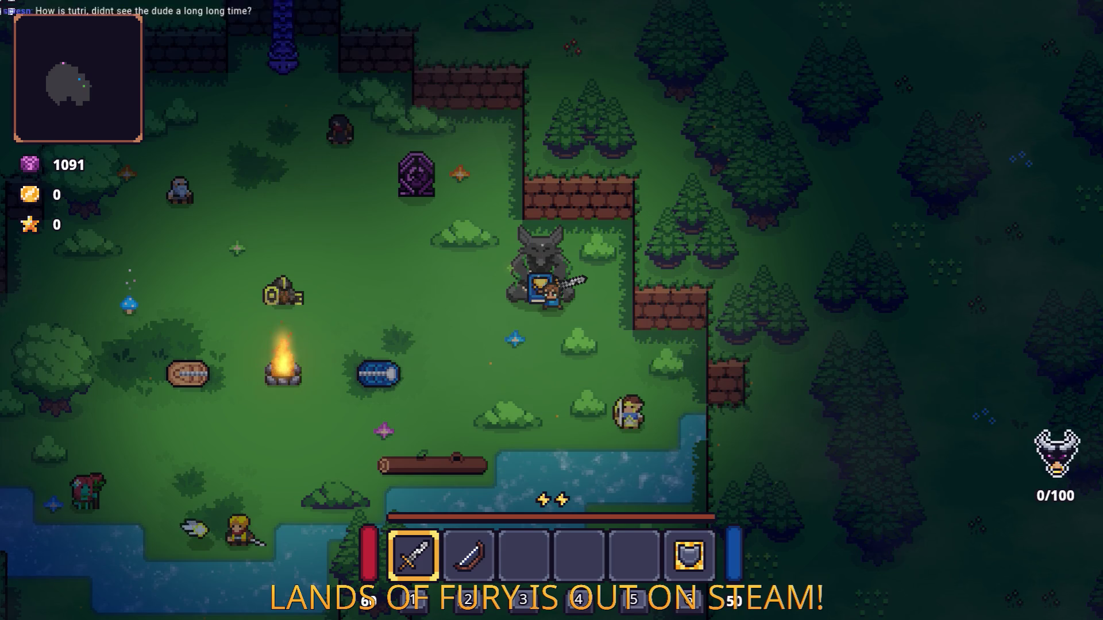
View the statue's leaderboards once more, then quit the game to desktop
key("e")
key("Down")
key("Down")
key("Down")
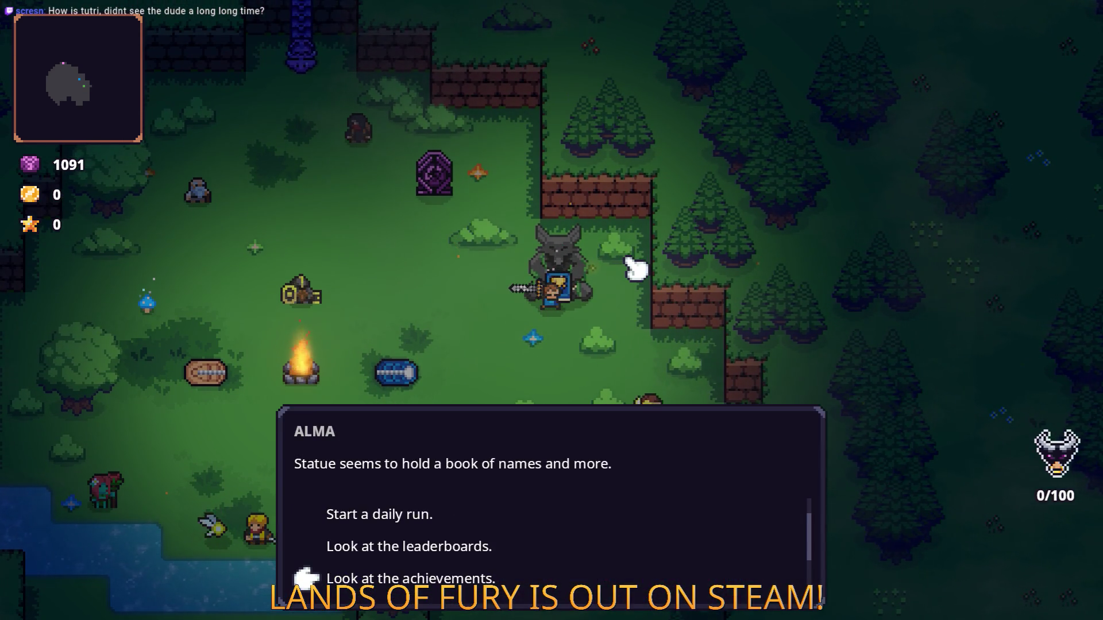
key("Up")
key("e")
left_click(726, 26)
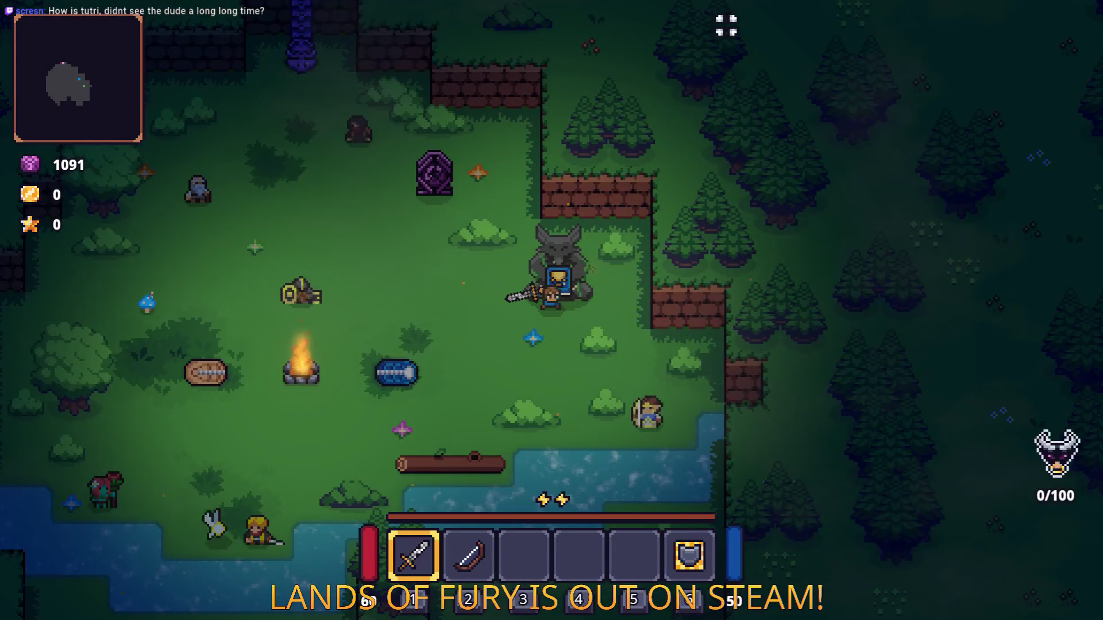
key("Escape")
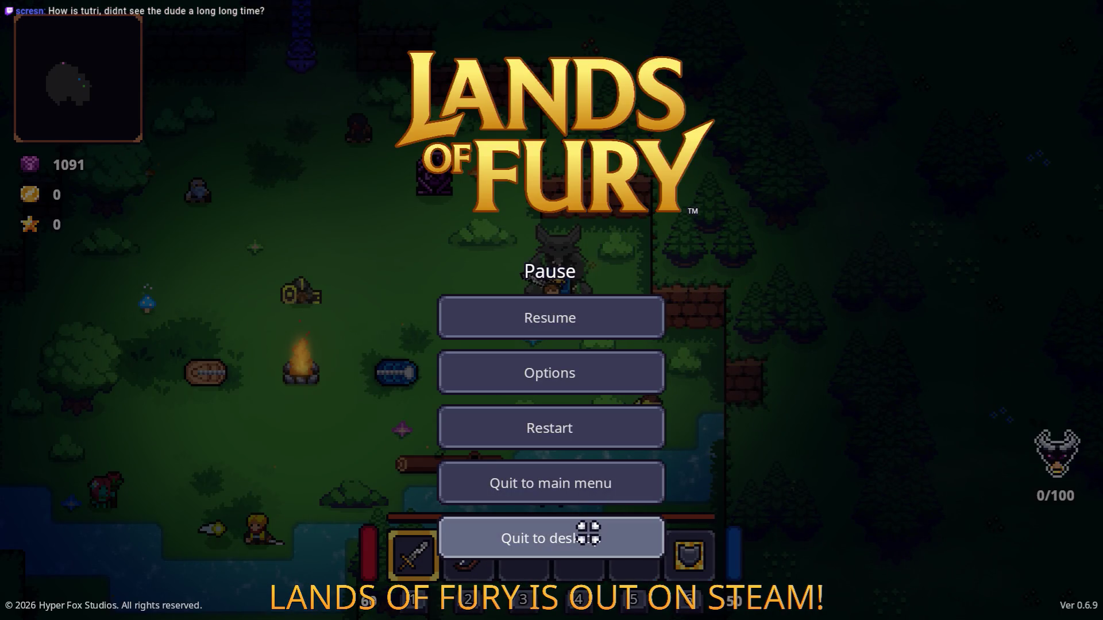
left_click(588, 533)
key("alt+Tab")
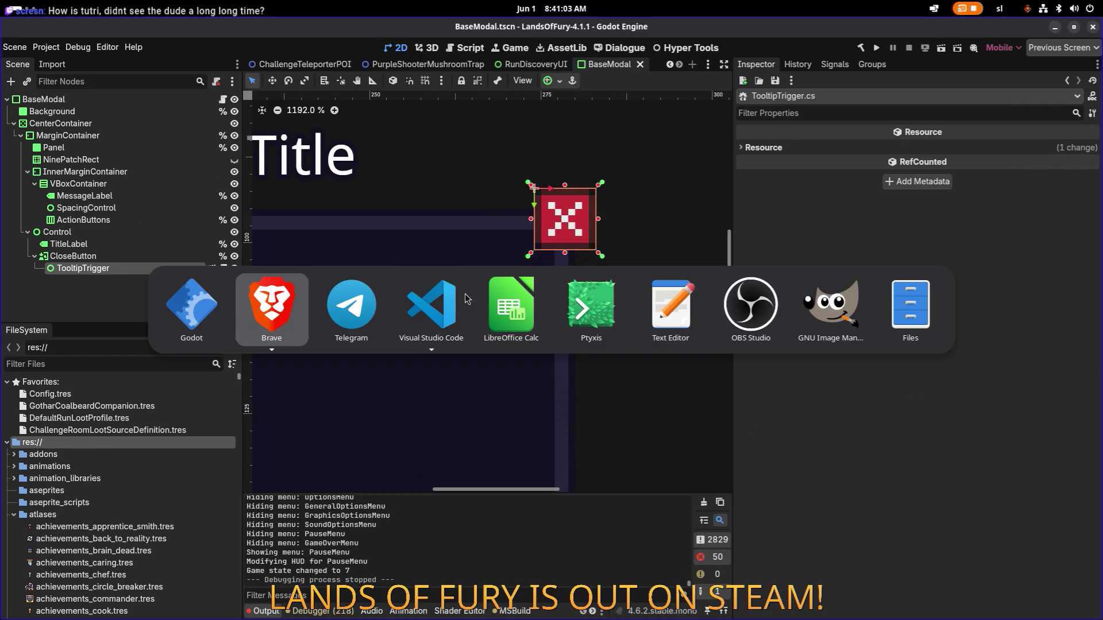
Show the Source Control changes in VS Code and open Tooltip.cs as a diff
left_click(427, 296)
left_click(12, 92)
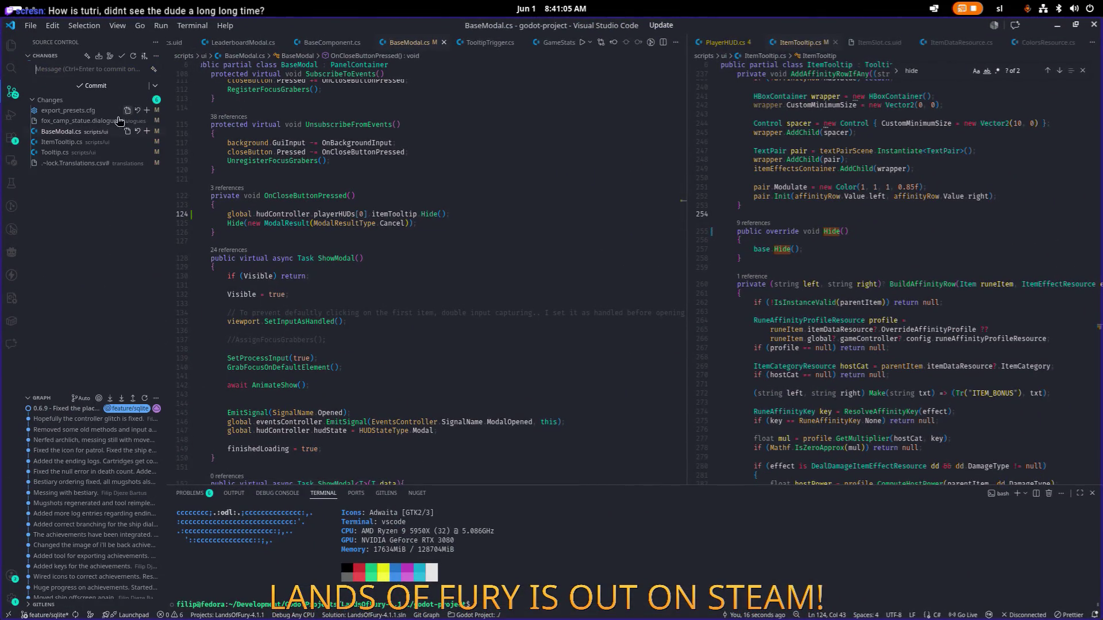
left_click(86, 153)
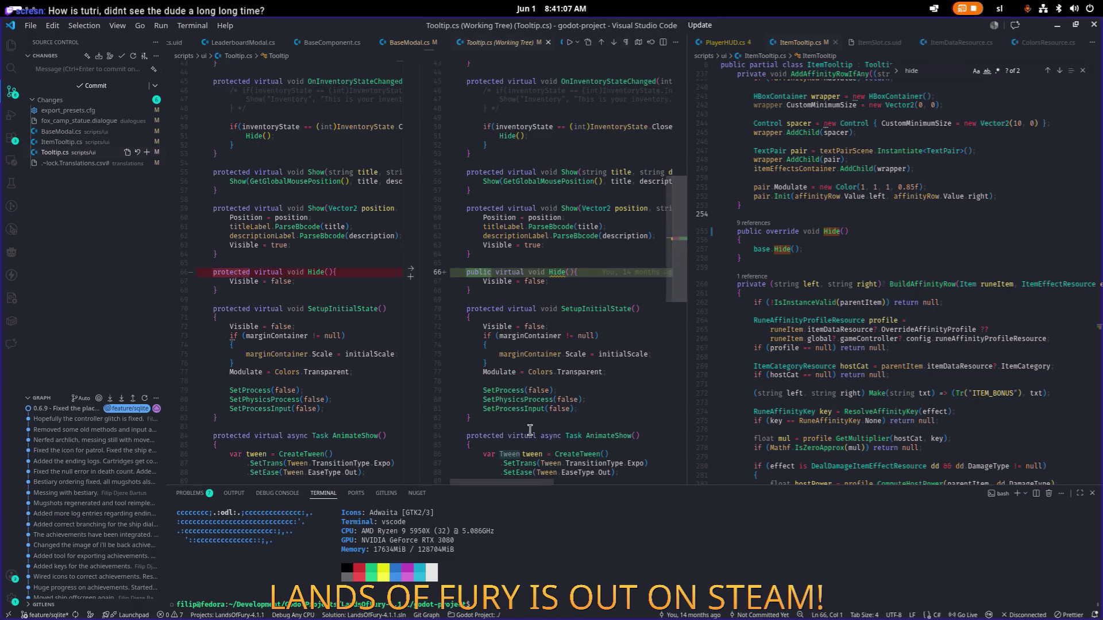
left_click(654, 548)
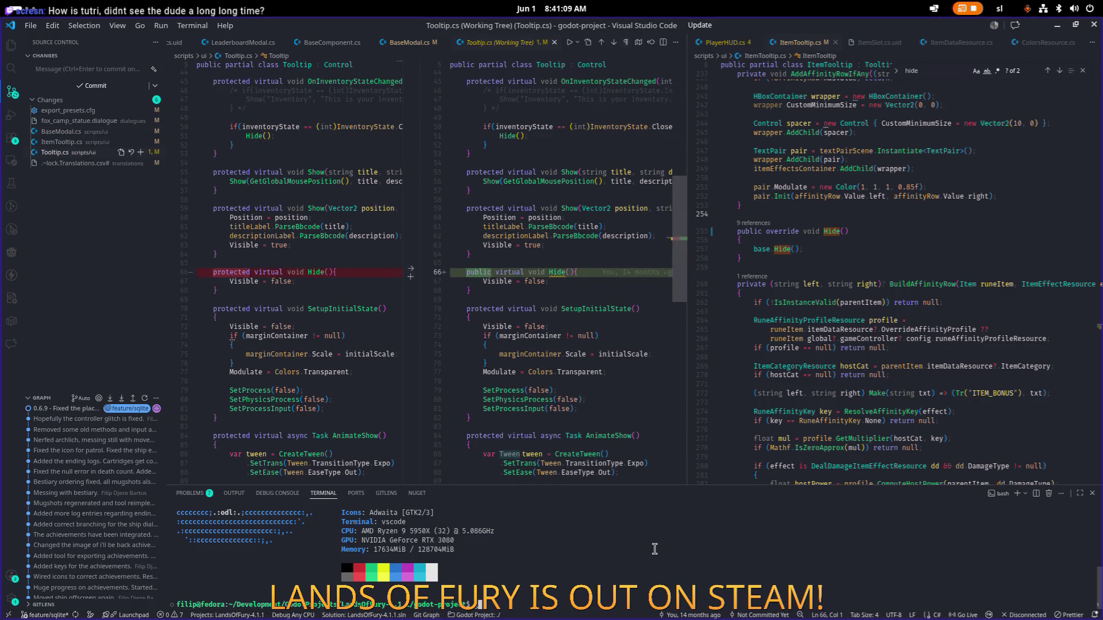
Glance at Godot's AssetLib and Dialogue views, then return to VS Code
key("alt+Tab")
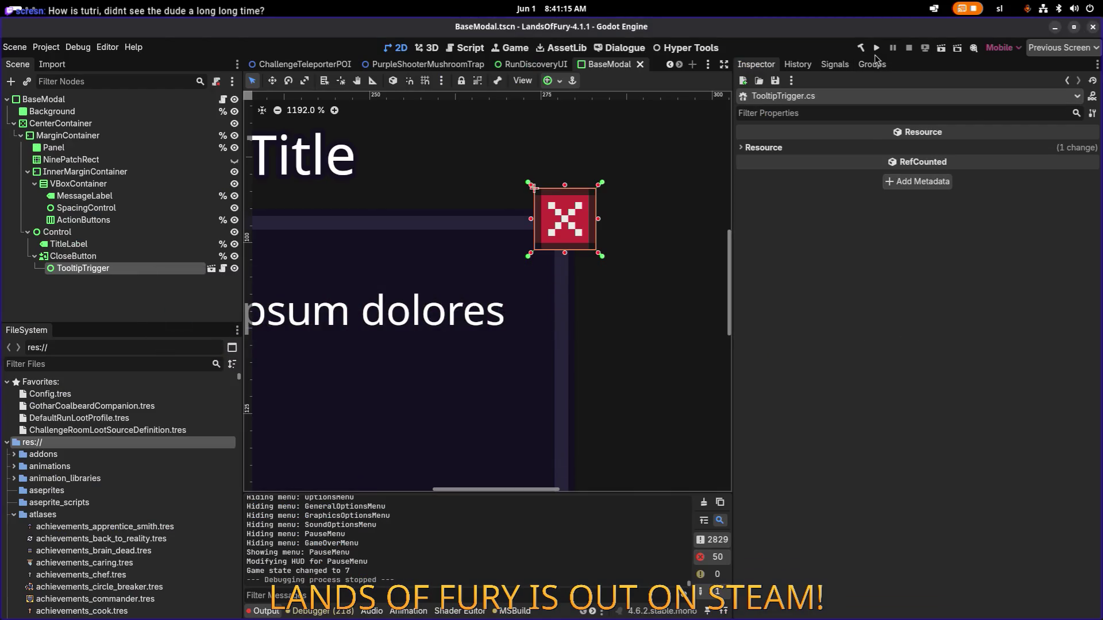
left_click(566, 49)
left_click(605, 50)
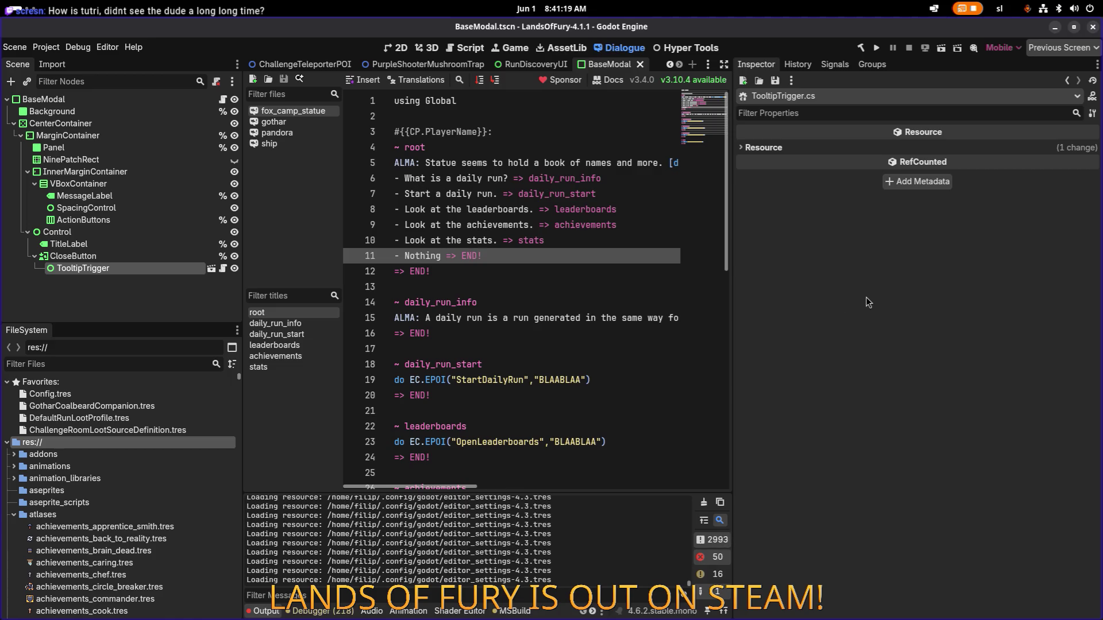
key("alt+Tab")
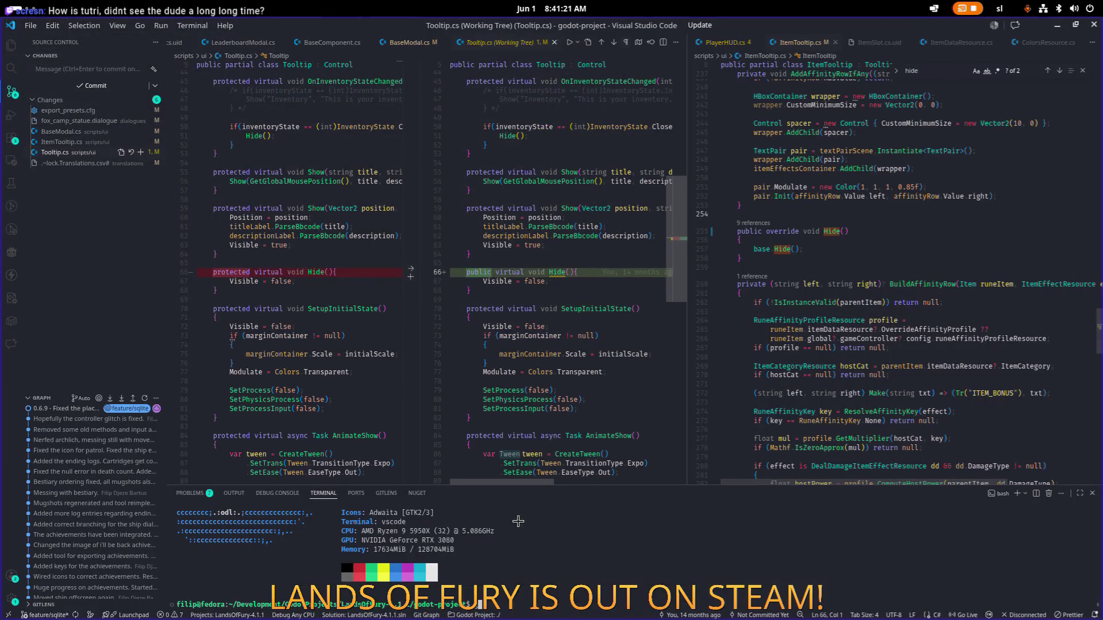
Stage all changes with git add in the VS Code terminal
left_click(631, 561)
type("ji add .")
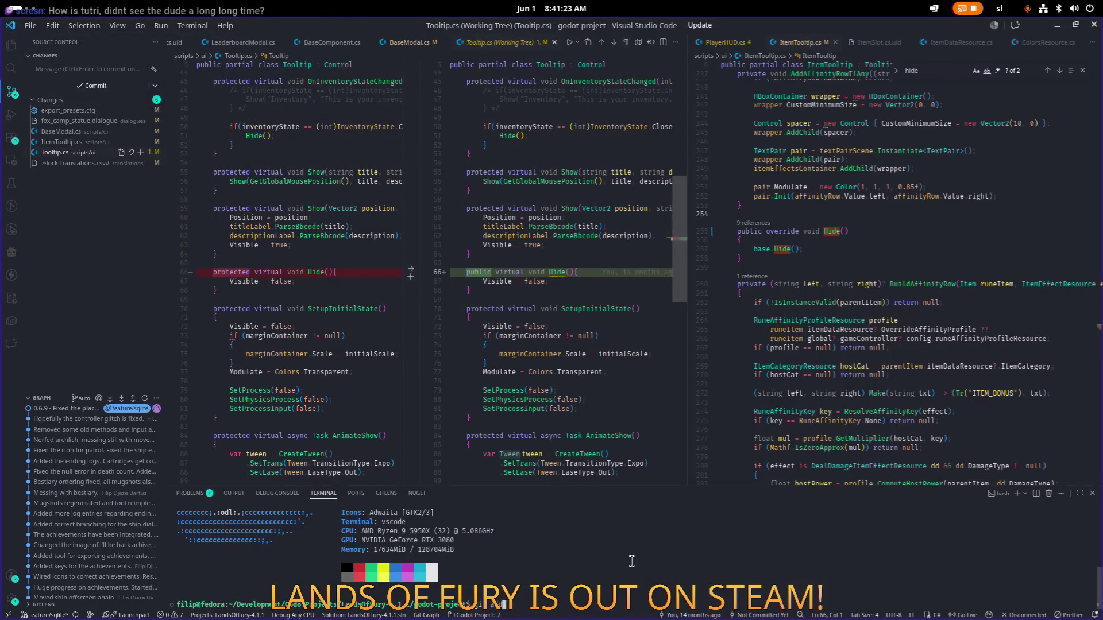
key("Return")
Draft a commit message: tooltip now disappears when closing a modal; first fox statue option changed
type("ji commit -m")
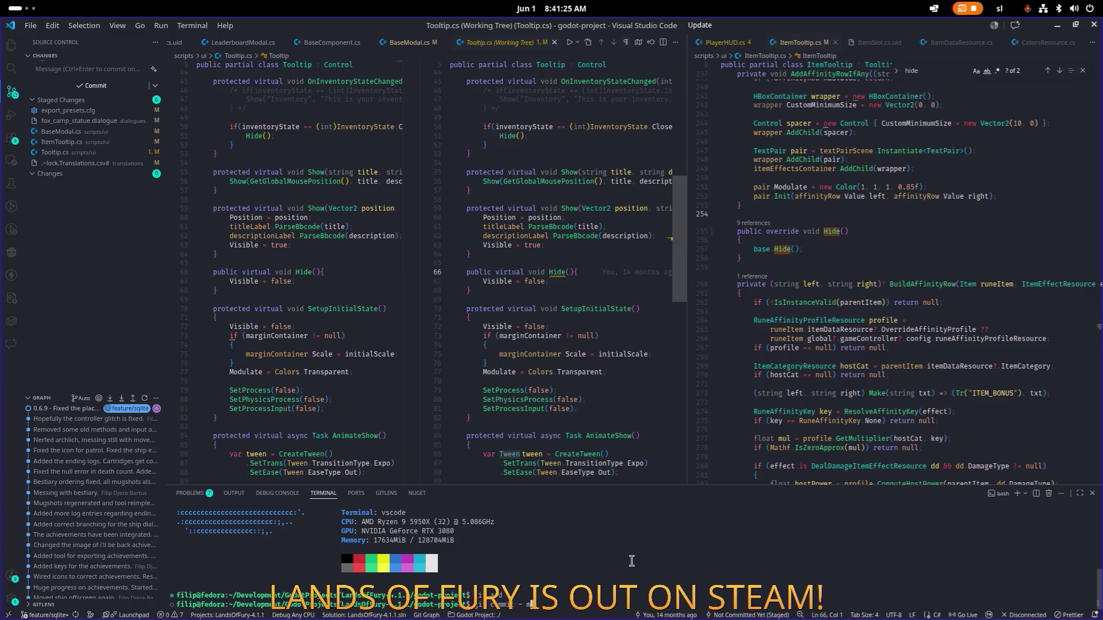
type(" \"")
type("The item")
key("BackSpace")
key("BackSpace")
key("BackSpace")
type("oltip")
type(" now disa")
type("ppears when c")
type("losing a modal wi")
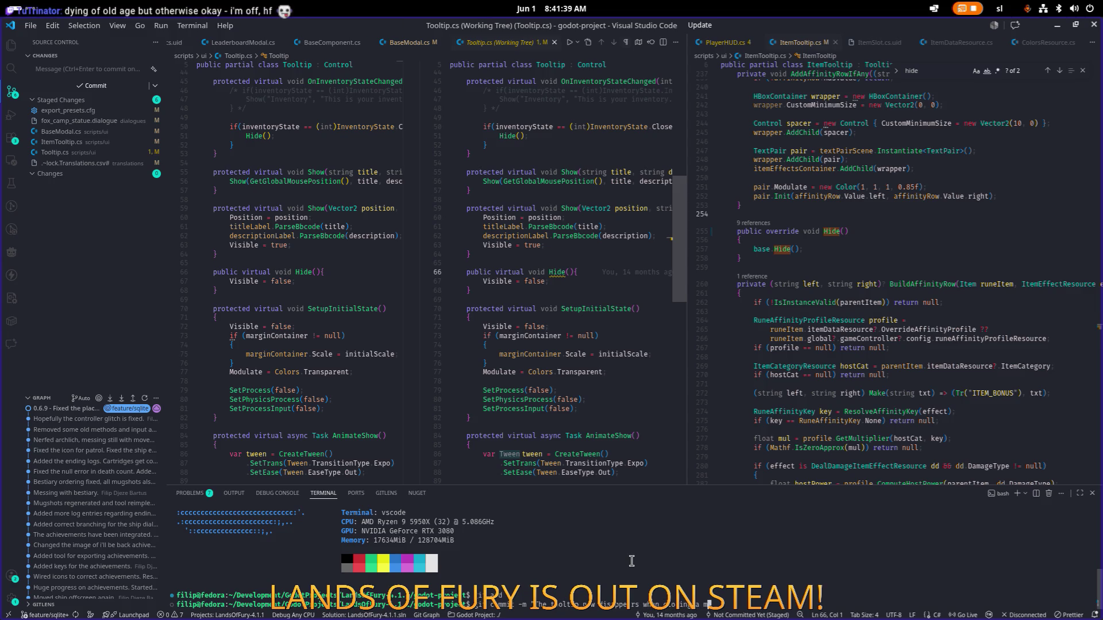
key("BackSpace")
key("BackSpace")
type("with mouse click.")
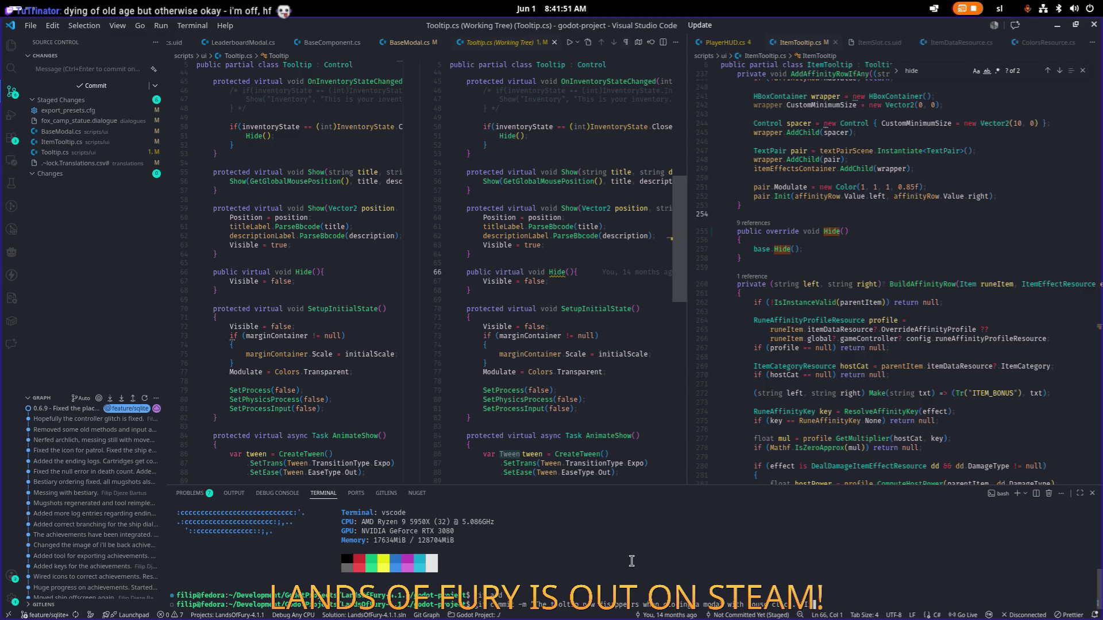
key("BackSpace")
type("First opt")
type("ion at the ")
type("do")
type("ox statue is no")
type("w, what is")
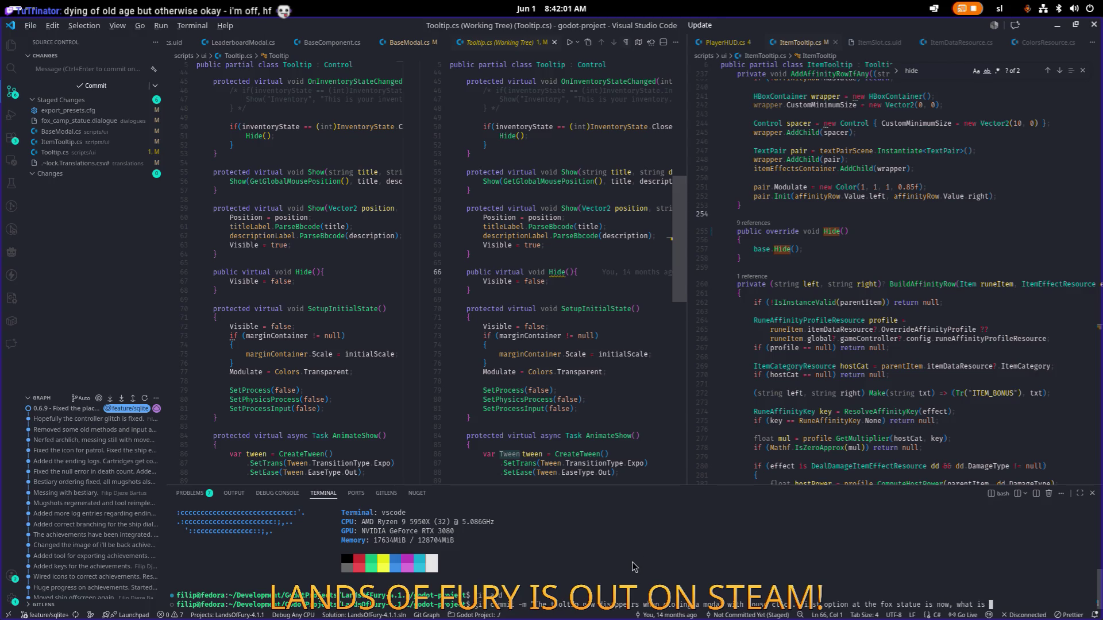
Cycle through the open applications to bring Brave's press-kit page forward
key("alt+Tab")
key("alt+Tab")
key("alt+shift+Tab")
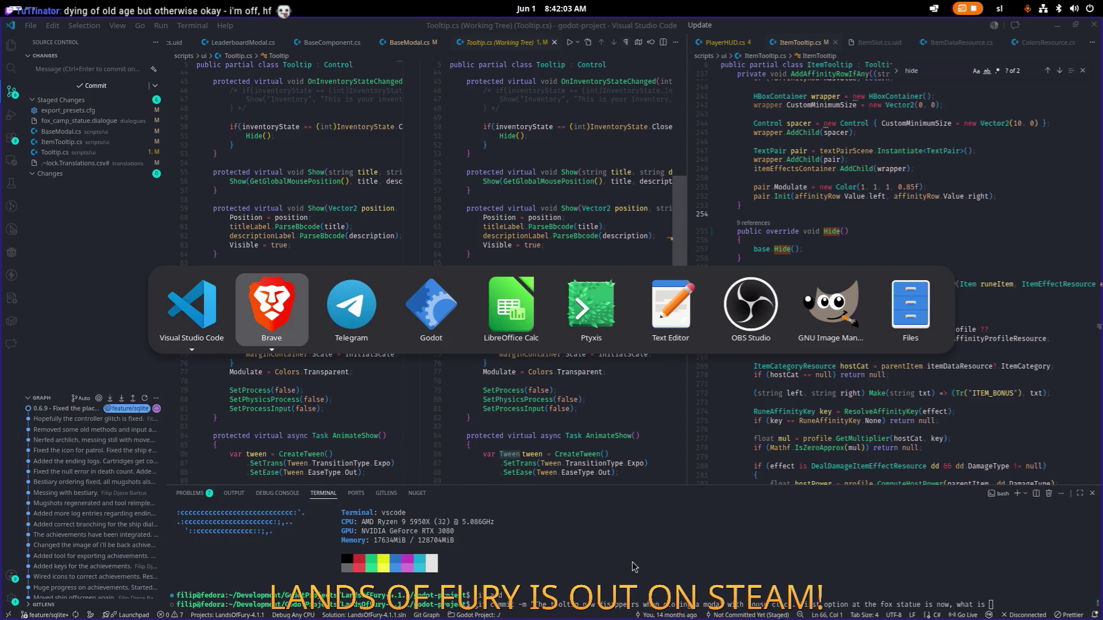
key("alt+Tab")
key("alt+Tab")
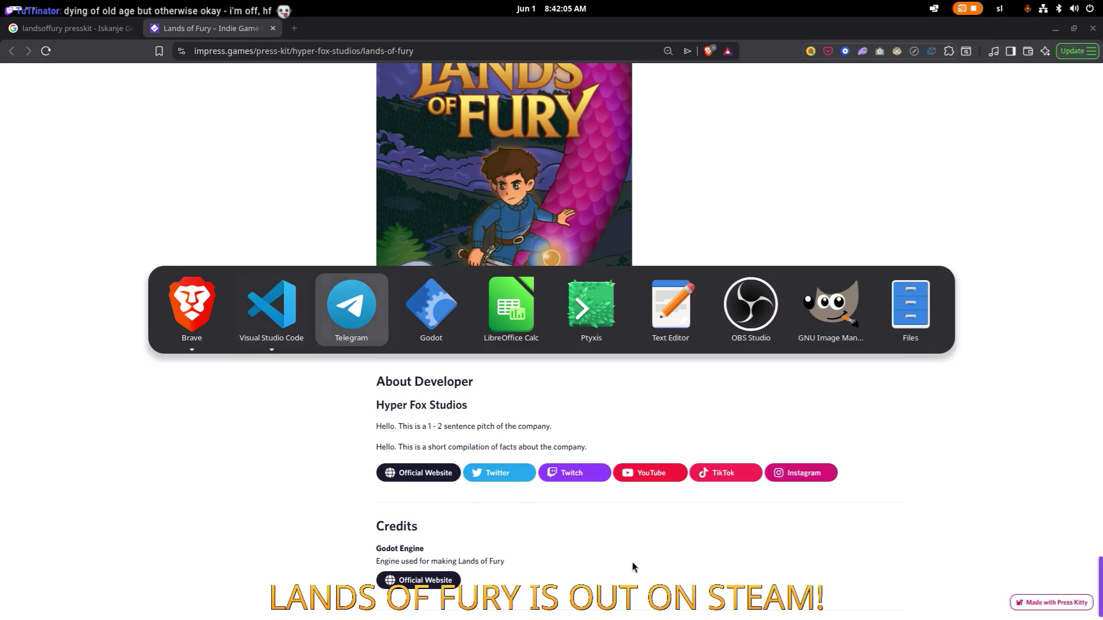
key("alt+Tab")
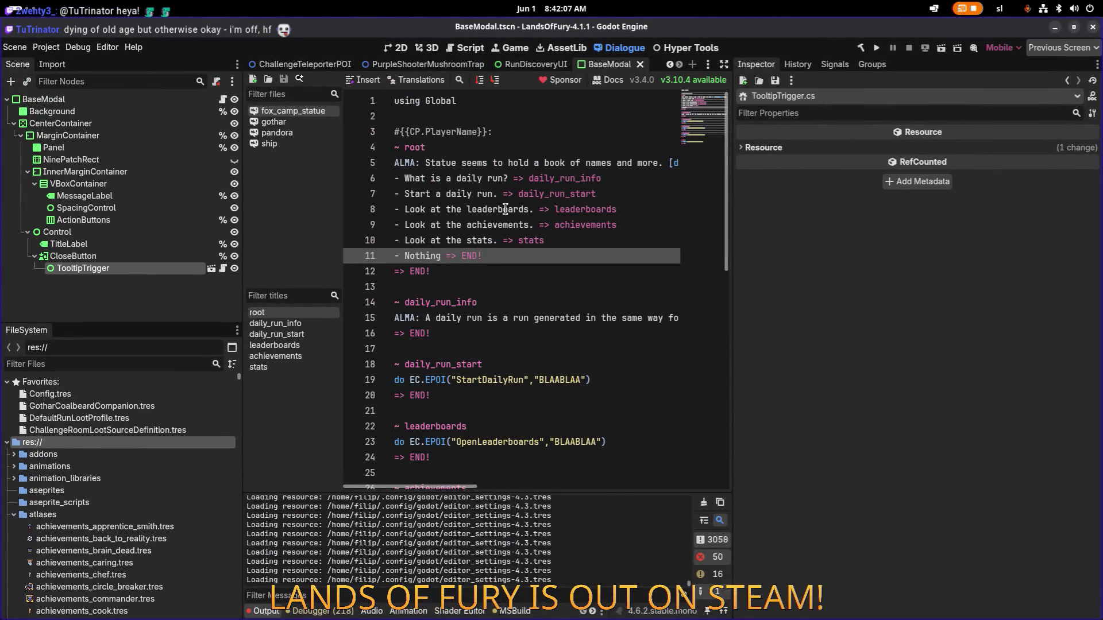
Select the 'What is a daily run?' option in fox_camp_statue and scroll through the script
left_click_drag(509, 178, 405, 179)
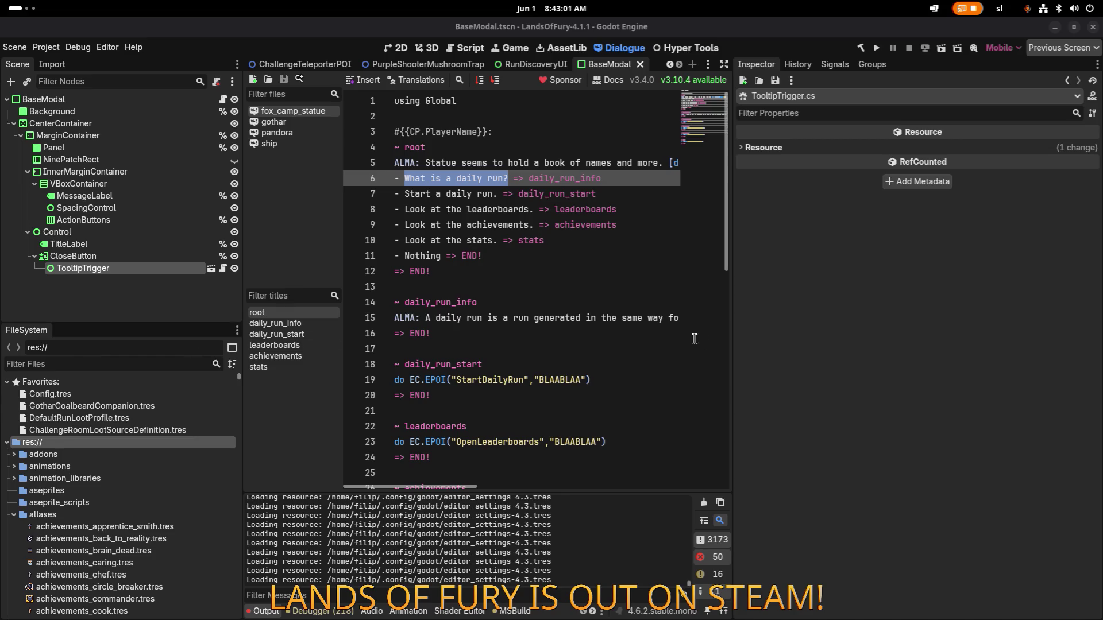
scroll(517, 344, "down", 1)
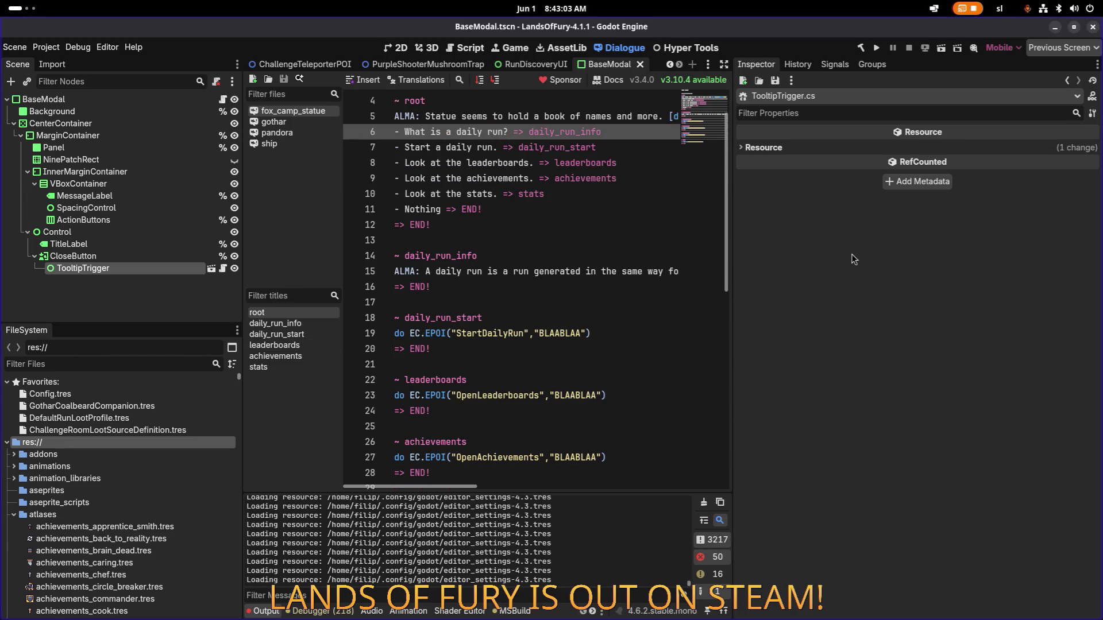
scroll(598, 267, "down", 4)
scroll(598, 267, "down", 5)
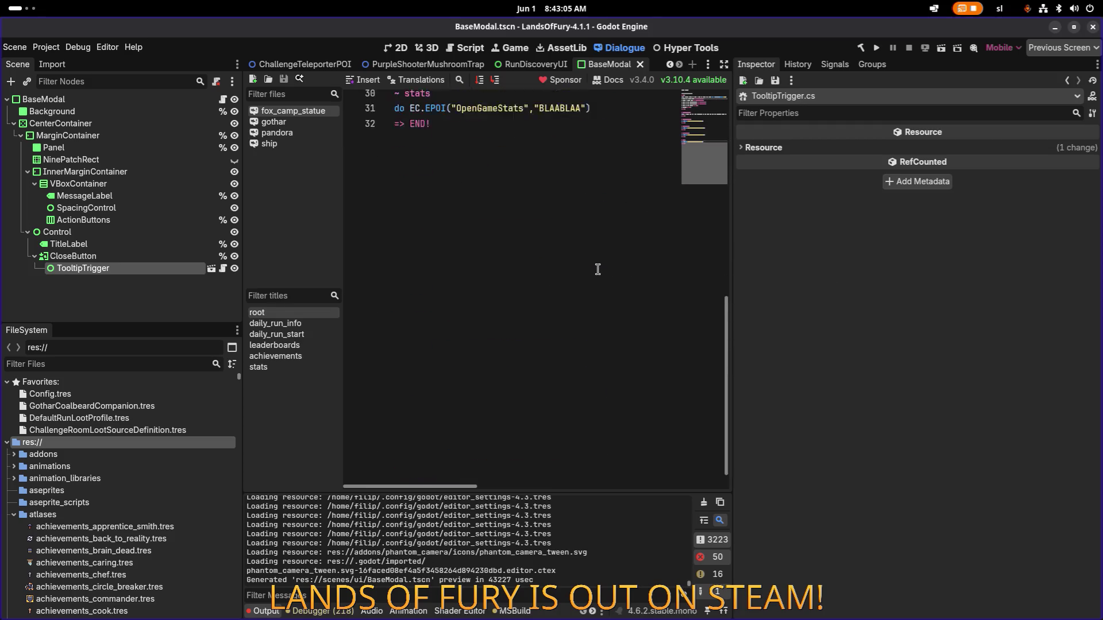
scroll(598, 268, "up", 10)
key("alt+Tab")
key("alt+Tab")
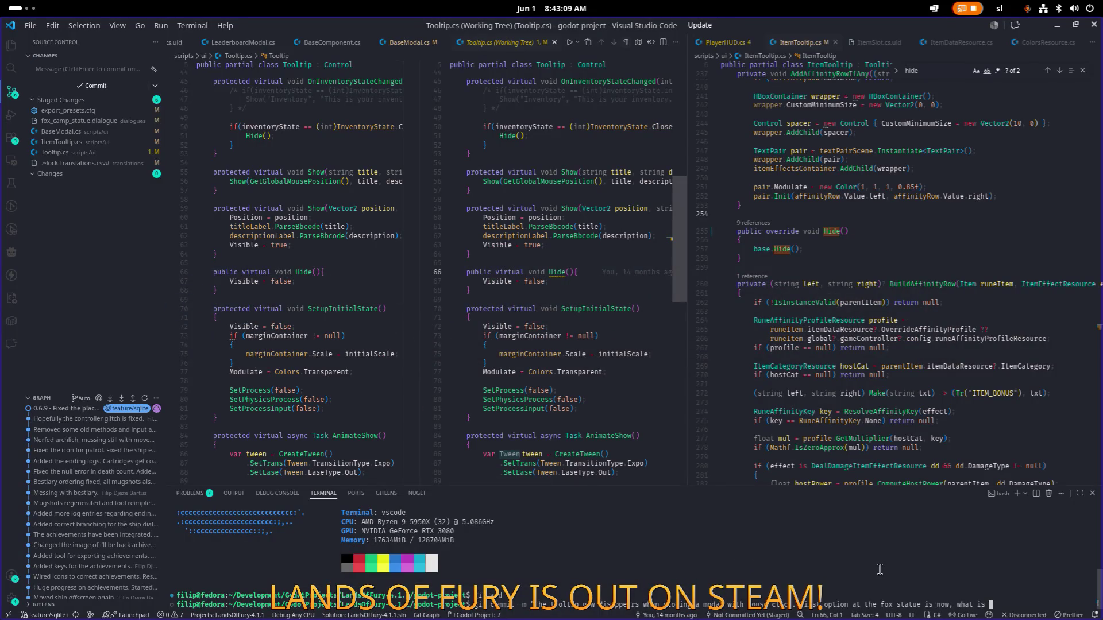
Finish the commit message with 'a daily run.' and run the commit
key("BackSpace")
type("a daily ru")
type("n.\"")
key("Return")
Push the commit with git push and review line 71 of the Tooltip.cs diff
type("git push")
key("Return")
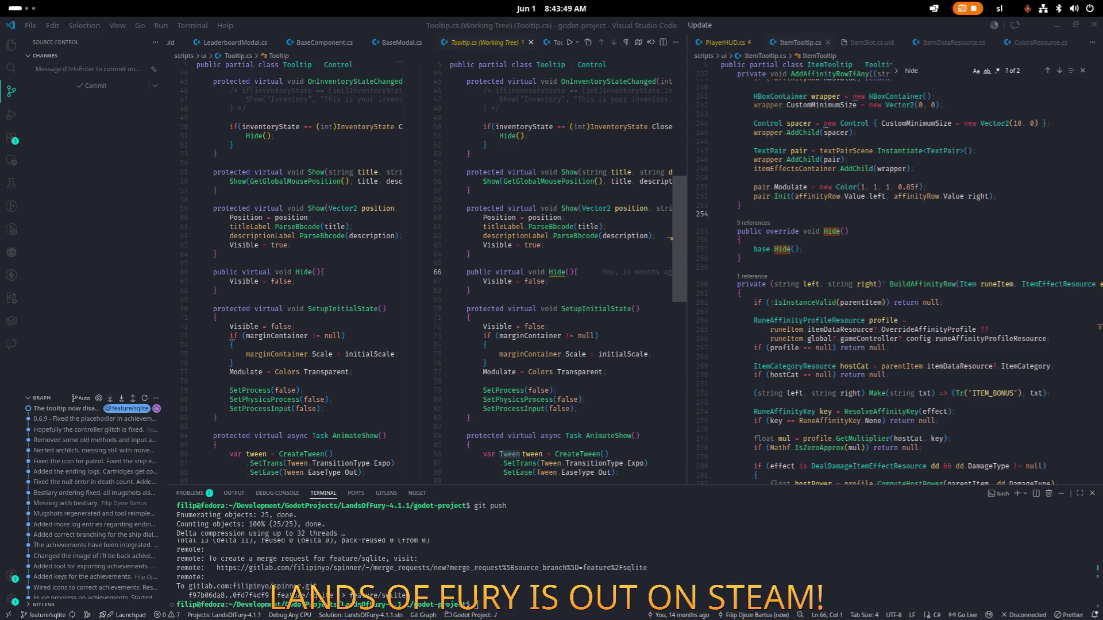
left_click(544, 317)
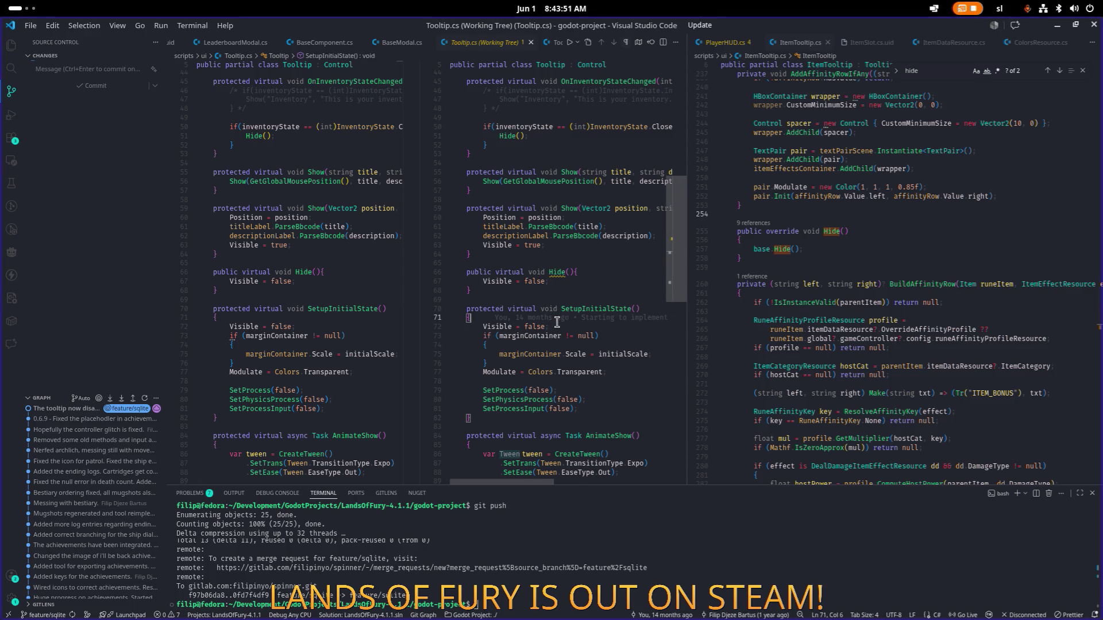
scroll(549, 322, "down", 1)
key("alt+Tab")
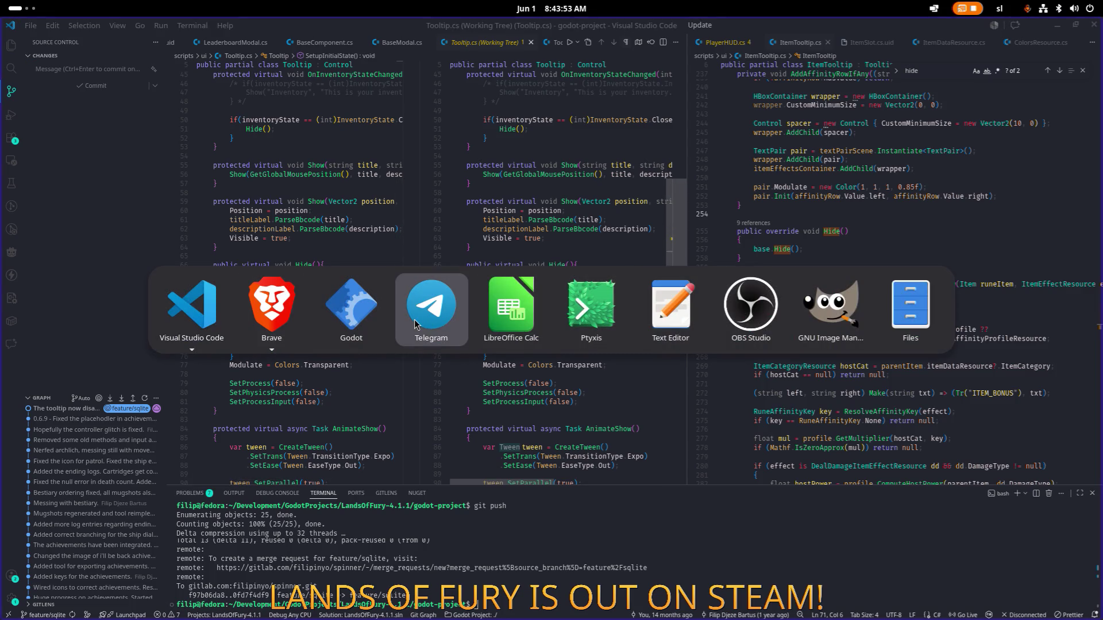
Filter the FileSystem for 'honey' and inspect Honey.tres and HoneyGlazedSteak.tres
left_click(352, 309)
left_click(144, 364)
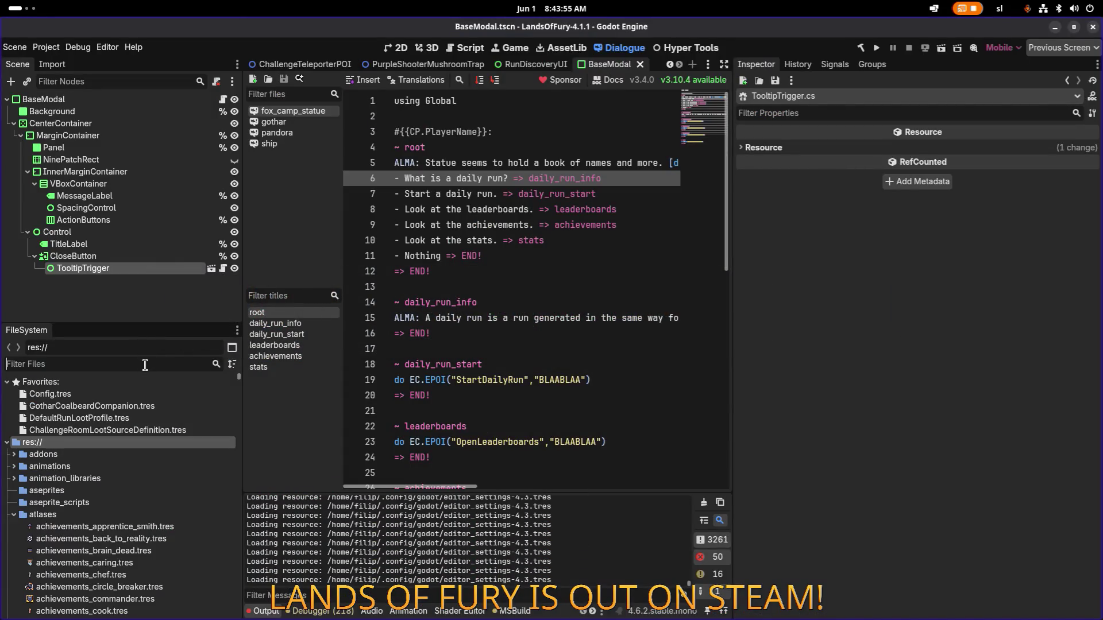
type("honey")
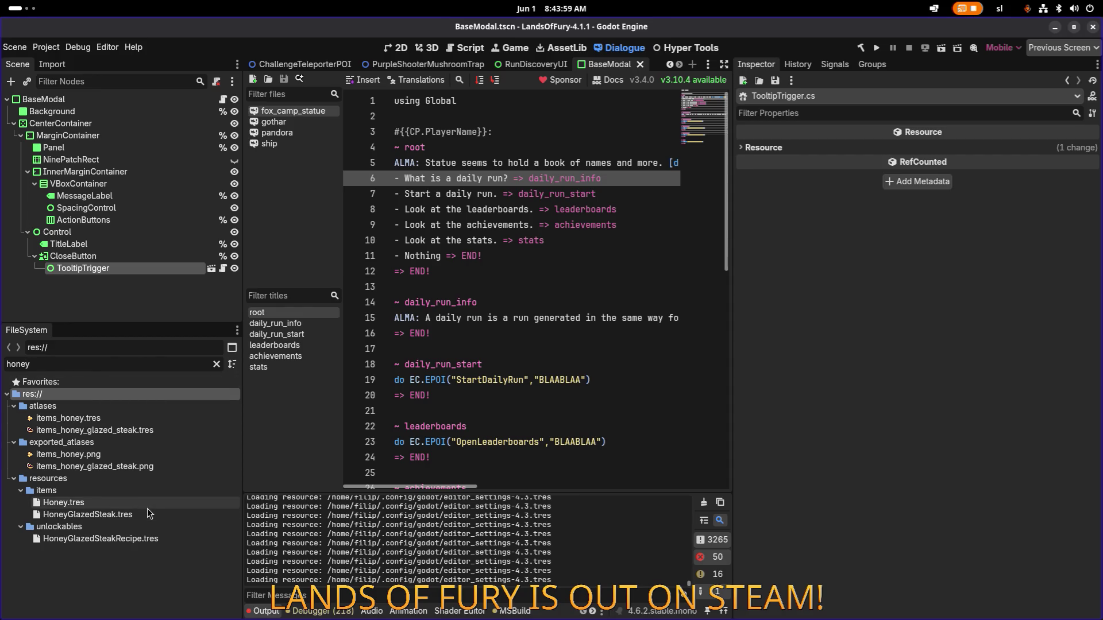
left_click(150, 504)
scroll(866, 386, "down", 5)
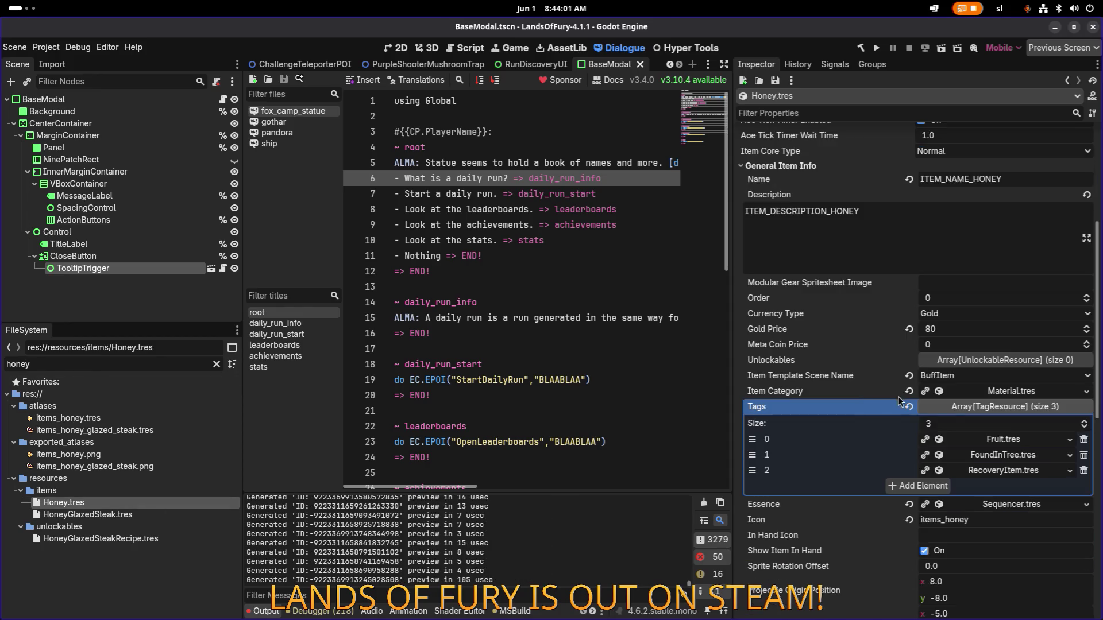
left_click(170, 514)
scroll(910, 448, "down", 5)
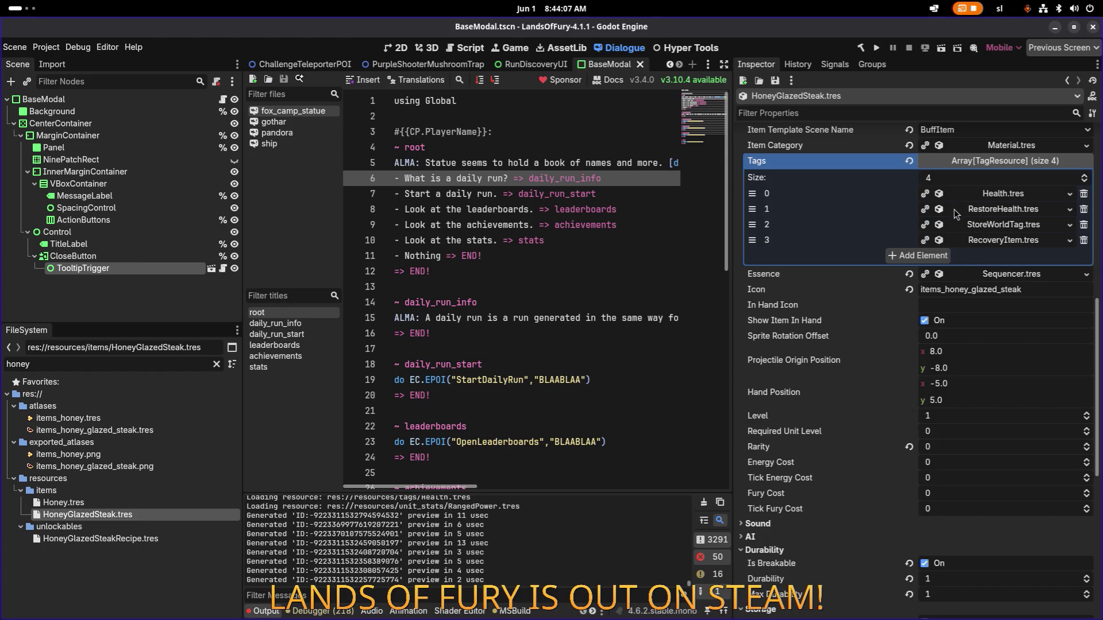
Copy HoneyGlazedSteak's RestoreHealth.tres tag resource and select the file filter text
right_click(984, 210)
left_click(1004, 332)
key("alt+Tab")
key("alt+Tab")
key("alt+Tab")
key("Escape")
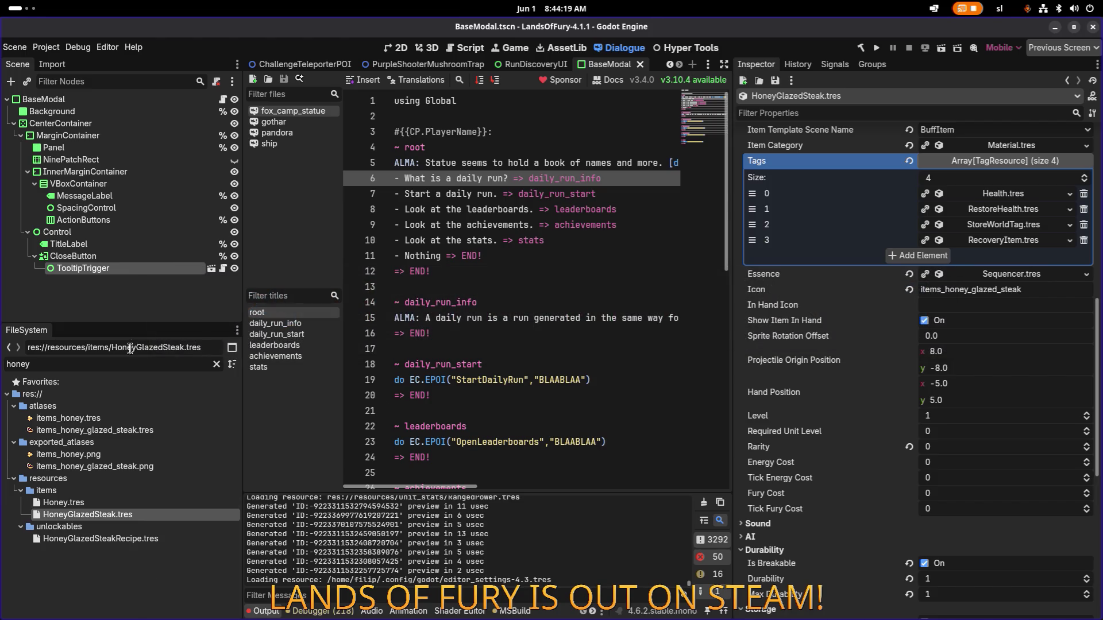
double_click(123, 367)
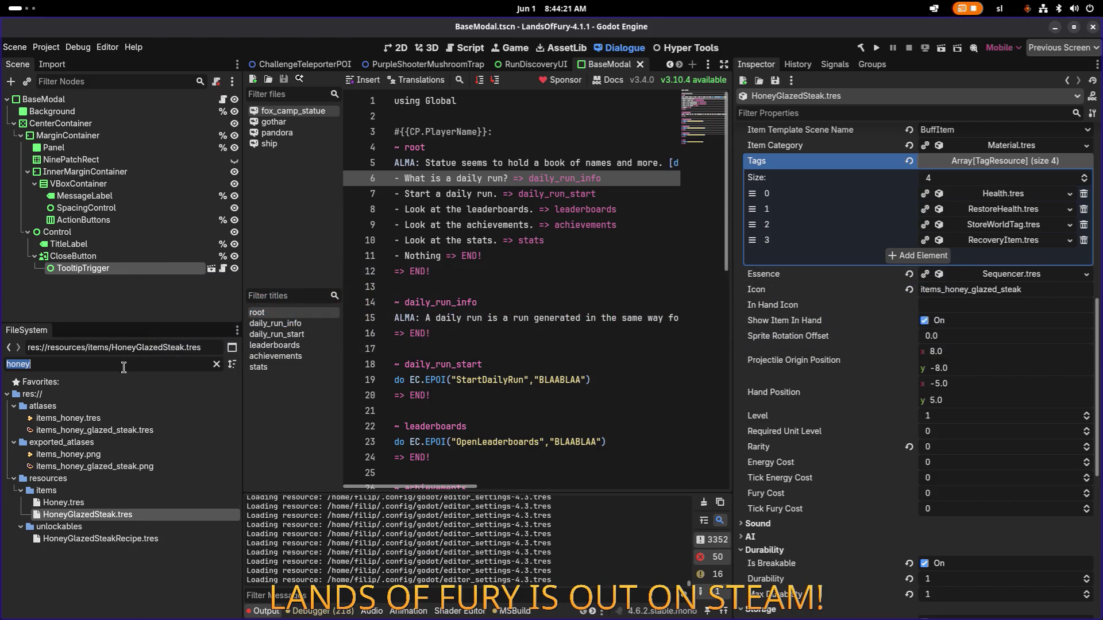
Open Config.tres and filter its Inspector properties by 'default'
type("confit.tr")
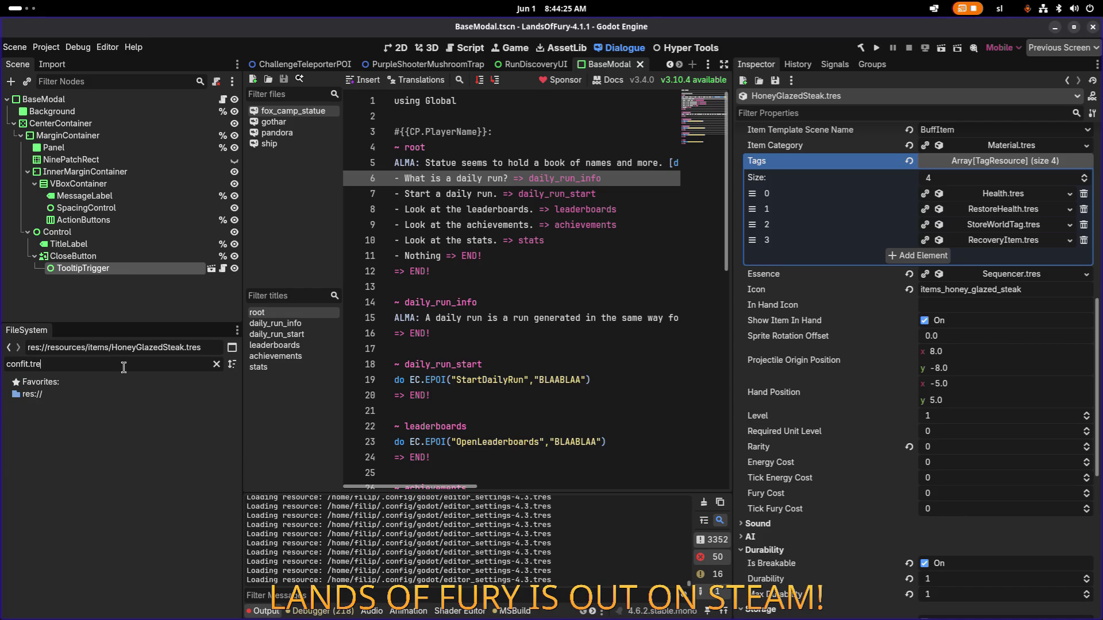
key("ctrl+a")
type("config.tre")
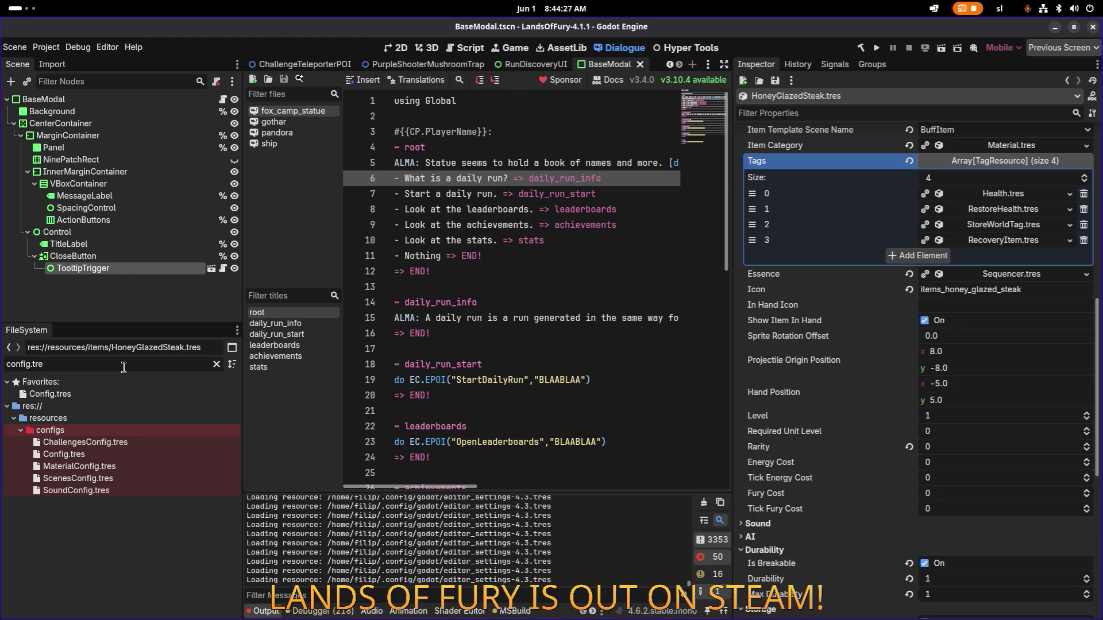
double_click(130, 457)
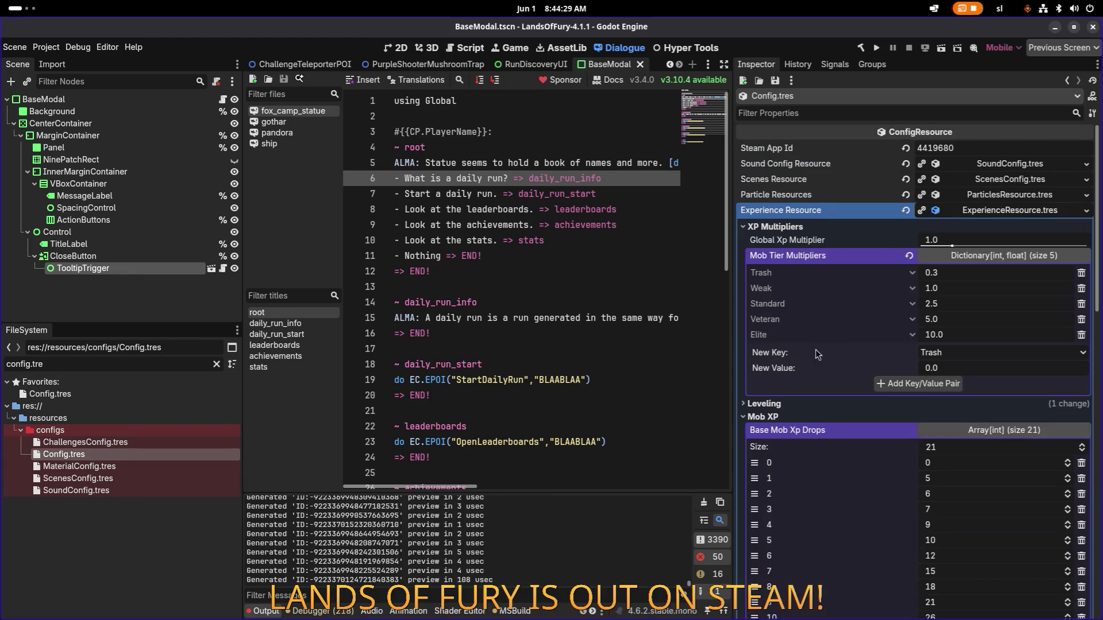
left_click(893, 112)
type("de")
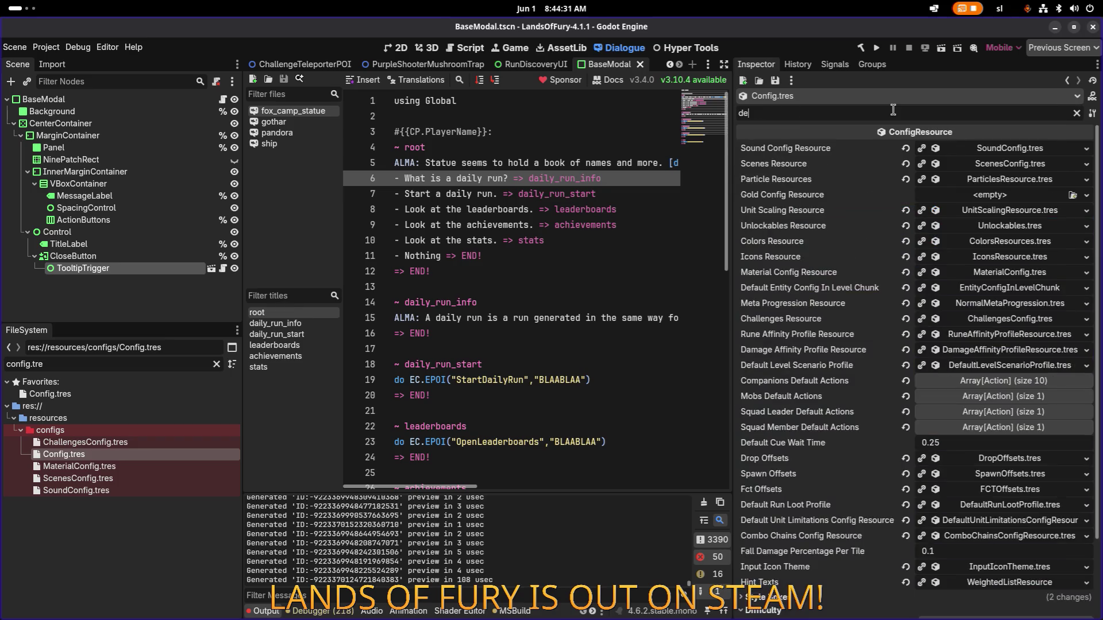
type("fault")
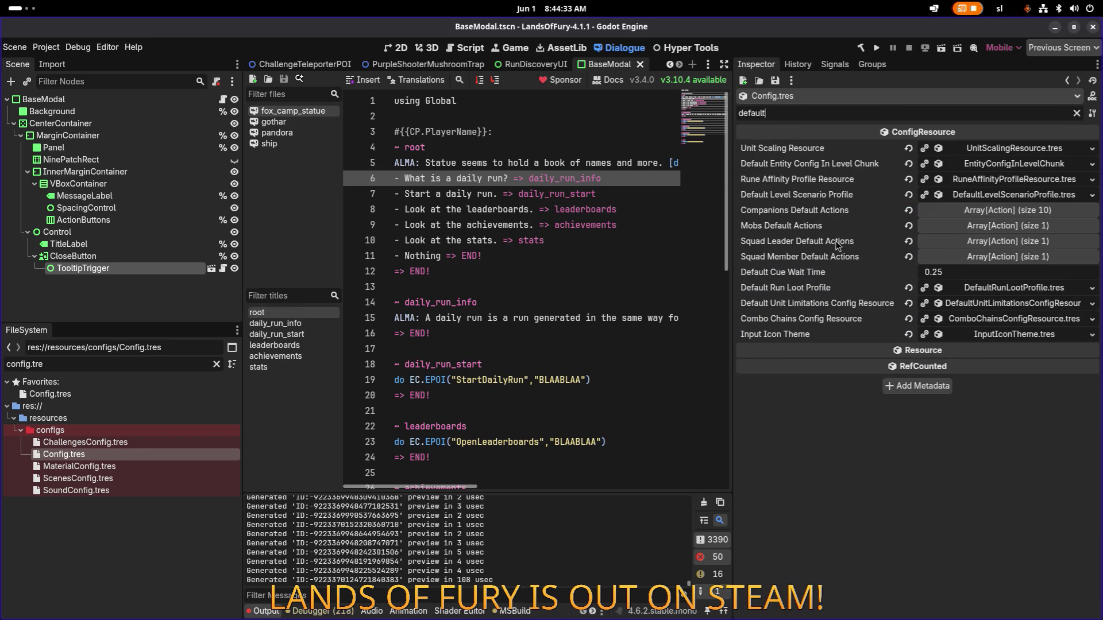
Expand Default Actions element 7, PickupHealthRestoreItems, down to its detection consideration settings
left_click(993, 211)
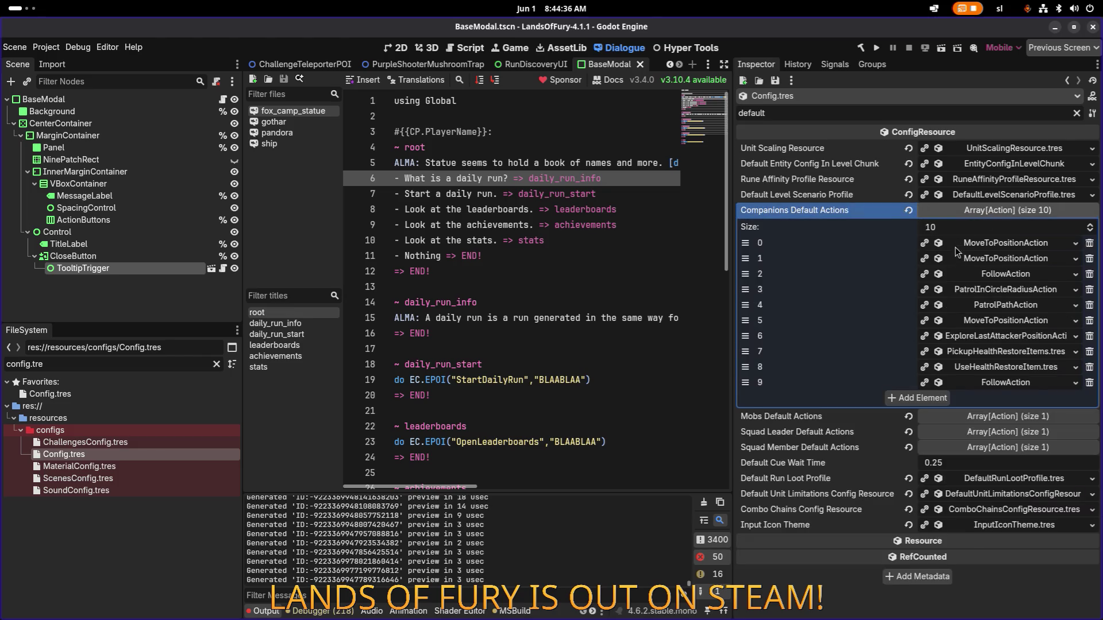
left_click(1000, 353)
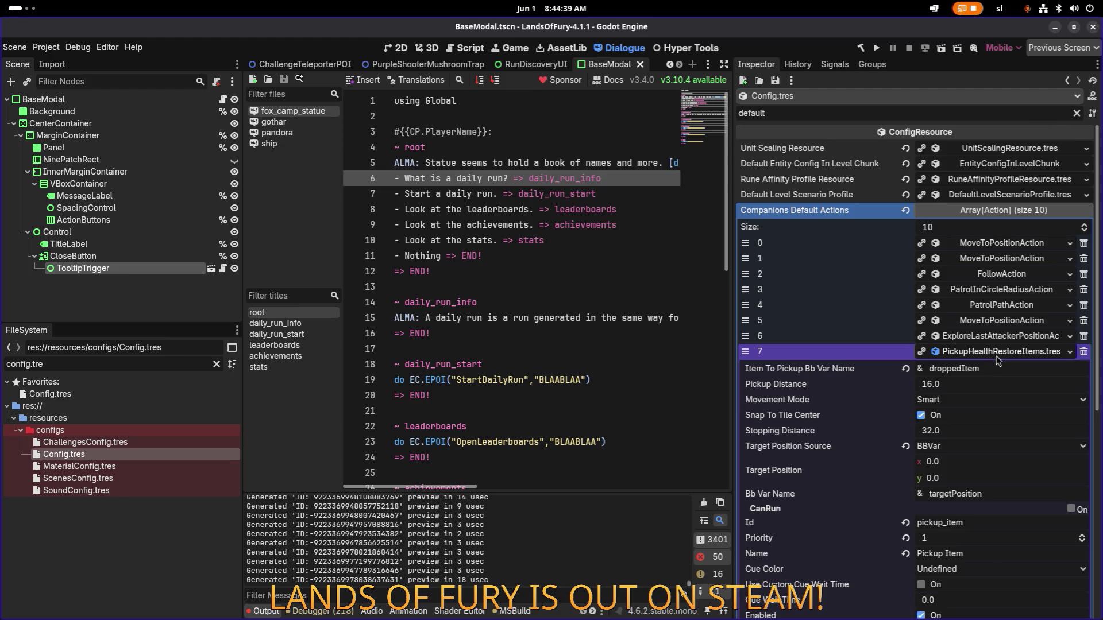
scroll(988, 362, "down", 3)
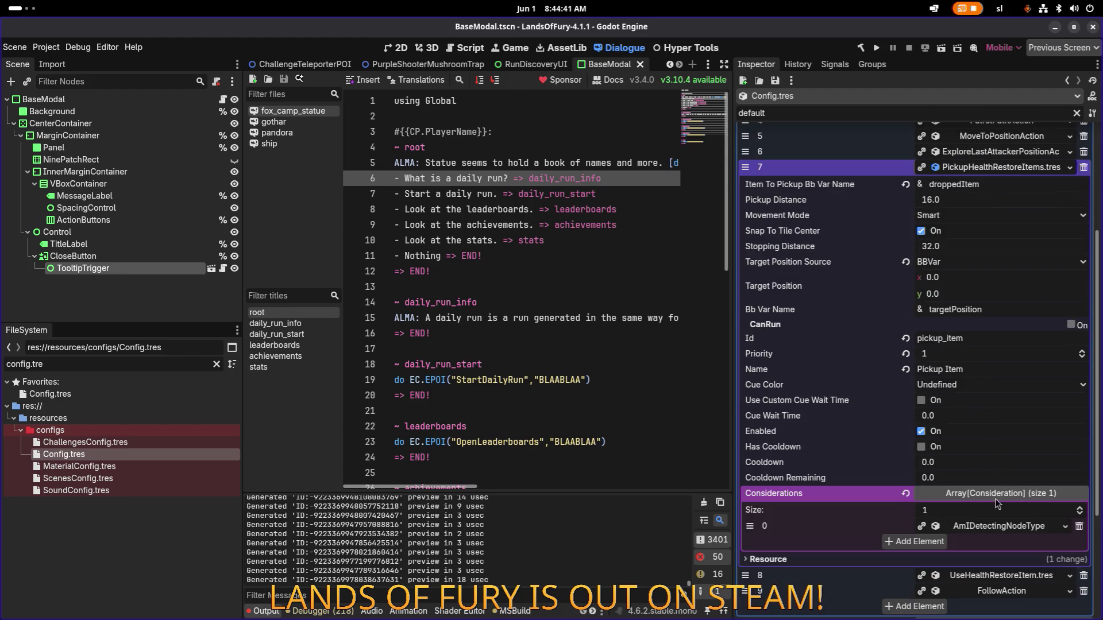
left_click(998, 526)
scroll(998, 516, "down", 3)
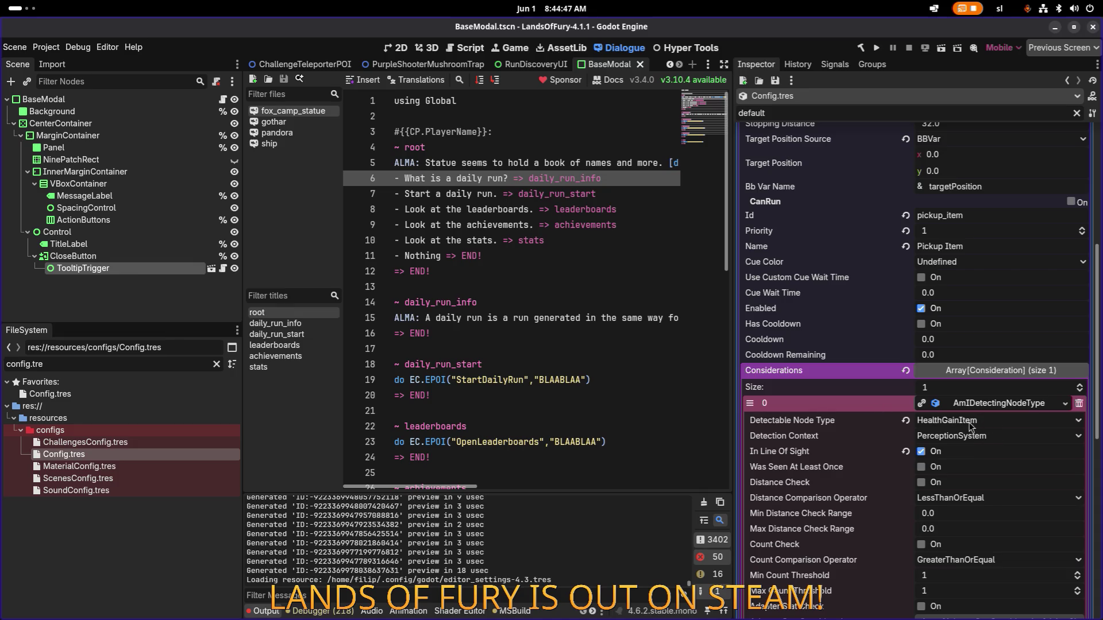
key("alt+Tab")
key("alt+shift+Tab")
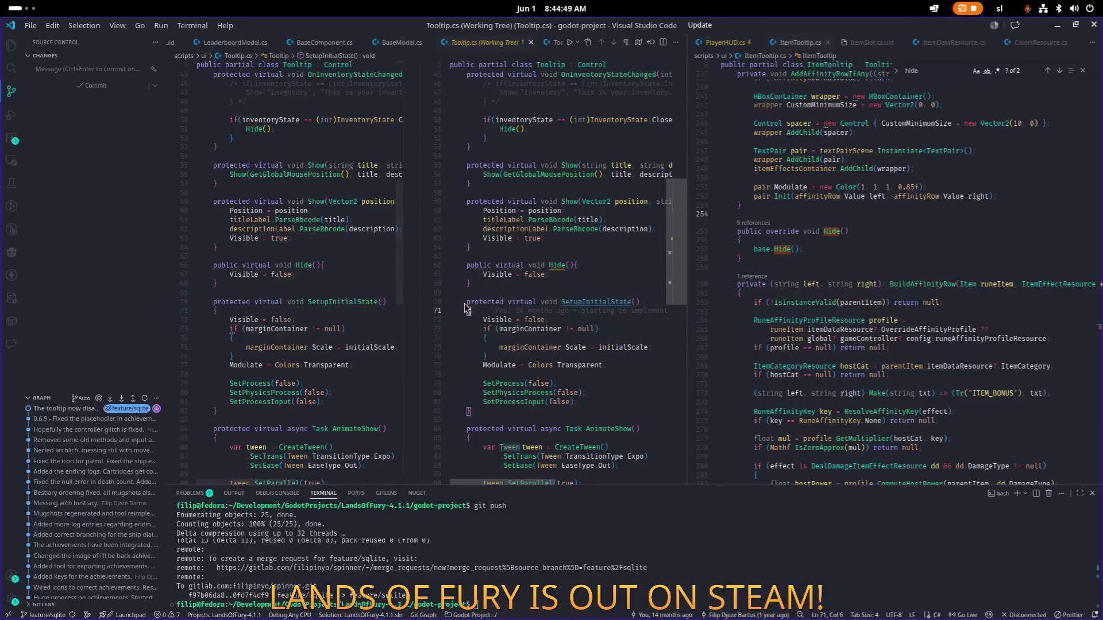
Search for healthgainitem and trace the dropped-item check to restoreHealthSN in SensorComponent.cs
type("health")
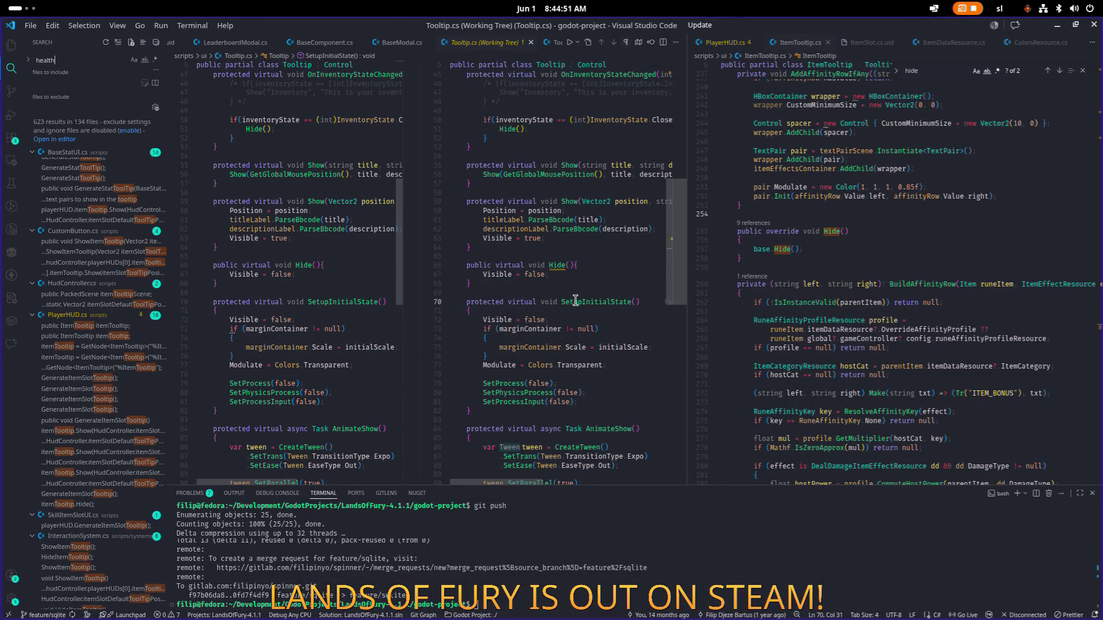
type("gainitem")
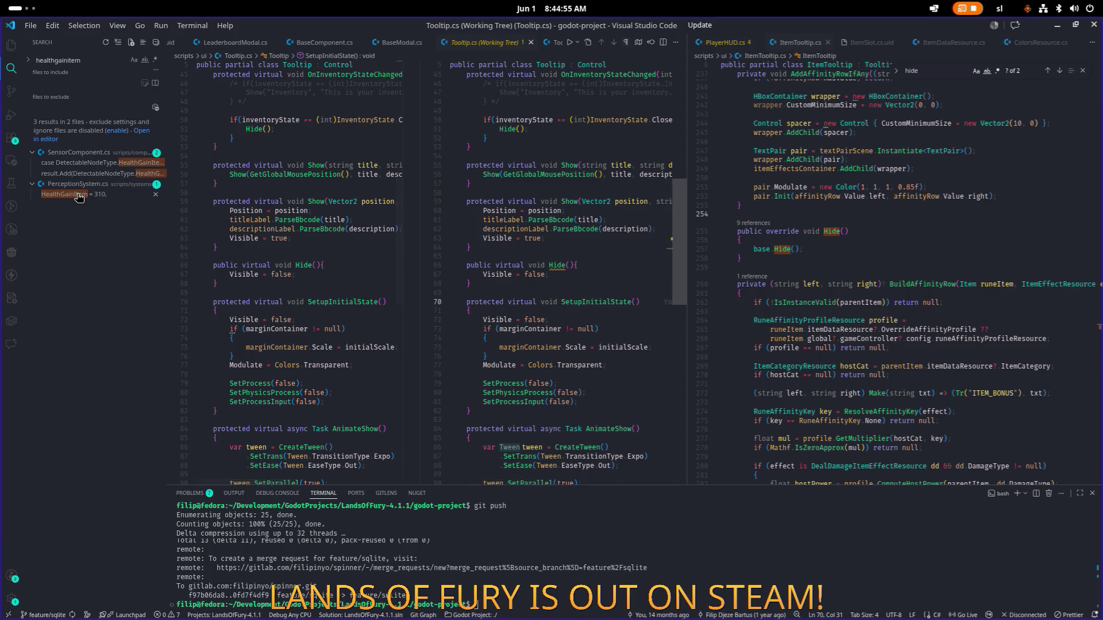
left_click(75, 196)
left_click(102, 165)
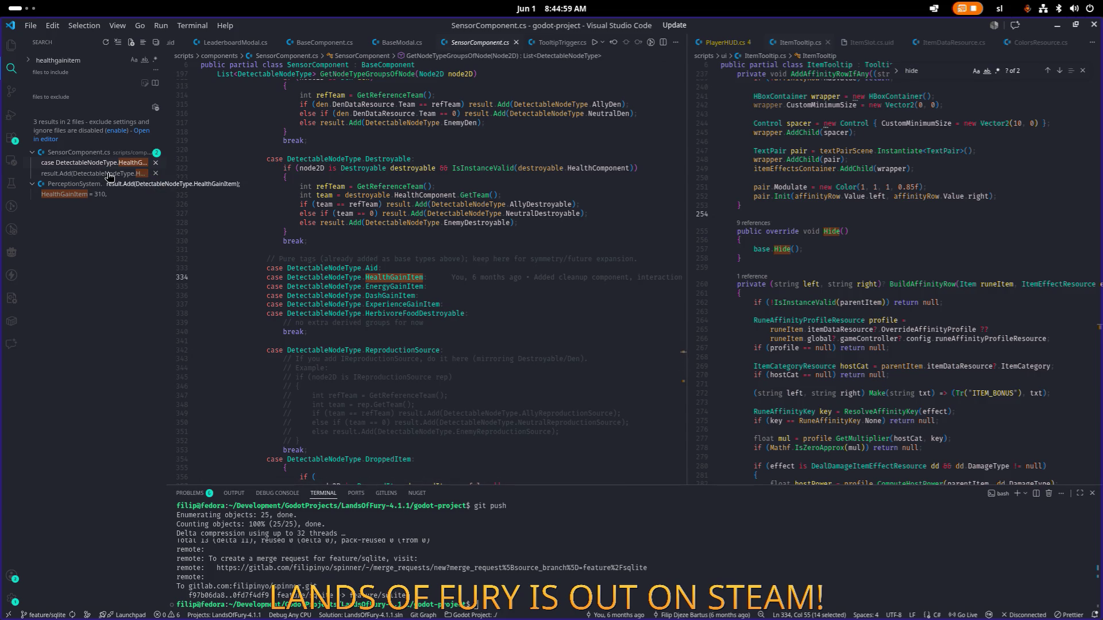
left_click(109, 174)
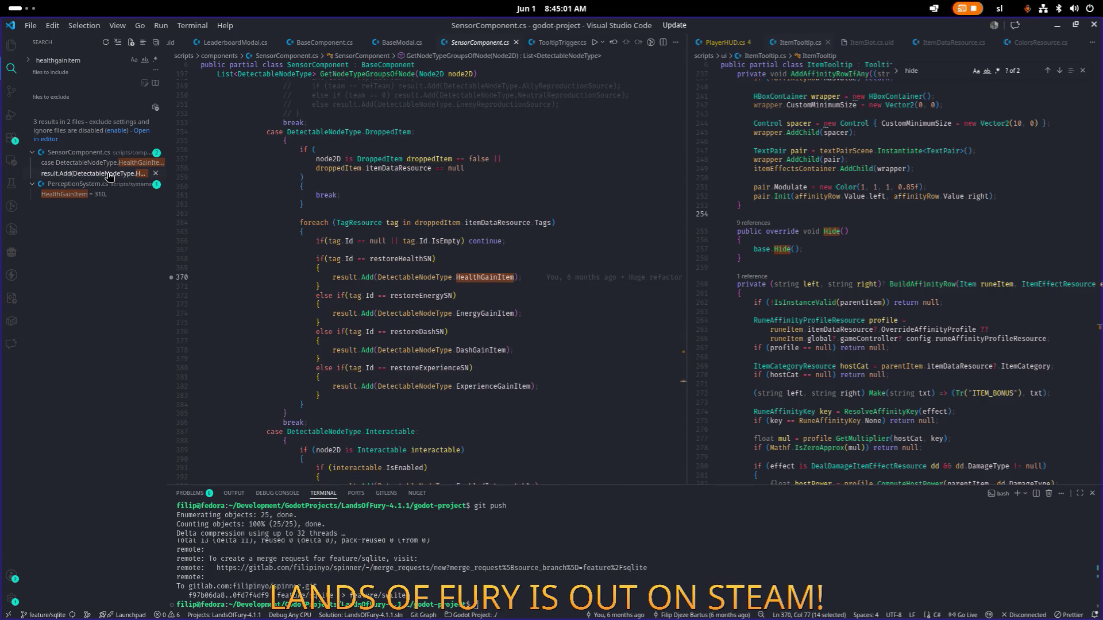
double_click(402, 259)
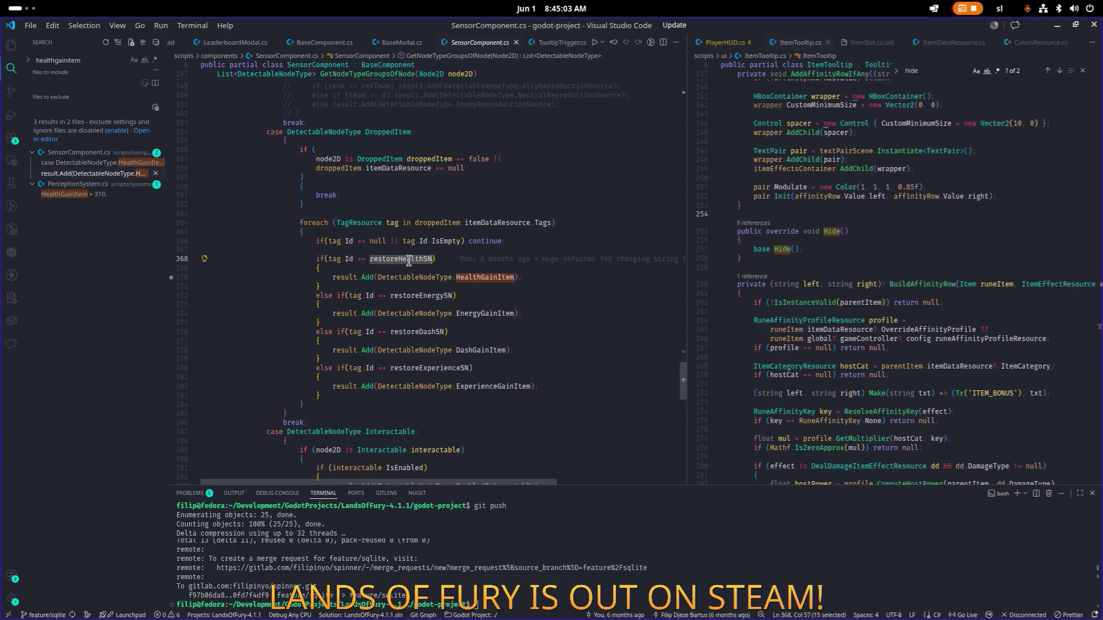
key("alt+Tab")
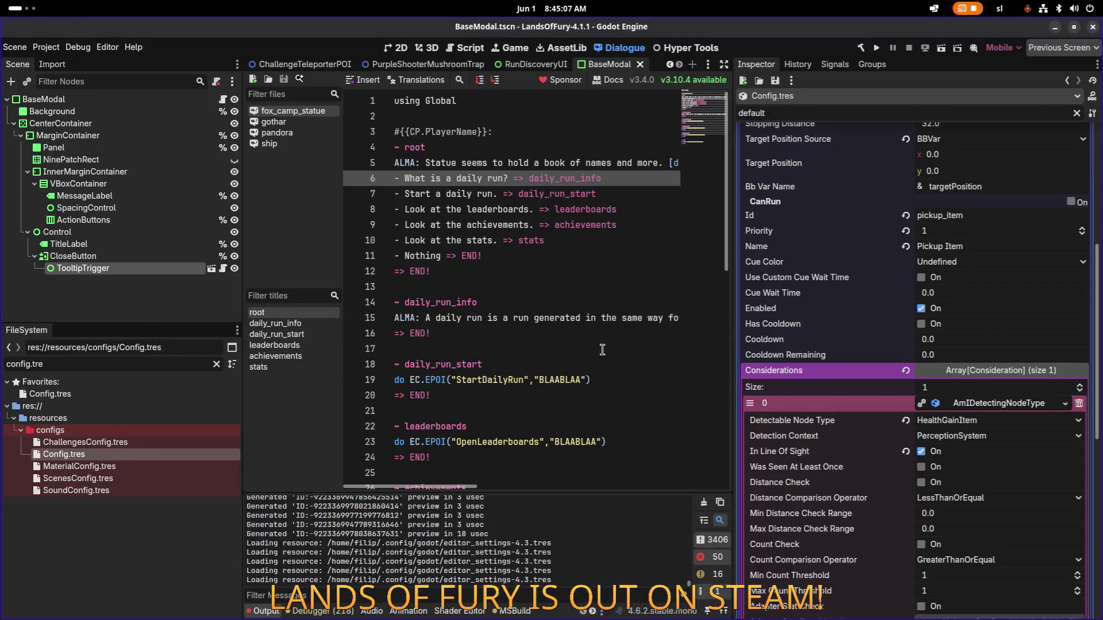
key("Up")
Filter files for 'honey' and open Honey.tres with the Inspector filter cleared
triple_click(172, 359)
type("honey")
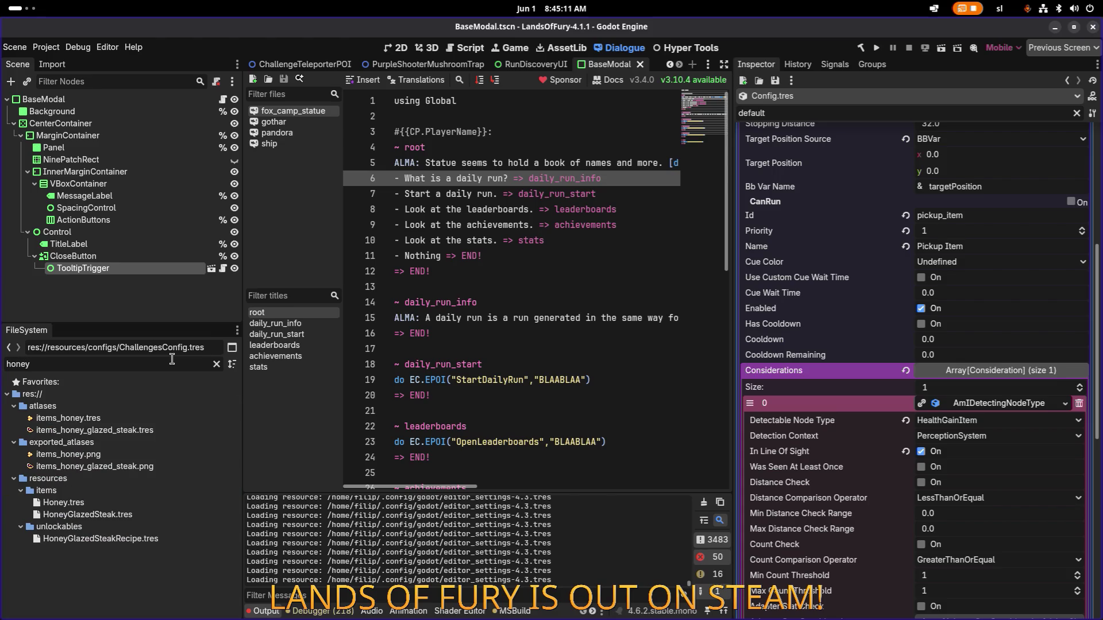
left_click(159, 505)
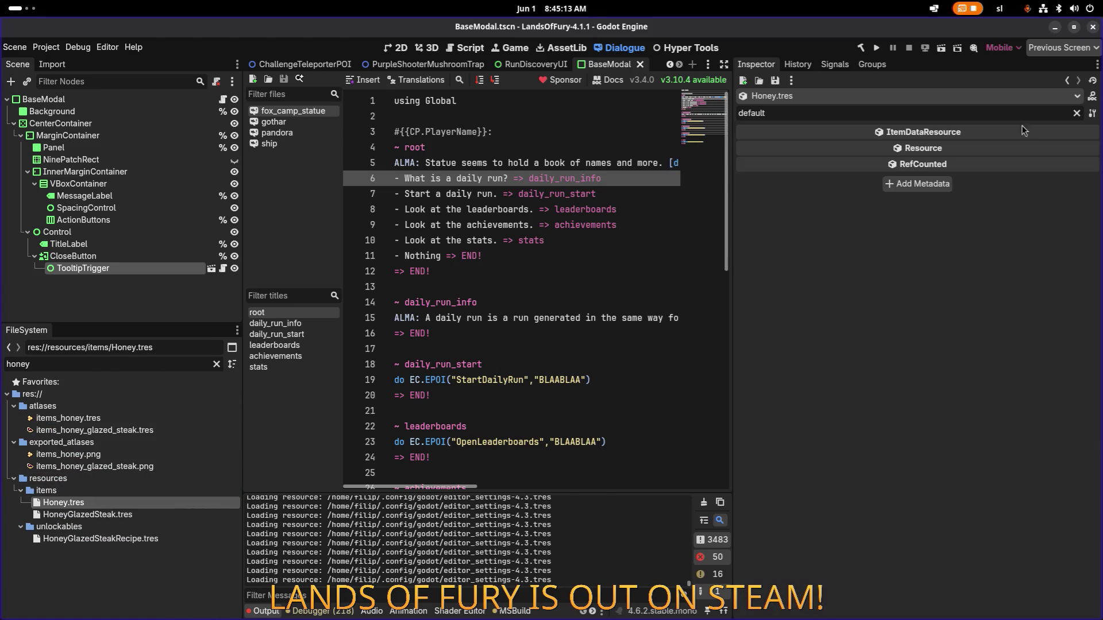
left_click(1076, 113)
scroll(984, 326, "down", 5)
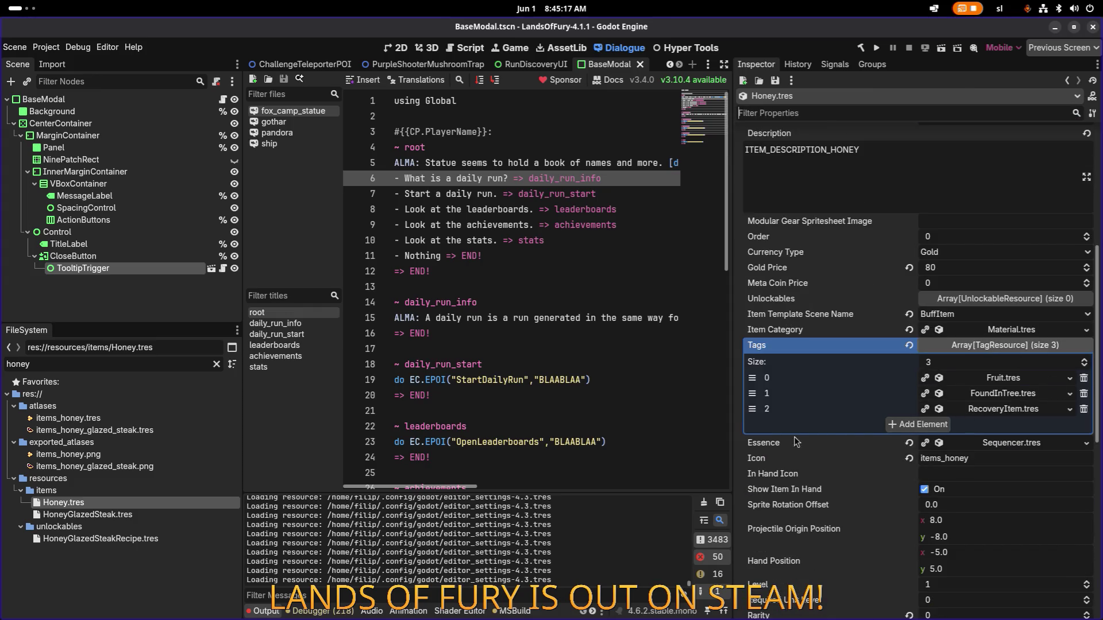
Add RestoreHealth.tres as Honey's fourth tag and save the resource
left_click(918, 425)
left_click(1054, 425)
type("re")
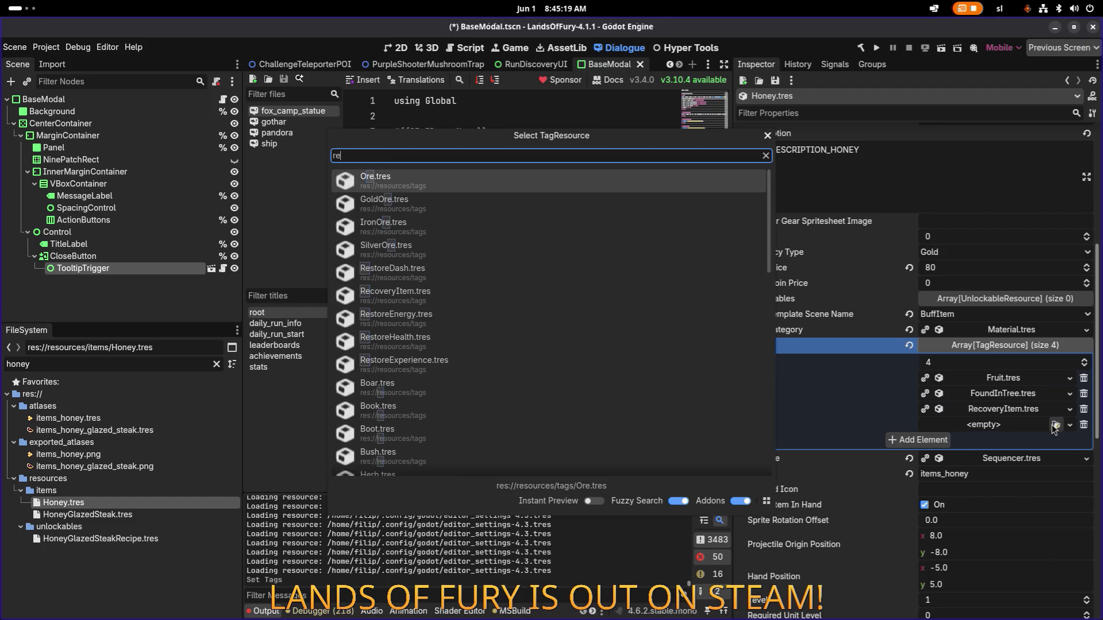
type("stro")
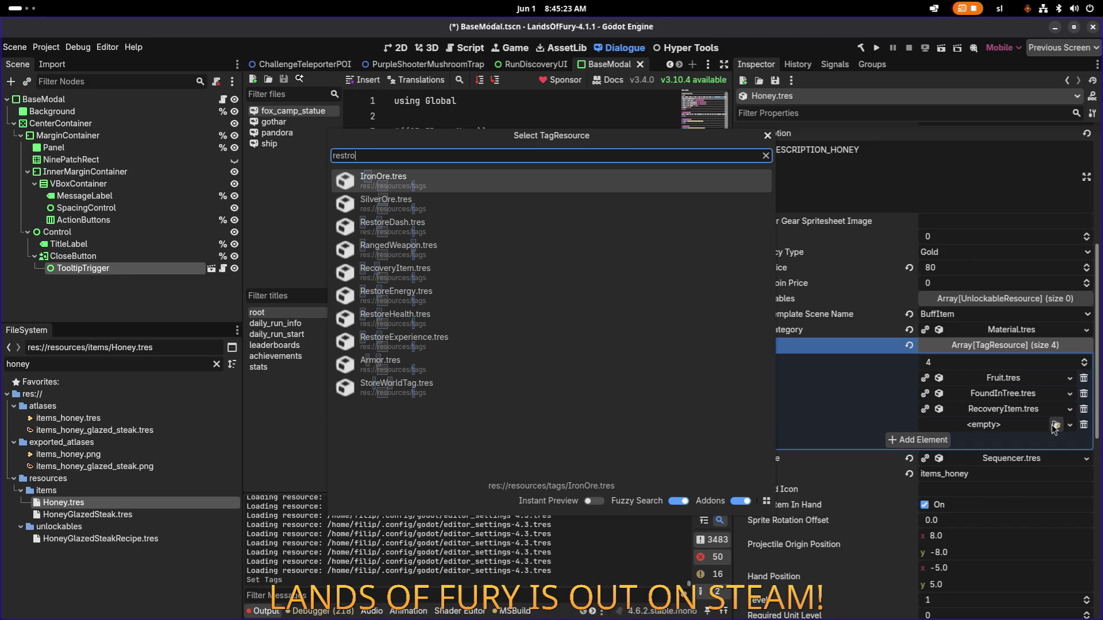
key("BackSpace")
key("BackSpace")
type("orehe")
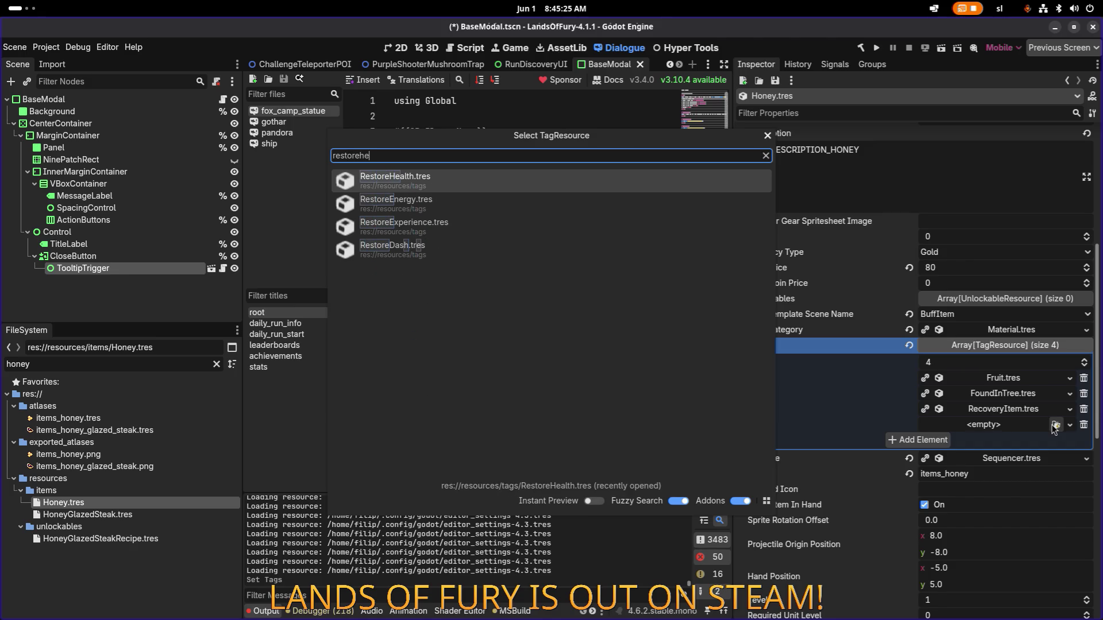
key("Return")
key("ctrl+s")
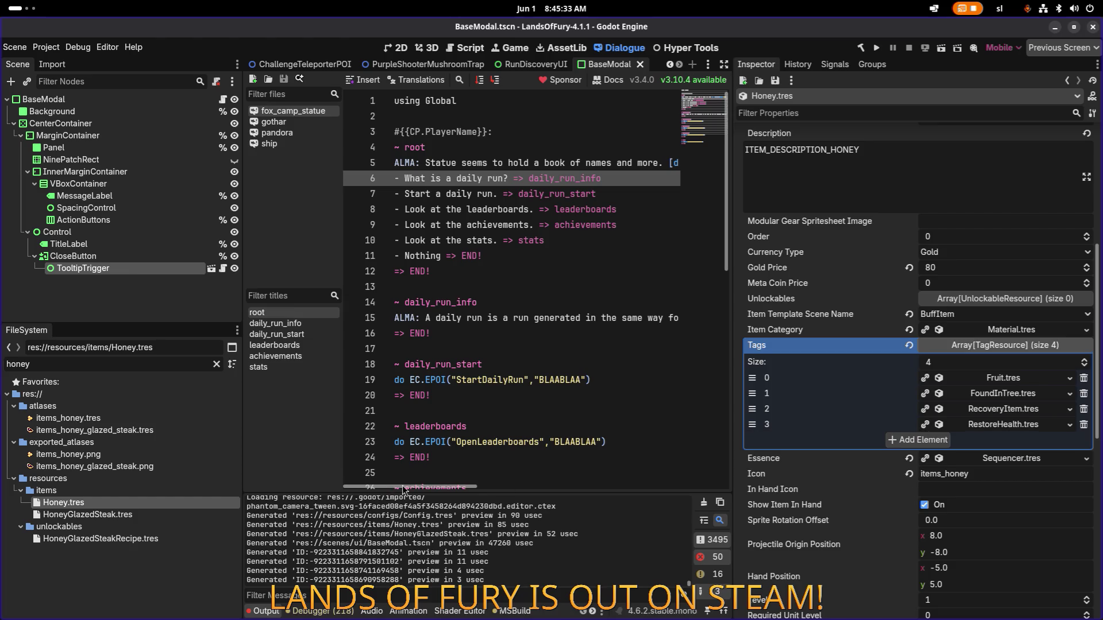
left_click(121, 563)
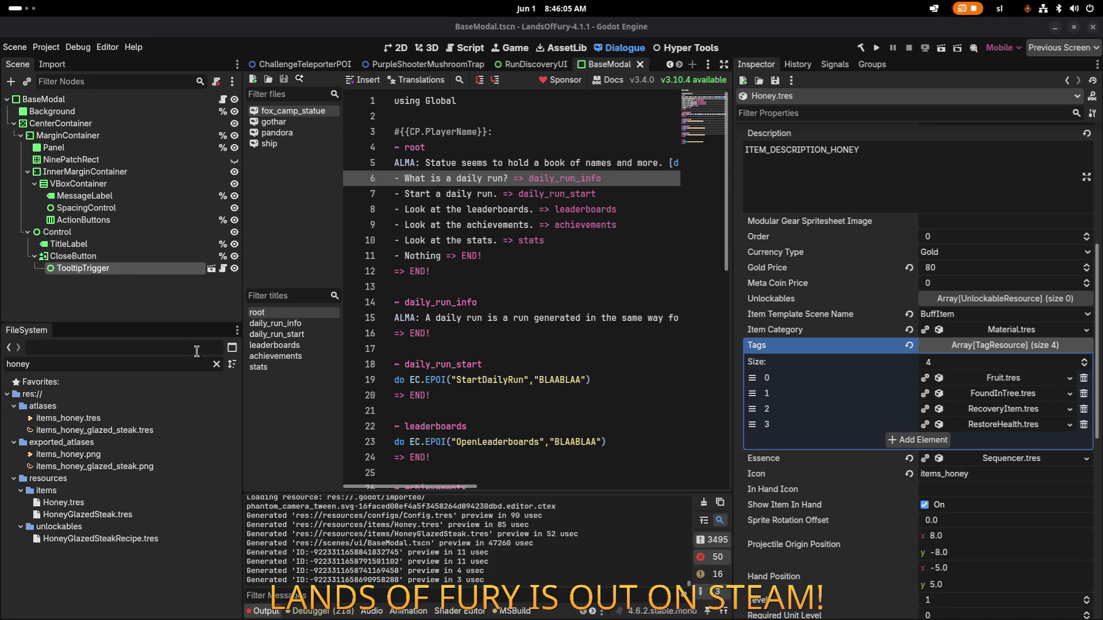
left_click(149, 364)
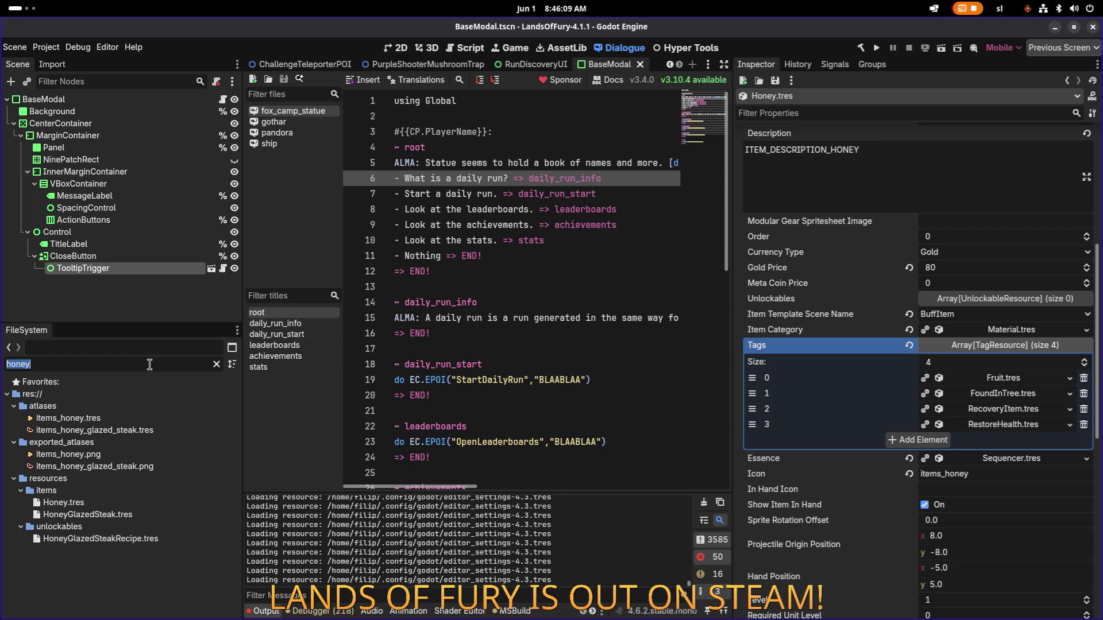
type("boar")
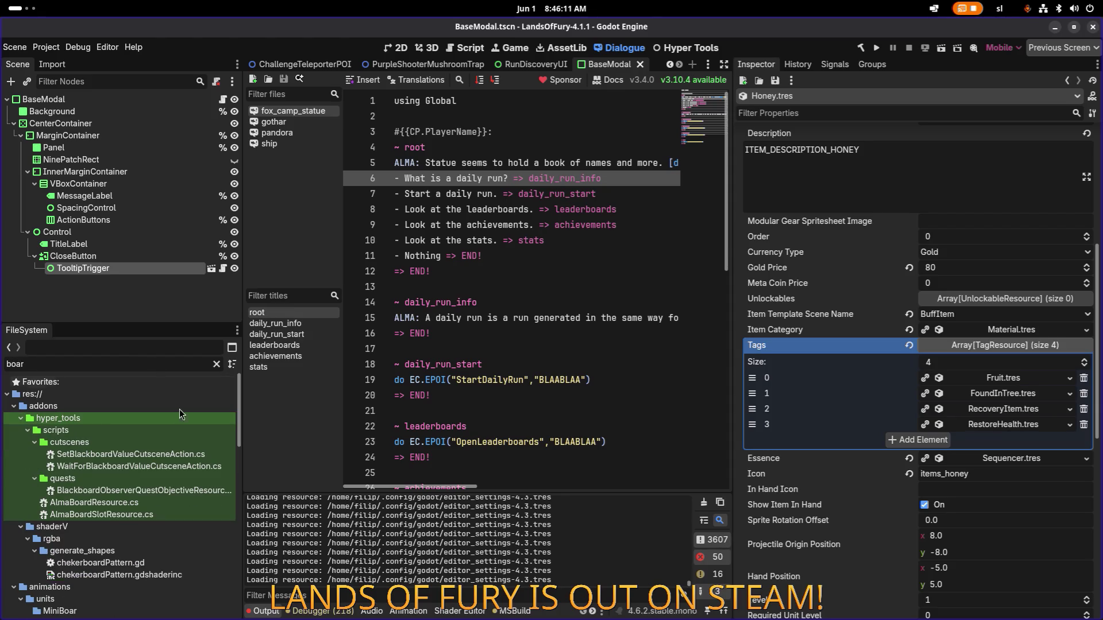
Open units/Boar.tres from the boar-filtered FileSystem list
scroll(175, 428, "down", 3)
scroll(163, 465, "down", 3)
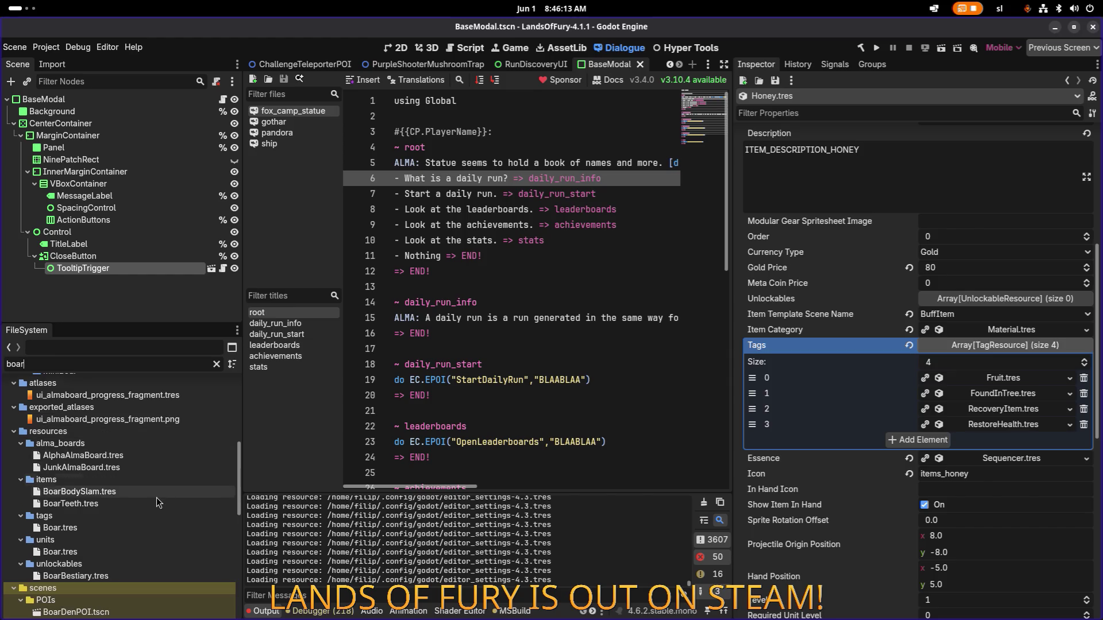
left_click(122, 549)
scroll(839, 325, "down", 5)
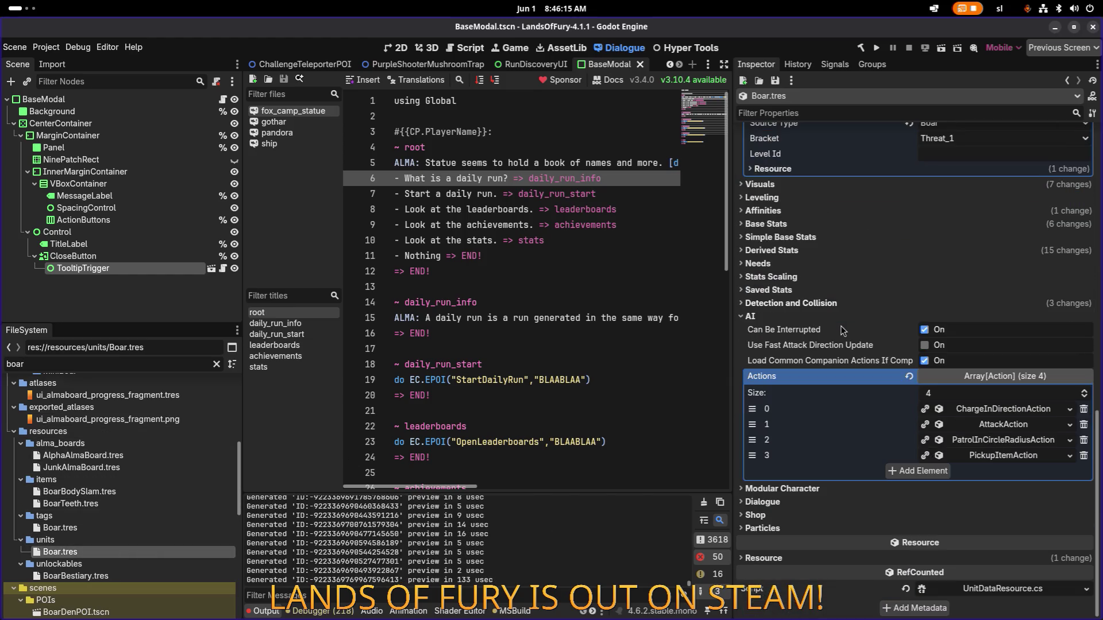
Expand the PickupItemAction's Considerations to confirm it detects HealthGainItem
left_click(1011, 457)
scroll(1010, 462, "down", 5)
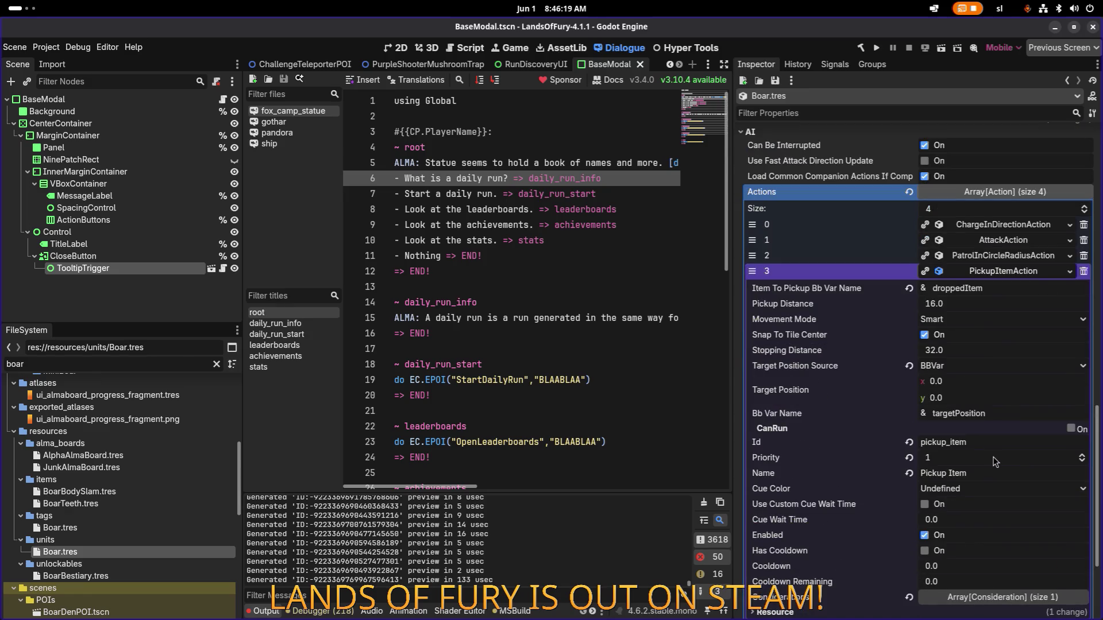
scroll(995, 463, "down", 3)
left_click(1006, 477)
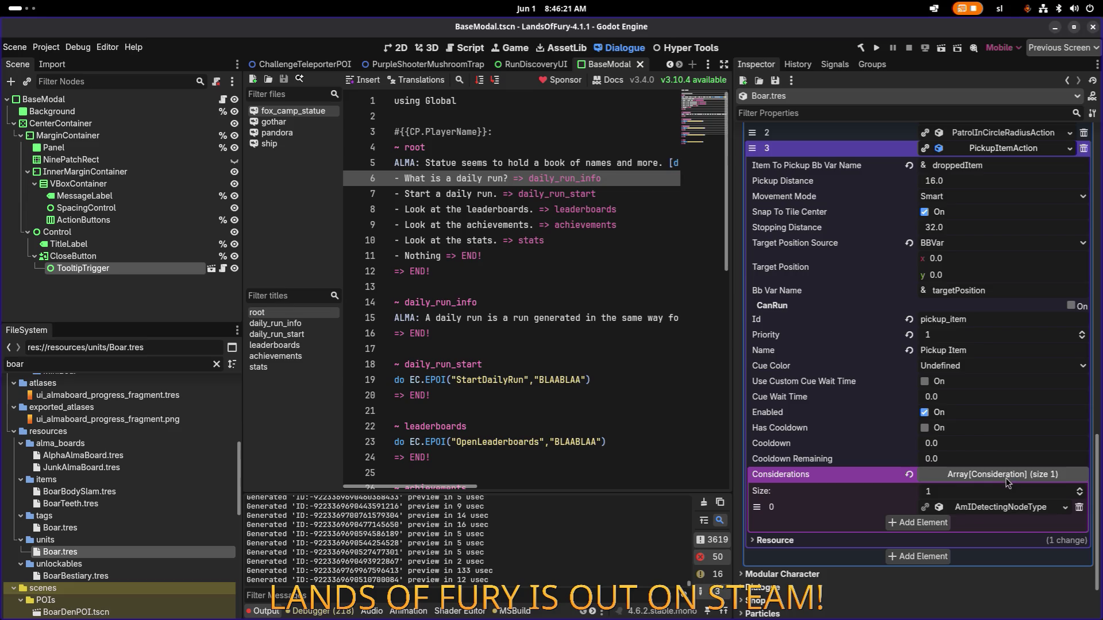
left_click(994, 509)
scroll(995, 511, "down", 2)
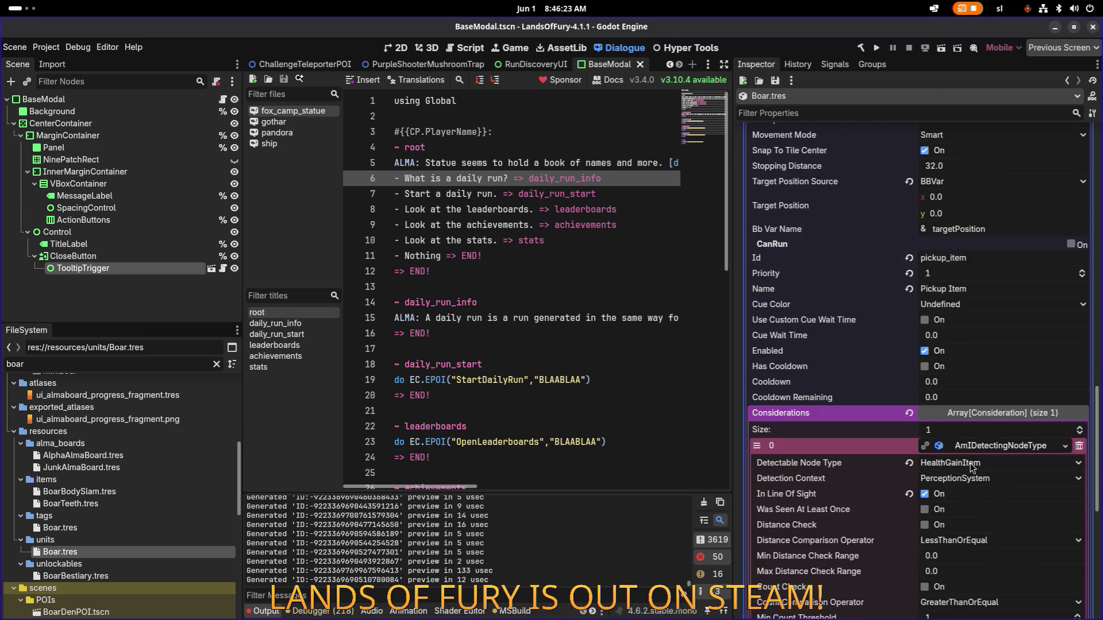
left_click(969, 466)
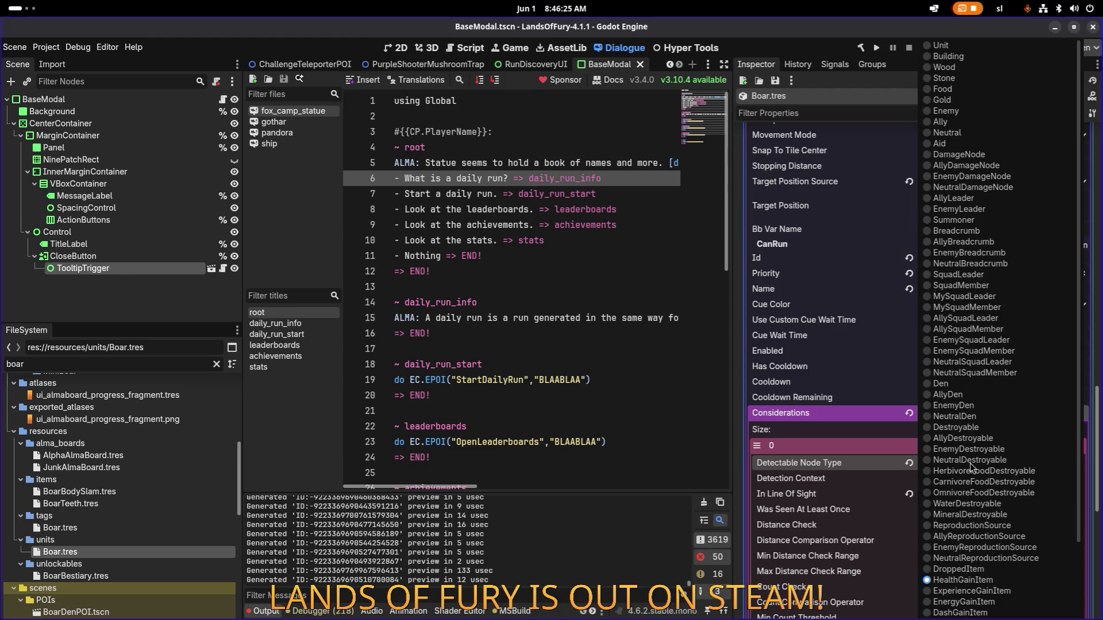
Collapse the fourth action's PickupItemAction details without changing its type
scroll(896, 386, "up", 4)
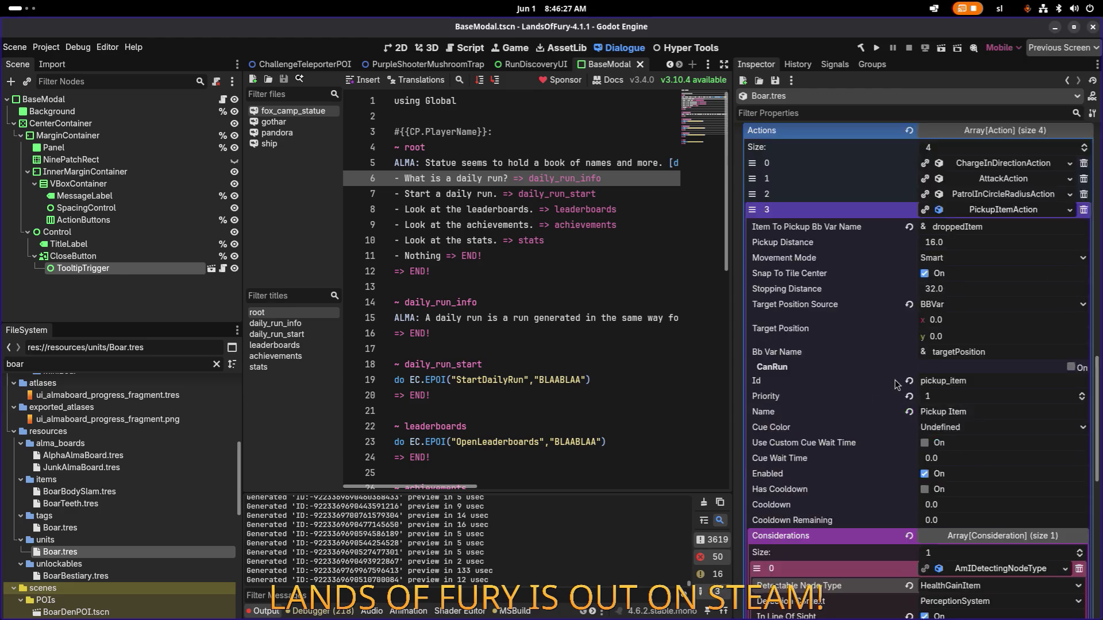
left_click(1008, 271)
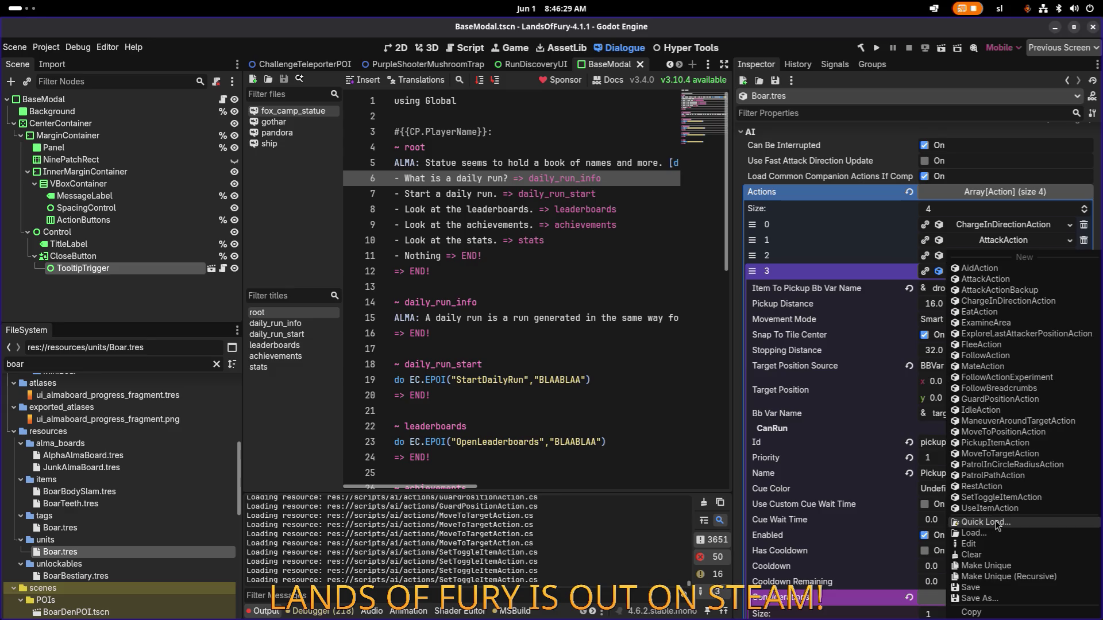
key("Escape")
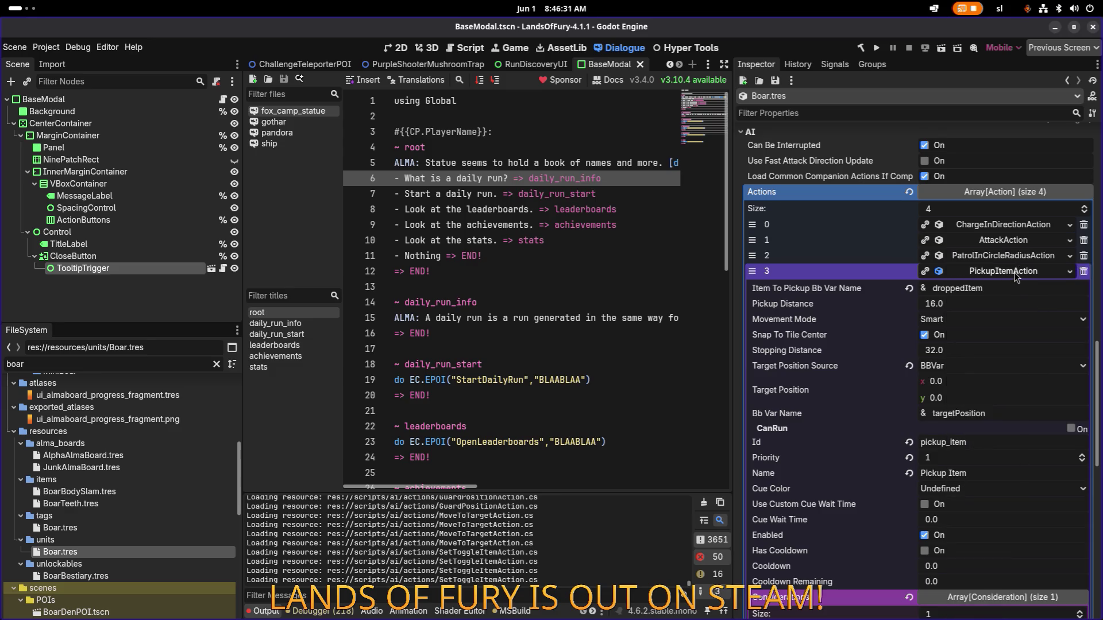
left_click(1015, 271)
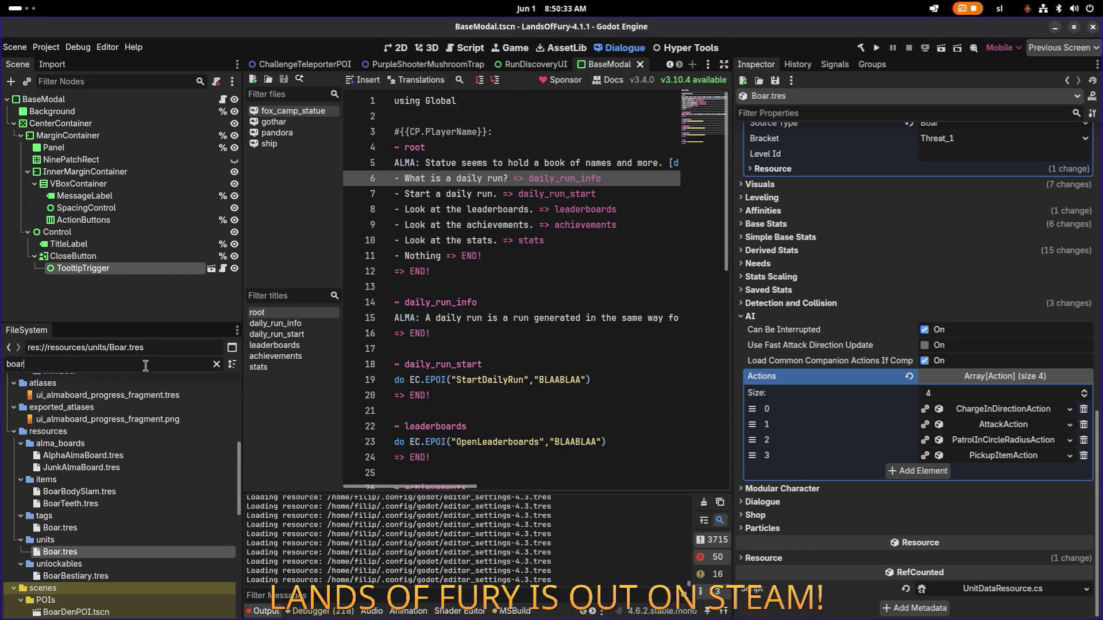
Erase 'boar' from the FileSystem filter to show all project files
key("BackSpace")
key("BackSpace")
key("BackSpace")
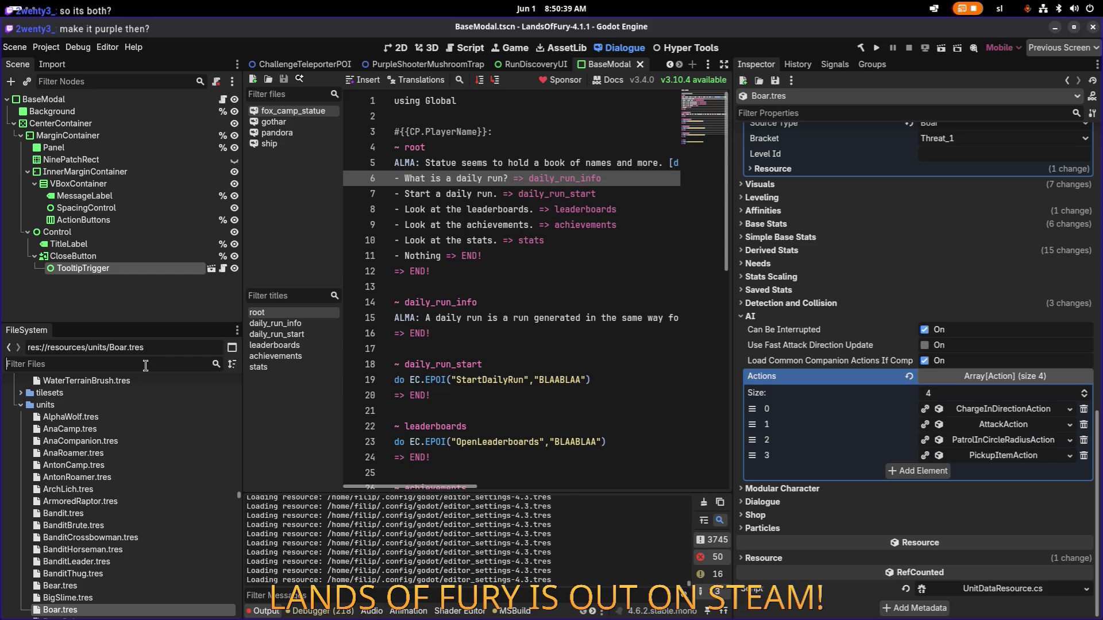
Filter files by 'purple' and open PurpleMediumMushroom.tscn
type("purple")
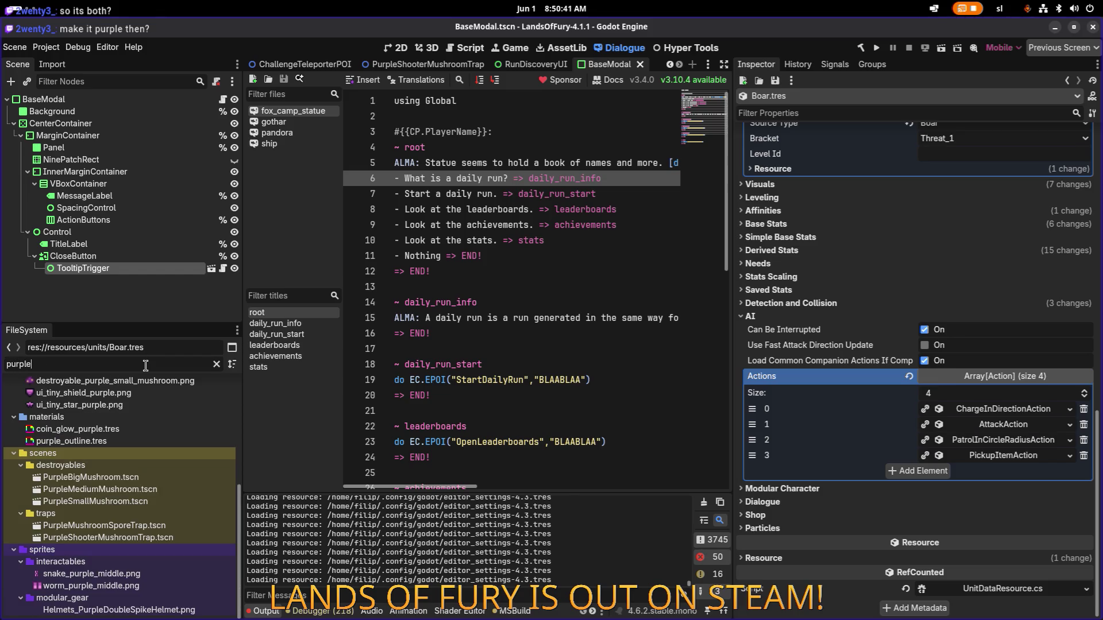
double_click(116, 492)
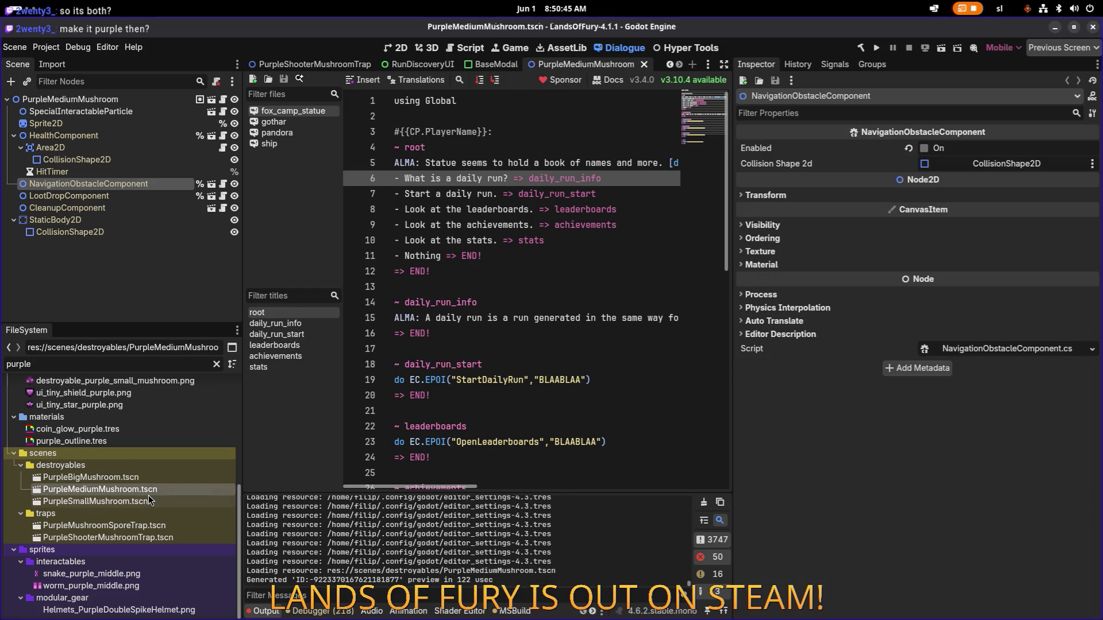
left_click(81, 111)
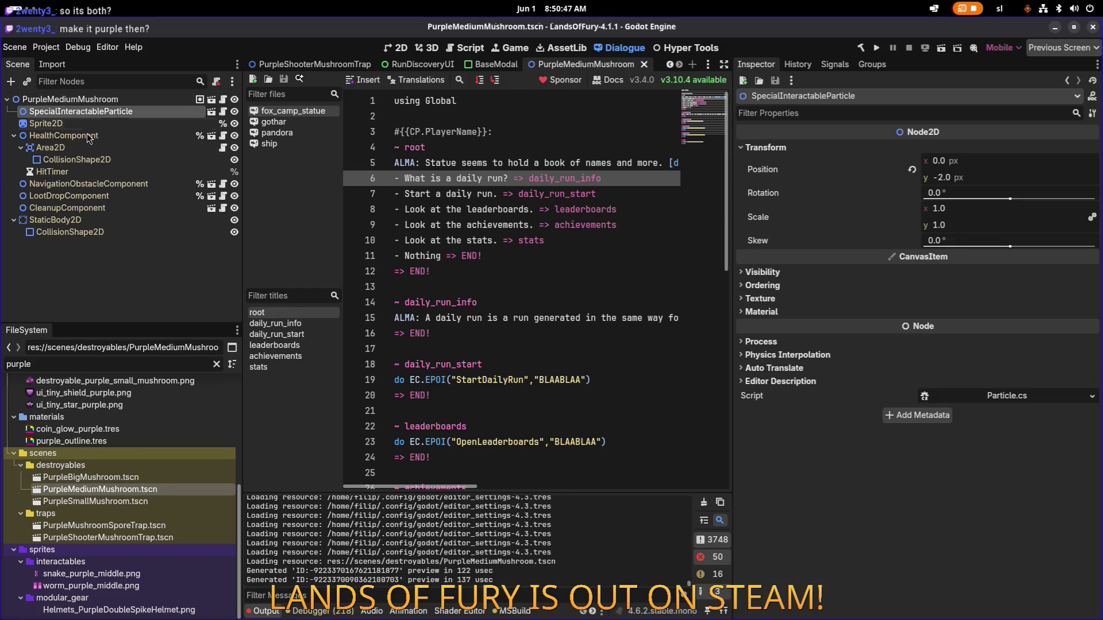
Inspect the medium mushroom's health, loot and Destroyable settings, then open PurpleBigMushroom.tscn
left_click(96, 135)
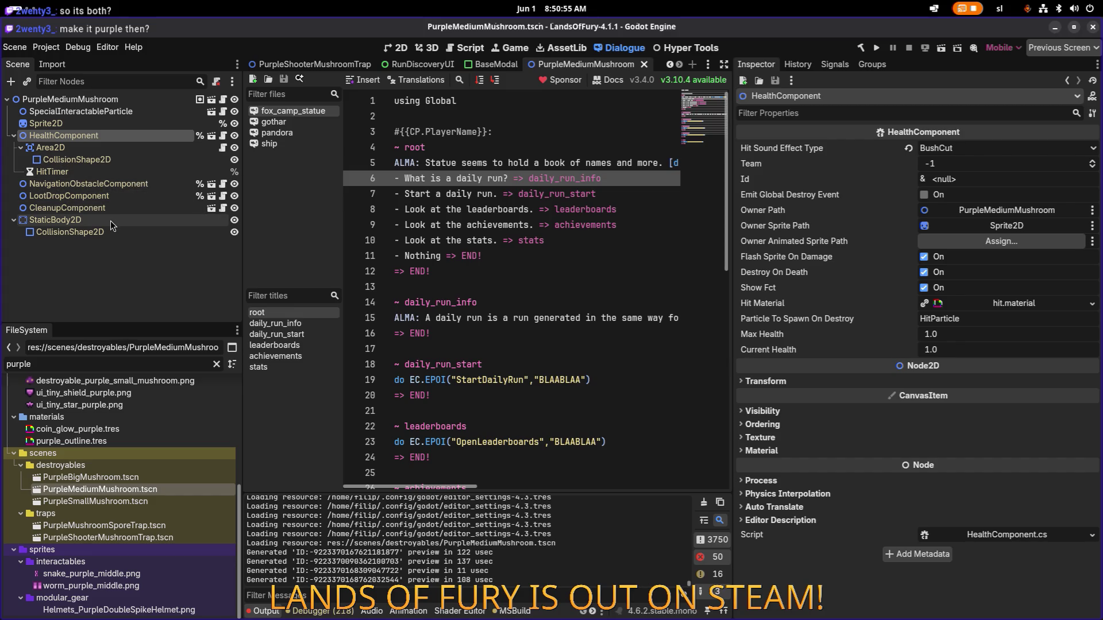
left_click(103, 196)
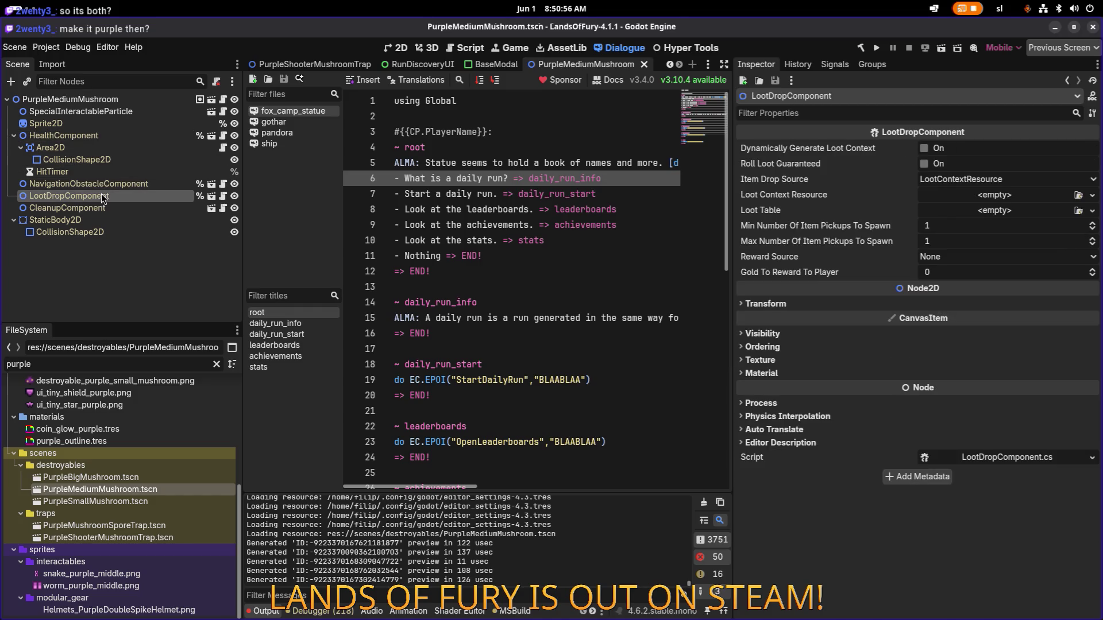
left_click(105, 116)
left_click(97, 98)
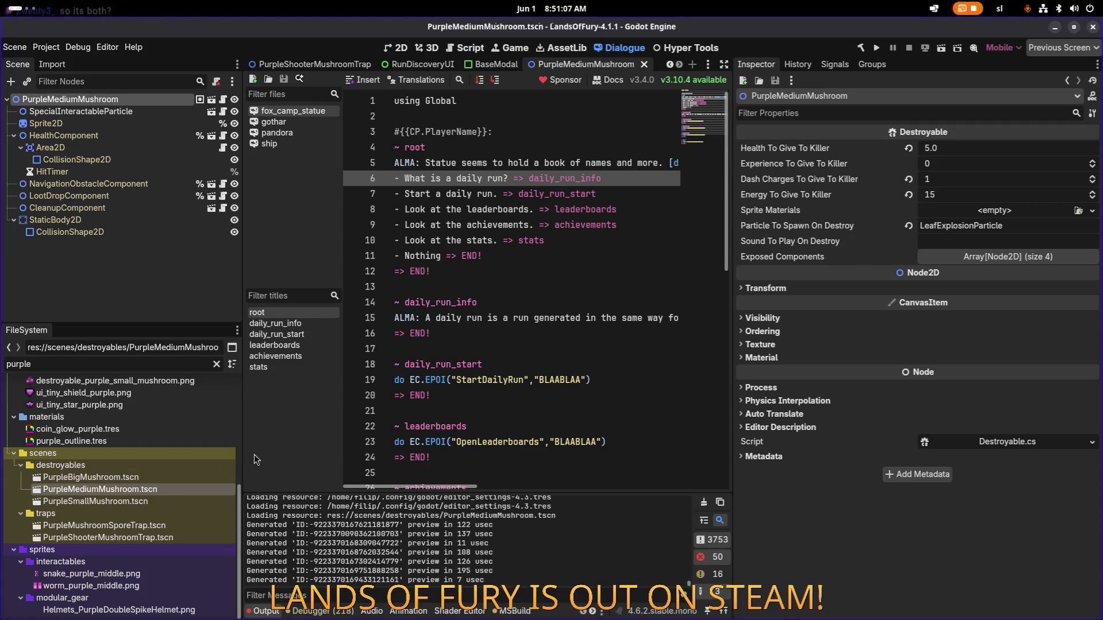
double_click(140, 479)
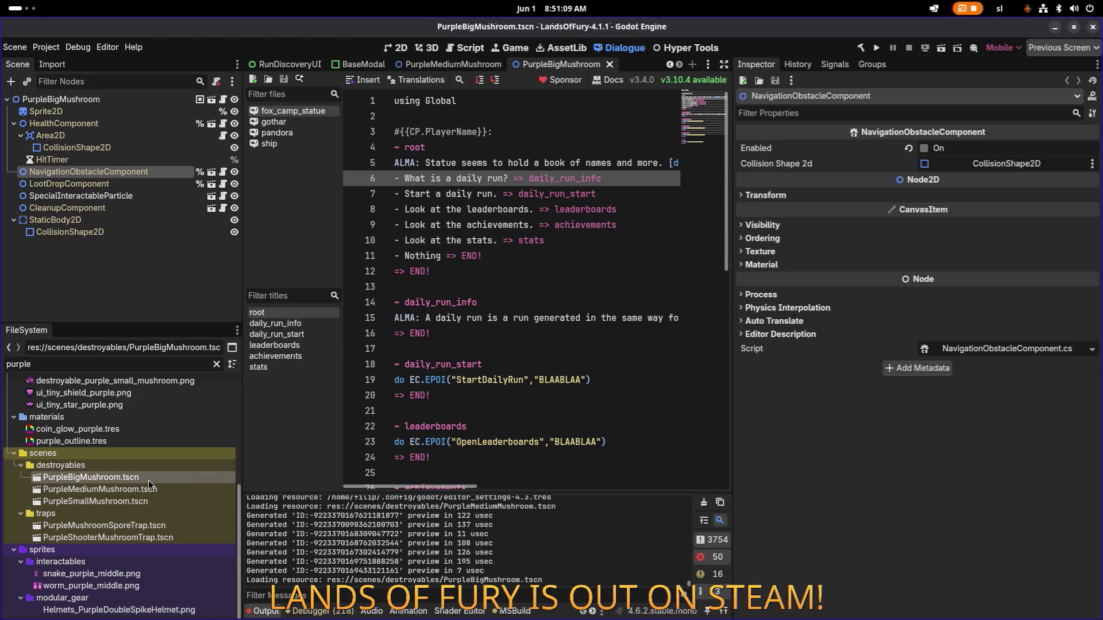
Review PurpleBigMushroom's Destroyable reward values and open Destroyable.cs in VS Code
left_click(90, 103)
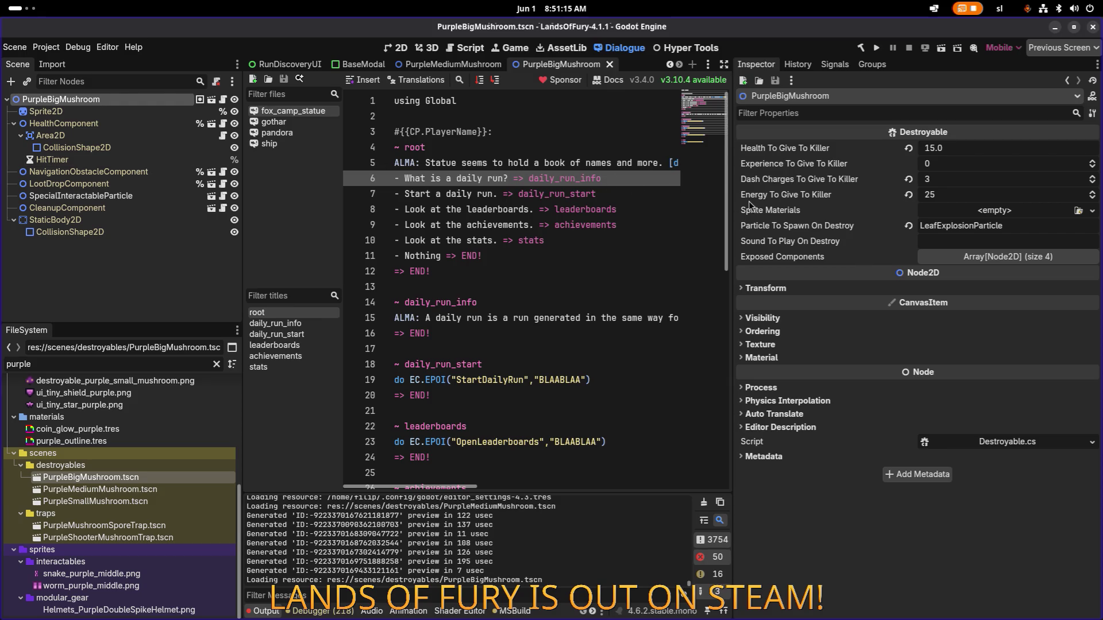
left_click(979, 260)
left_click(979, 260)
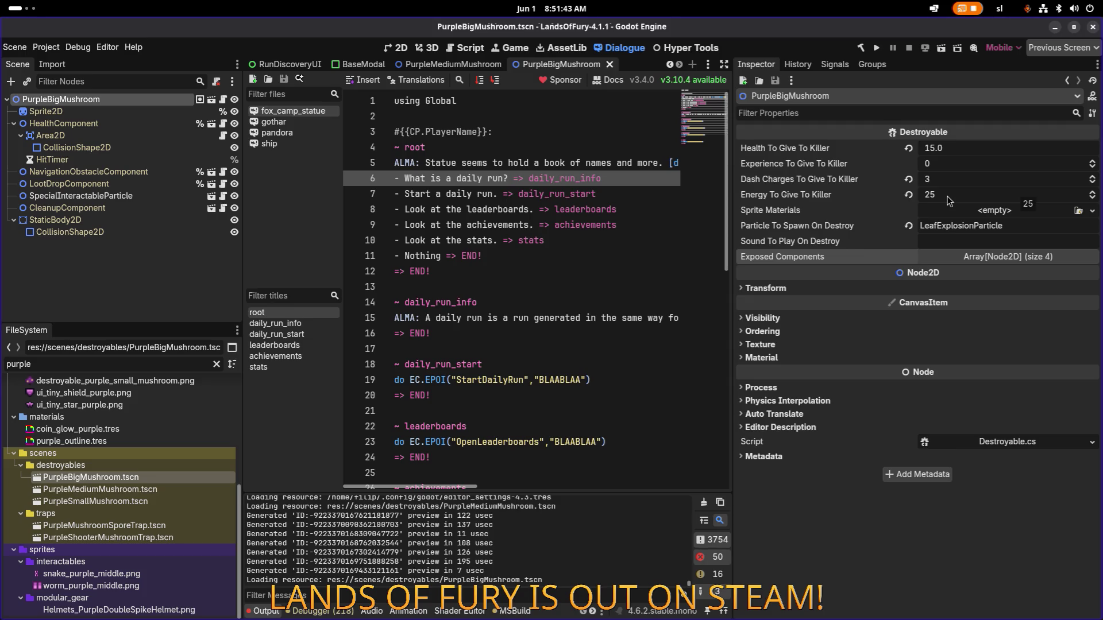
left_click(800, 147)
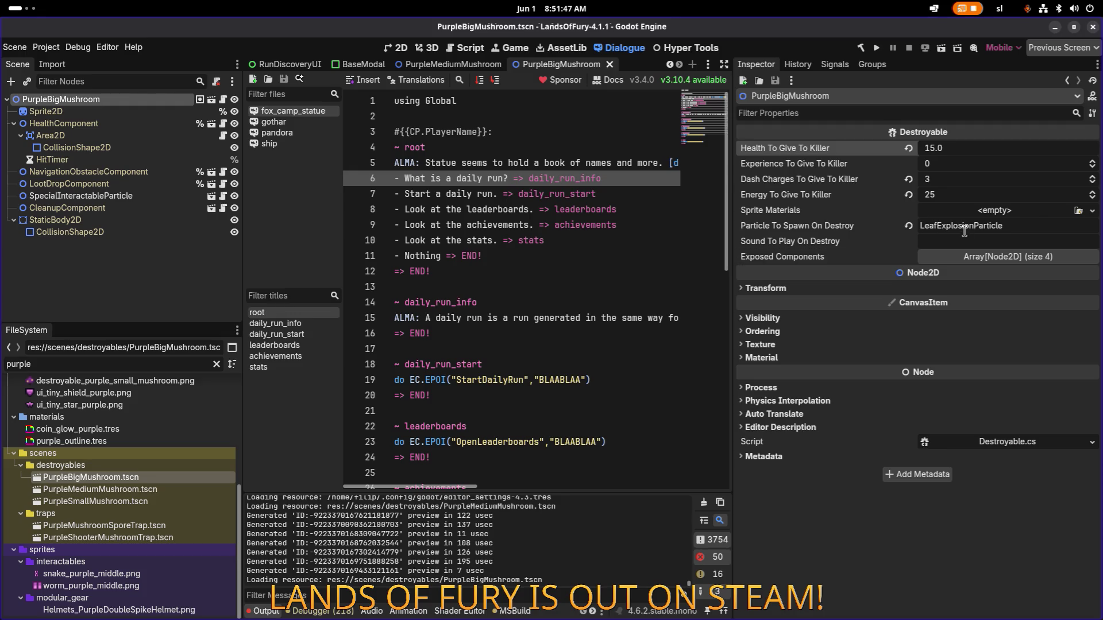
left_click(1005, 440)
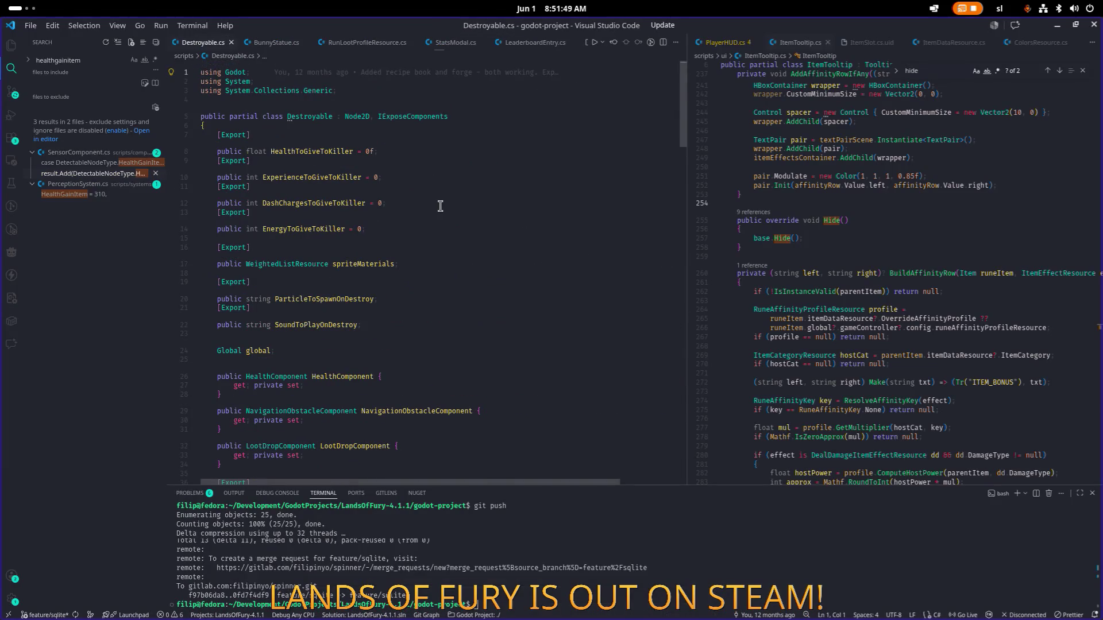
Search Destroyable.cs for HealthToGiveToKiller and cycle through its matches
double_click(339, 154)
key("ctrl+f")
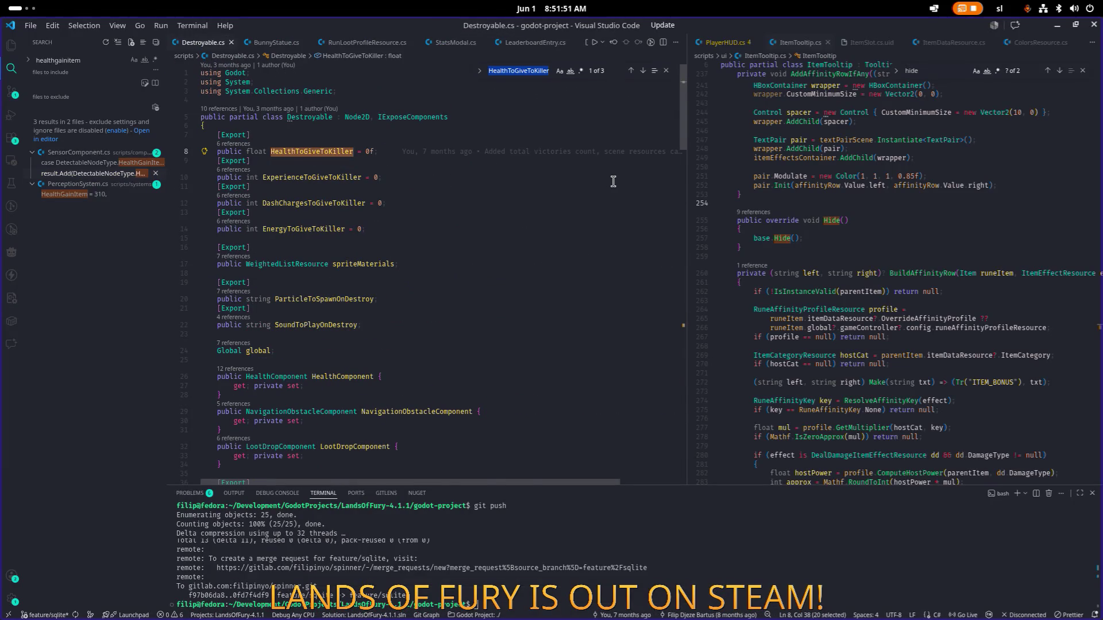
key("Return")
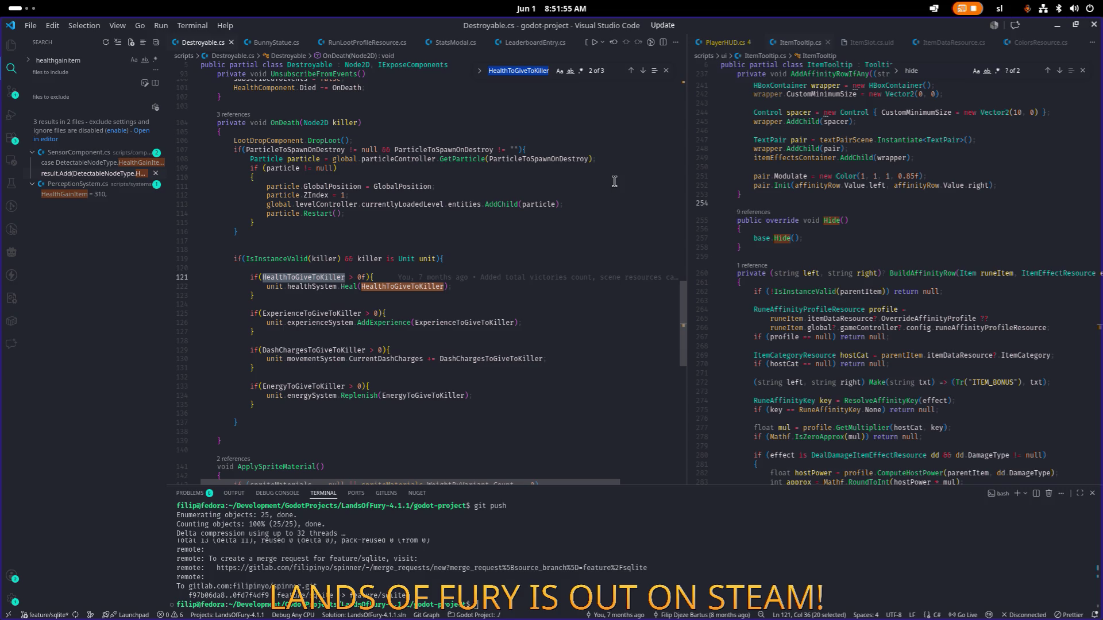
key("Return")
key("Return")
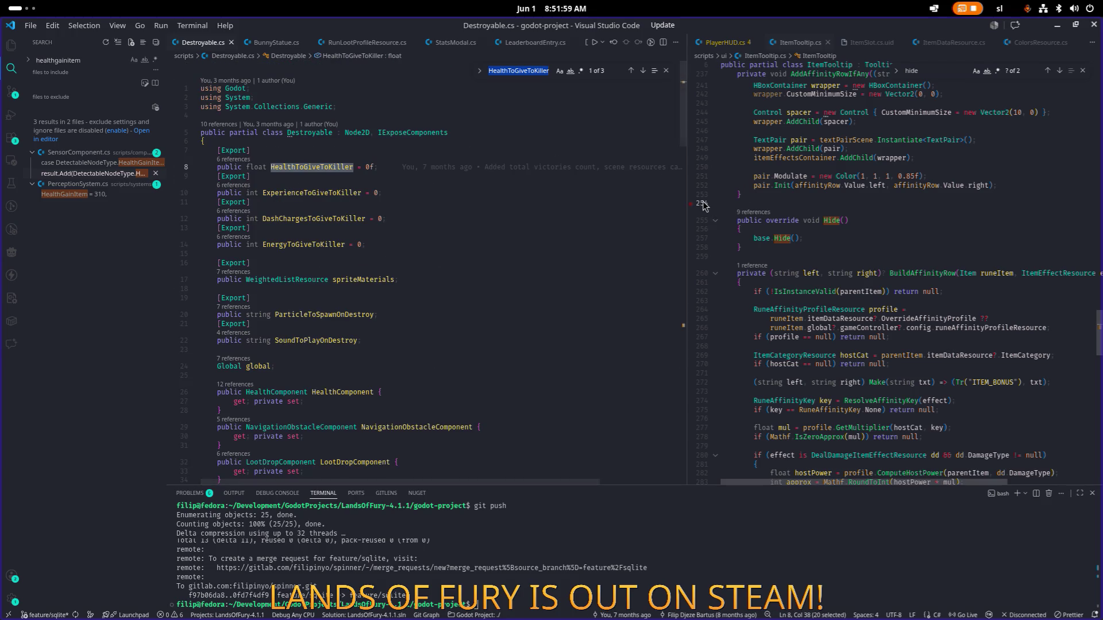
Widen the editor pane, check GitLens history on lines 6-7, and scroll to the file's end
left_click_drag(686, 204, 769, 204)
left_click(502, 150)
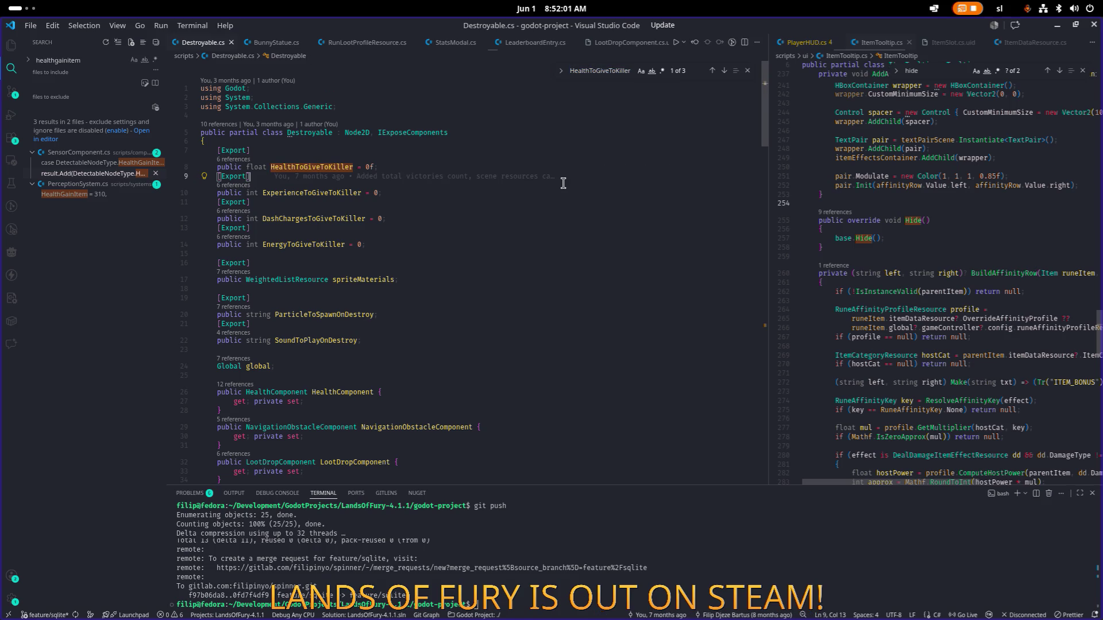
mouse_move(501, 148)
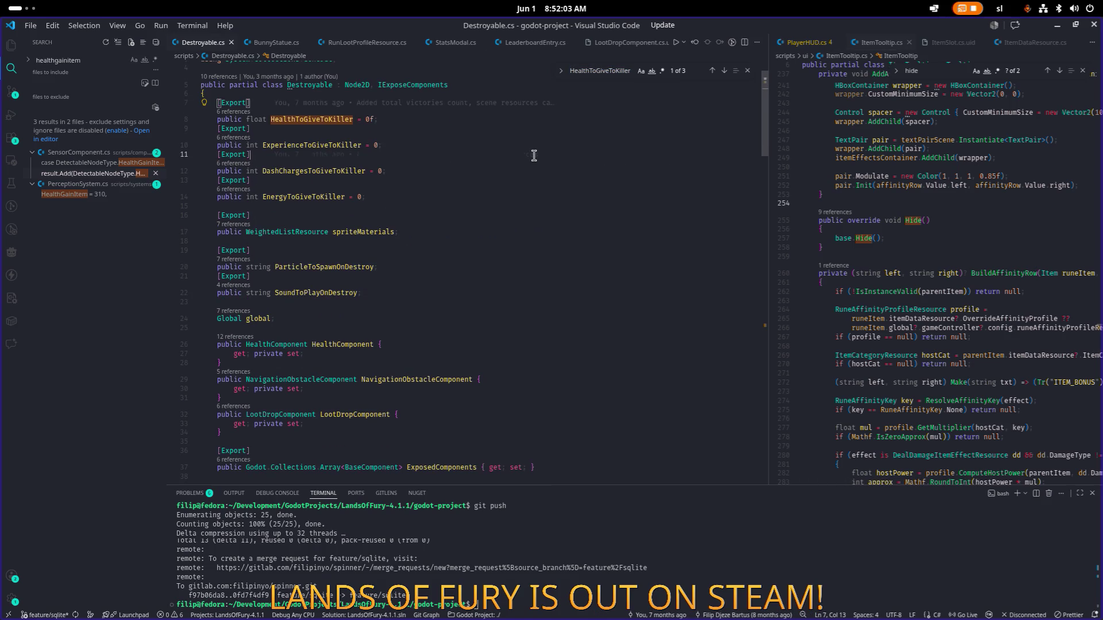
key("Down")
key("Down")
key("Down")
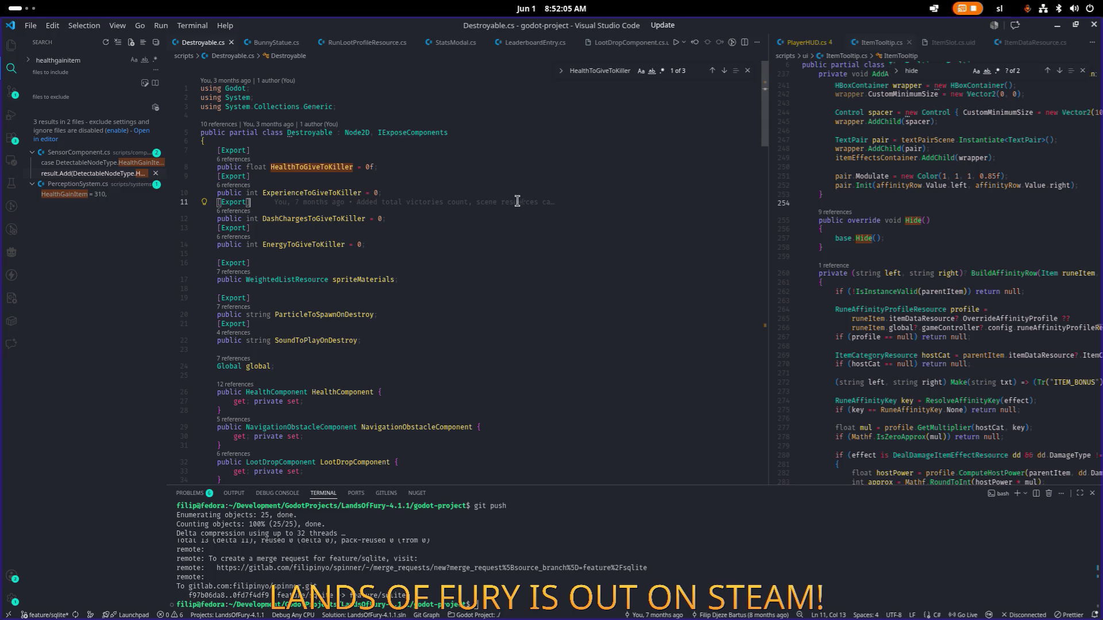
mouse_move(510, 207)
left_click(578, 256)
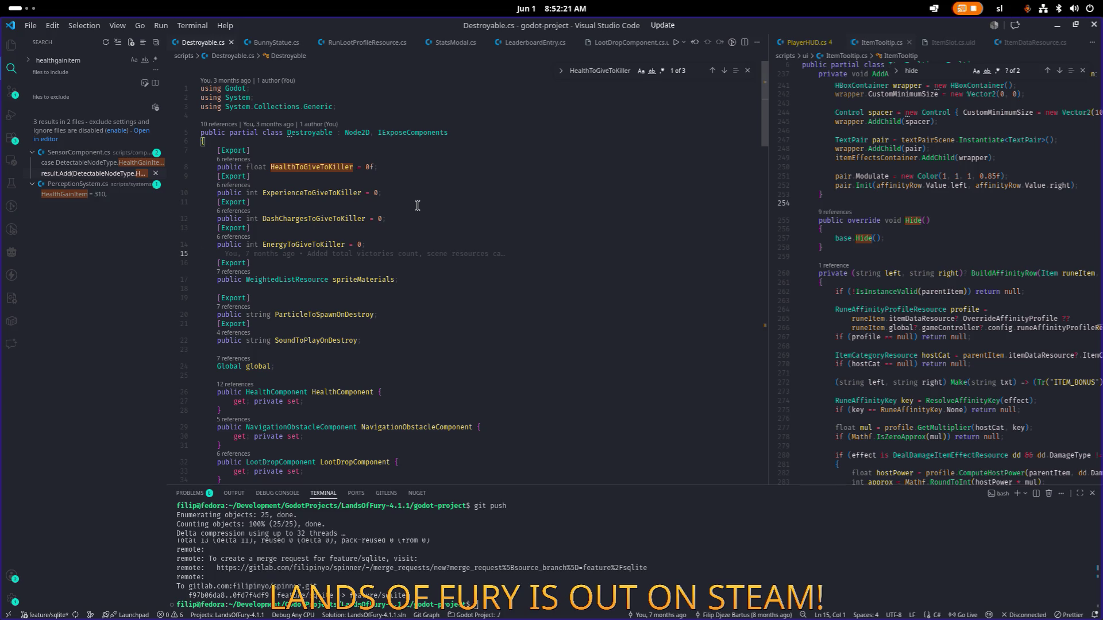
left_click(495, 140)
mouse_move(495, 141)
left_click(398, 233)
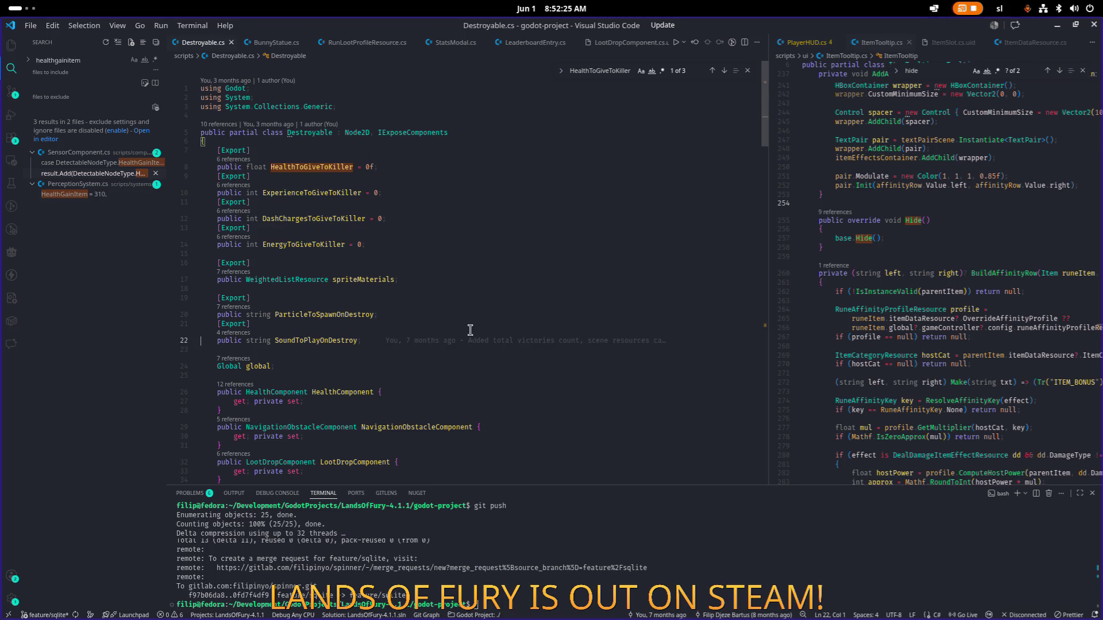
scroll(407, 225, "down", 10)
scroll(407, 225, "down", 10)
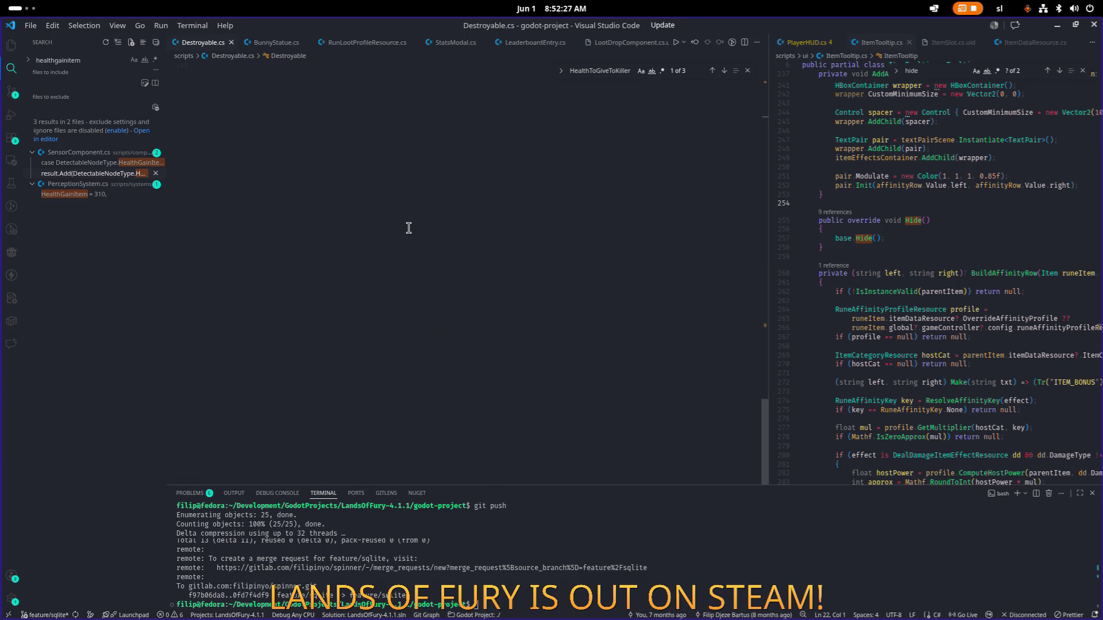
Start a 'public e' line at the file's end, delete it, and narrow the pane back
left_click(395, 231)
key("Return")
type("public e")
key("BackSpace")
key("BackSpace")
key("BackSpace")
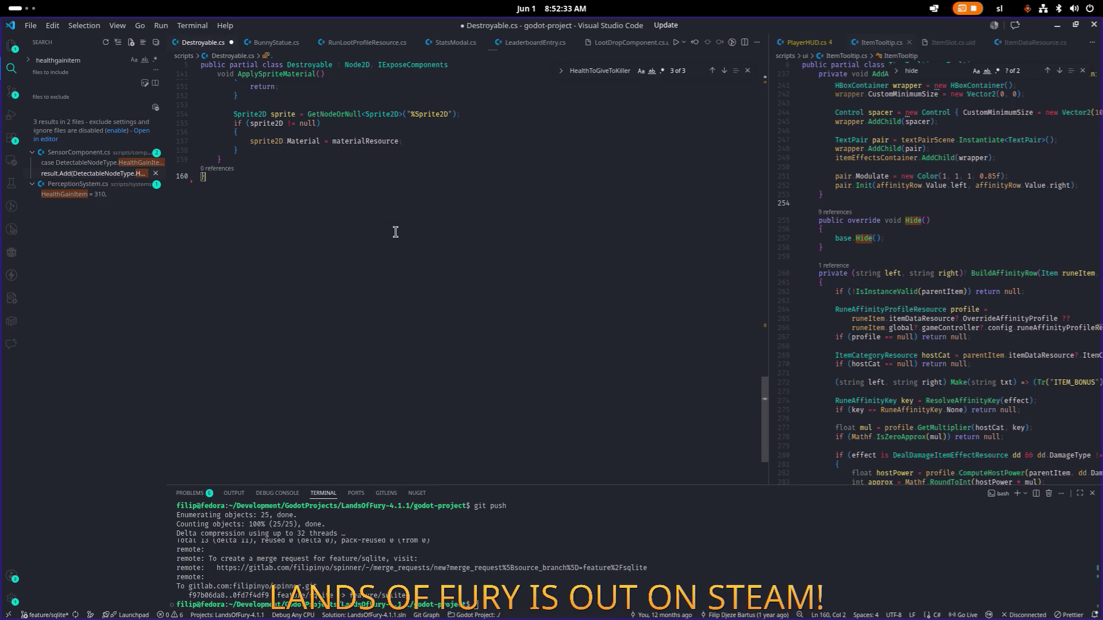
left_click_drag(768, 223, 668, 224)
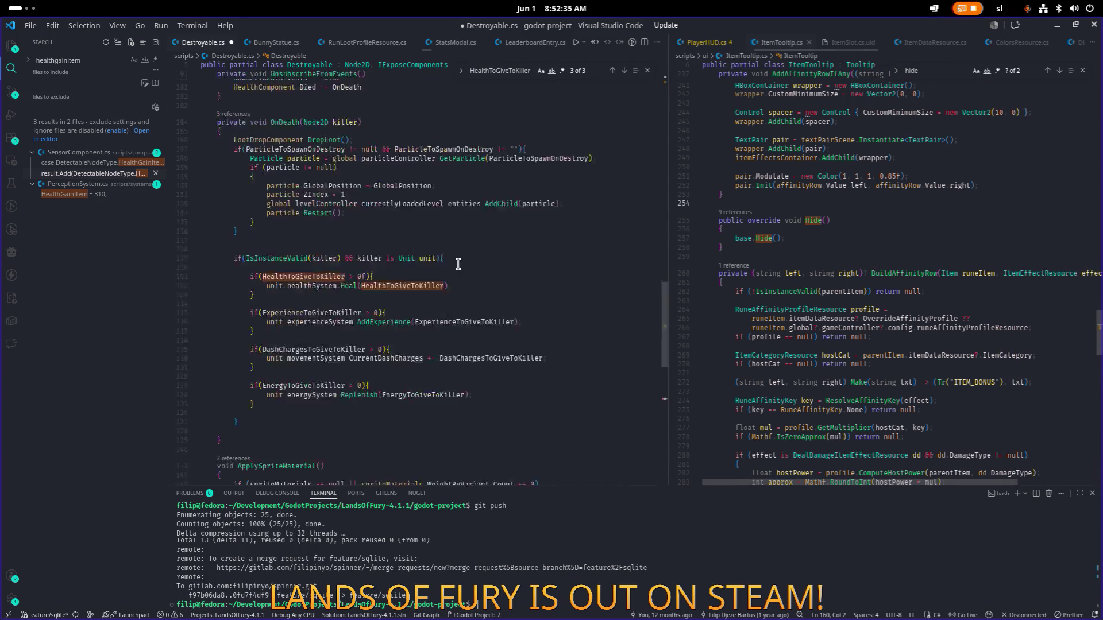
Below the first [Export], begin a new exported AmountType field declaration
scroll(458, 265, "up", 20)
left_click(454, 157)
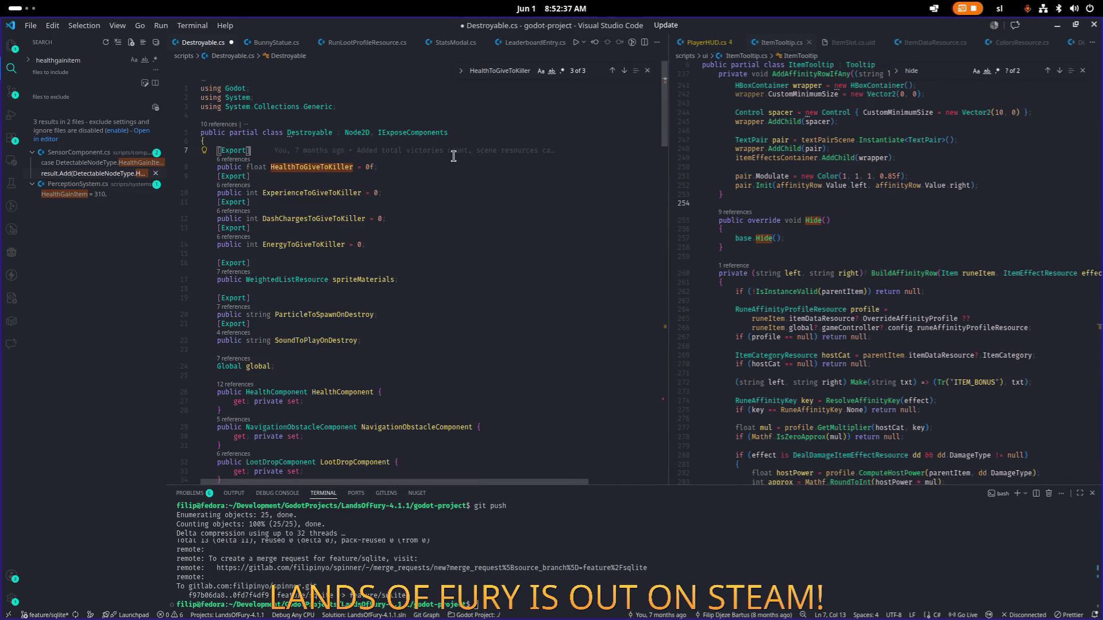
key("shift+alt+Down")
key("ctrl+shift+Return")
type("public Amount")
key("Tab")
type("A")
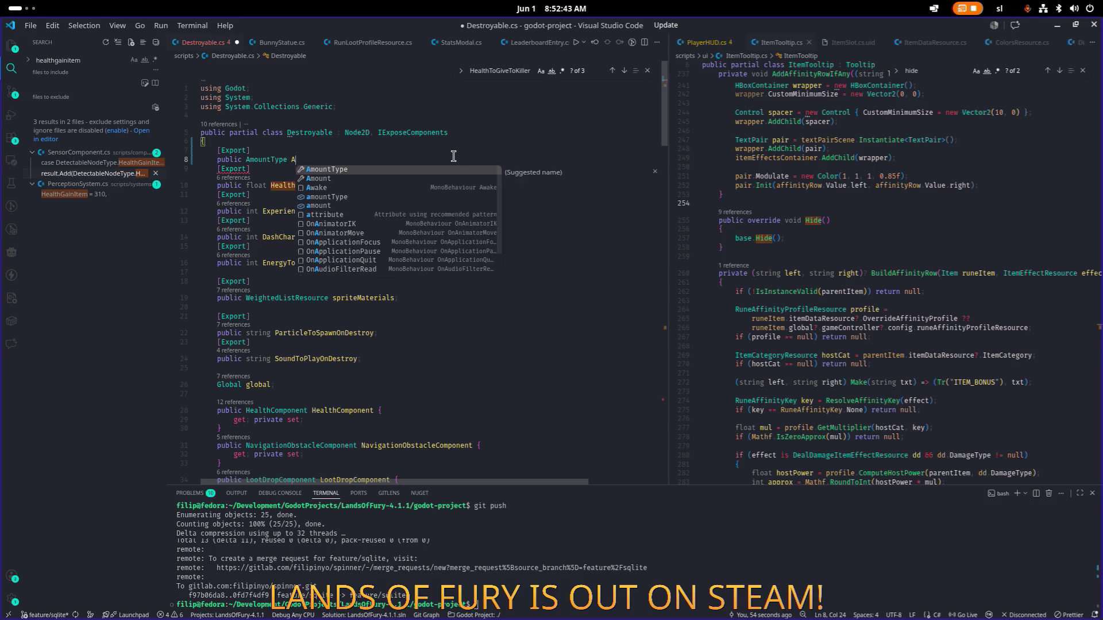
key("Tab")
type("=")
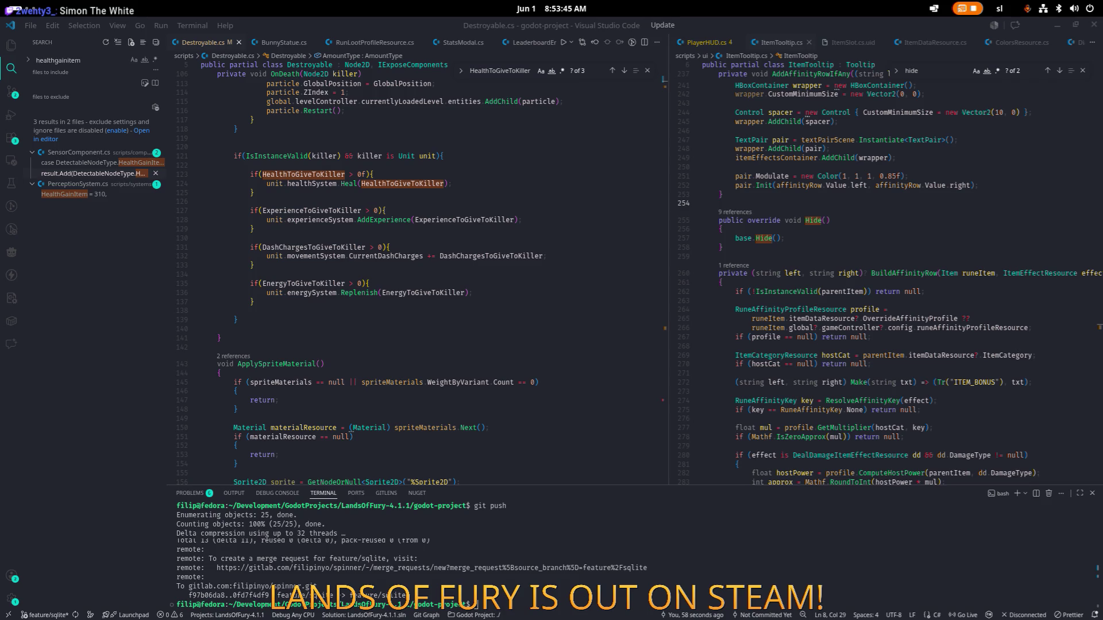
Move through lines 140 and 129, then minimize VS Code to return to Godot
left_click(349, 329)
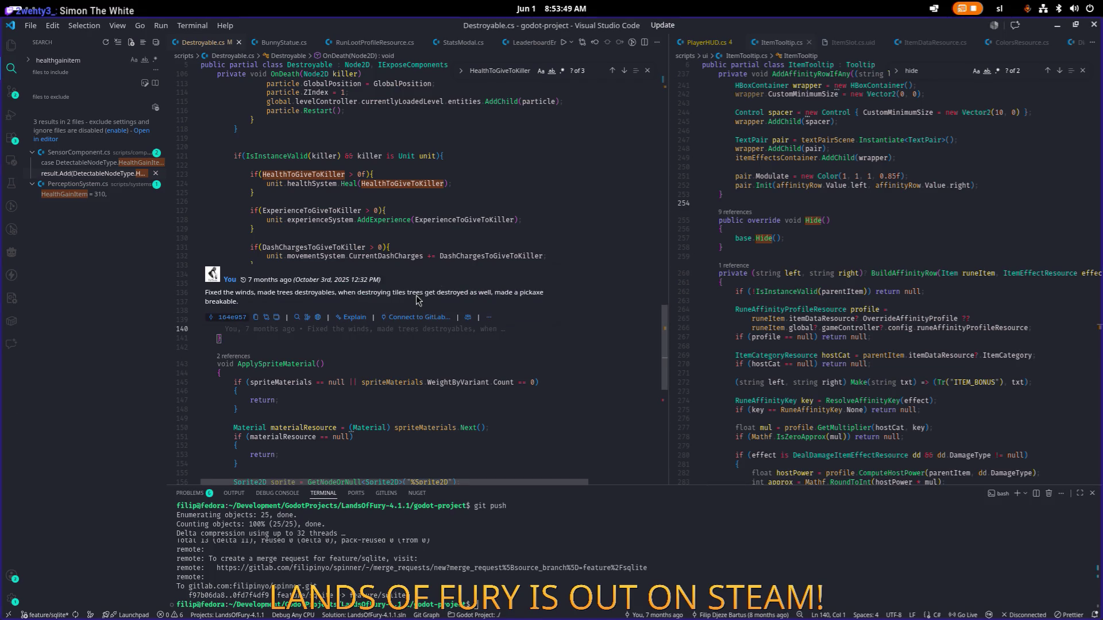
left_click(473, 230)
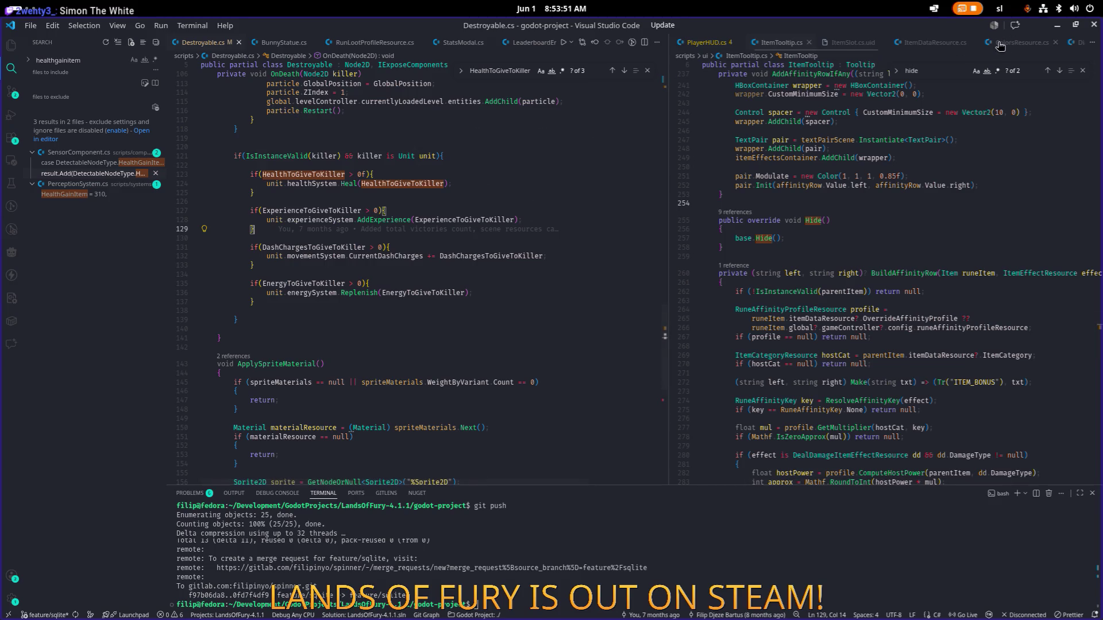
left_click(1063, 29)
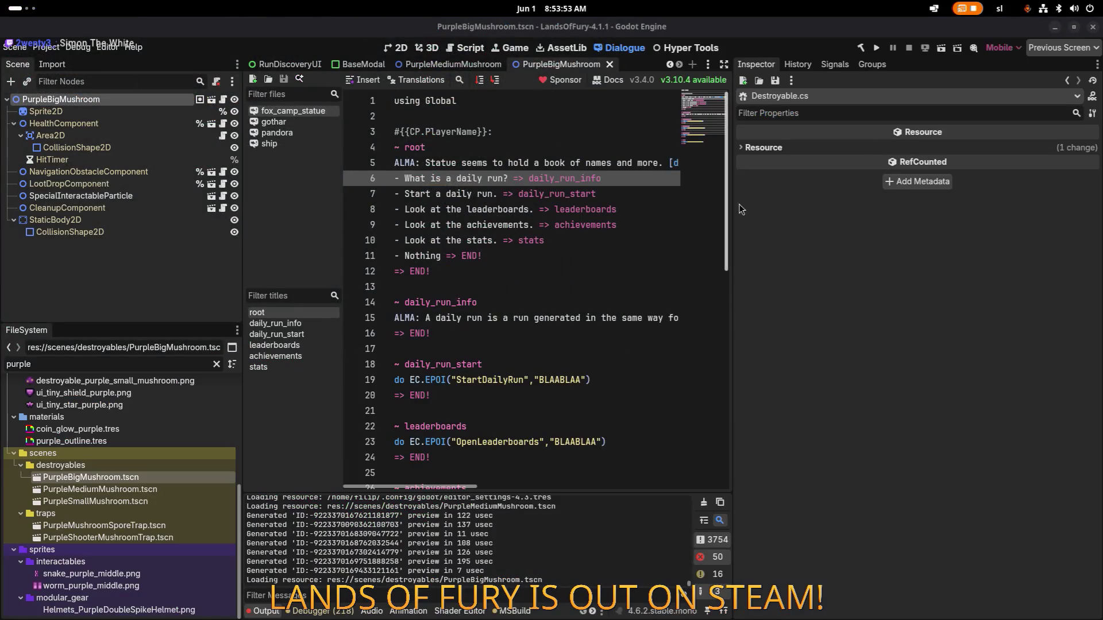
double_click(118, 362)
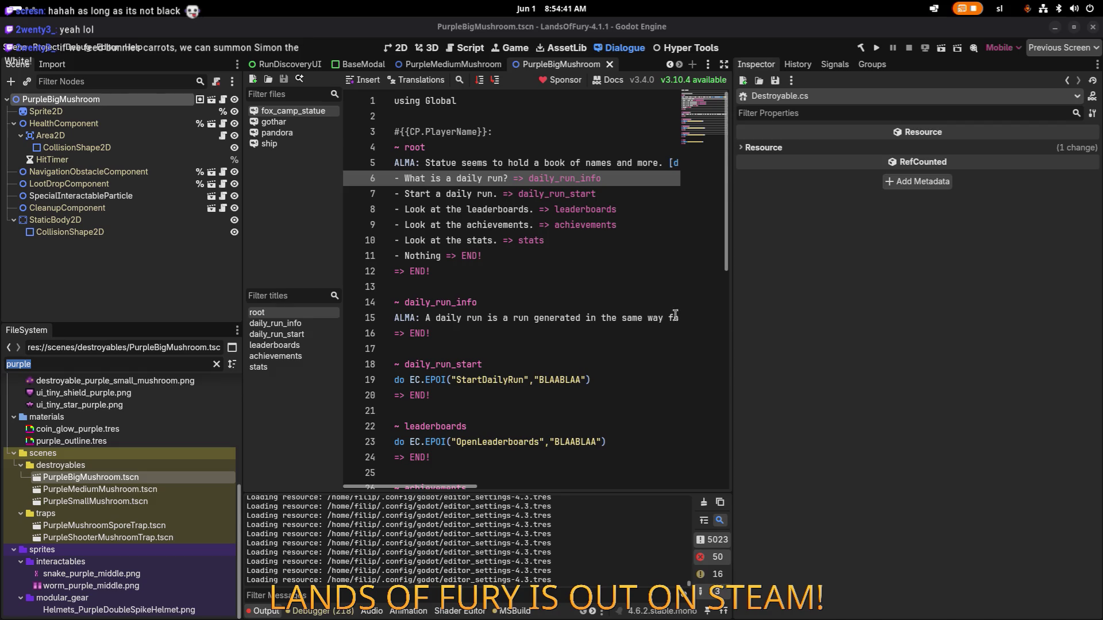
Replace the FileSystem filter with 'simon', then clear it entirely
left_click(164, 368)
key("ctrl+a")
type("simon")
key("ctrl+a")
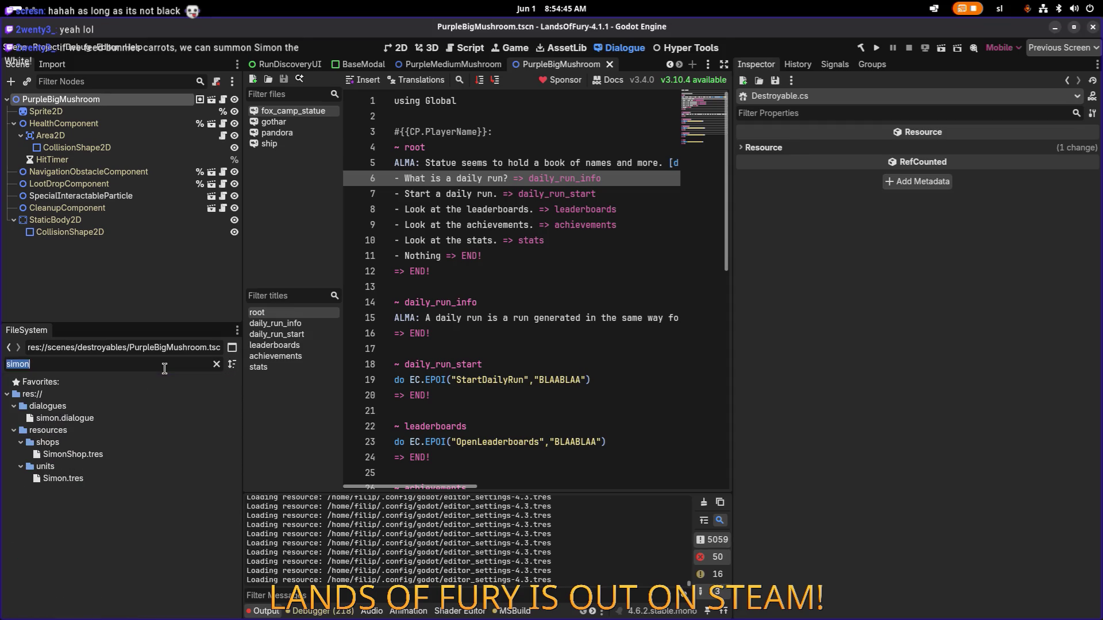
key("BackSpace")
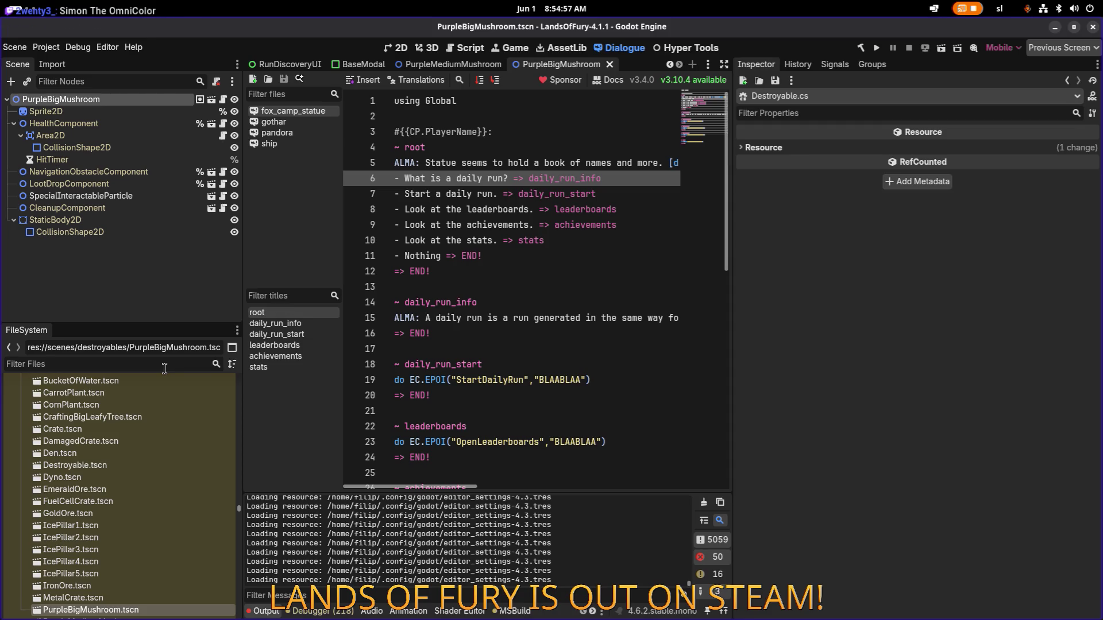
Filter the files by 'bunnywizar' and select MiniBunnyWizardMugshot.png
key("alt+Tab")
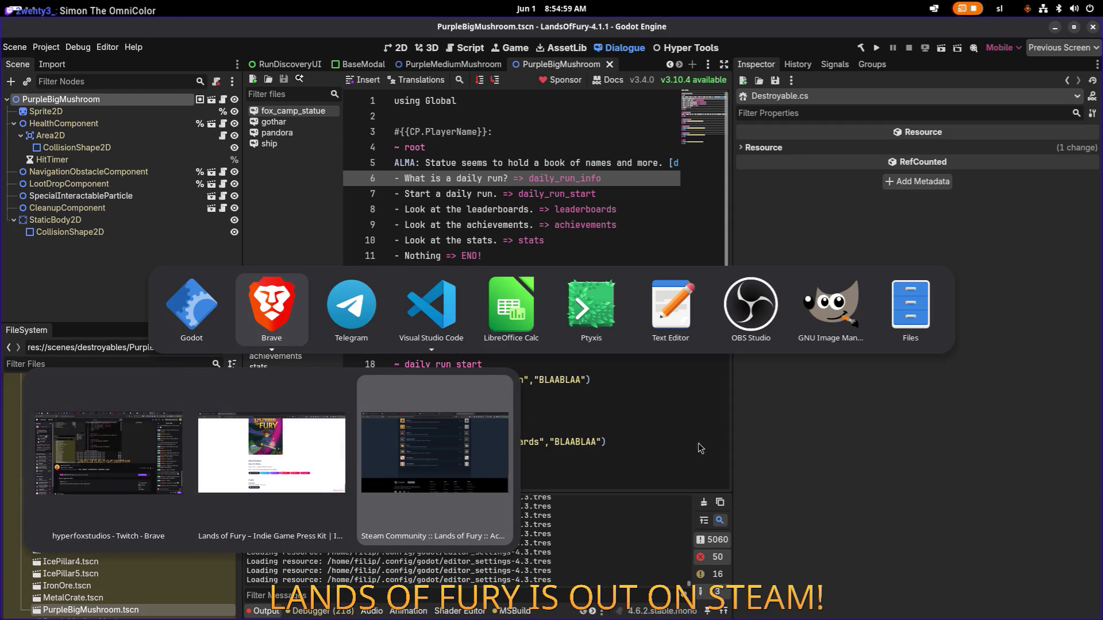
key("Escape")
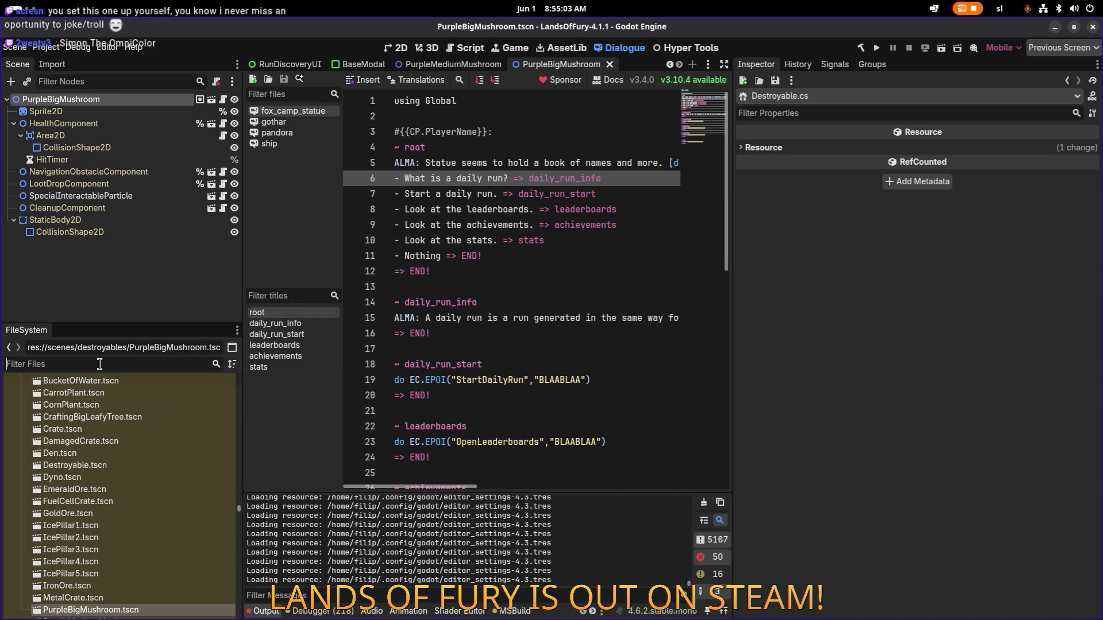
type("bunnywizar")
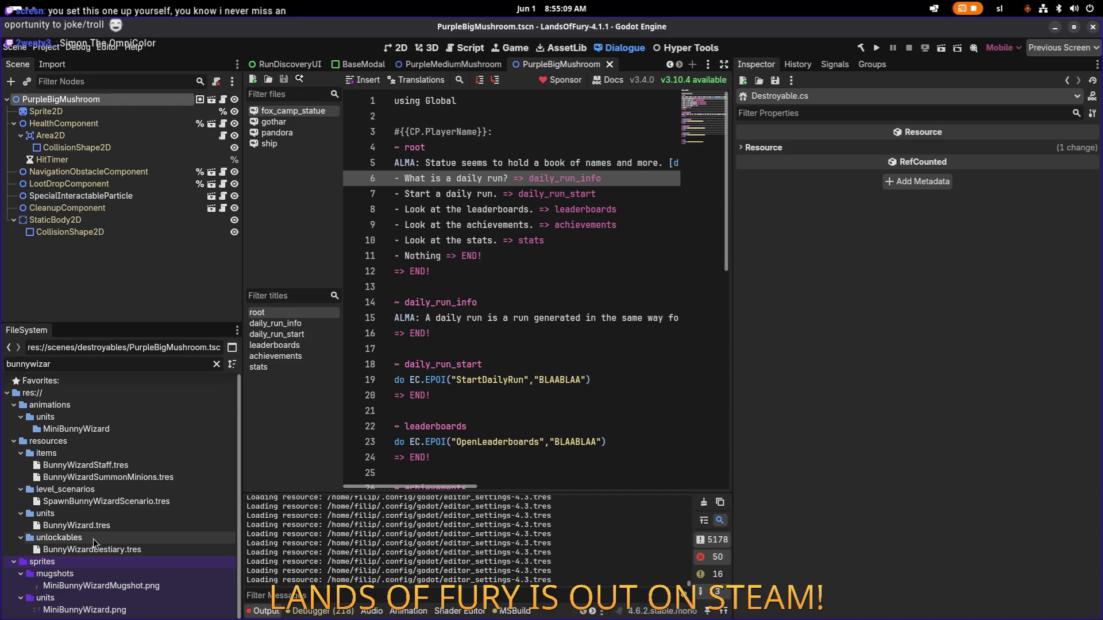
left_click(107, 587)
Inspect the mugshot texture, then select MiniBunnyWizard.png and duplicate it with Ctrl+D
double_click(129, 587)
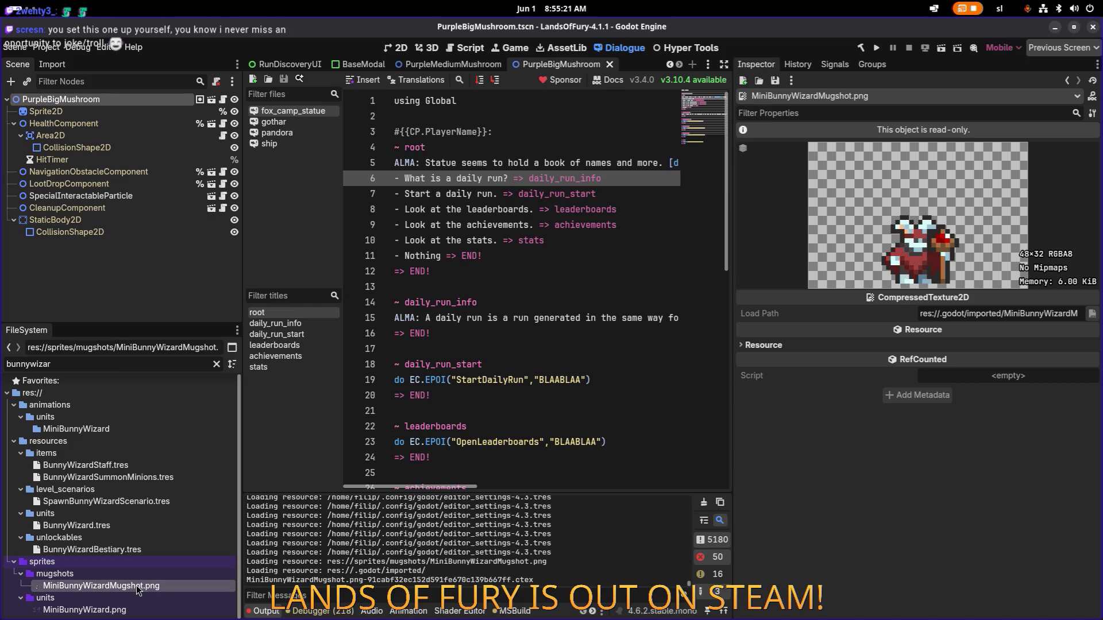
right_click(138, 587)
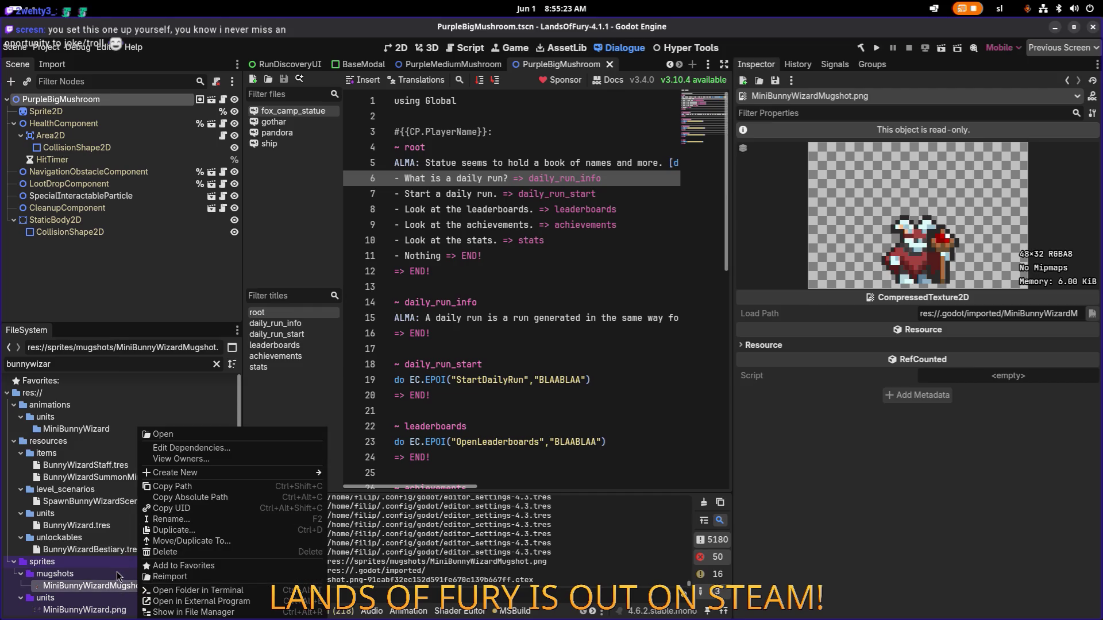
left_click(103, 610)
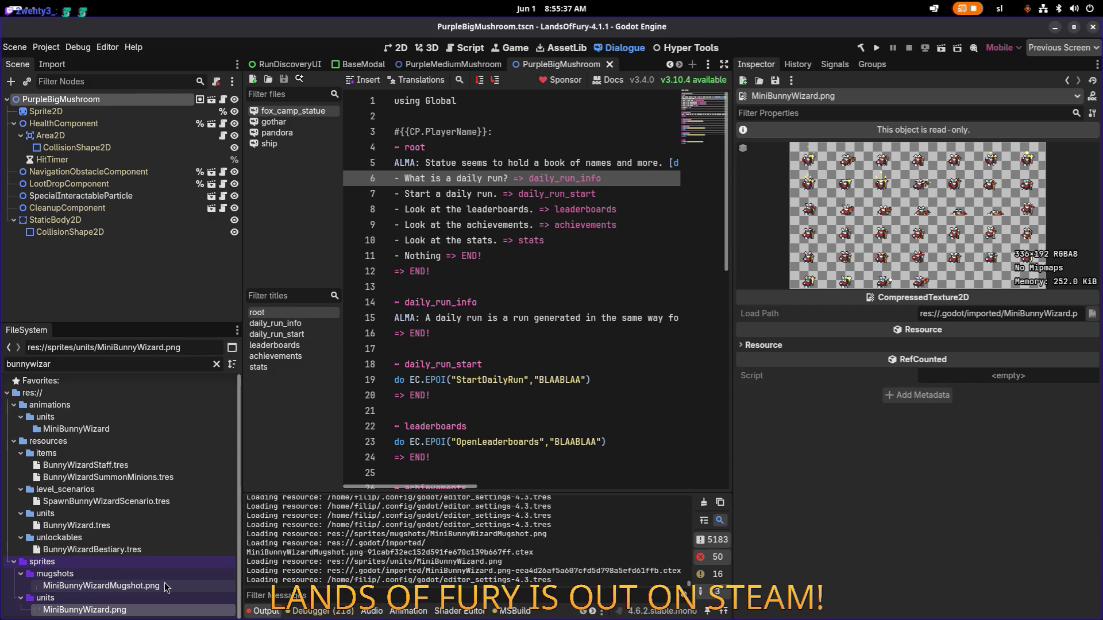
key("ctrl+d")
left_click(526, 310)
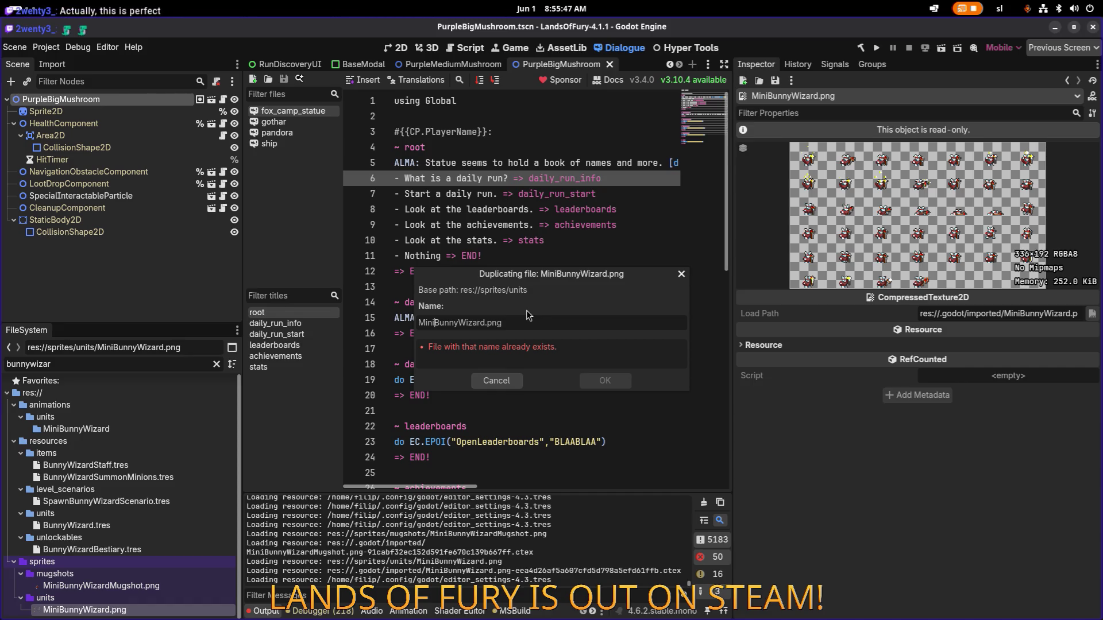
Name the duplicate MiniBlueBunnyWizard.png, confirm it, and select the new copy
type("Blue")
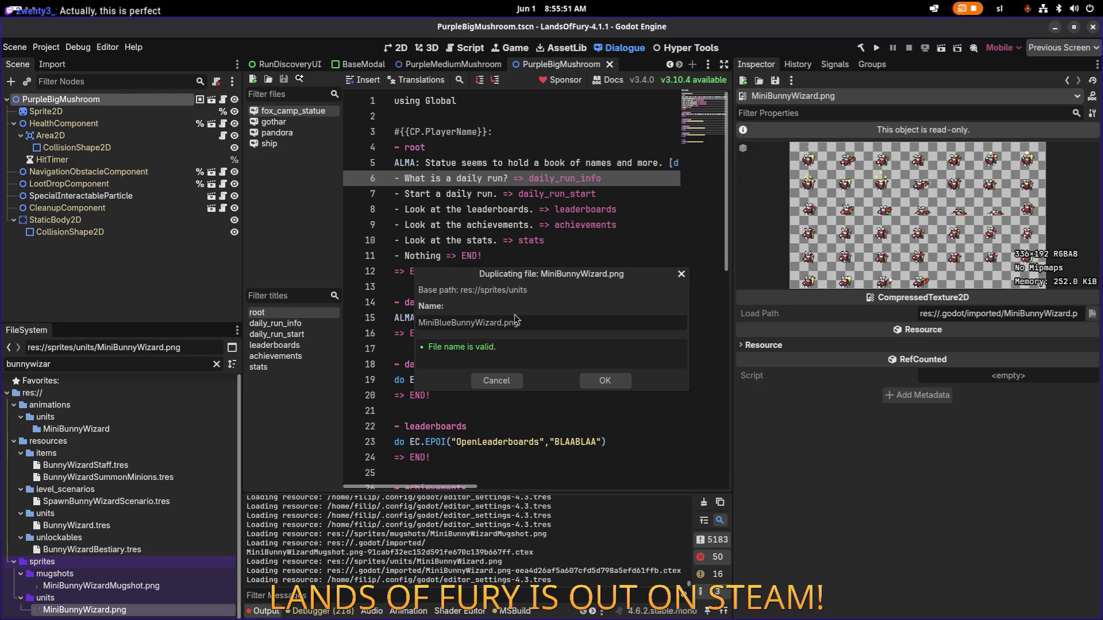
left_click(604, 381)
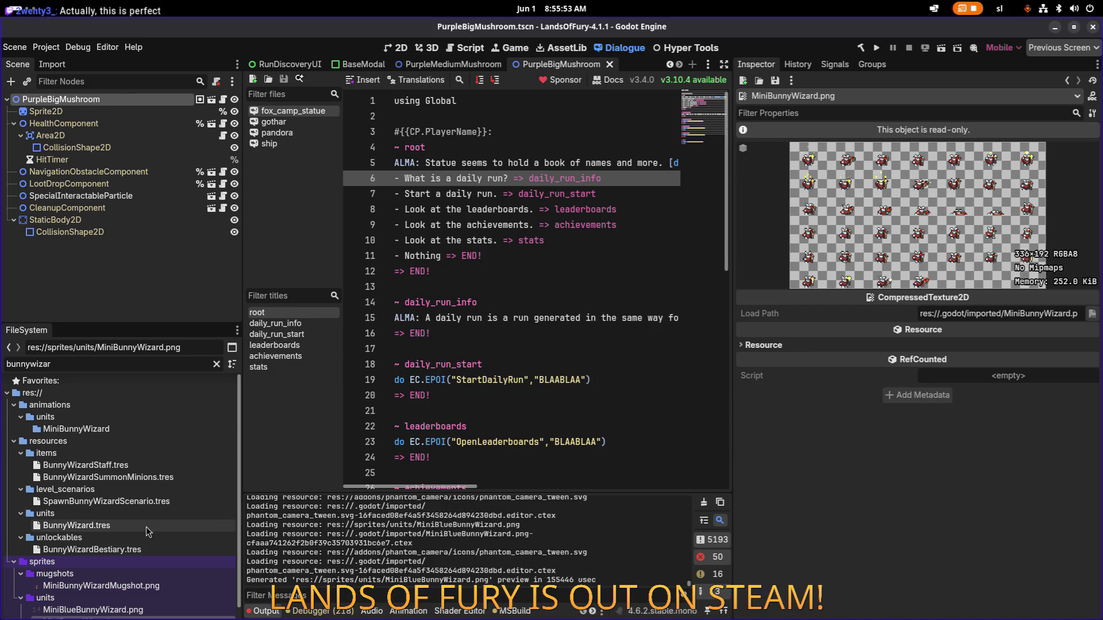
left_click(138, 599)
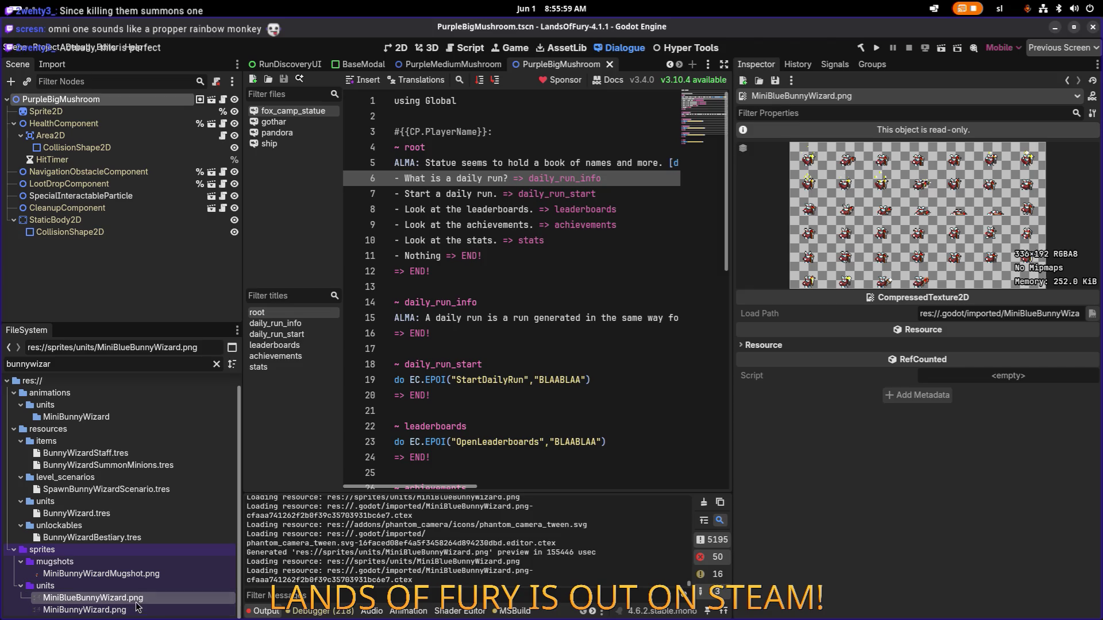
left_click(138, 610)
left_click(141, 598)
right_click(145, 598)
left_click(201, 612)
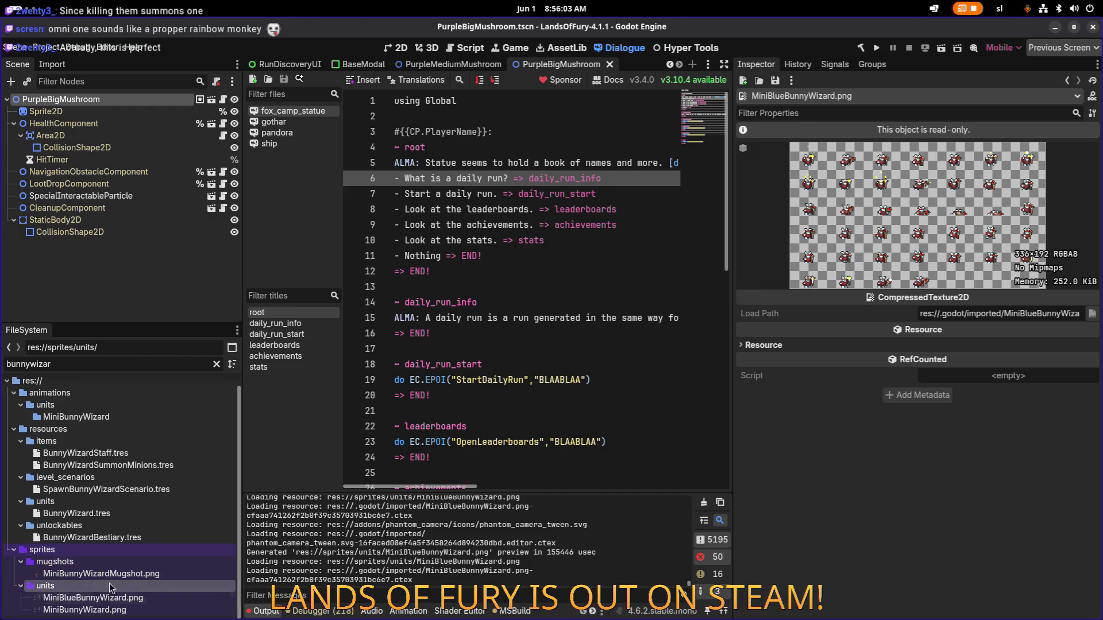
Launch Aseprite by searching 'ase' in the application overview
key("alt+Tab")
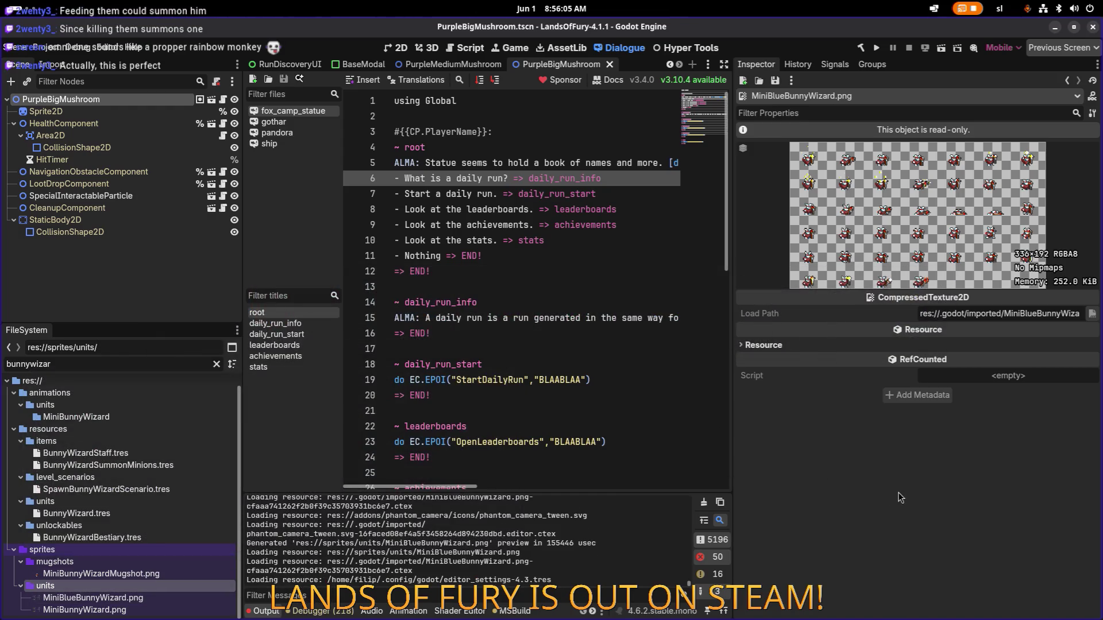
key("super")
type("ase")
key("Return")
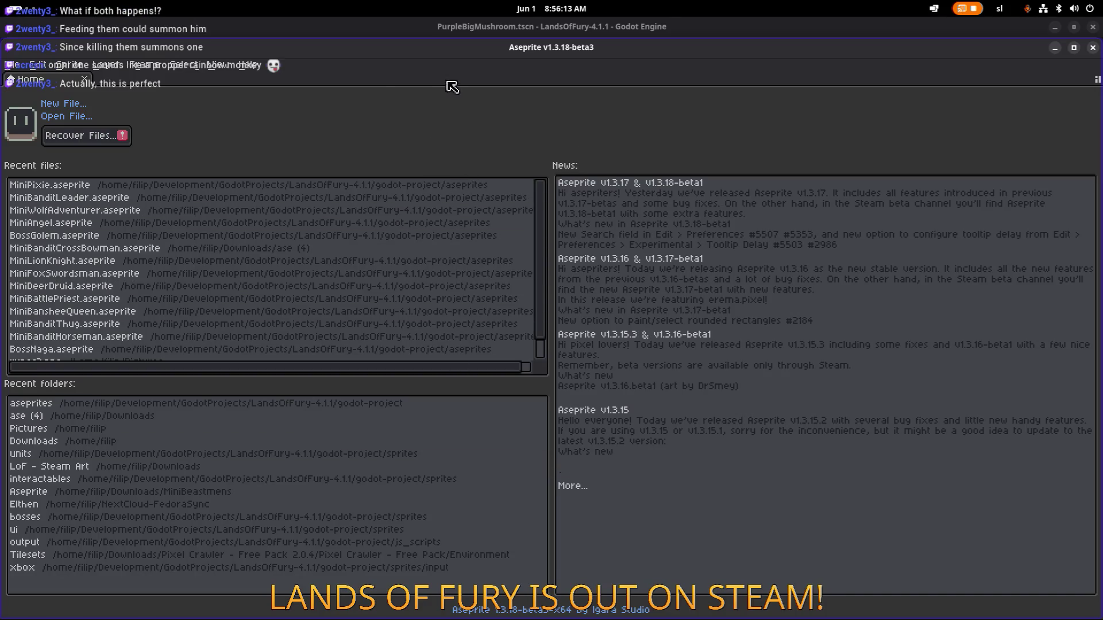
Reposition the Aseprite window and browse up to the project's sprites folder
mouse_move(550, 47)
left_mouse_down()
mouse_move(571, 167)
mouse_move(571, 263)
mouse_move(597, 14)
left_mouse_up()
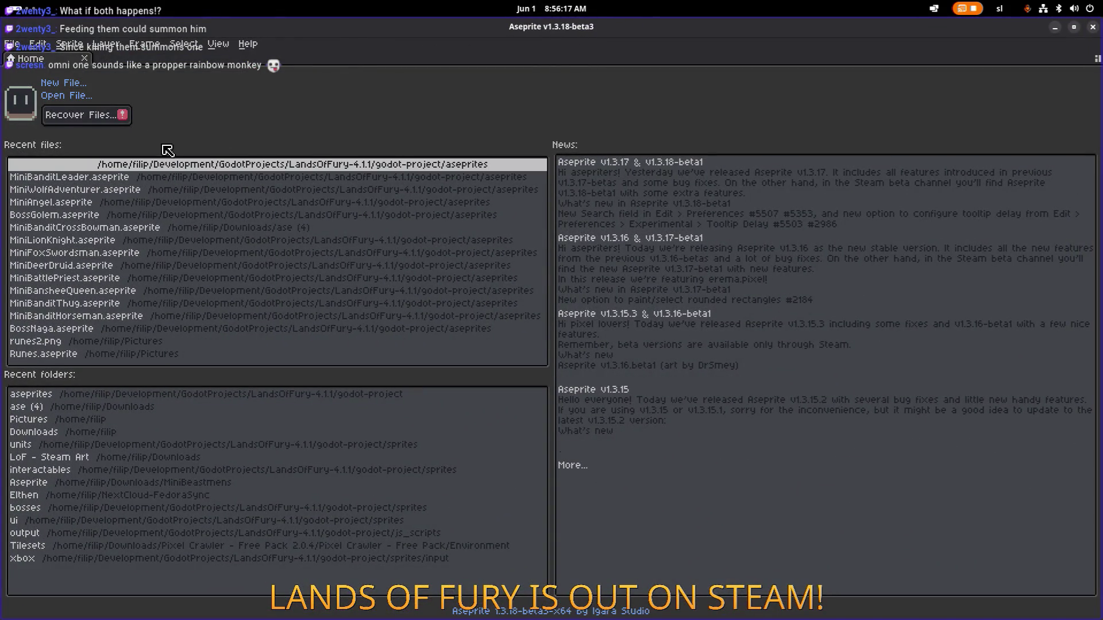
mouse_move(428, 27)
left_mouse_down()
mouse_move(495, 307)
mouse_move(411, 195)
mouse_move(416, 26)
left_mouse_up()
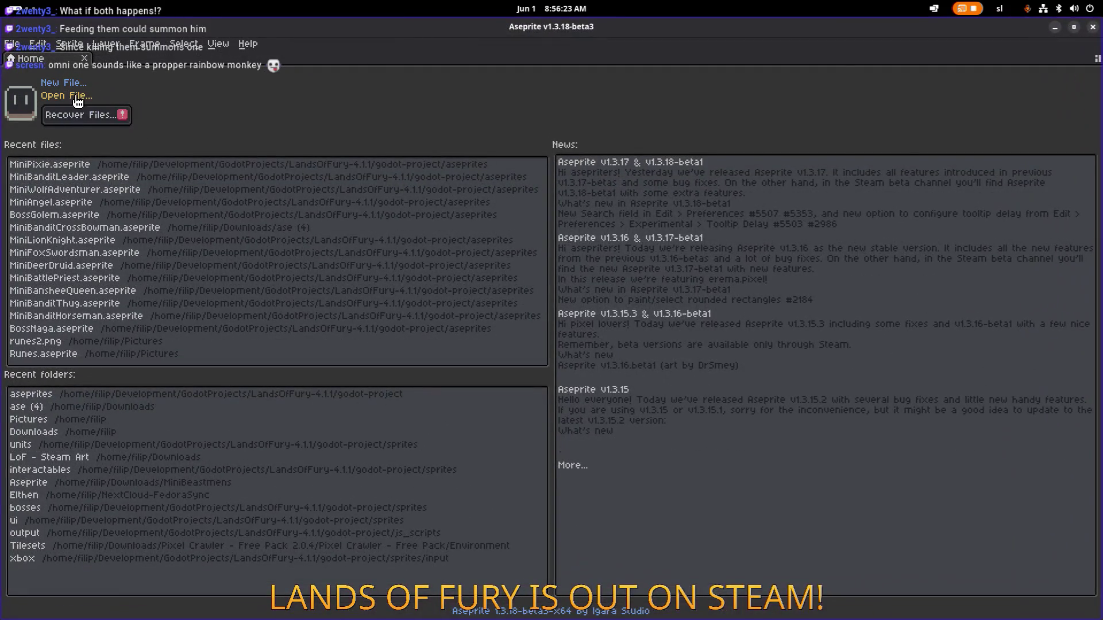
left_click(86, 95)
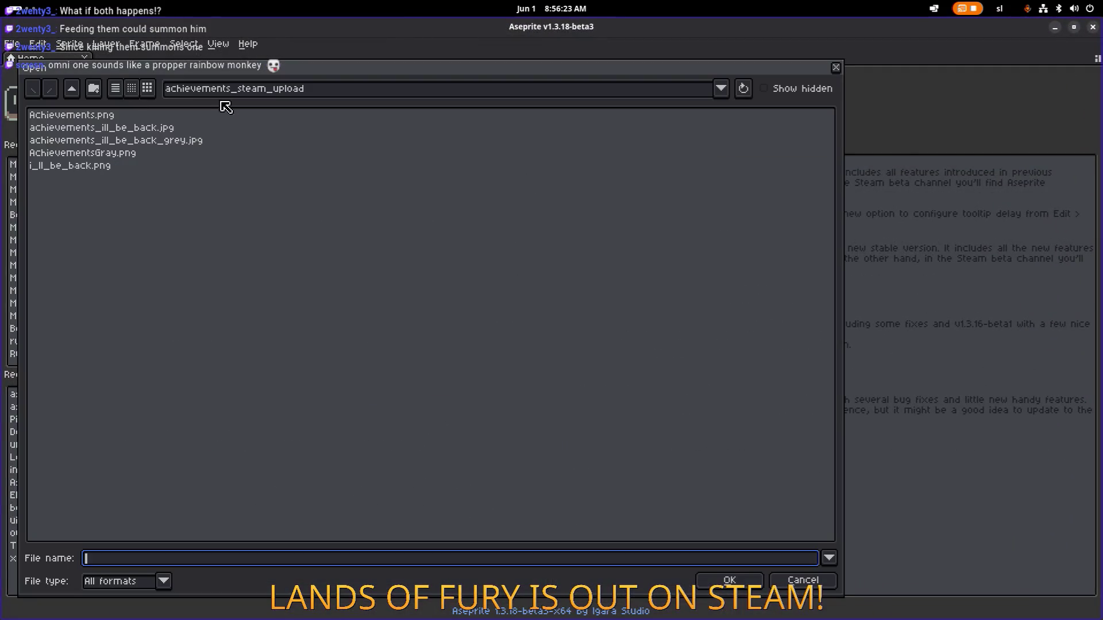
left_click(271, 246)
left_click(74, 92)
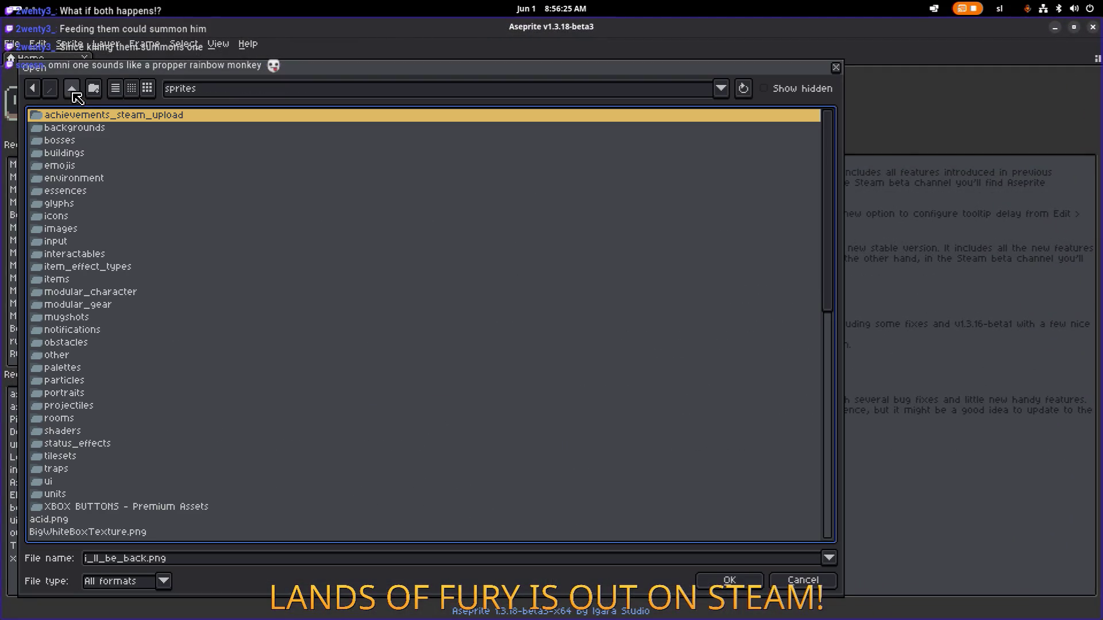
left_click(126, 281)
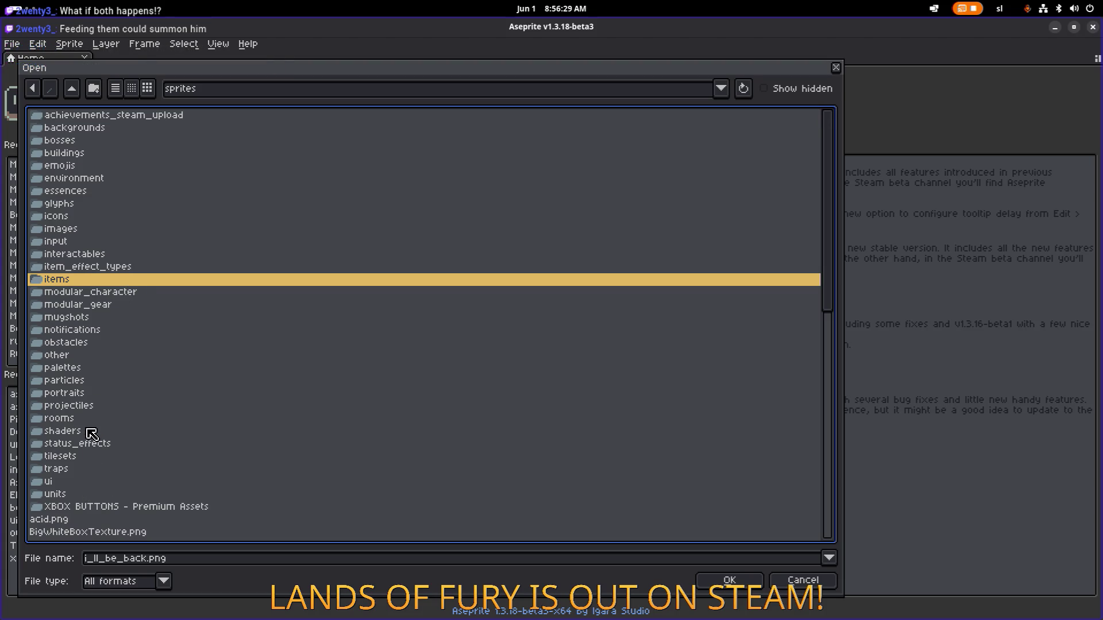
key("s")
Enter the units folder and open MiniBlueBunnyWizard.png
scroll(111, 485, "down", 2)
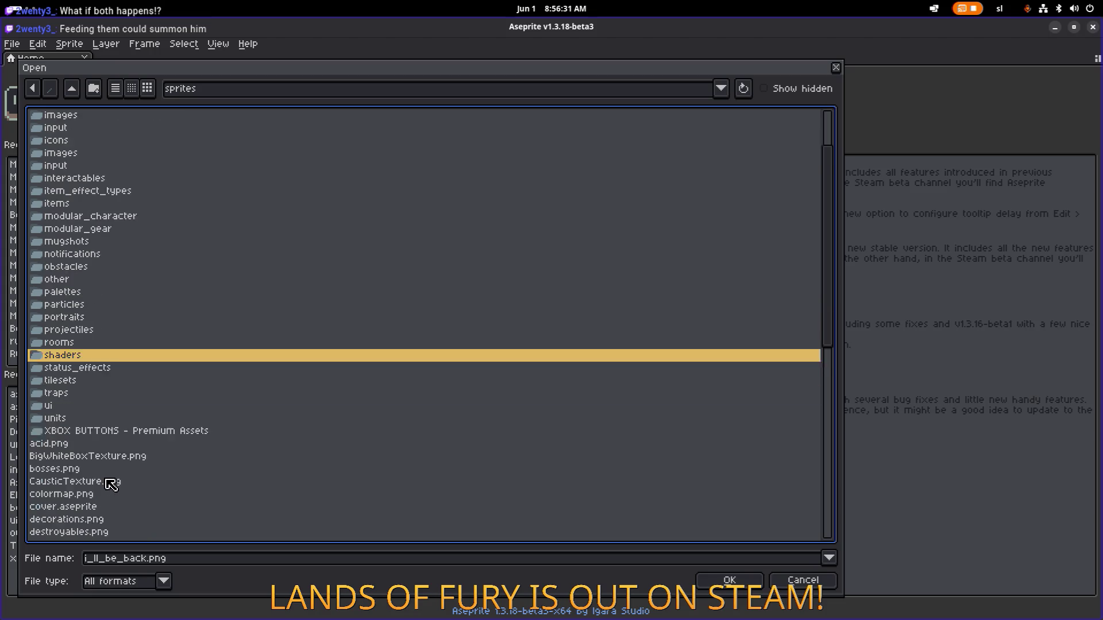
scroll(110, 482, "down", 1)
scroll(111, 468, "down", 1)
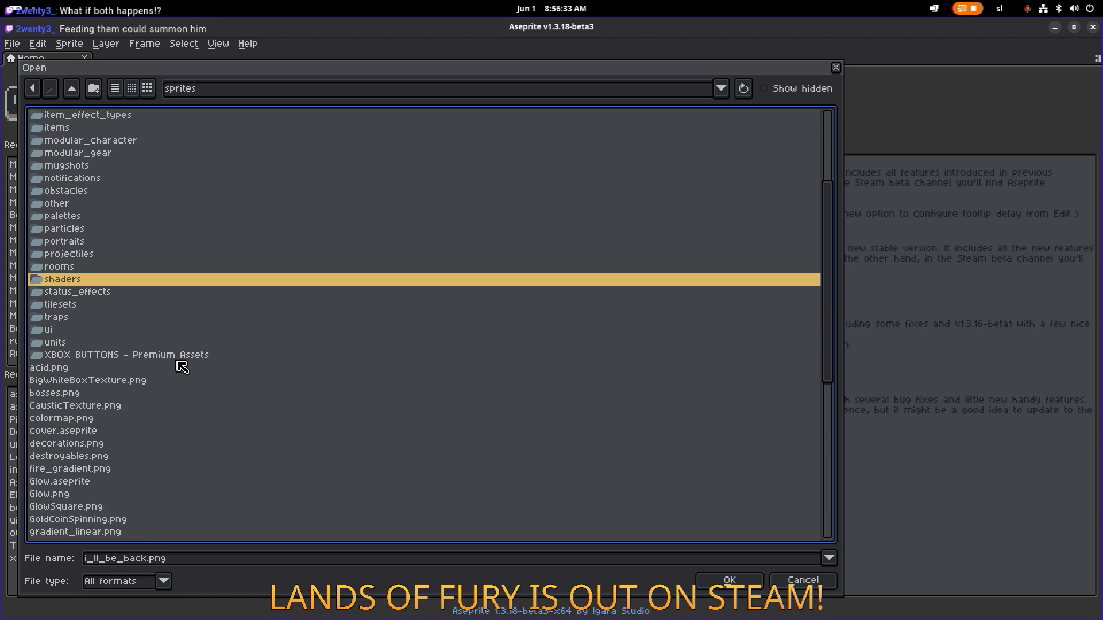
left_click(132, 343)
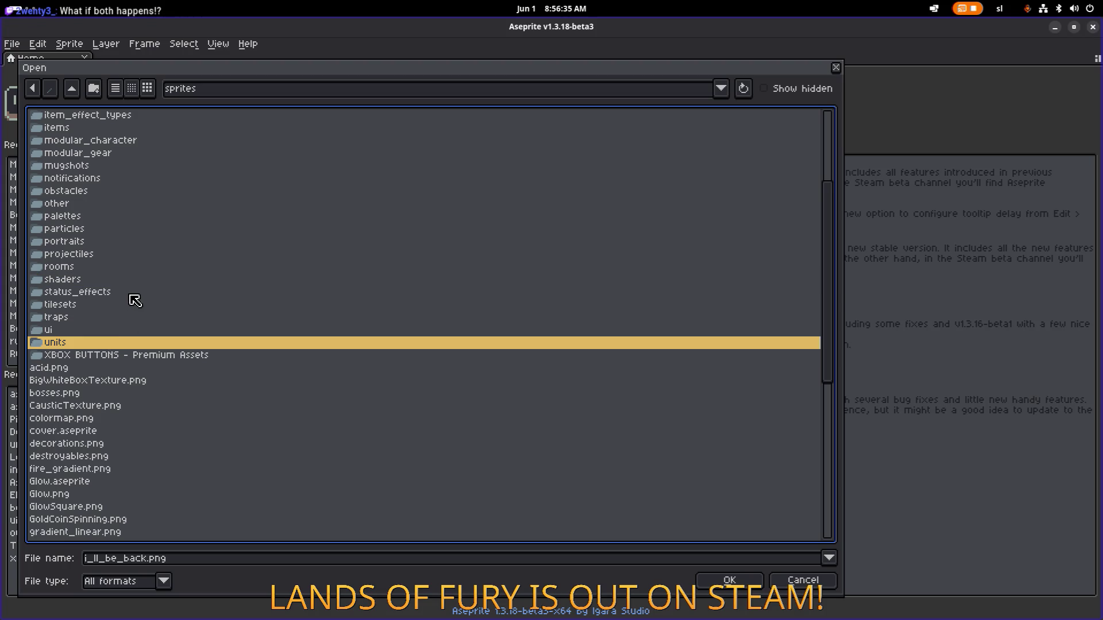
double_click(106, 345)
double_click(143, 343)
scroll(143, 350, "down", 20)
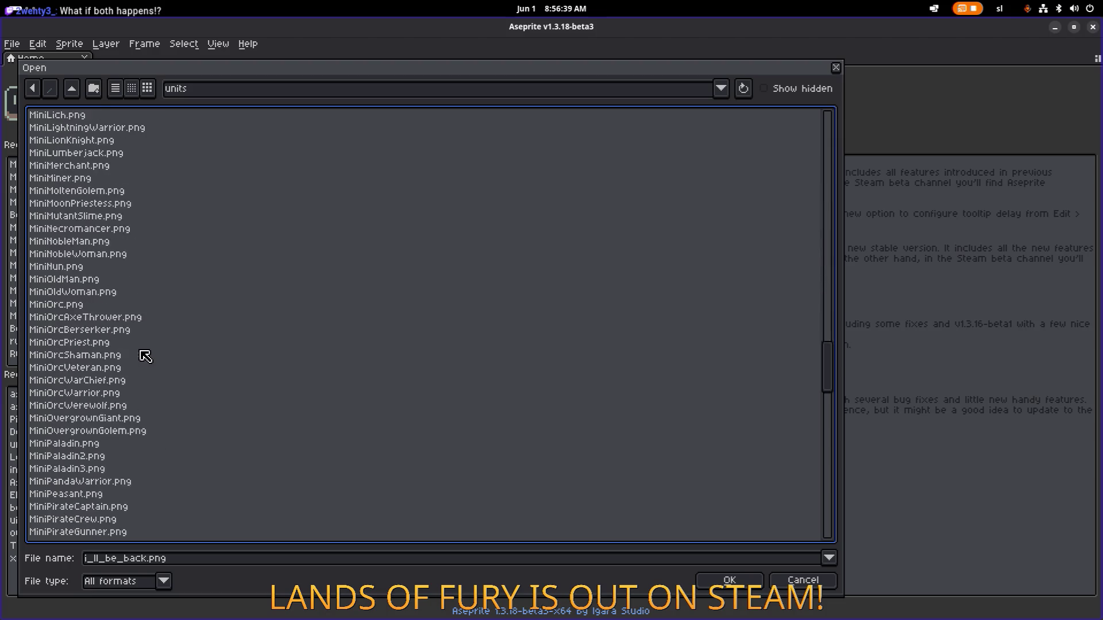
scroll(144, 356, "up", 20)
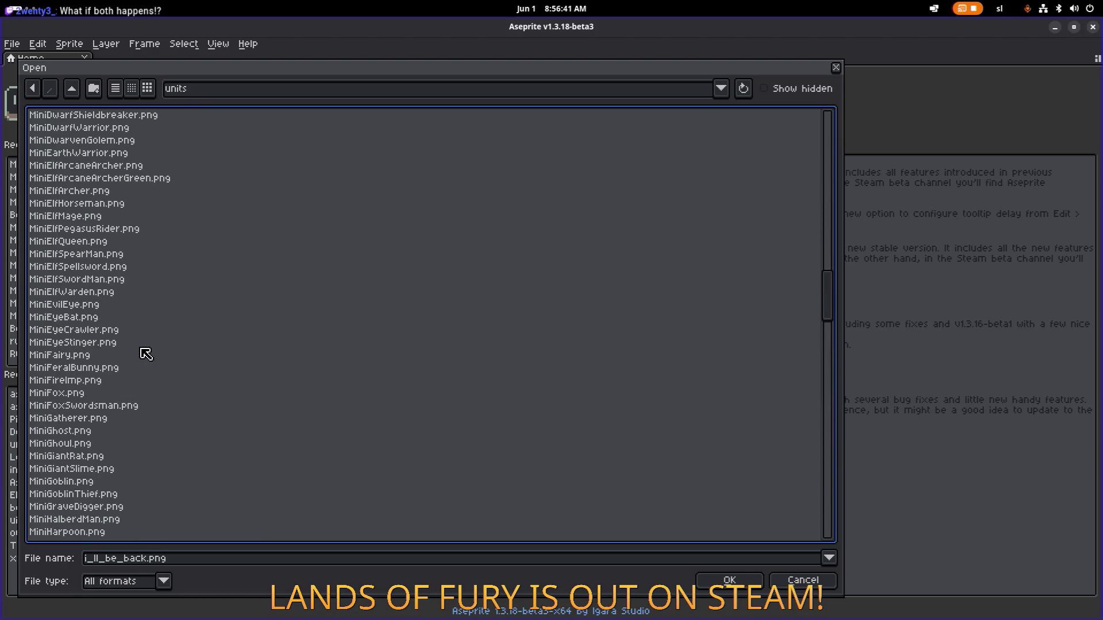
scroll(145, 354, "up", 15)
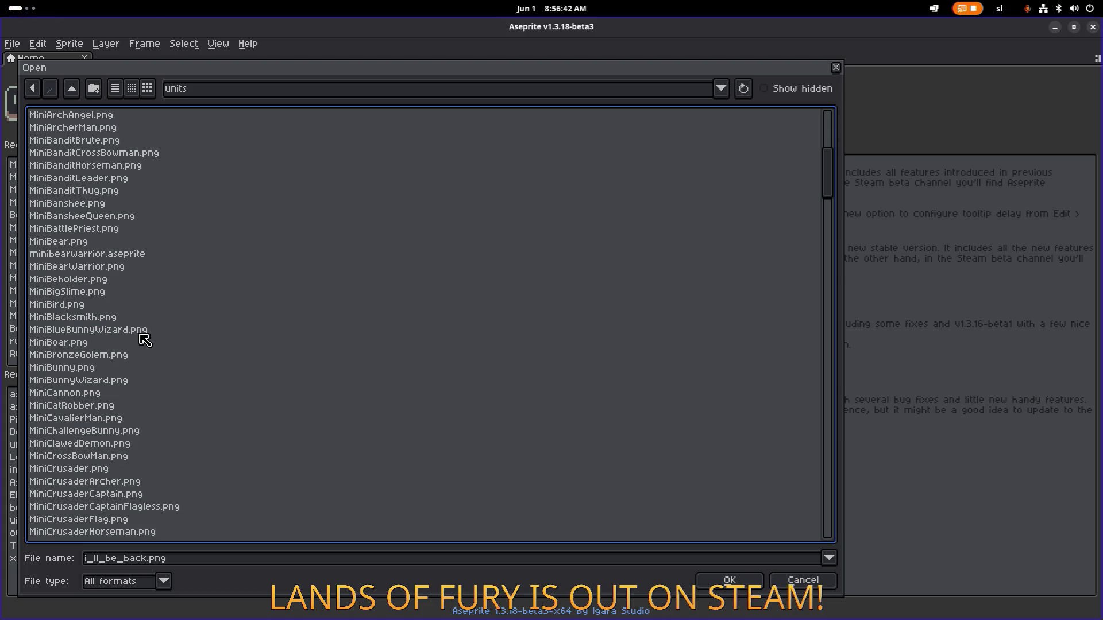
scroll(133, 353, "up", 1)
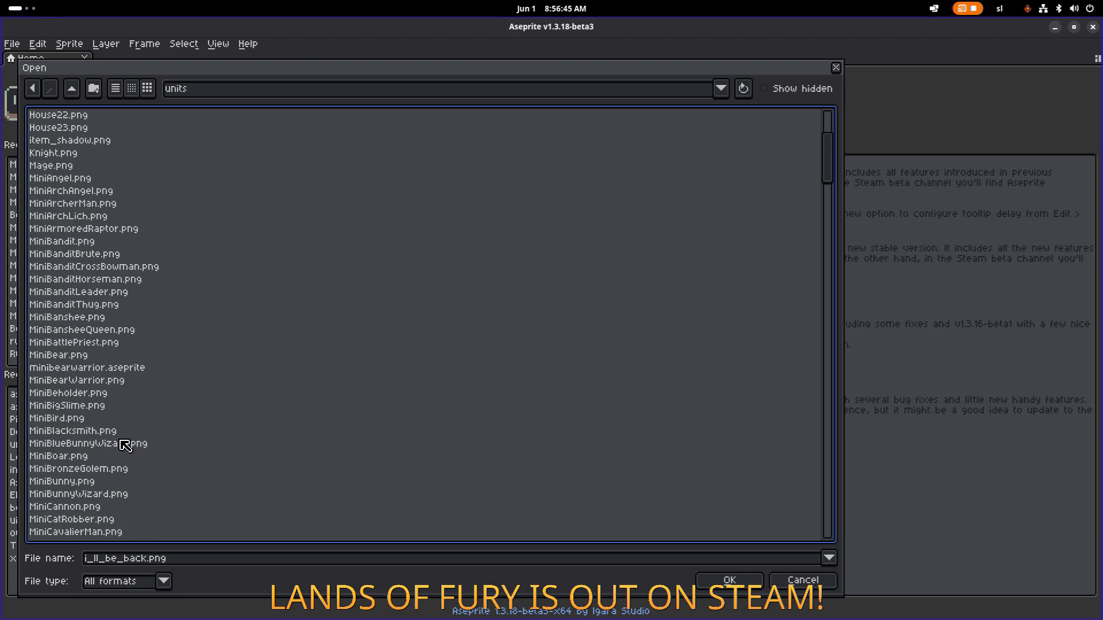
double_click(124, 446)
left_click_drag(497, 274, 371, 260)
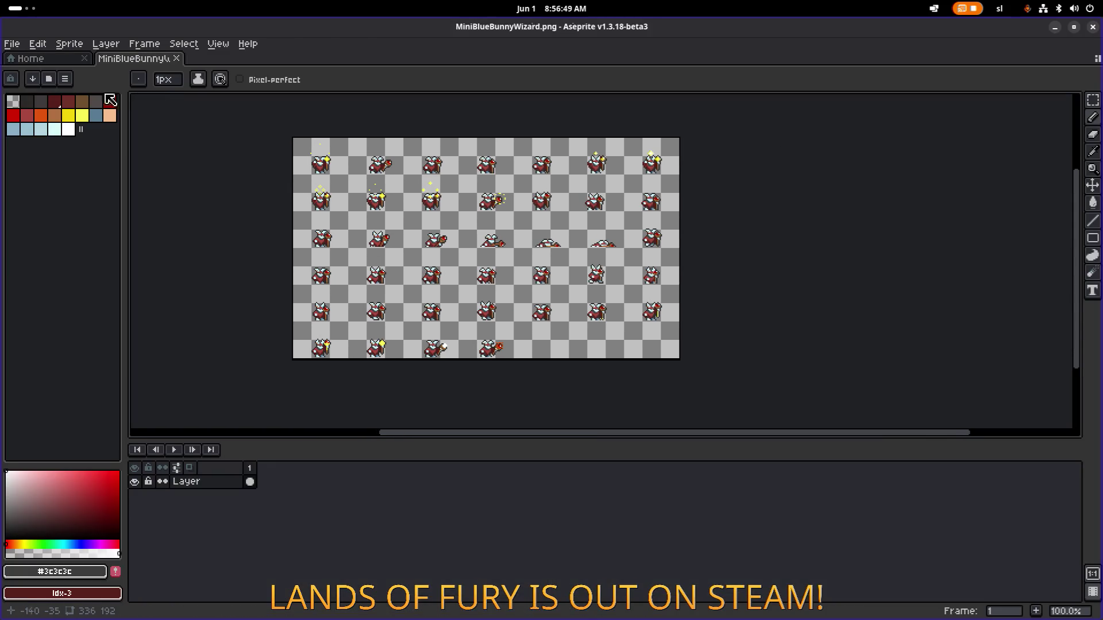
Load the default palette and select the whole sprite sheet
left_click(65, 78)
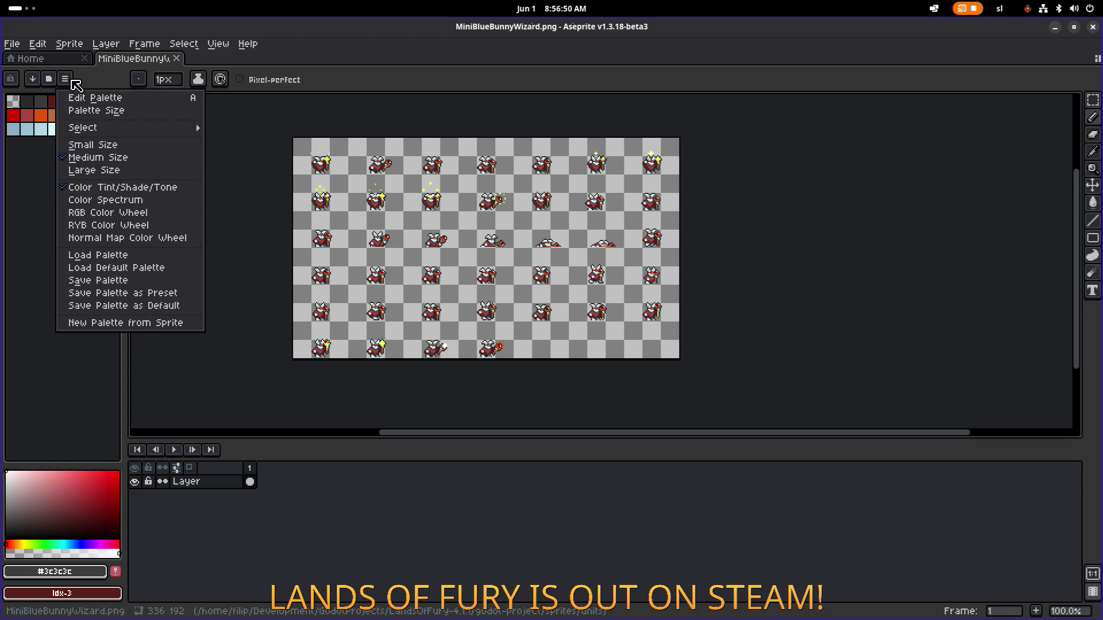
left_click(156, 268)
key("ctrl+a")
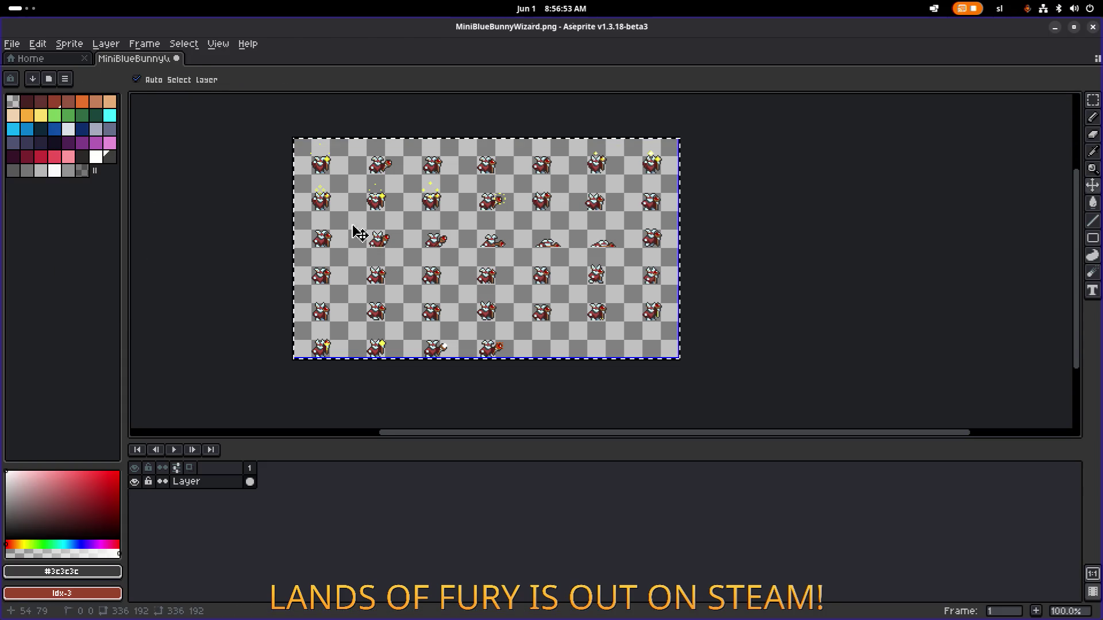
scroll(416, 184, "up", 5)
scroll(426, 189, "up", 1)
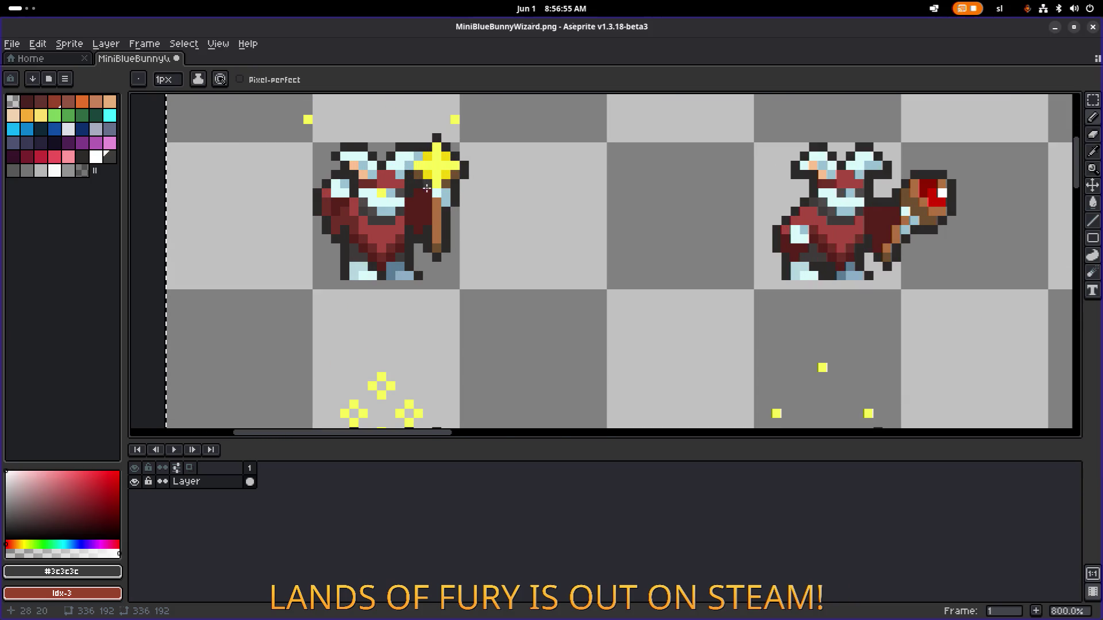
scroll(503, 252, "up", 3)
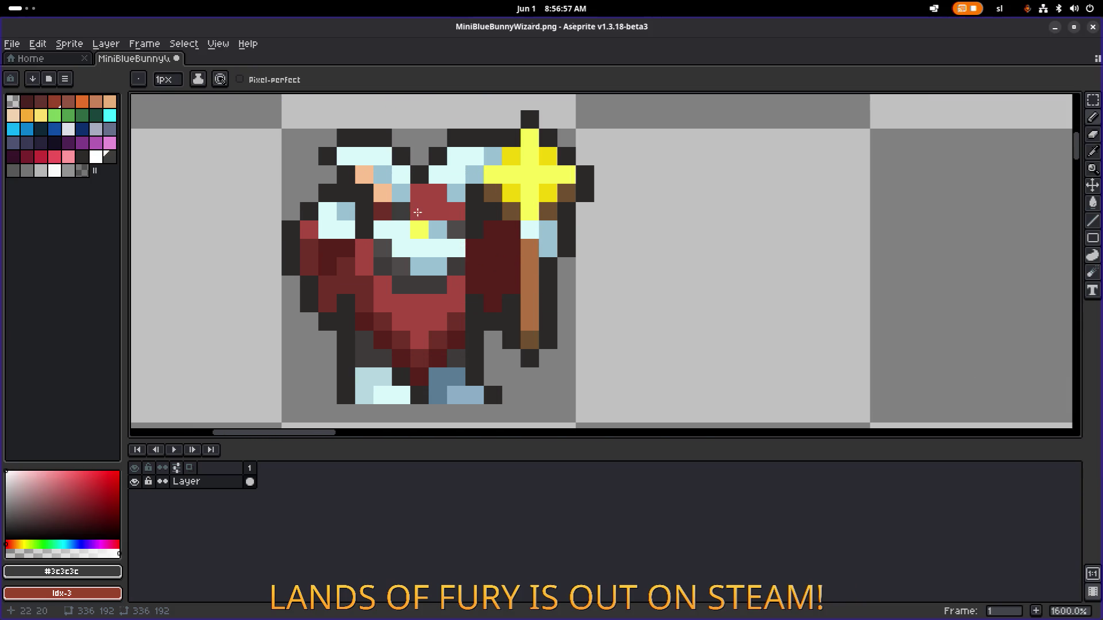
scroll(503, 252, "down", 1)
Replace the robe's darkest red with dark navy across the sheet
left_click(506, 256, "alt")
key("space")
key("shift+r")
left_click(863, 410)
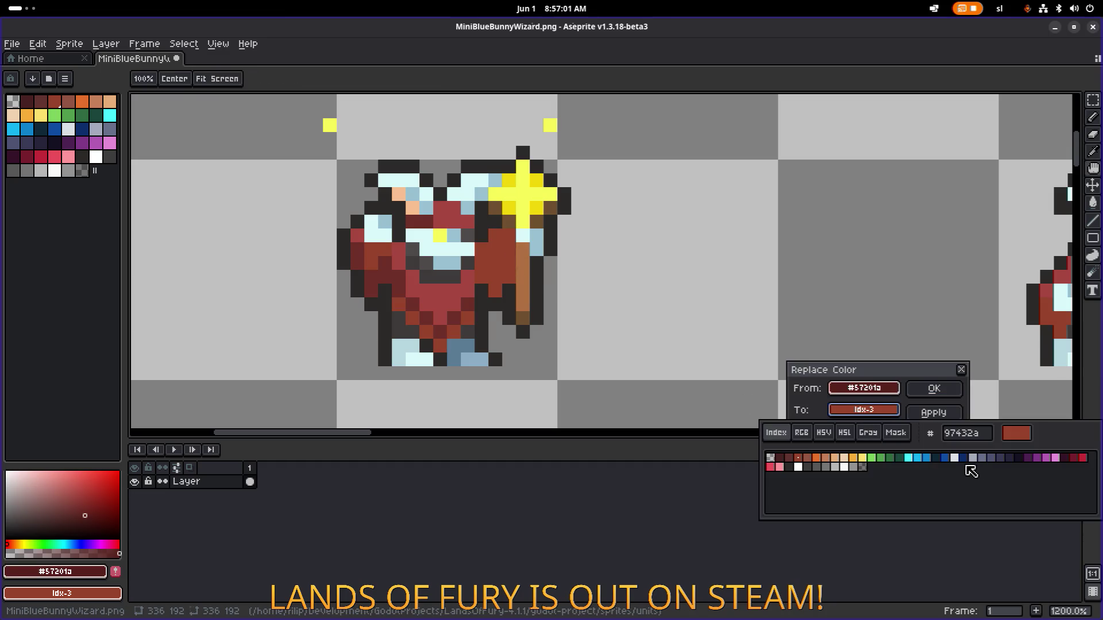
left_click(946, 458)
left_click(954, 458)
left_click(961, 458)
left_click(934, 389)
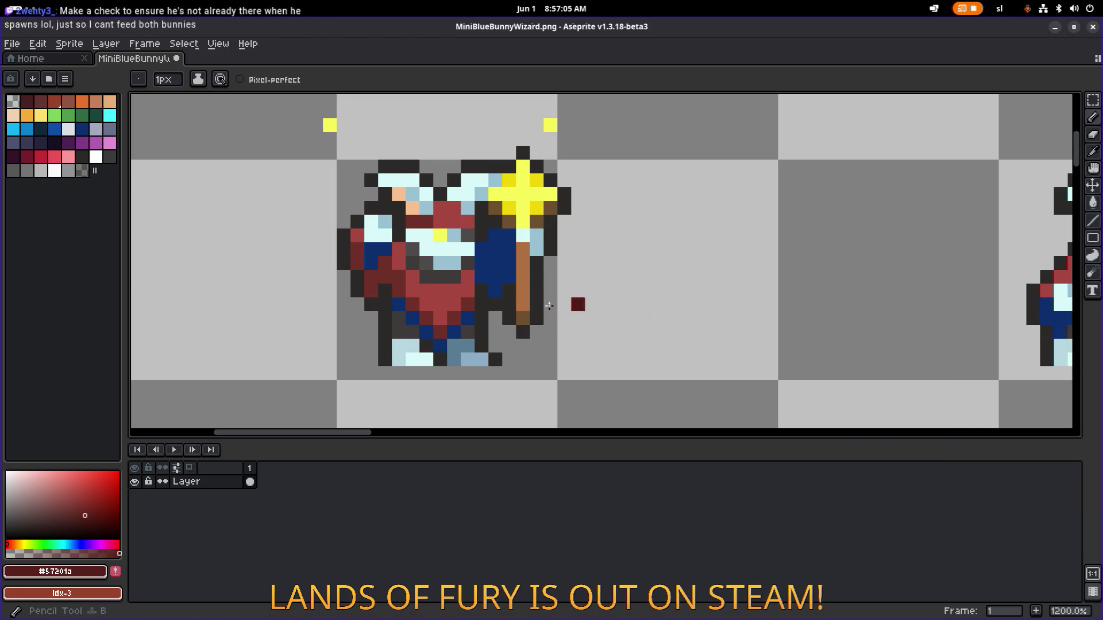
Replace the robe's middle red shade with medium blue
left_click(471, 303, "alt")
key("shift+r")
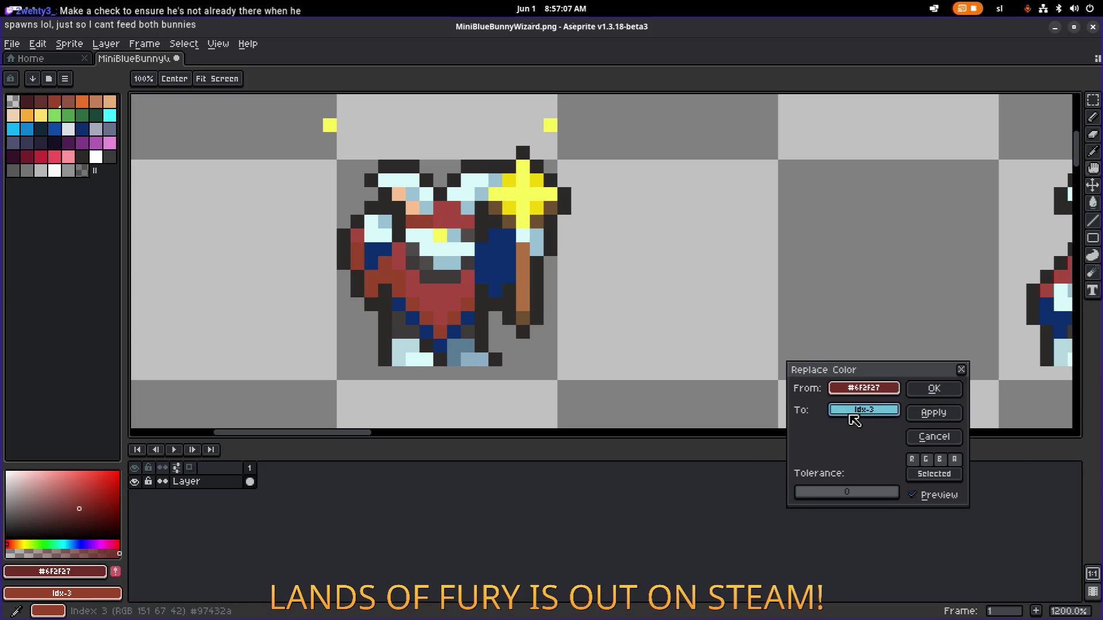
left_click(856, 412)
left_click(963, 458)
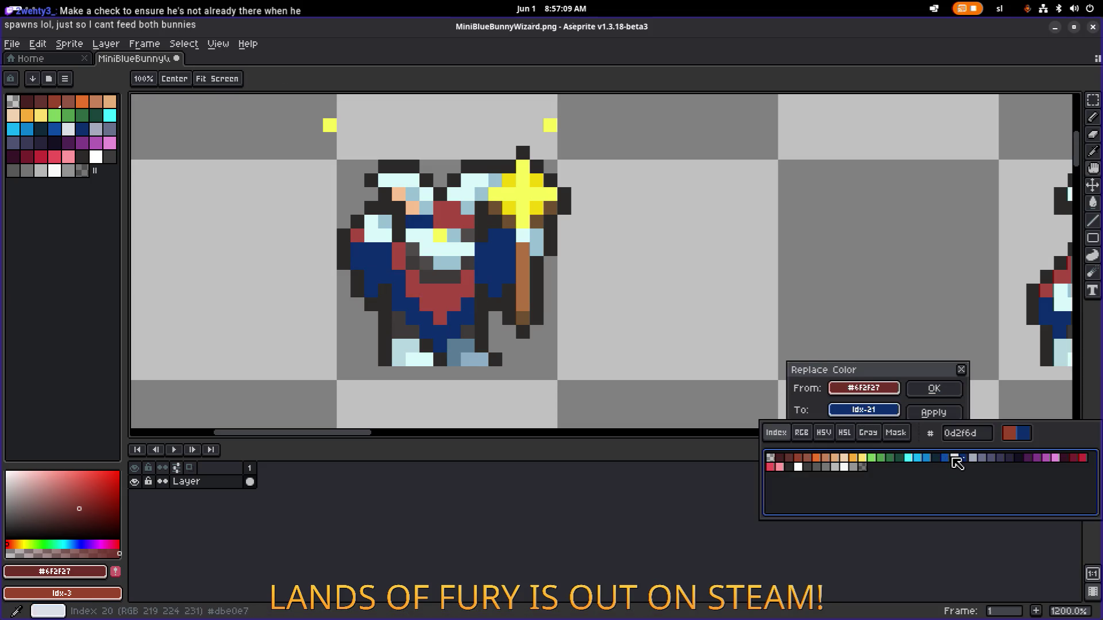
left_click(945, 458)
left_click(945, 413)
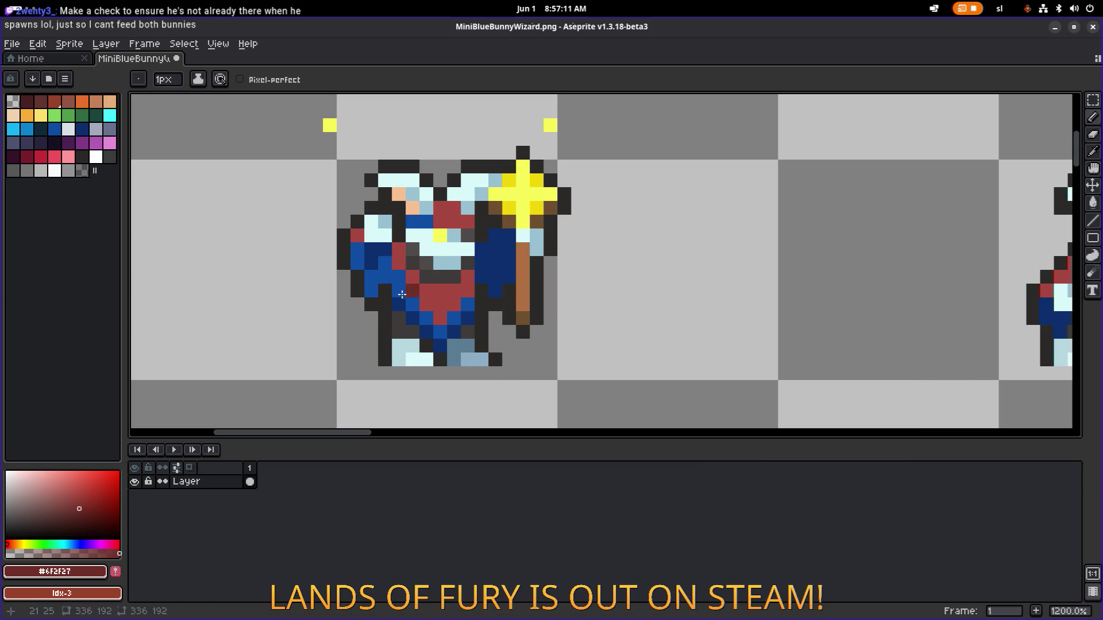
Replace the robe's lightest red with bright blue
left_click(439, 289, "alt")
key("shift+r")
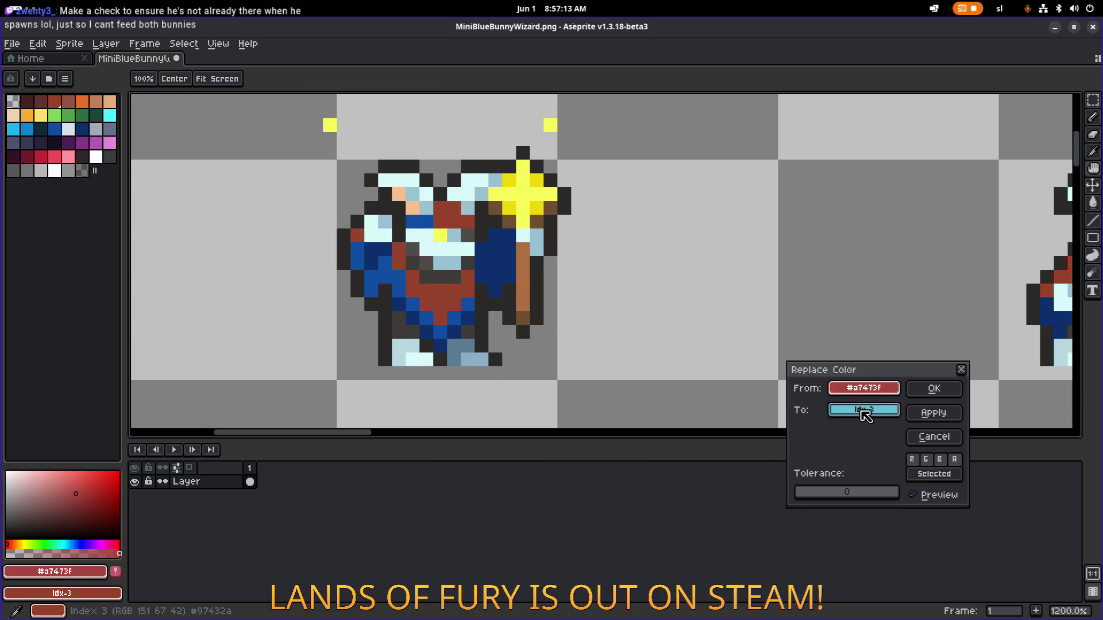
left_click(862, 410)
left_click(928, 457)
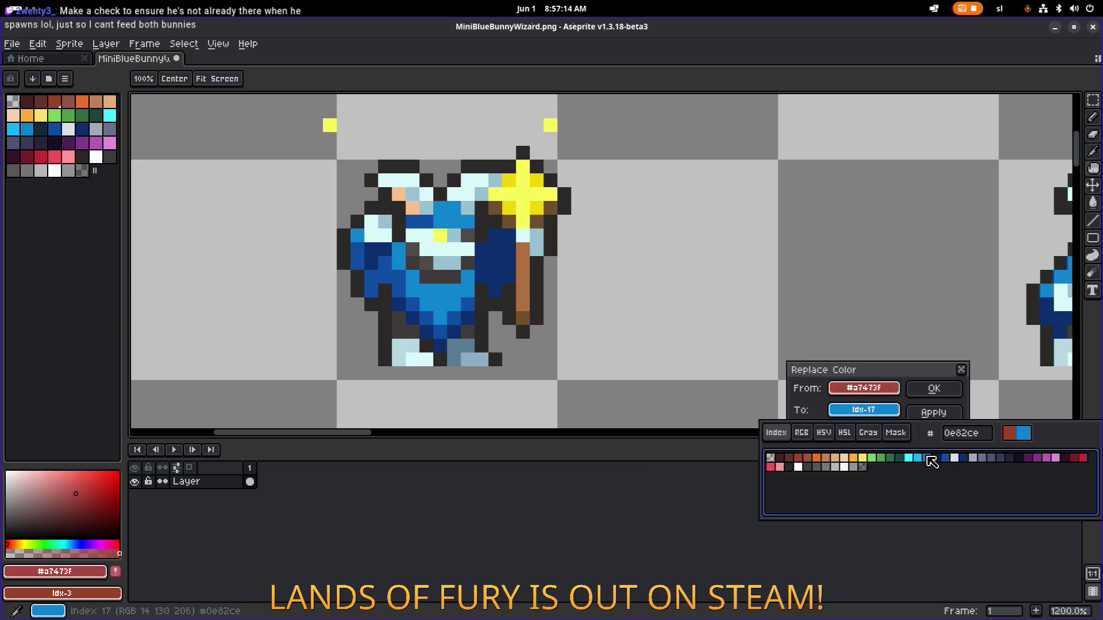
left_click(934, 389)
scroll(729, 303, "down", 8)
scroll(784, 328, "up", 3)
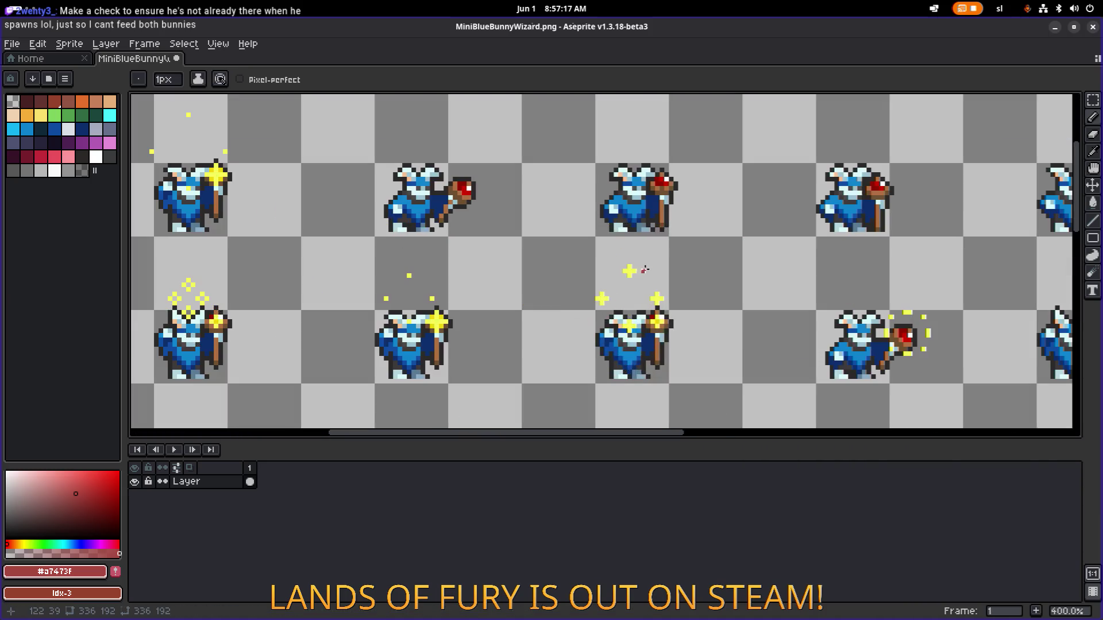
Replace the staff head's dark red with orange
scroll(523, 192, "up", 1)
scroll(517, 193, "down", 3)
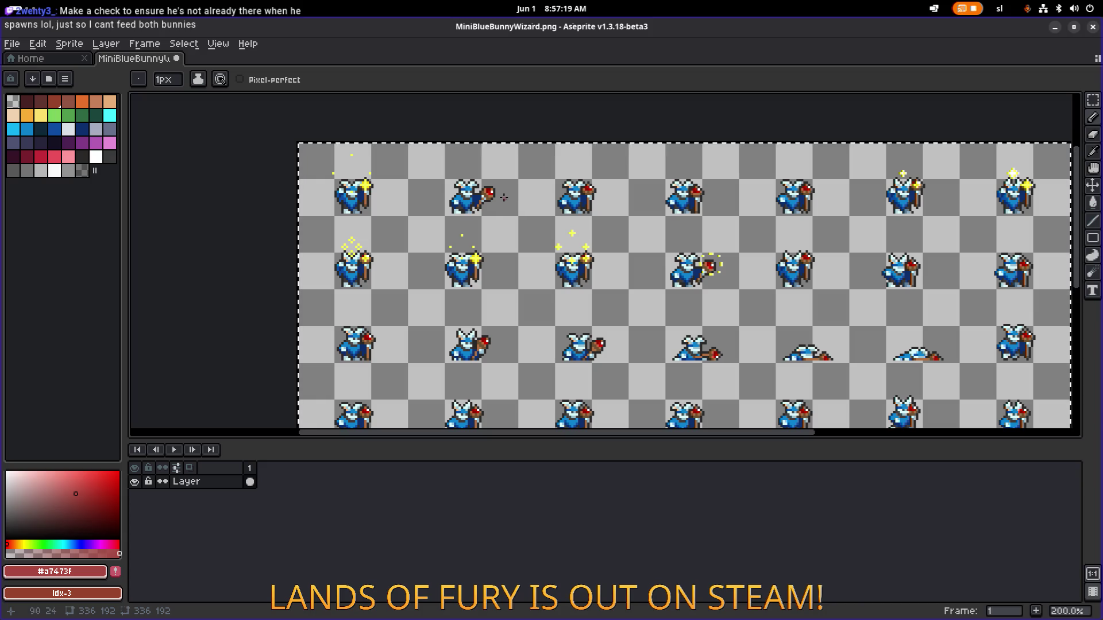
scroll(507, 190, "up", 7)
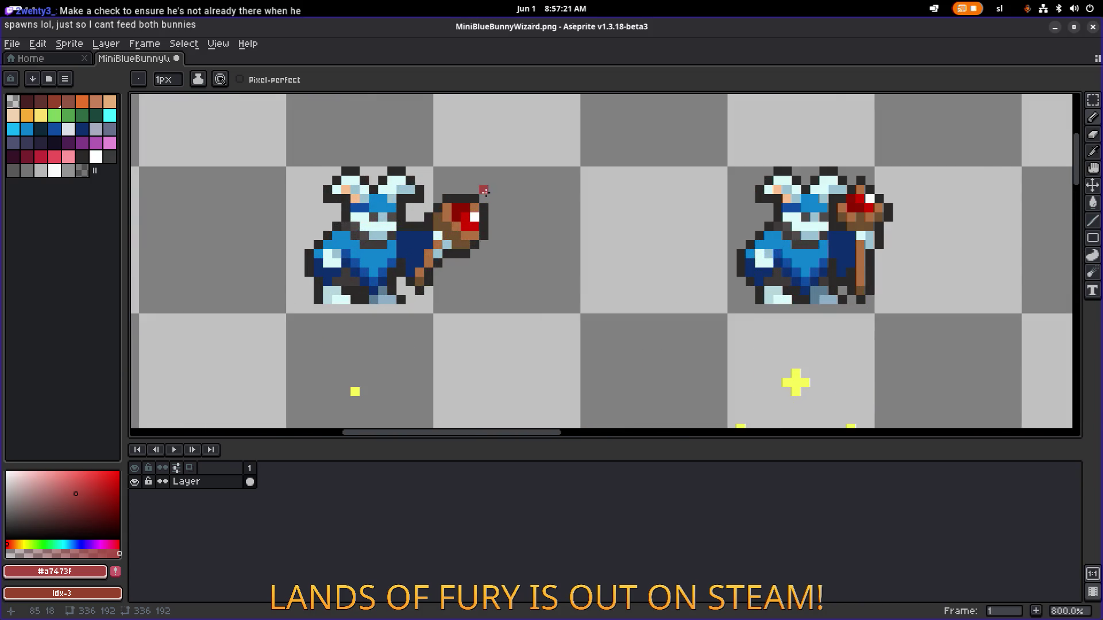
left_click_drag(517, 211, 558, 218)
left_click(489, 223, "alt")
key("shift+r")
left_click(871, 411)
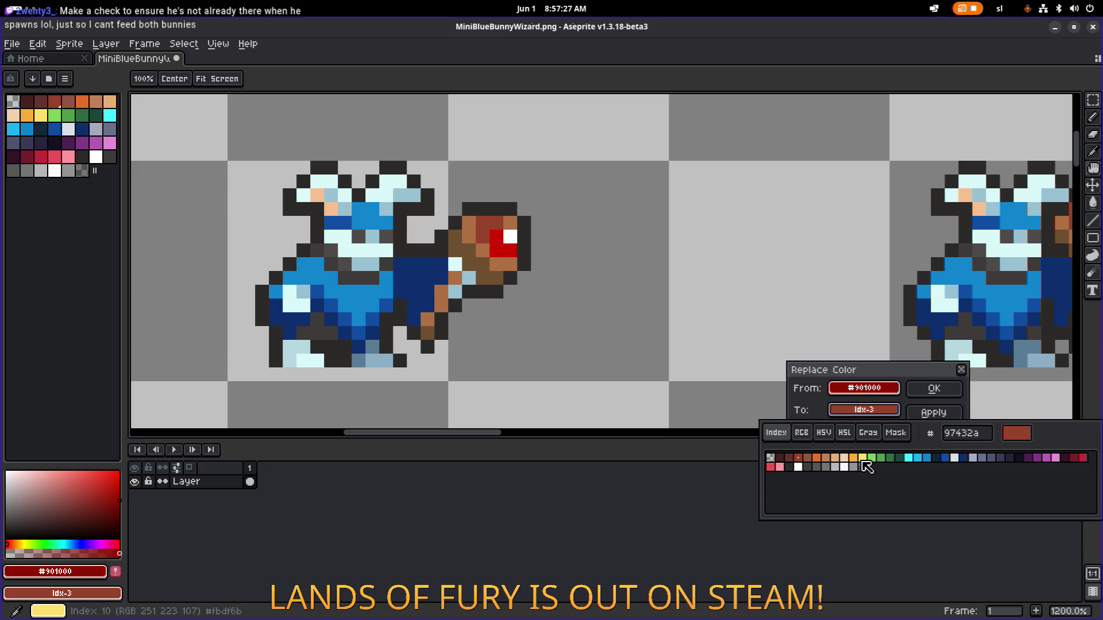
left_click(858, 465)
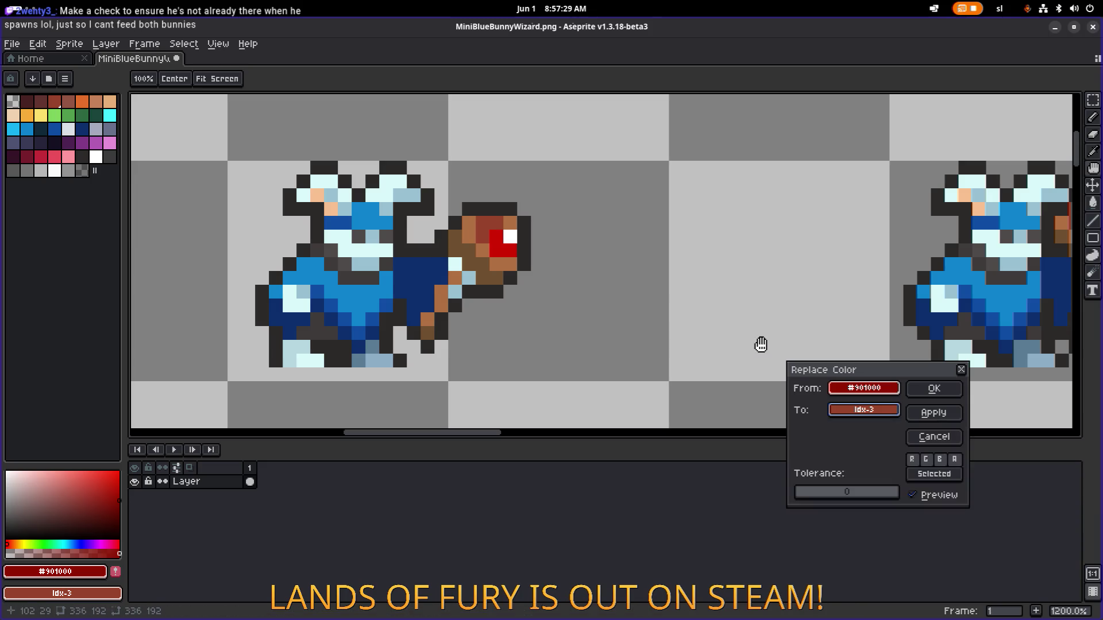
key("Return")
key("shift+r")
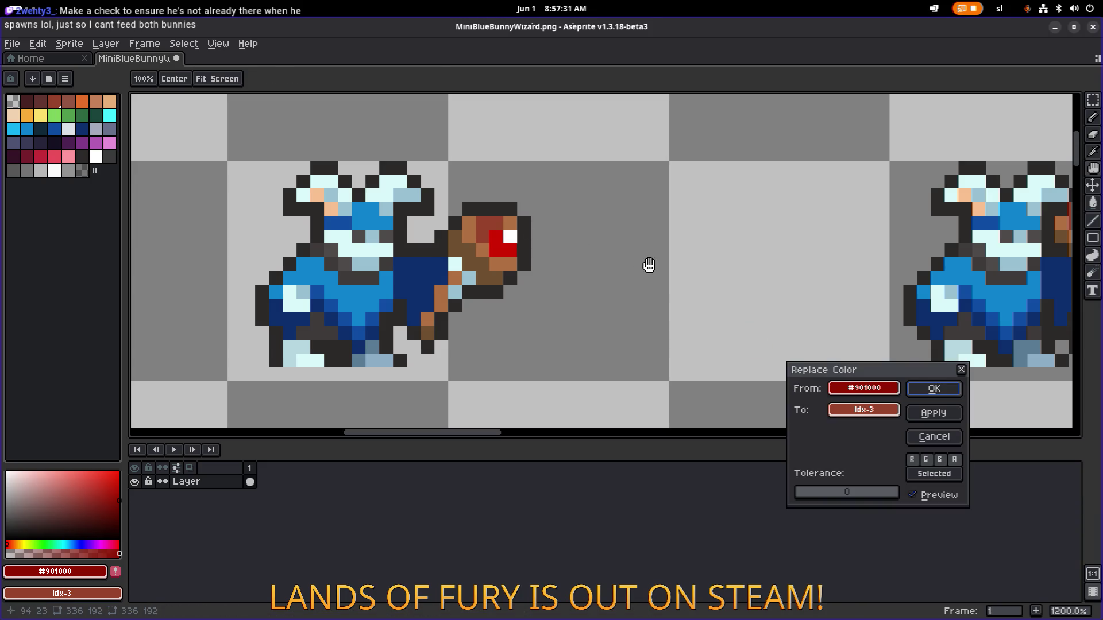
left_click(864, 409)
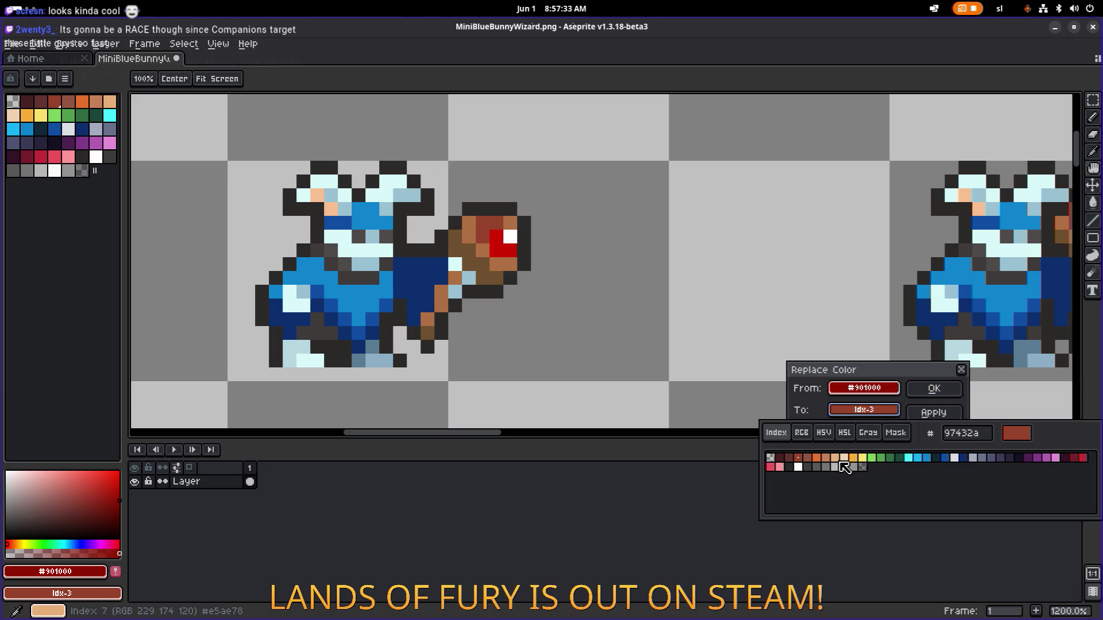
left_click(816, 458)
left_click(931, 390)
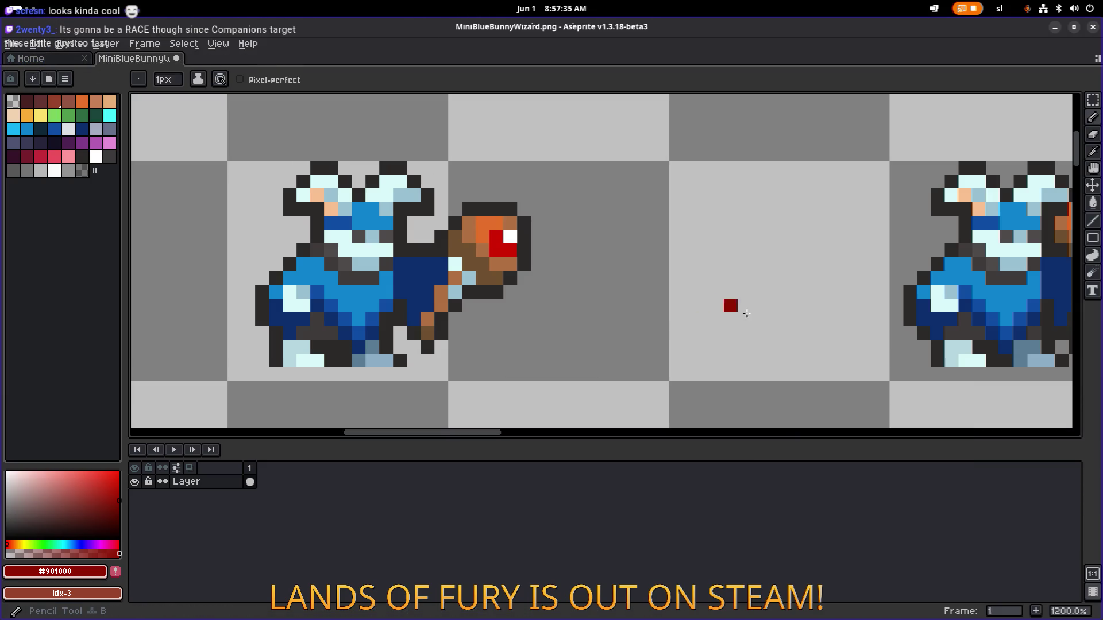
Replace the staff head's bright red with light orange
left_click(497, 244, "alt")
key("shift+r")
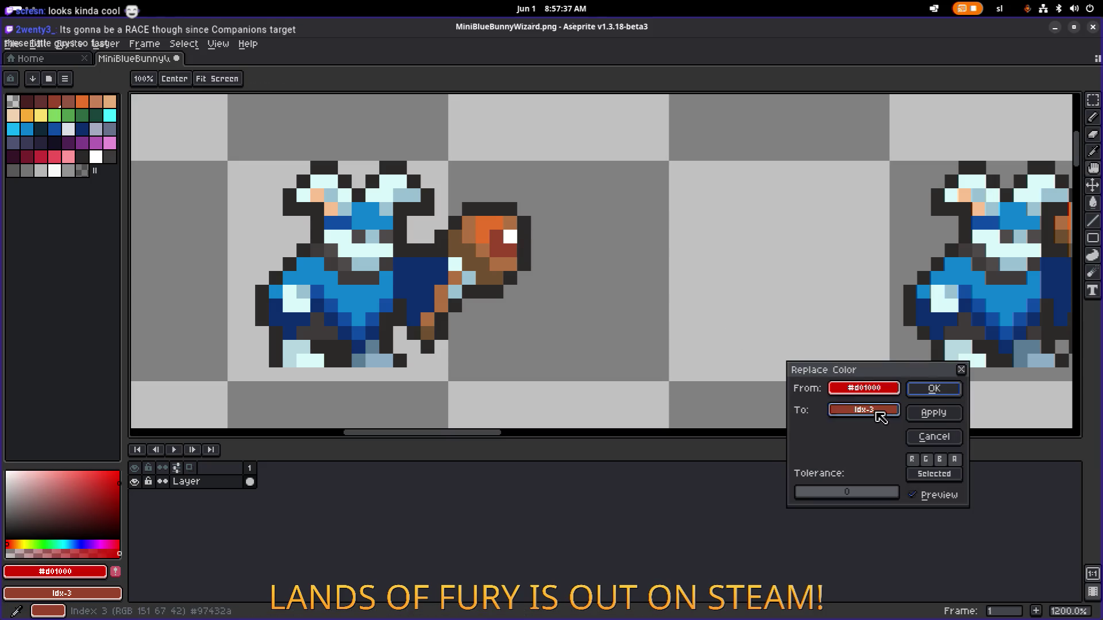
left_click(876, 410)
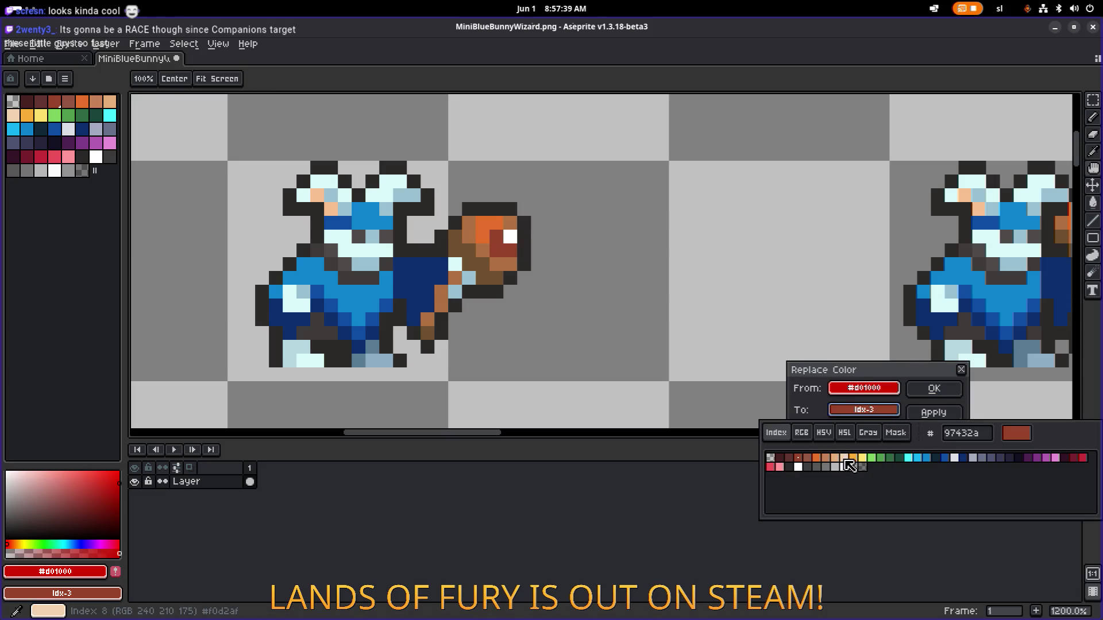
left_click(855, 460)
left_click(933, 389)
scroll(563, 304, "down", 6)
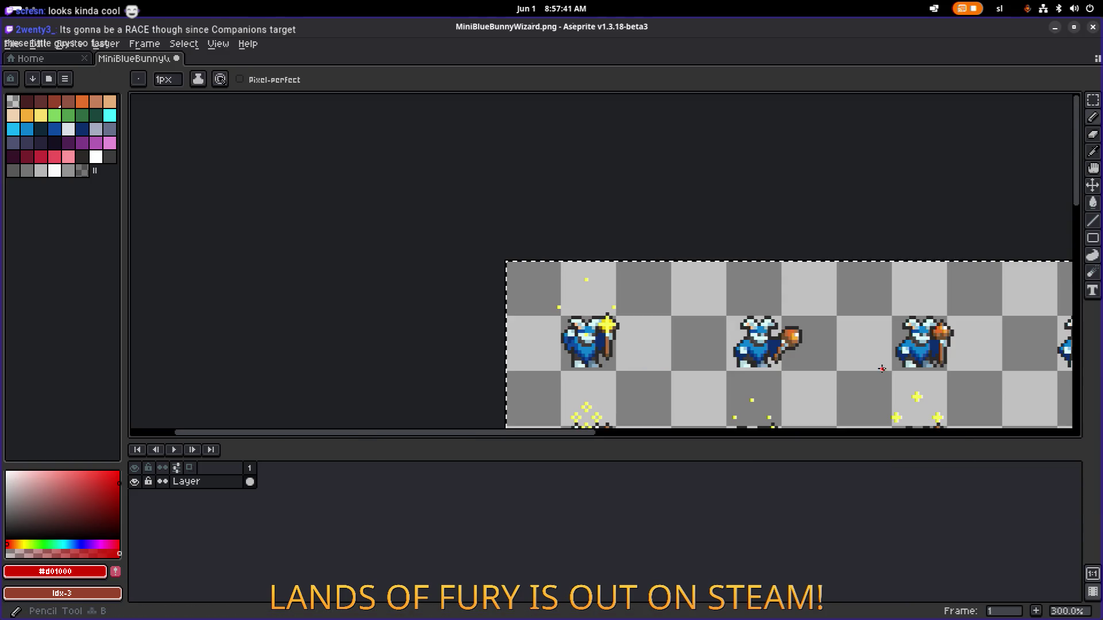
Turn the remaining dark red on the first wizard frames' staff orange
left_click_drag(563, 305, 674, 317)
key("m")
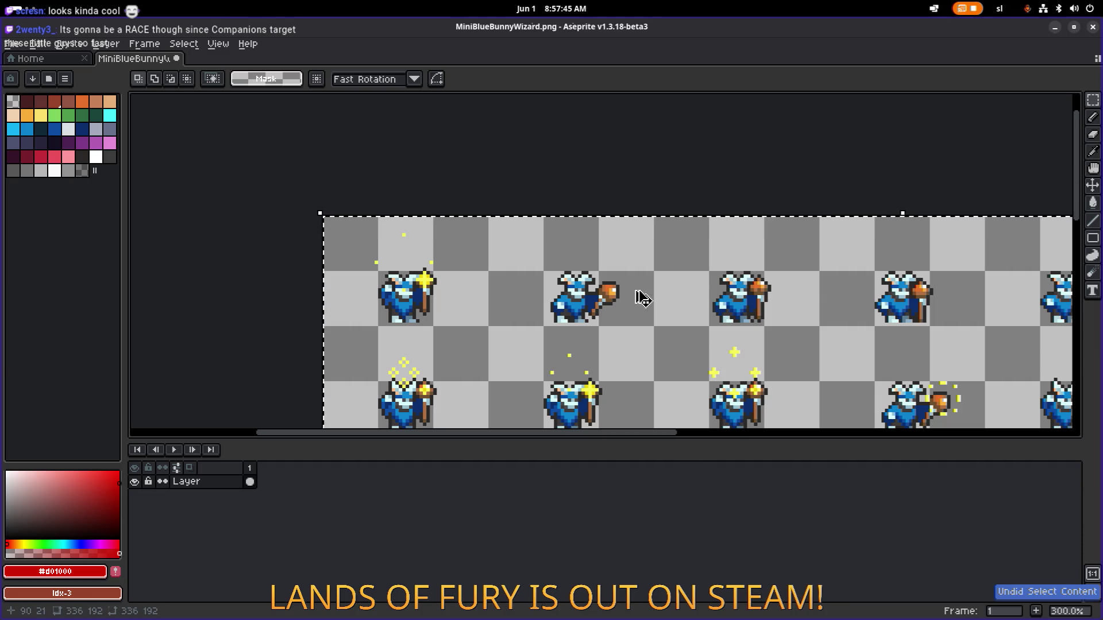
scroll(615, 291, "up", 3)
key("i")
left_click(603, 287)
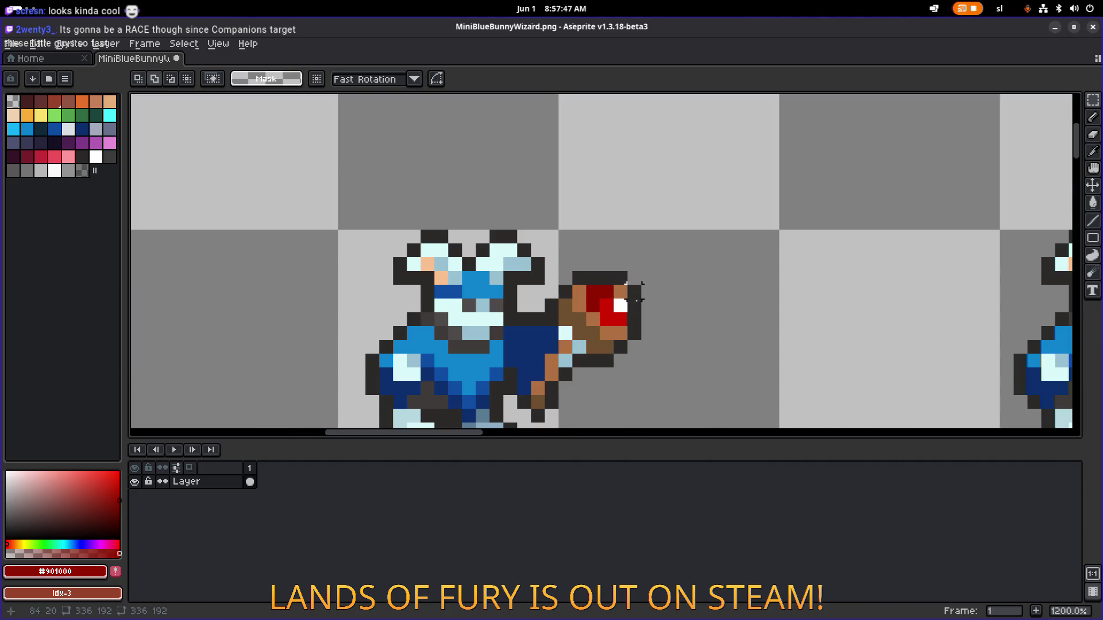
key("shift+r")
left_click(864, 410)
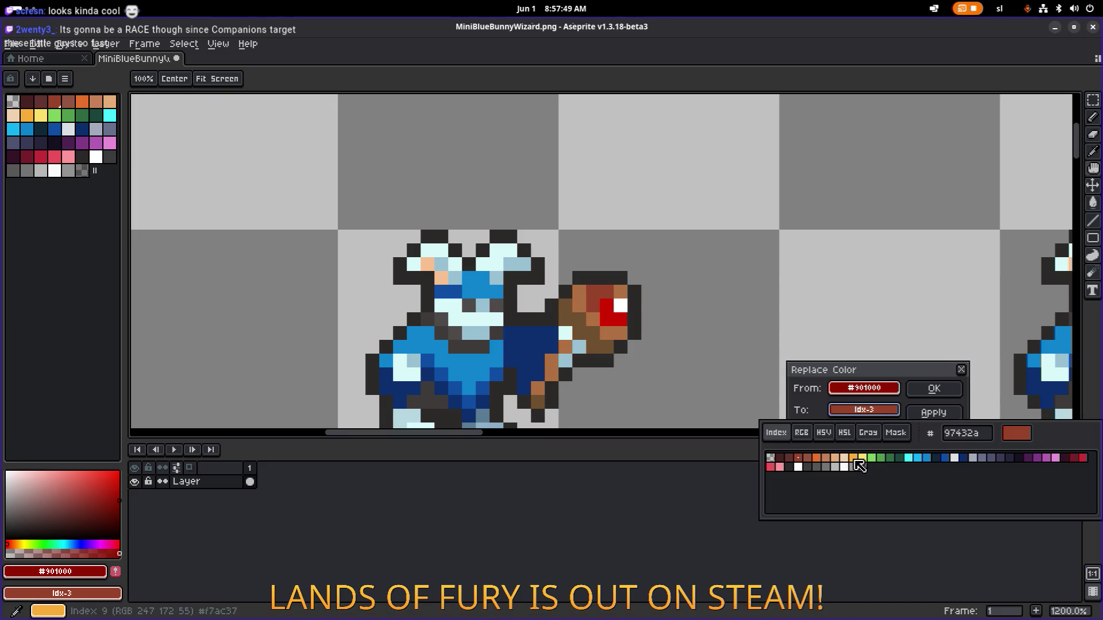
left_click(860, 465)
left_click(934, 389)
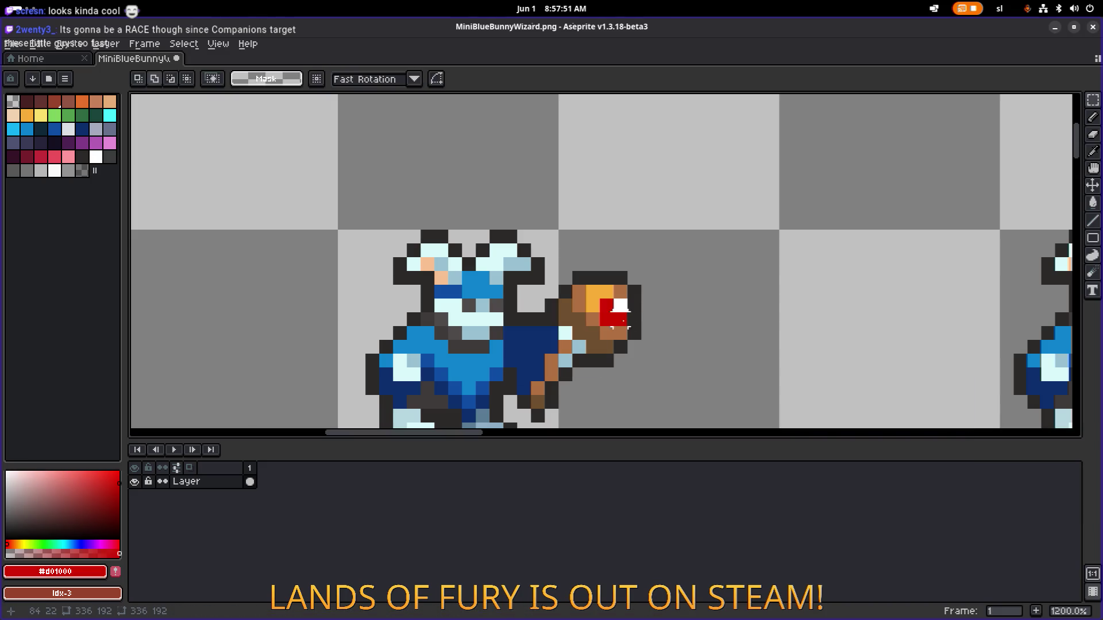
Replace the orb's red #d01000 with yellow Idx-10 across the sheet
key("shift+r")
left_click(864, 409)
left_click(885, 459)
left_click(942, 399)
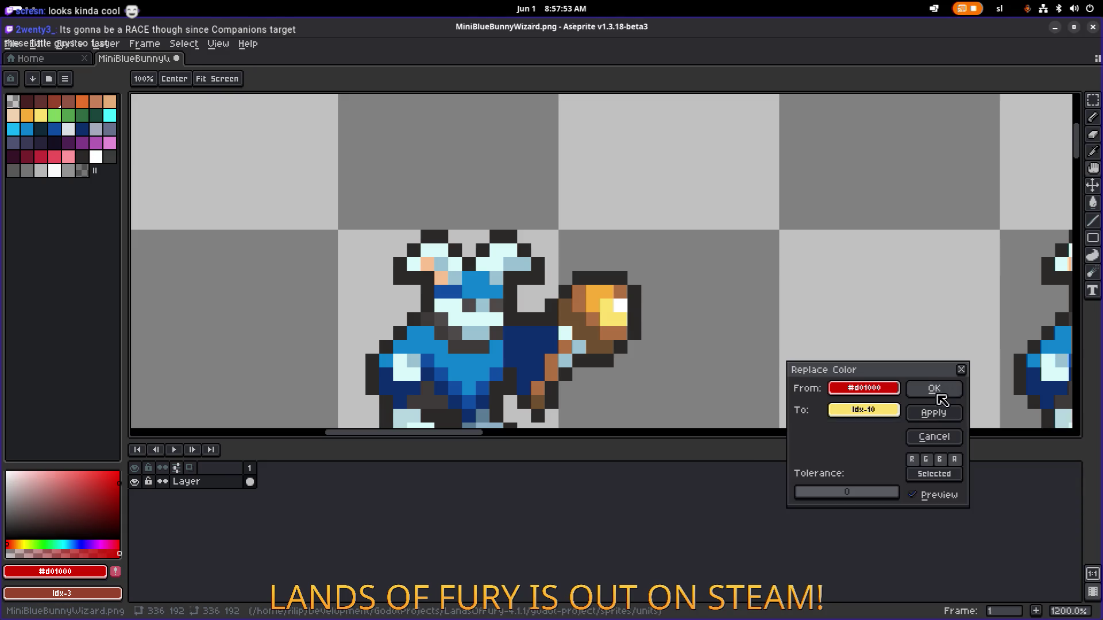
left_click(938, 395)
scroll(885, 388, "down", 5)
scroll(604, 295, "down", 3)
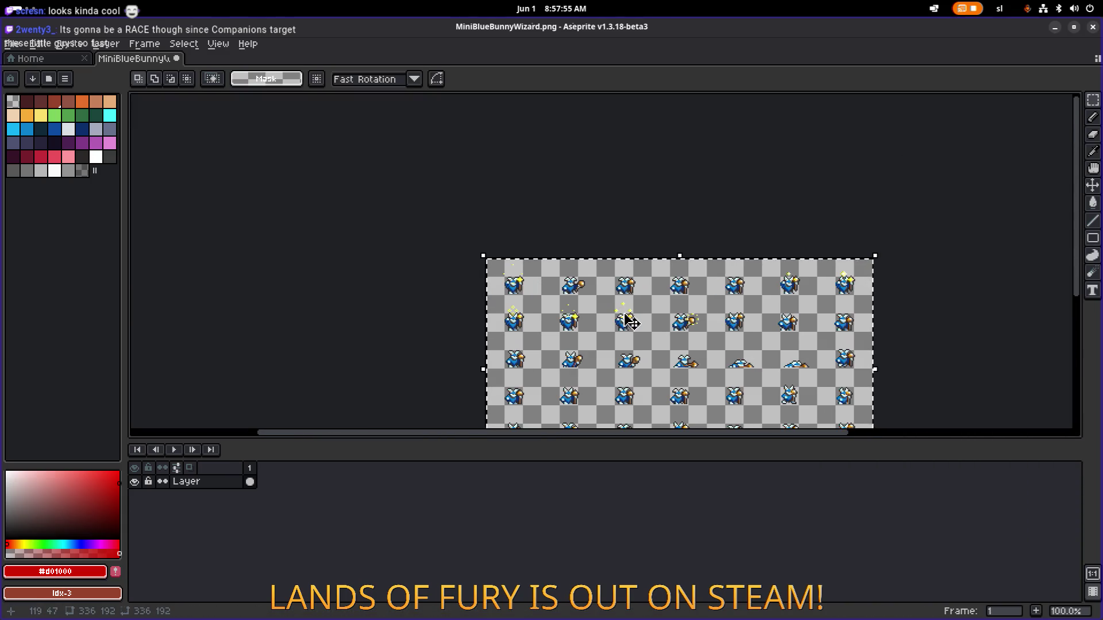
Centre the view on one wizard sprite and sample the orb's orange for replacement
scroll(626, 319, "up", 2)
mouse_move(598, 344)
left_mouse_down()
mouse_move(635, 299)
mouse_move(559, 233)
left_mouse_up()
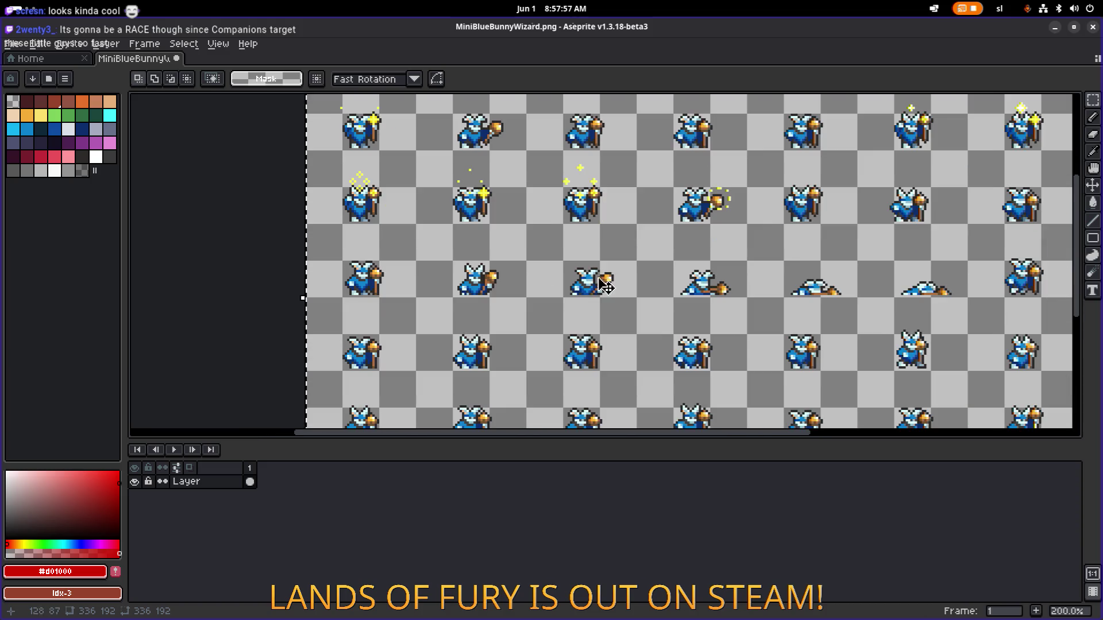
mouse_move(734, 364)
left_mouse_down()
mouse_move(629, 237)
mouse_move(458, 305)
mouse_move(630, 239)
left_mouse_up()
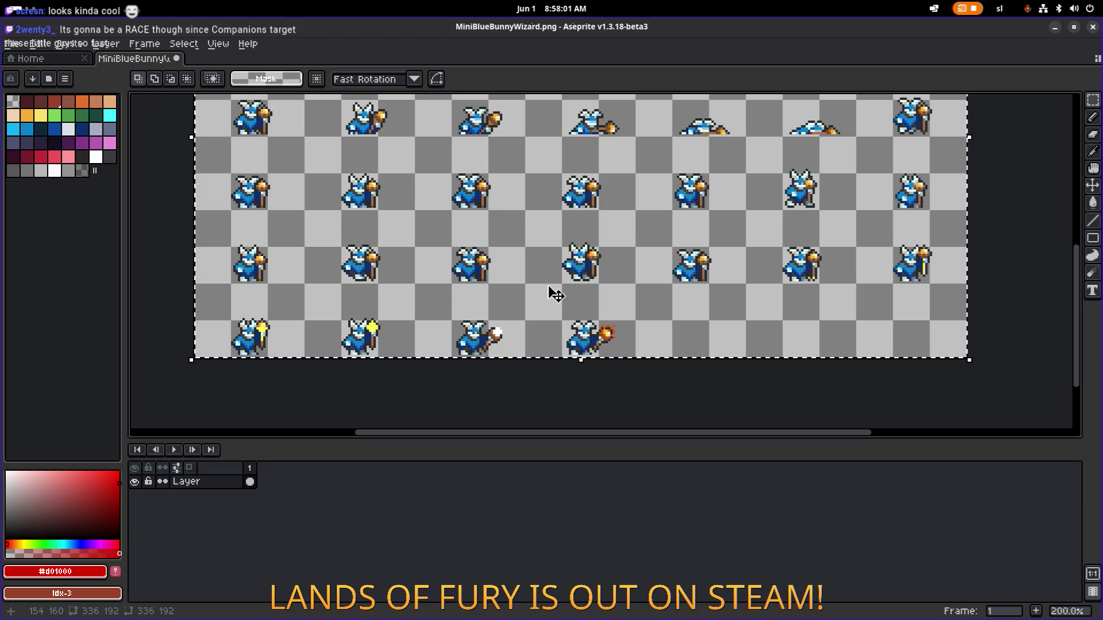
mouse_move(512, 224)
left_mouse_down()
mouse_move(601, 303)
mouse_move(598, 316)
left_mouse_up()
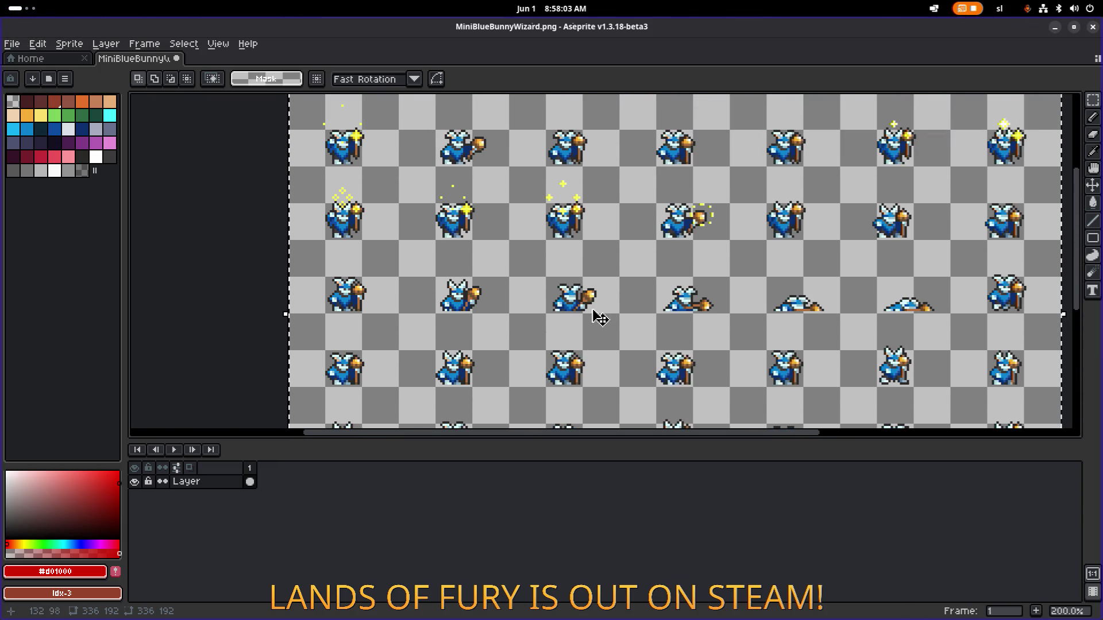
left_click_drag(592, 272, 574, 298)
scroll(574, 298, "up", 5)
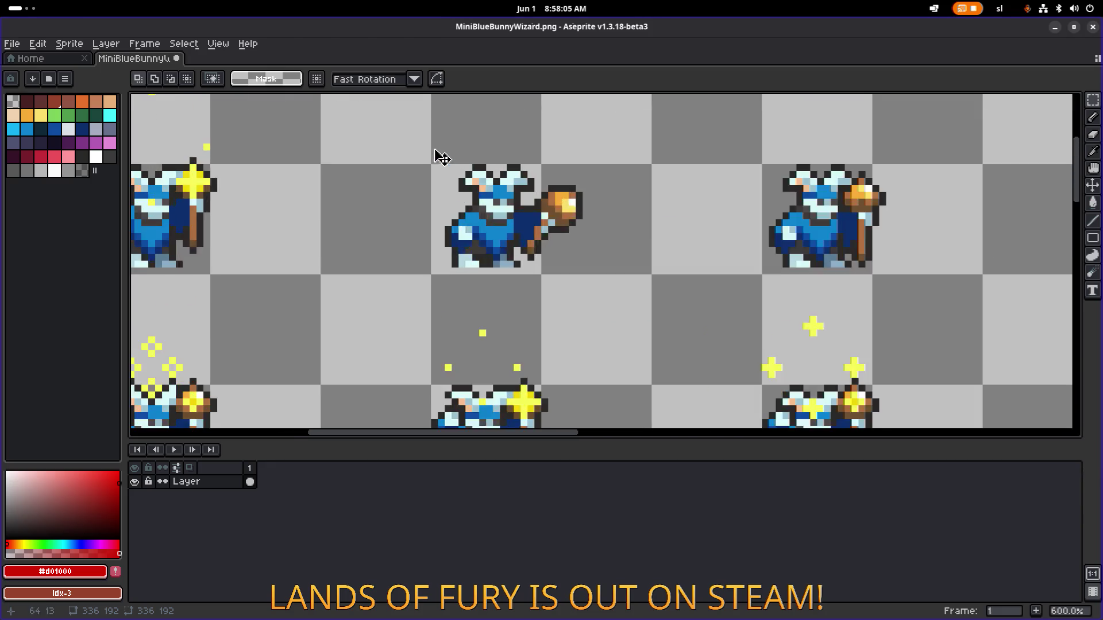
scroll(603, 216, "up", 3)
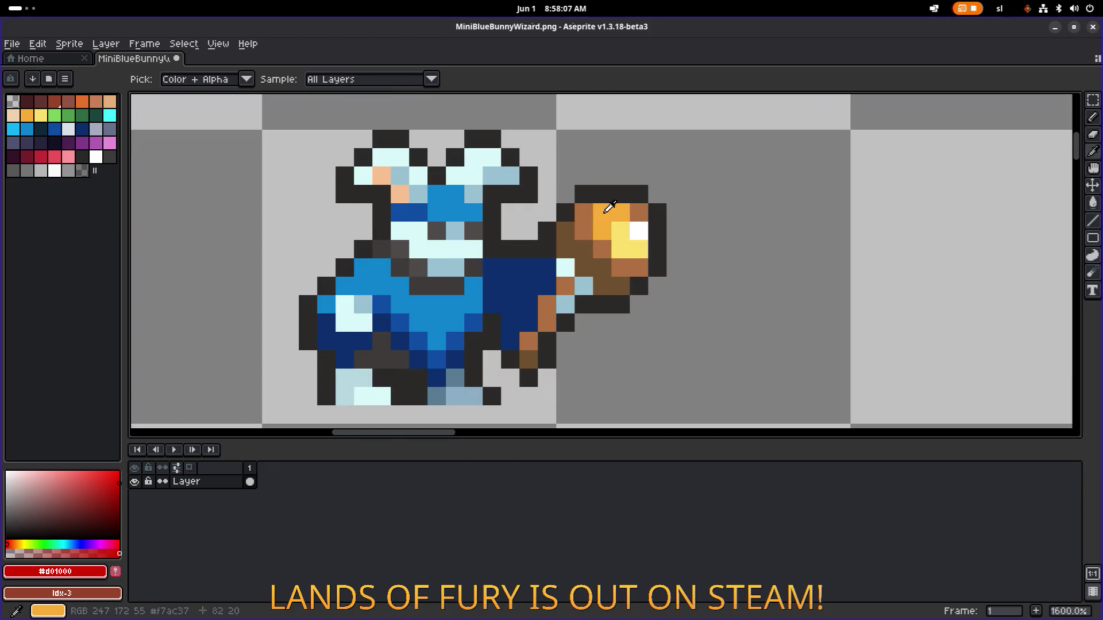
left_click(613, 216, "alt")
key("shift+r")
left_click(862, 410)
left_click(779, 370)
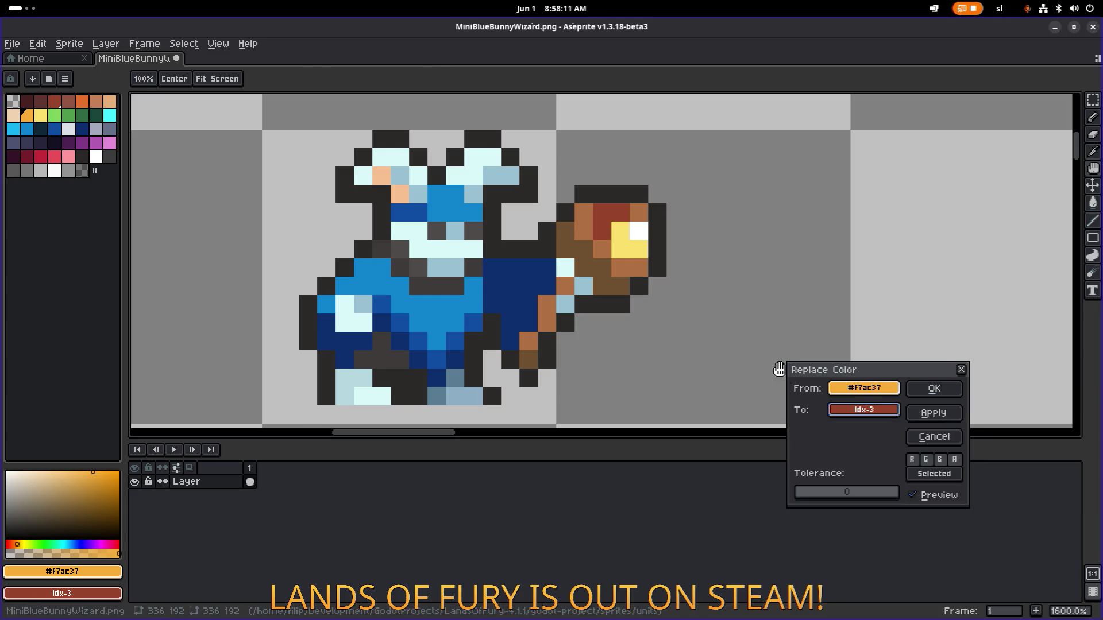
Try yellow, orange and green as replacements for the orb's yellow, then cancel
left_click(632, 244, "alt")
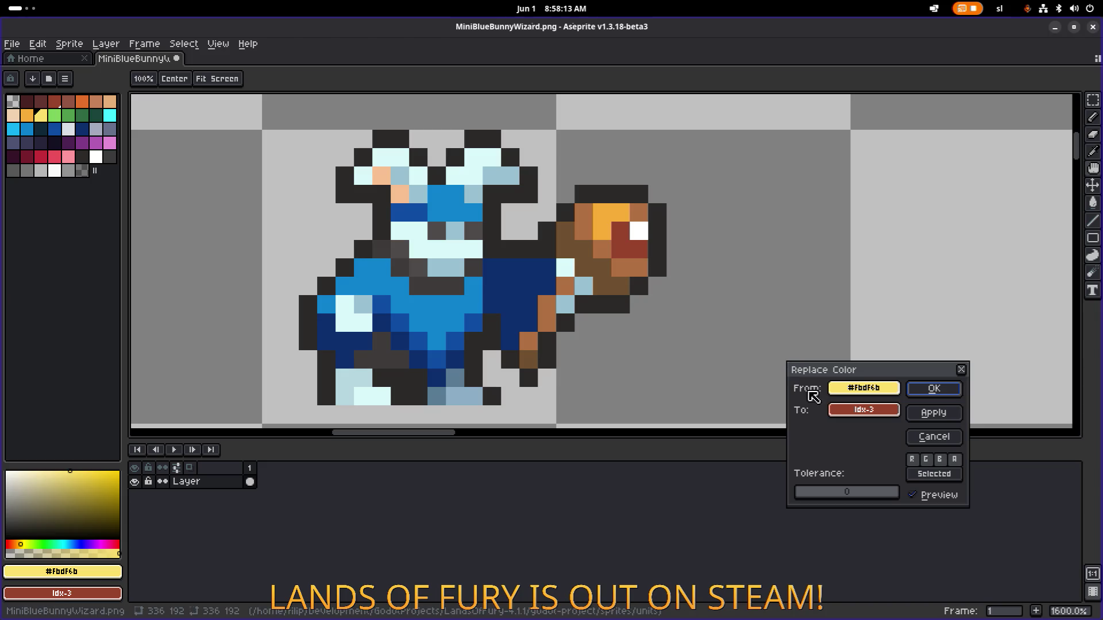
left_click(863, 409)
left_click(862, 458)
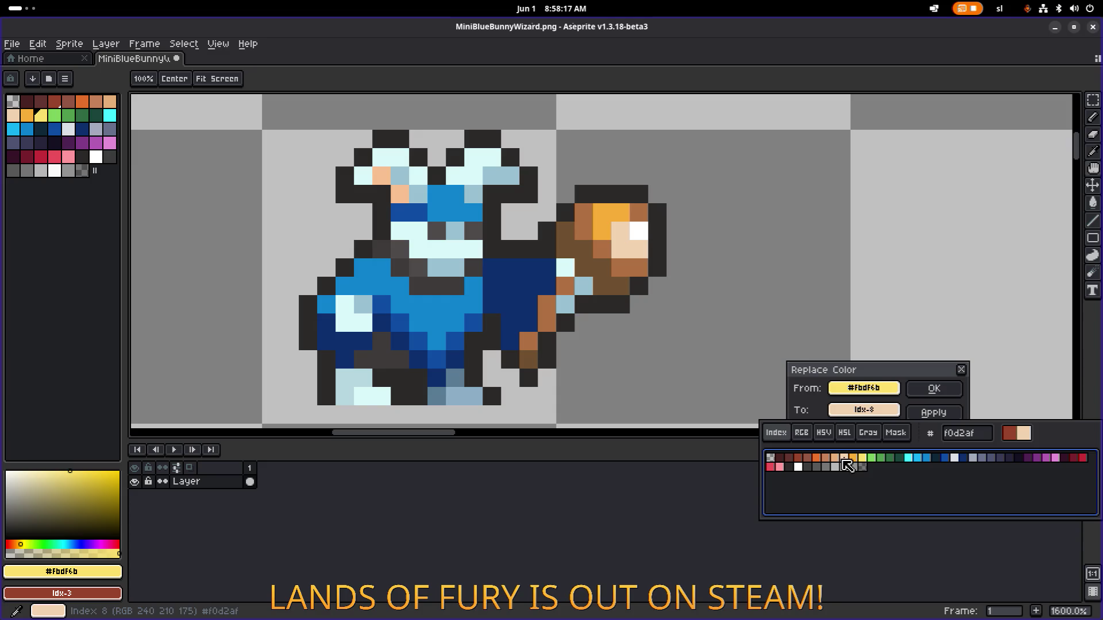
left_click(863, 459)
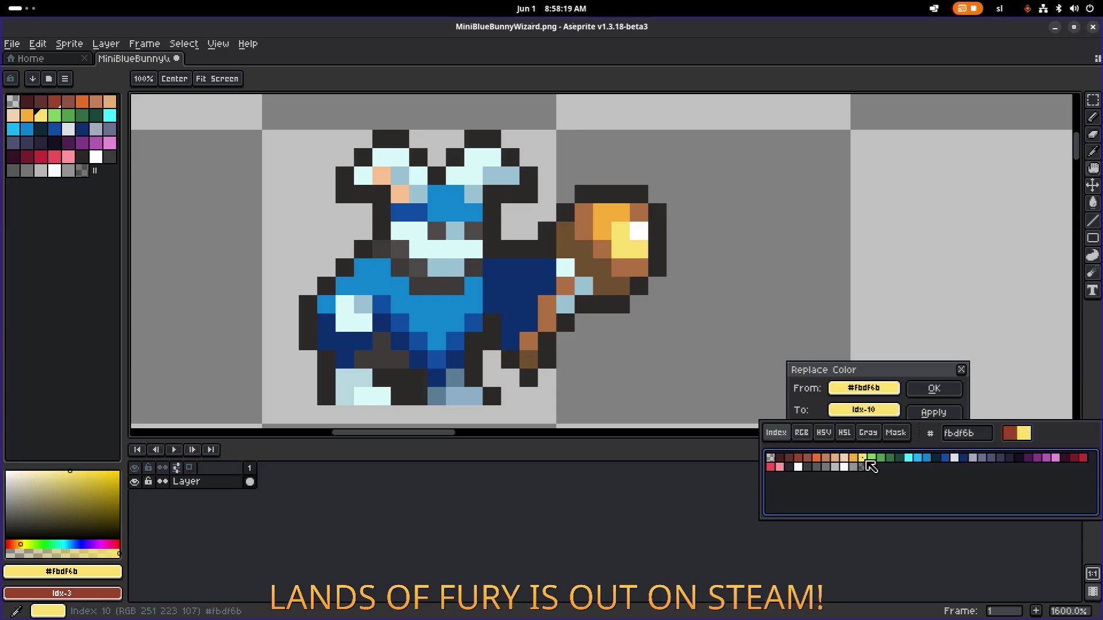
left_click(817, 458)
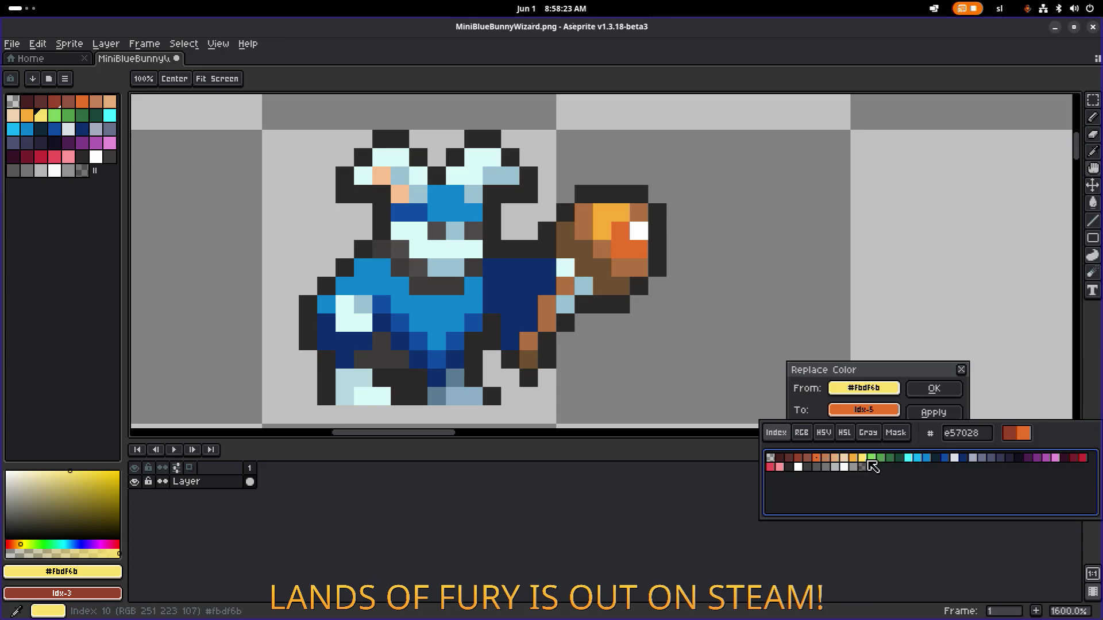
left_click(870, 460)
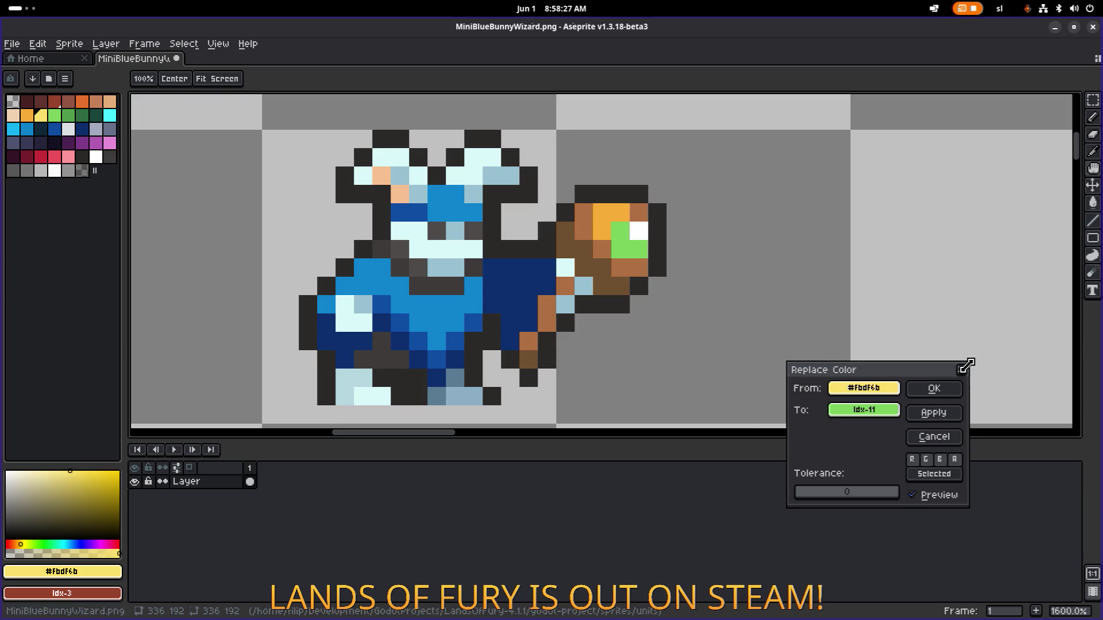
left_click(961, 370)
scroll(775, 339, "down", 2)
scroll(697, 296, "up", 3)
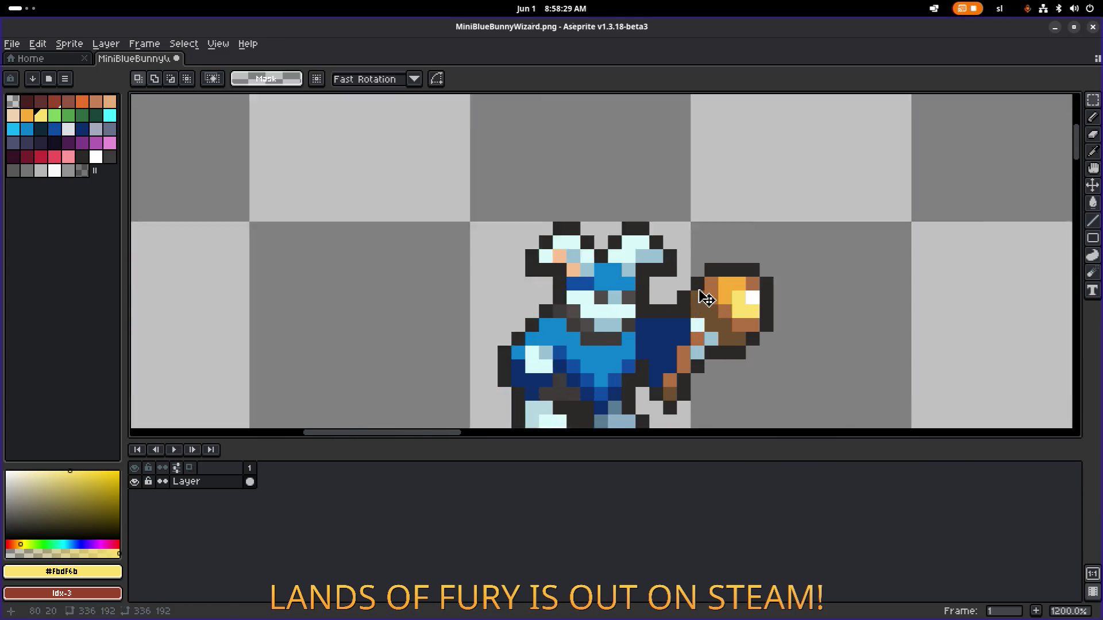
Replace the orb's orange #f7ac37 with dark green Idx-12
left_click(752, 269, "alt")
key("shift+r")
left_click(877, 410)
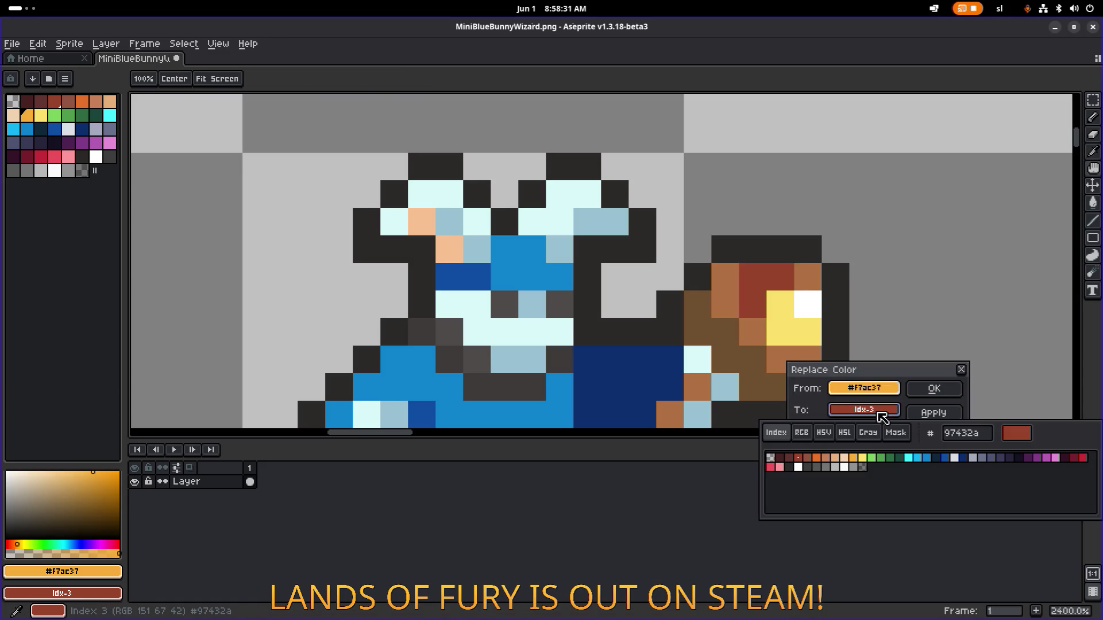
left_click(894, 459)
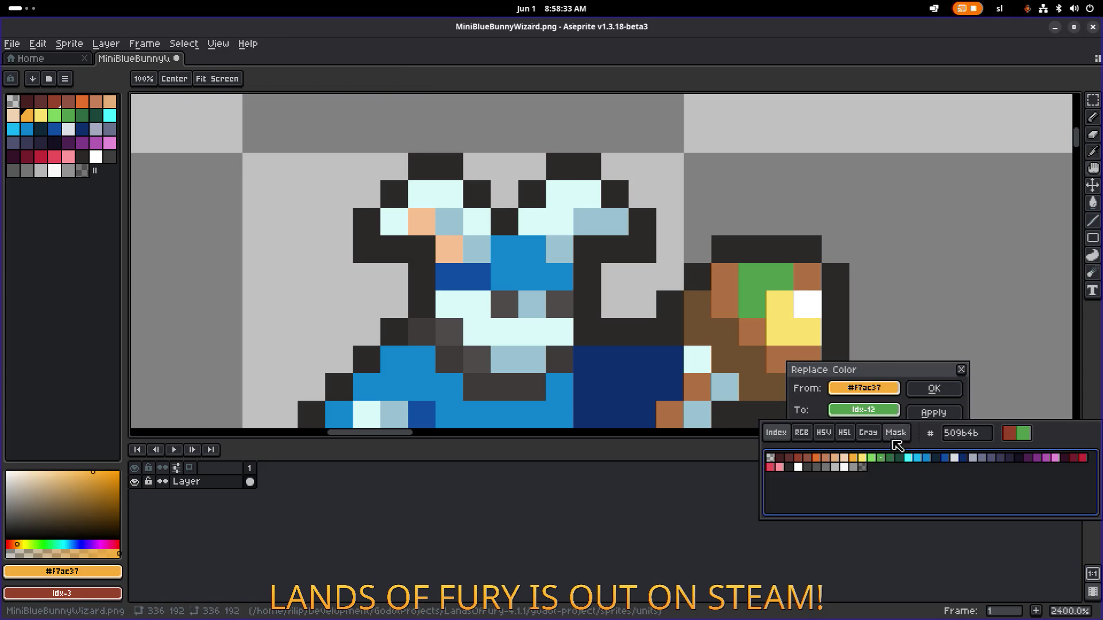
left_click(934, 389)
Replace the orb's yellow #fbdf6b with light green Idx-11
left_click(814, 342, "alt")
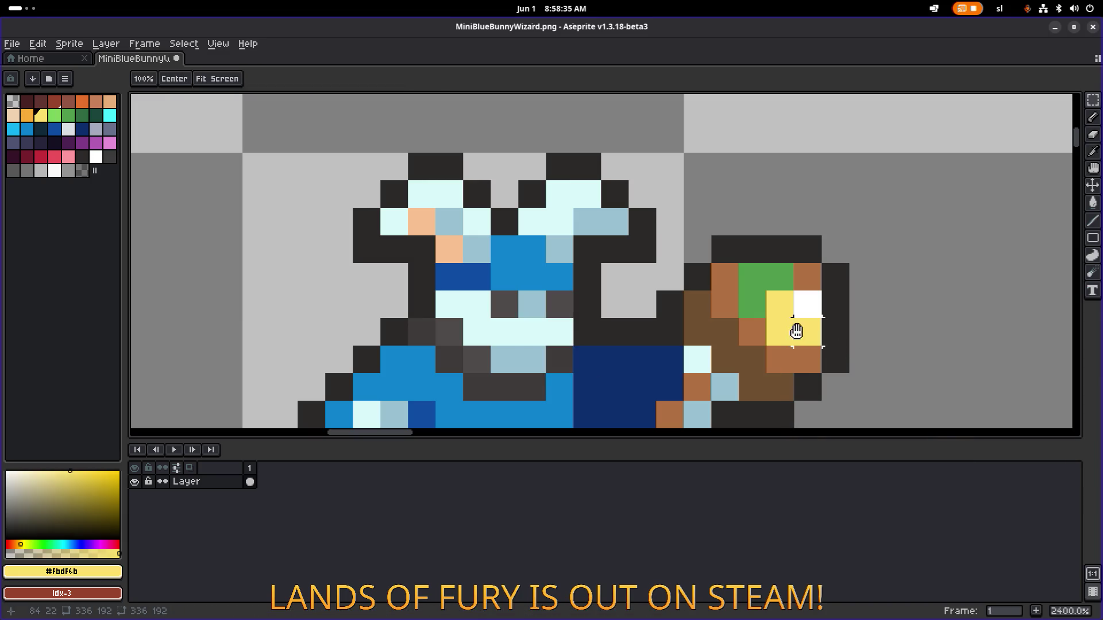
key("shift+r")
left_click(870, 413)
left_click(873, 459)
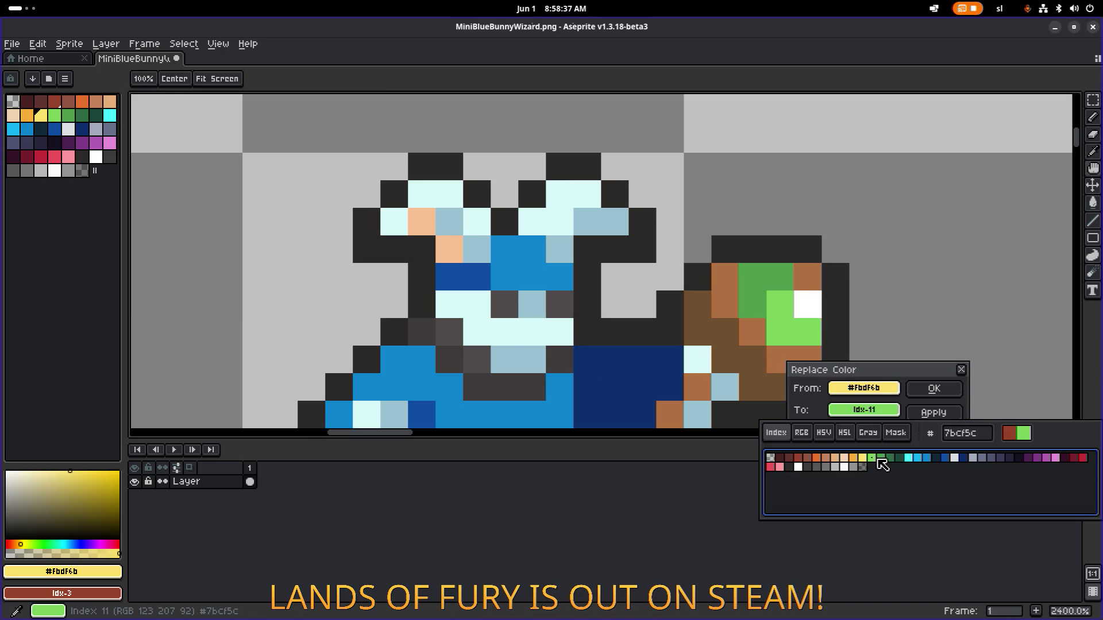
left_click(930, 389)
left_click(931, 389)
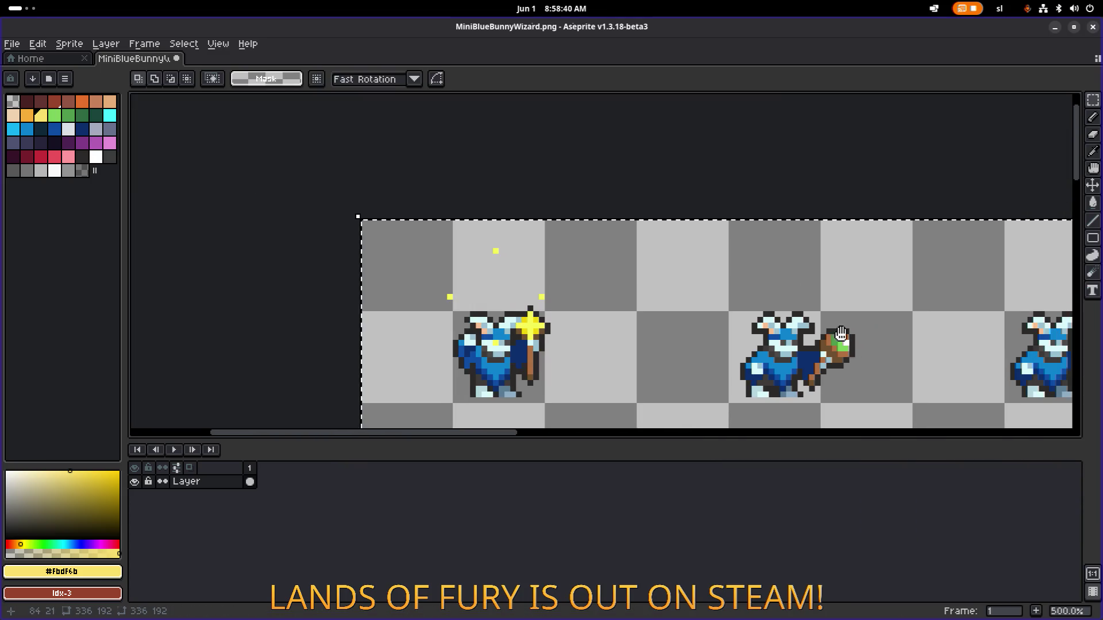
scroll(841, 334, "down", 3)
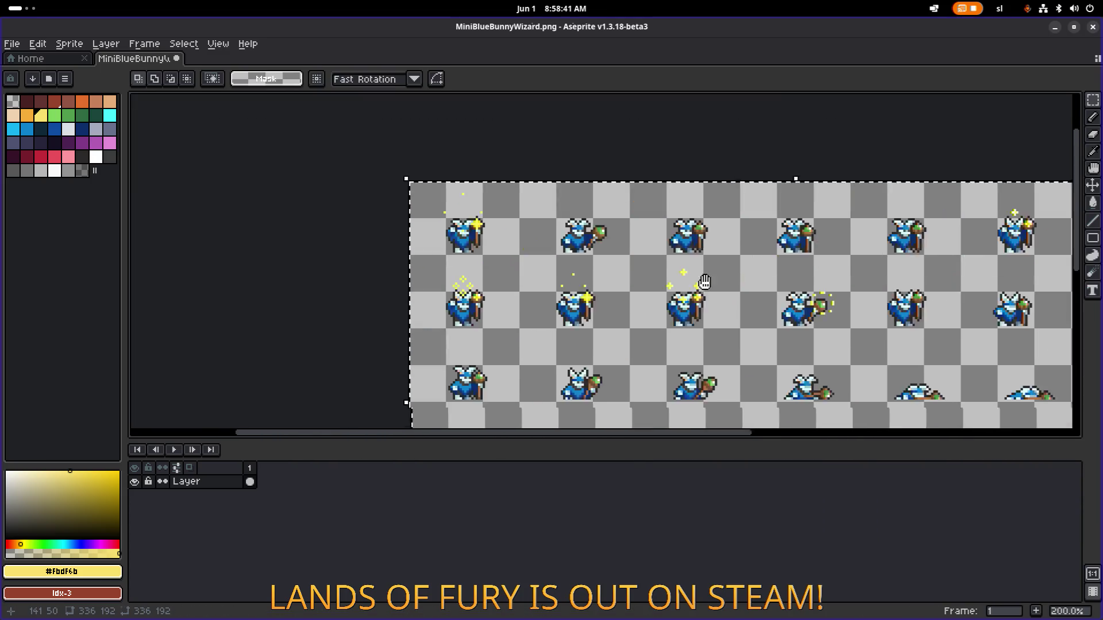
scroll(666, 318, "down", 1)
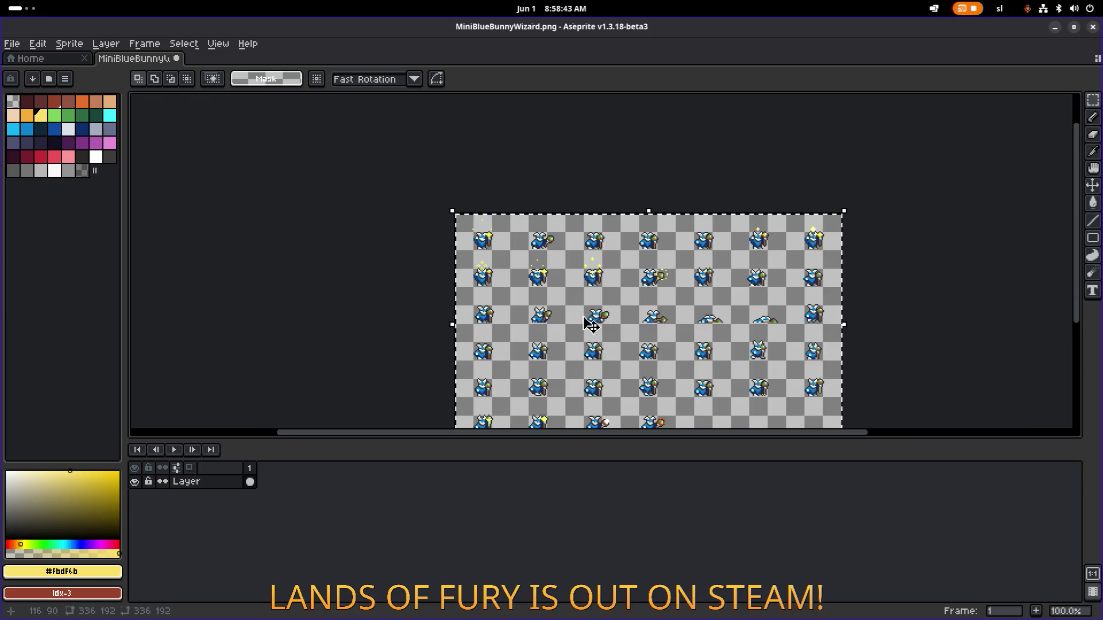
scroll(592, 320, "up", 1)
mouse_move(573, 337)
left_mouse_down()
mouse_move(612, 309)
mouse_move(645, 258)
left_mouse_up()
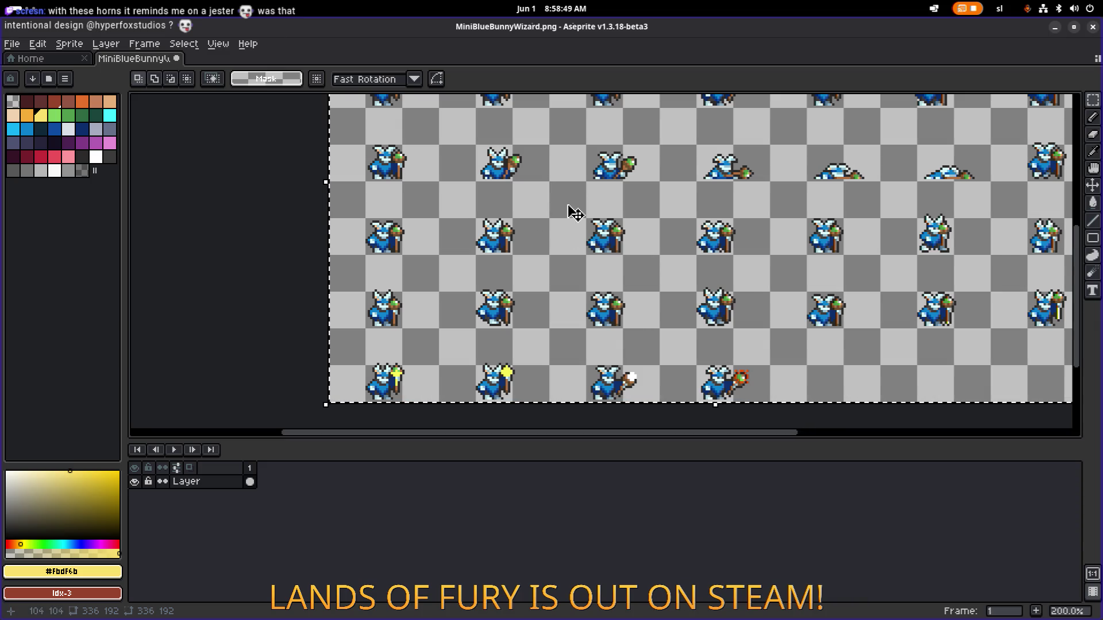
scroll(551, 190, "up", 5)
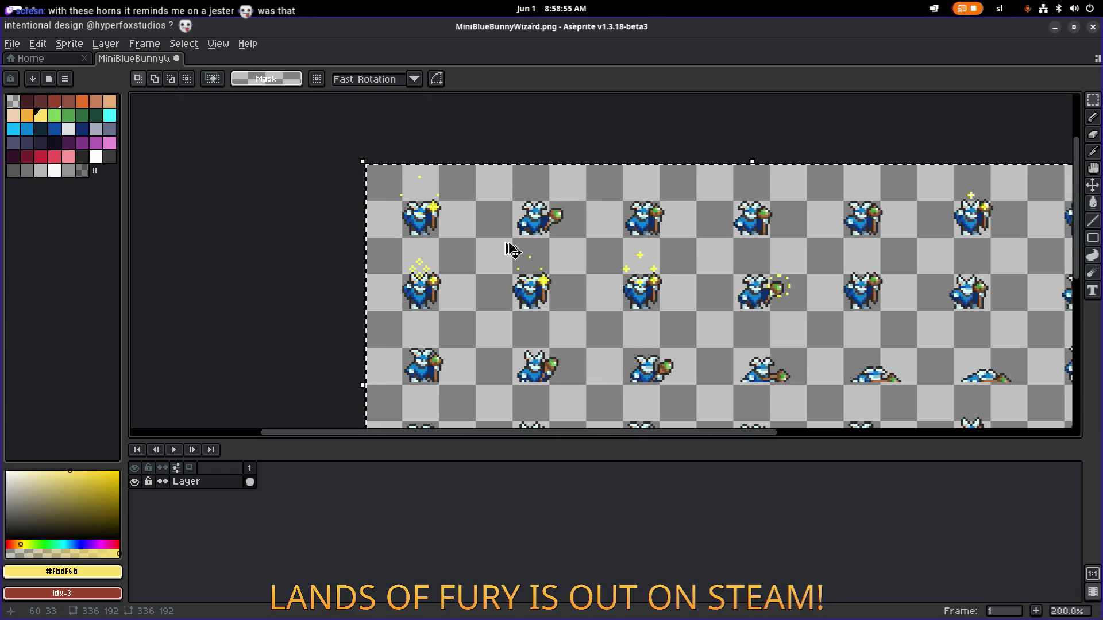
left_click_drag(475, 245, 532, 251)
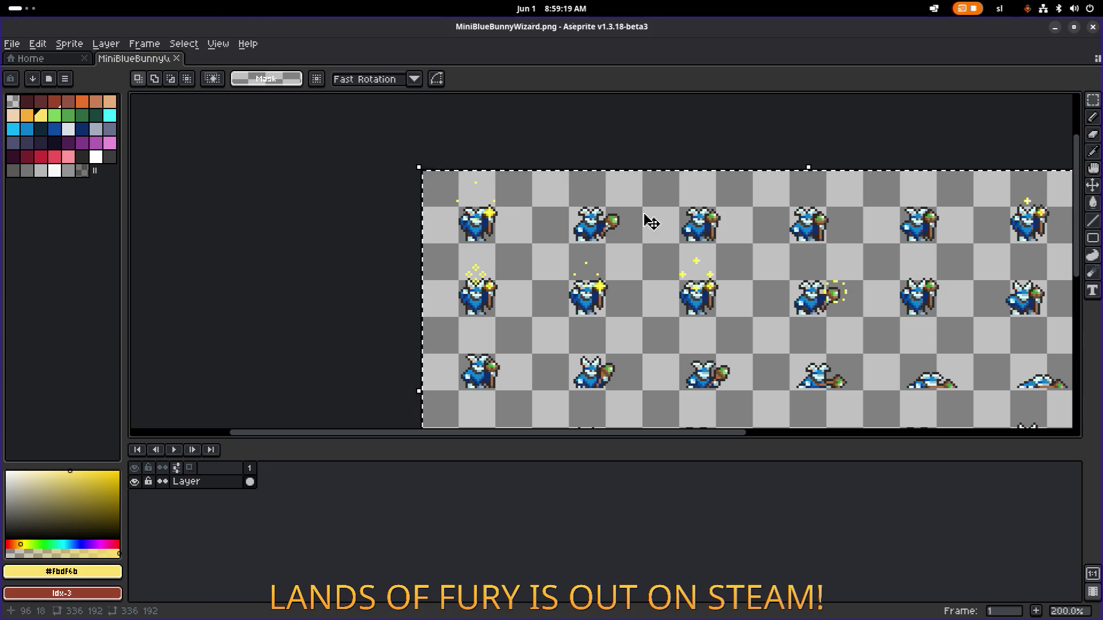
scroll(652, 223, "up", 3)
scroll(665, 229, "down", 3)
scroll(736, 247, "right", 5)
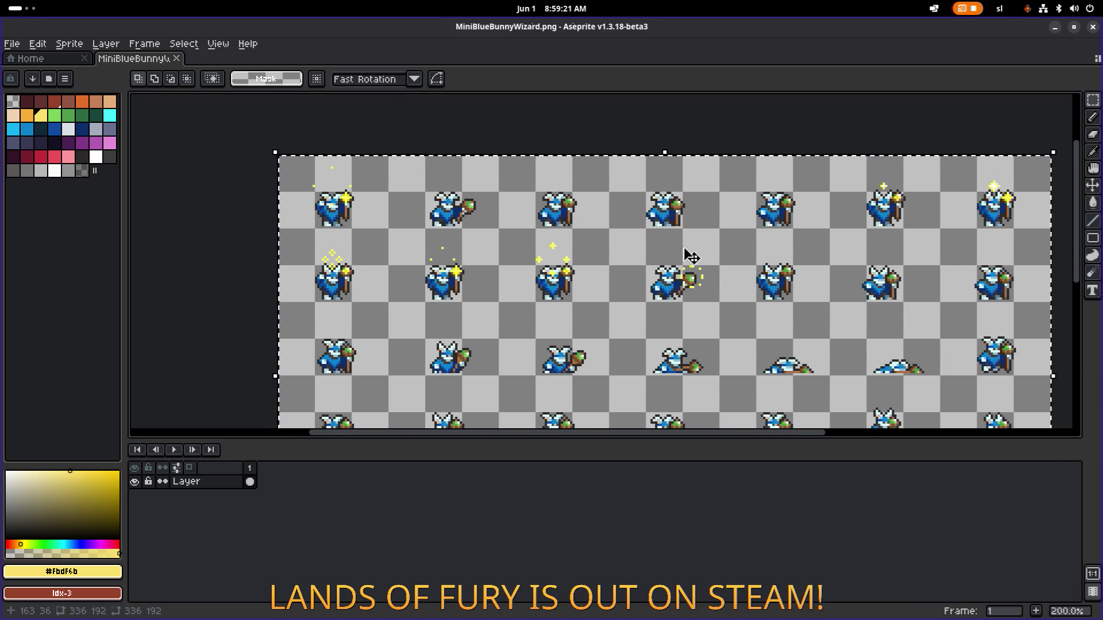
scroll(691, 257, "down", 5)
scroll(632, 247, "right", 8)
scroll(519, 227, "left", 3)
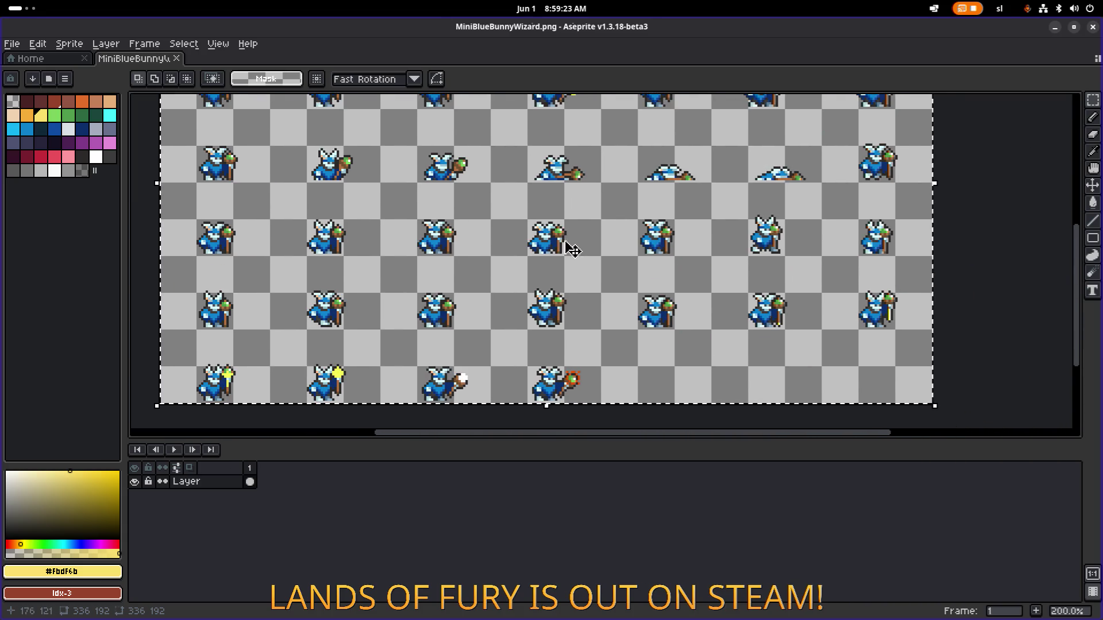
scroll(566, 317, "up", 4)
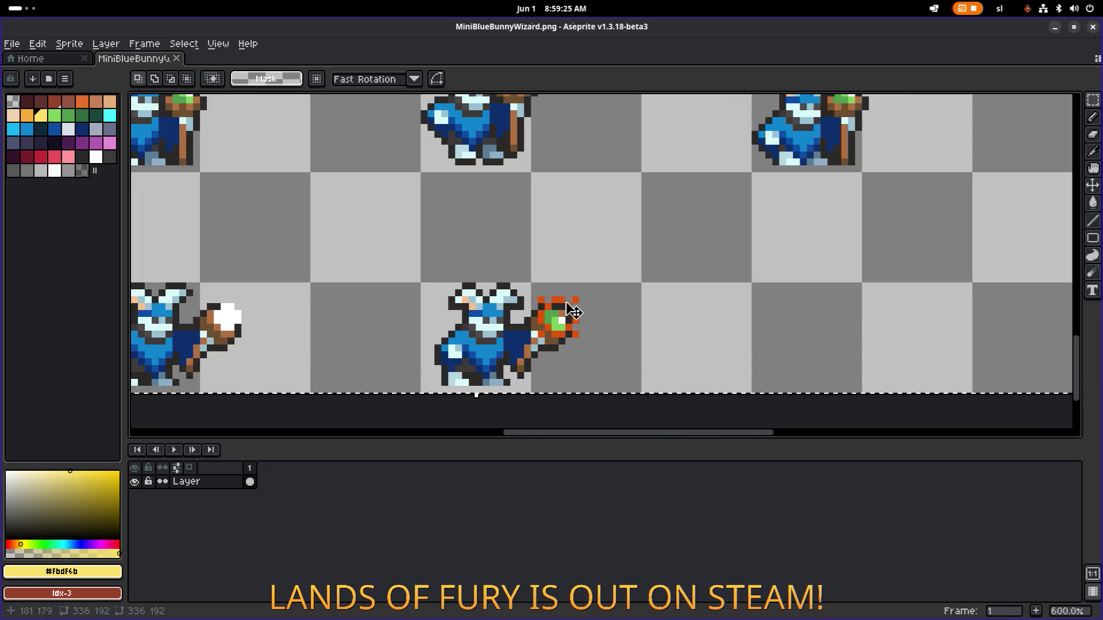
Replace the orange #e0540d around the staff orbs with yellow #fbdf6b
left_click(560, 302, "alt")
key("shift+r")
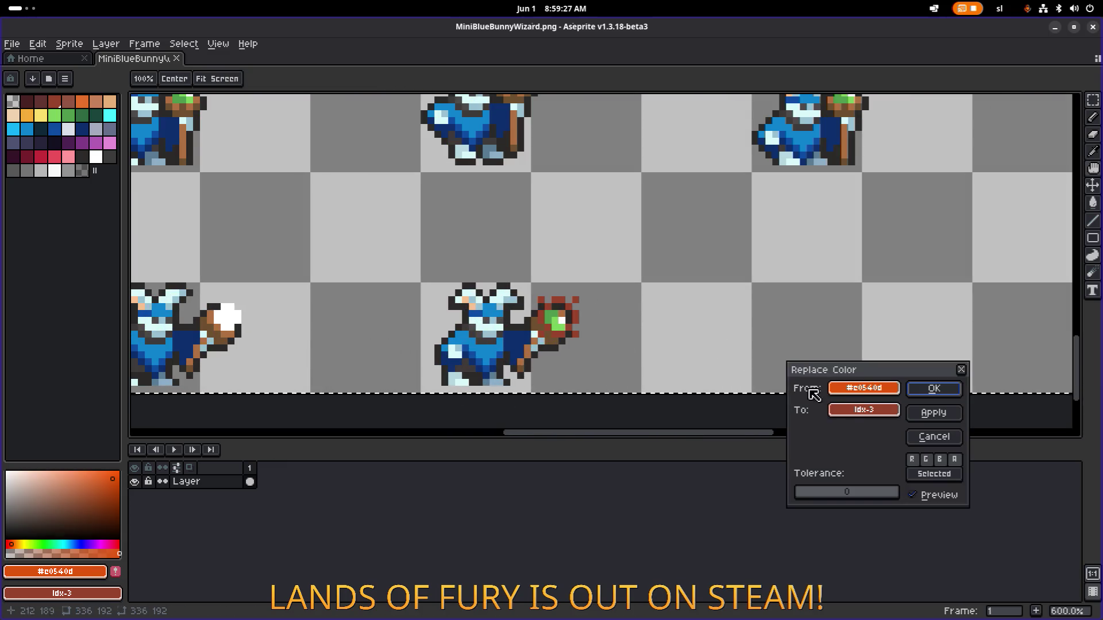
left_click(865, 411)
left_click(869, 460)
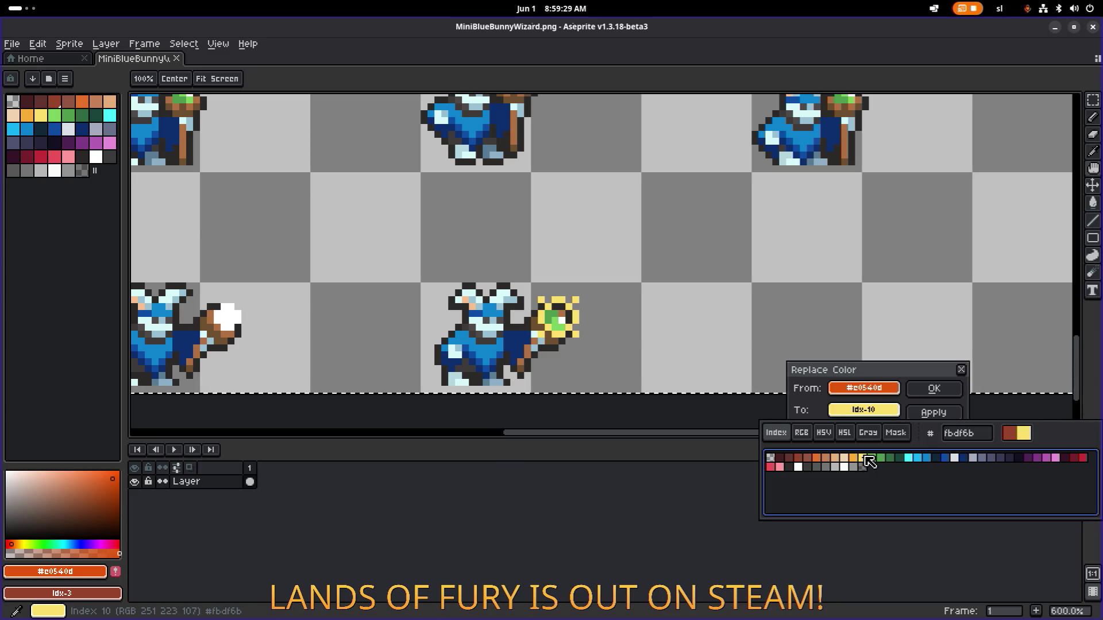
left_click(839, 460)
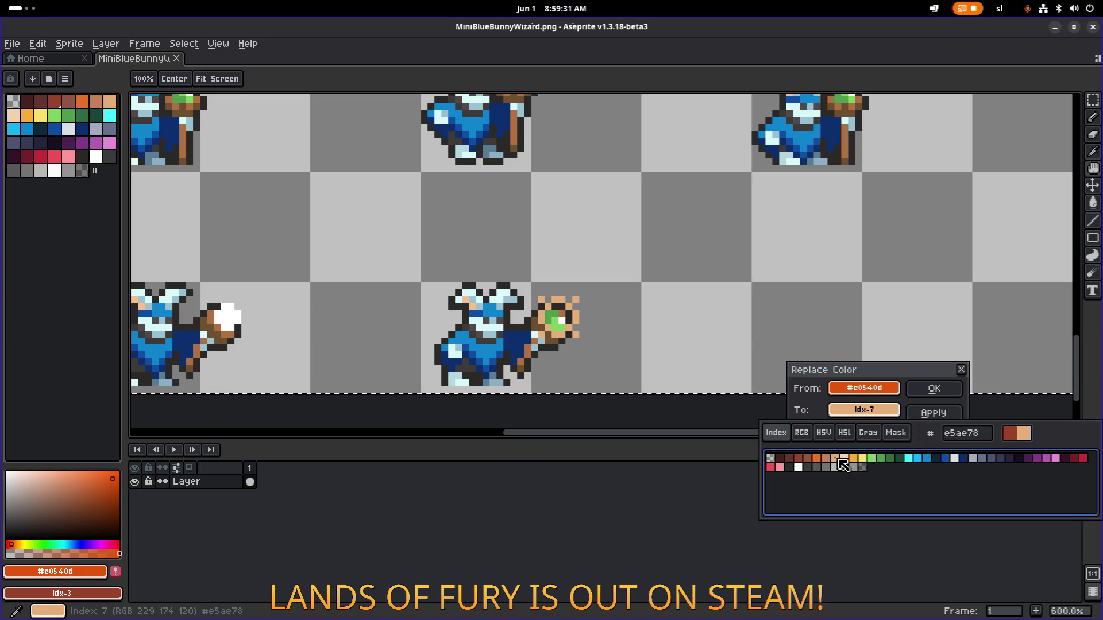
left_click(863, 459)
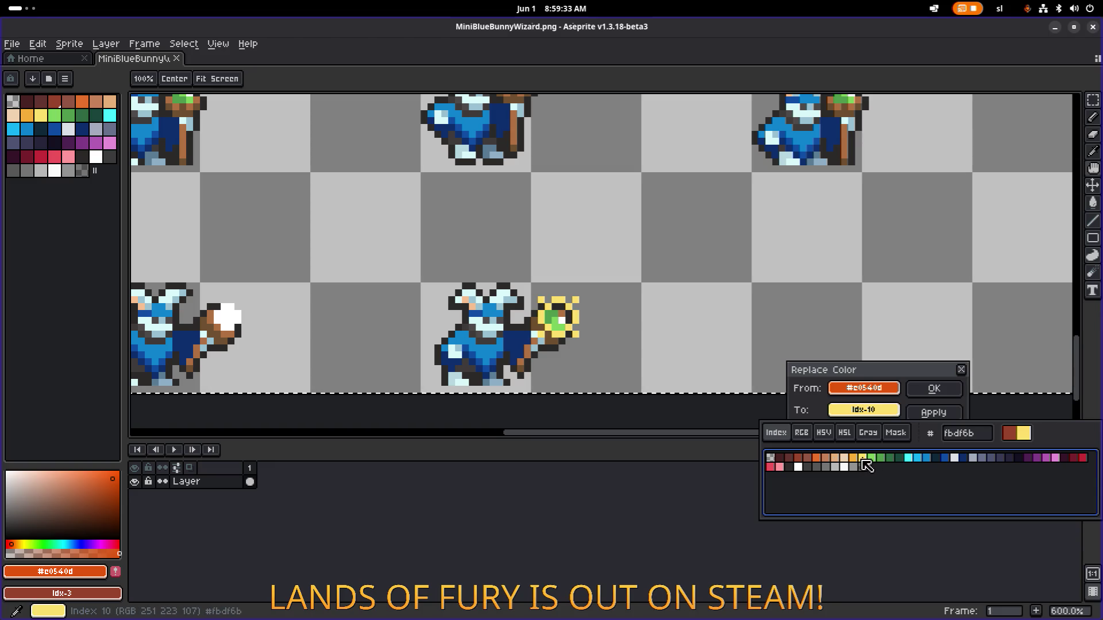
left_click(933, 389)
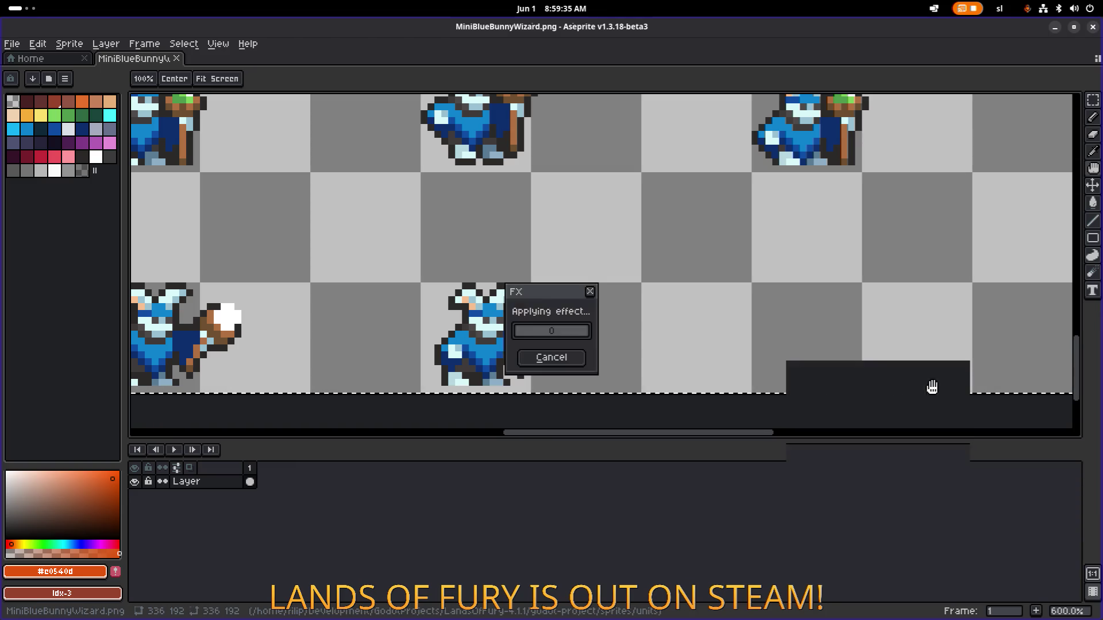
Save the MiniBlueBunnyWizard sheet
scroll(795, 352, "down", 1)
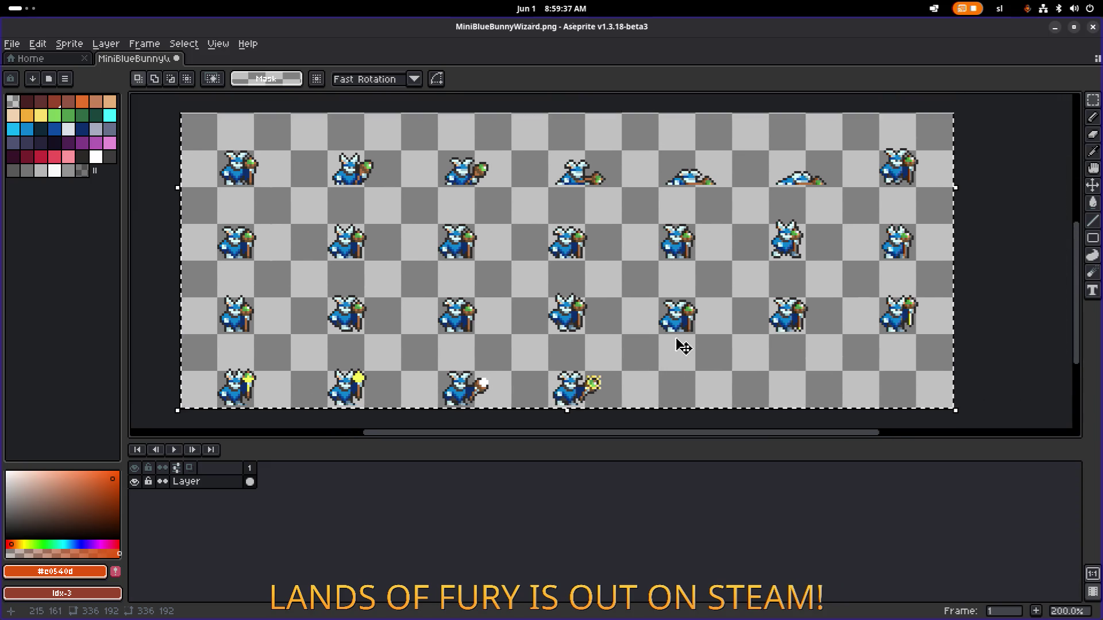
key("ctrl+s")
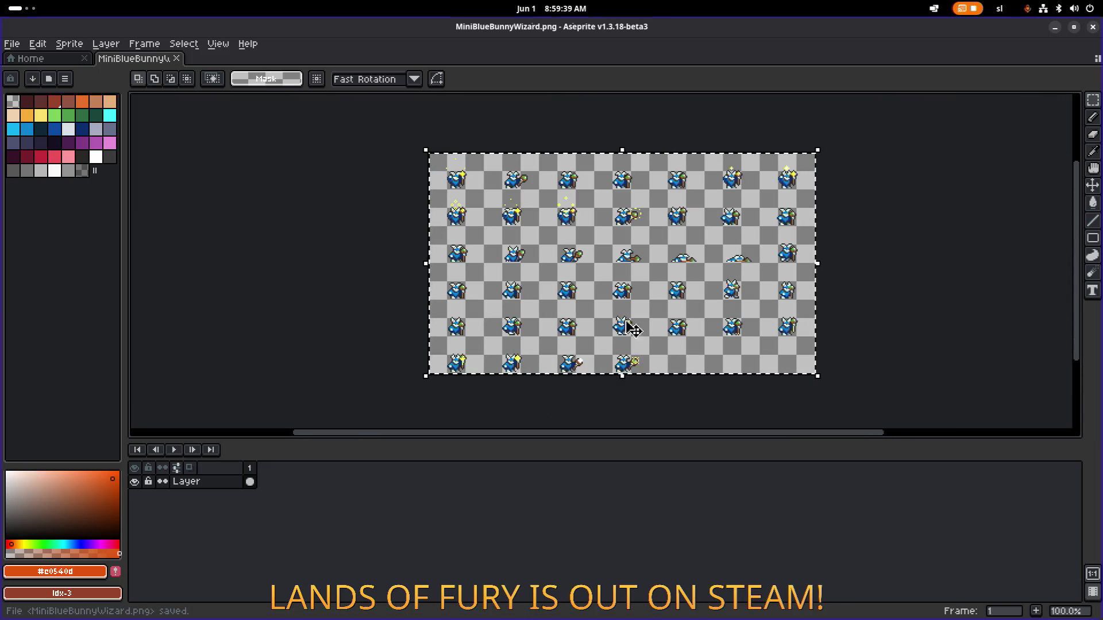
key("alt+Tab")
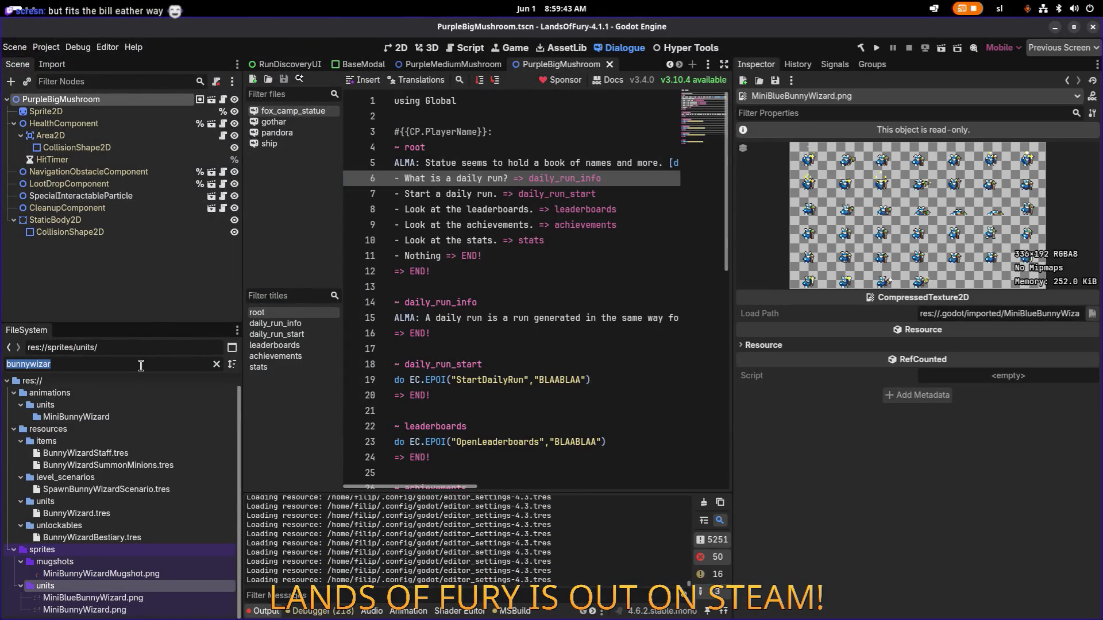
Filter the FileSystem dock for 'bunnywi'
key("BackSpace")
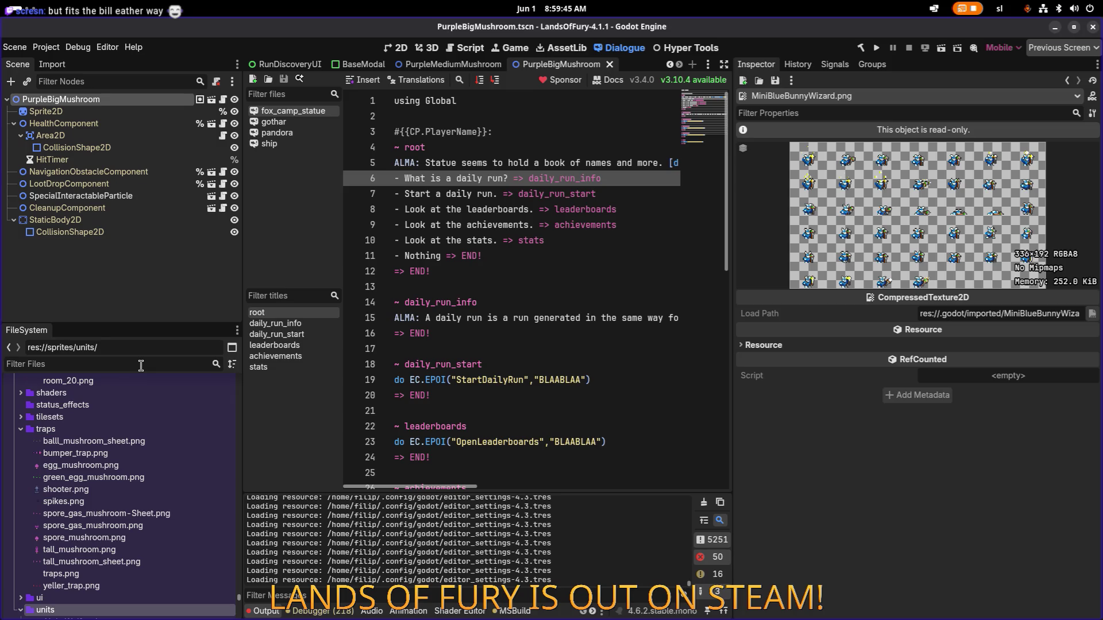
type("simon")
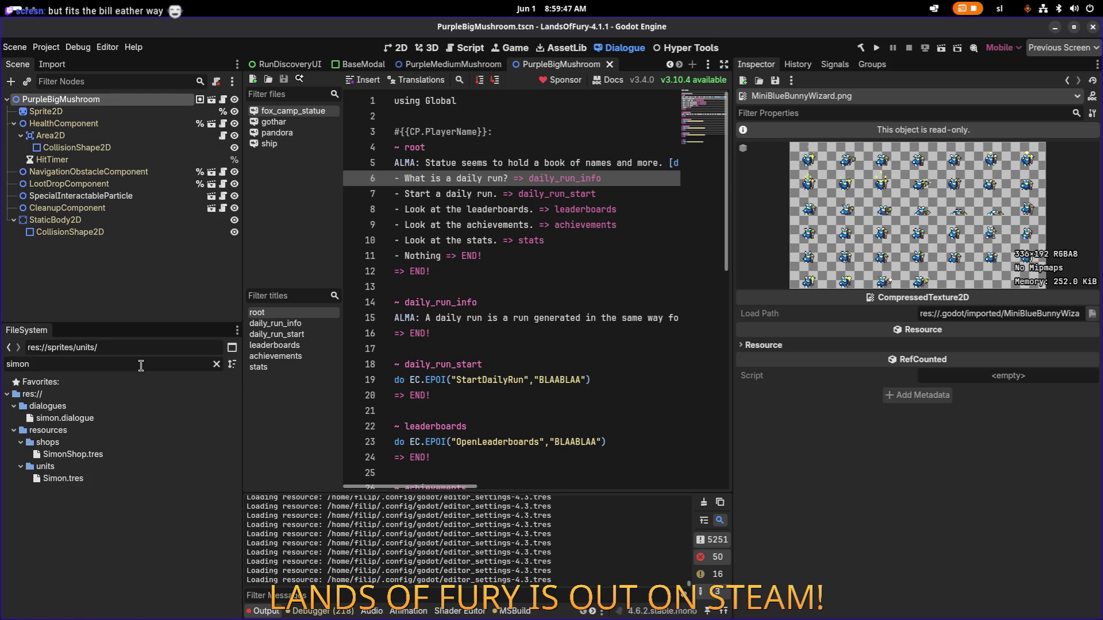
key("BackSpace")
key("BackSpace")
key("BackSpace")
type("b")
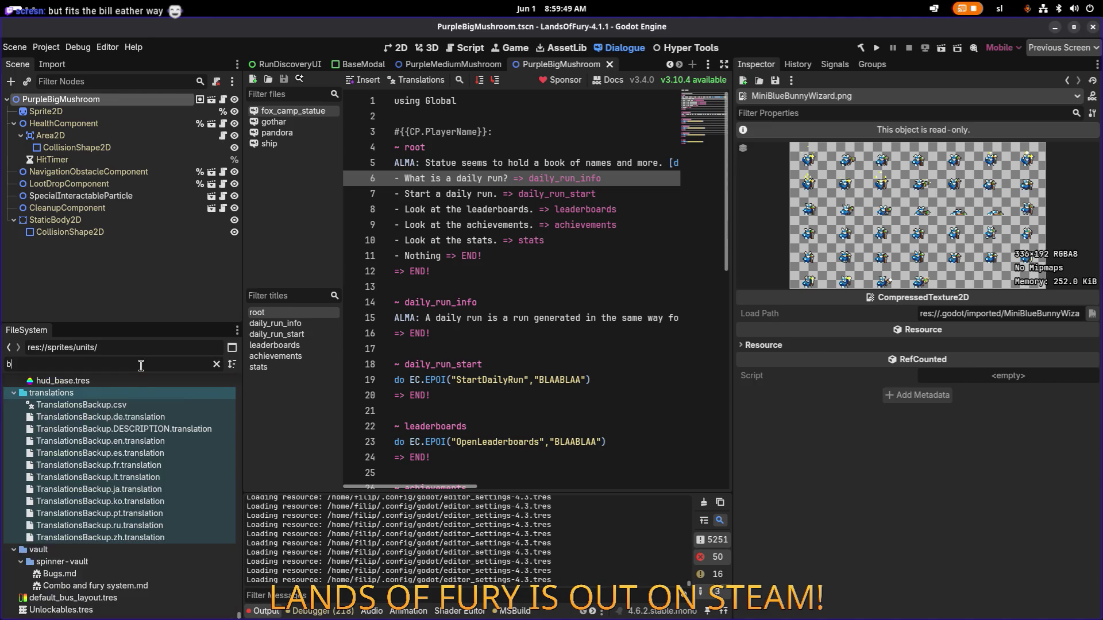
type("unnywiz")
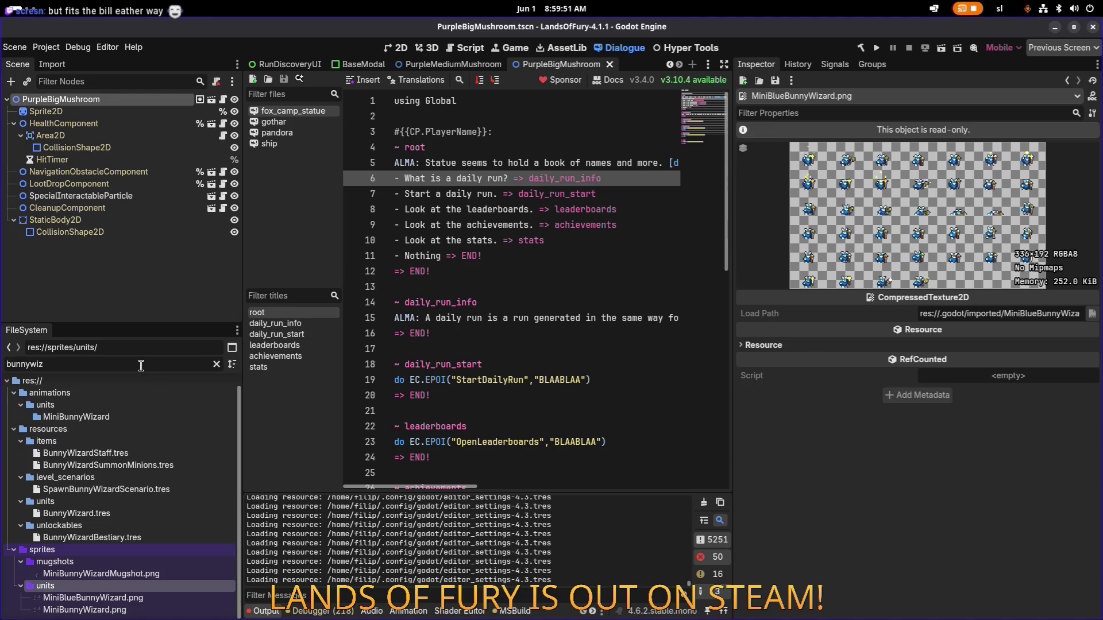
Open BunnyWizard.tres and duplicate it under the name BlueBunnyWizard.tres
left_click(144, 513)
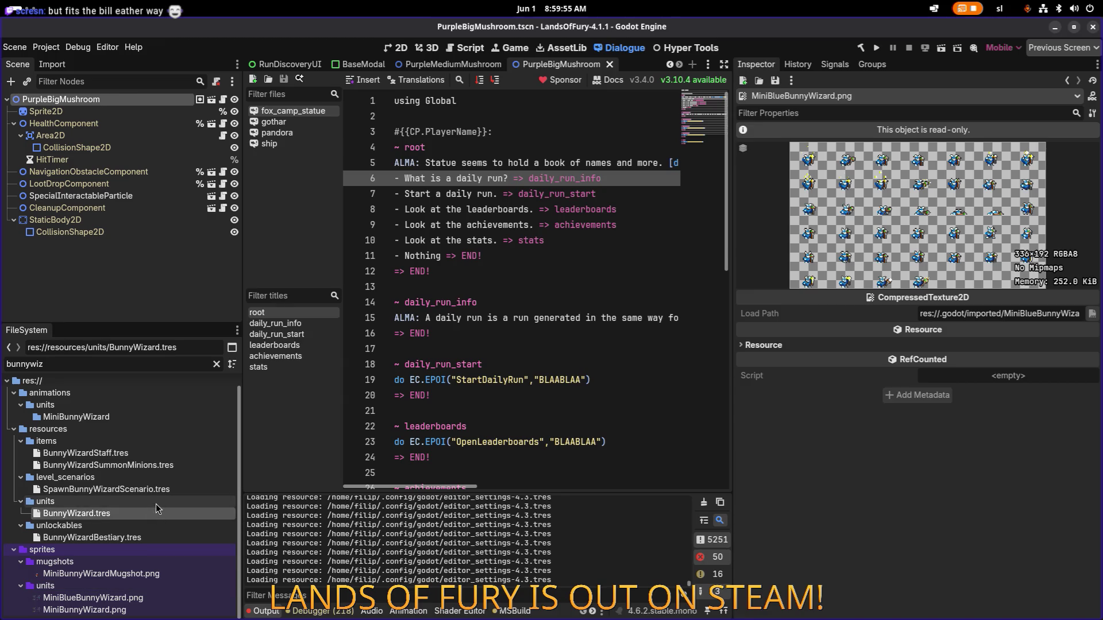
double_click(156, 512)
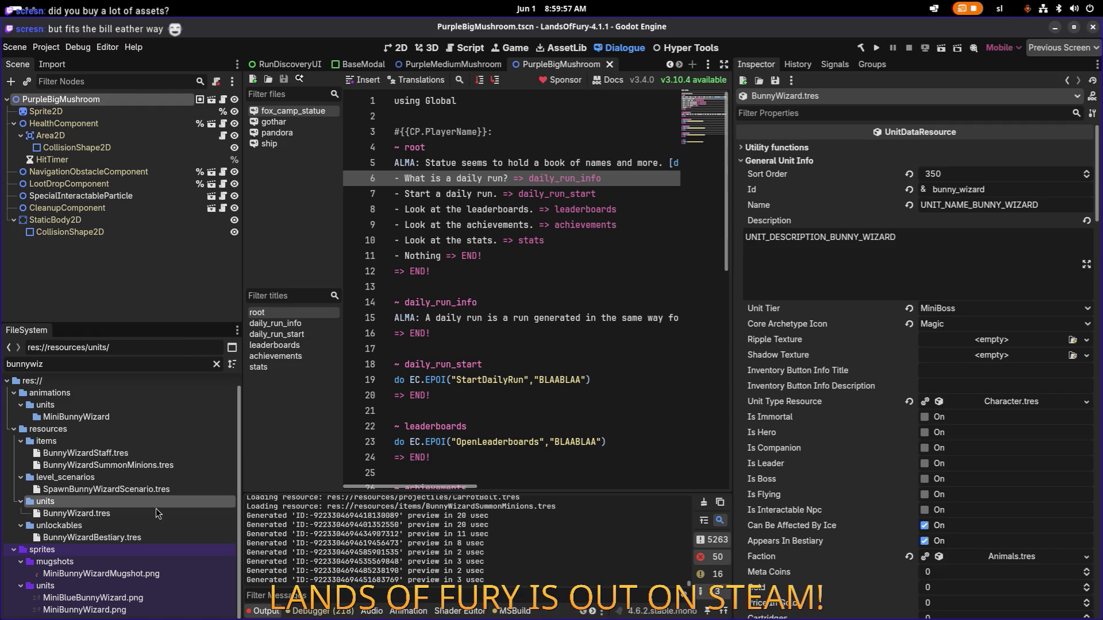
key("ctrl+d")
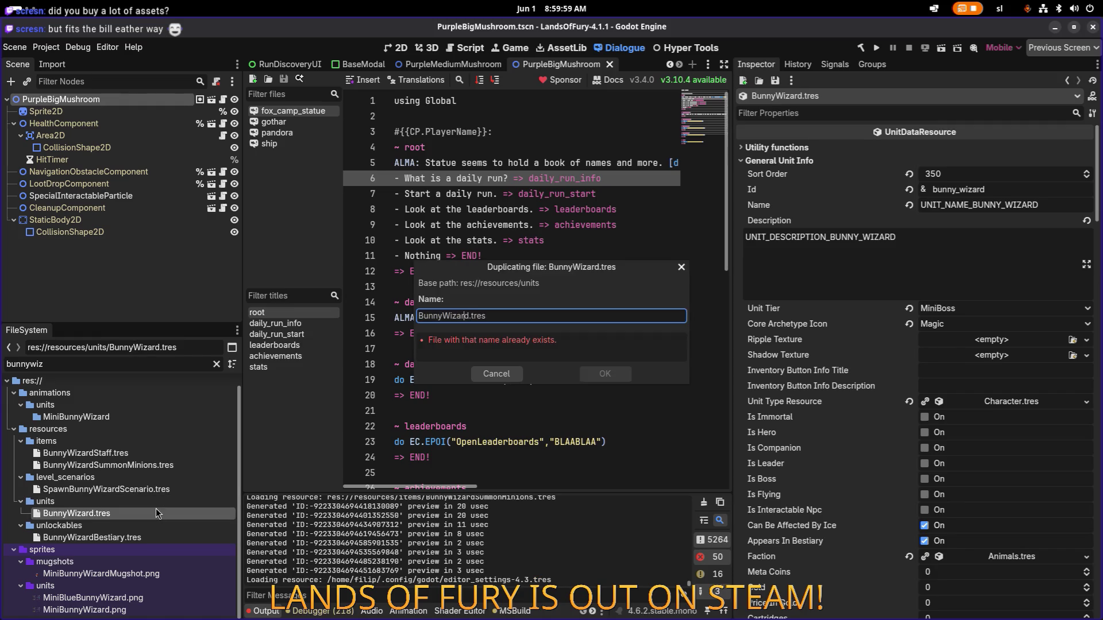
type("Blue")
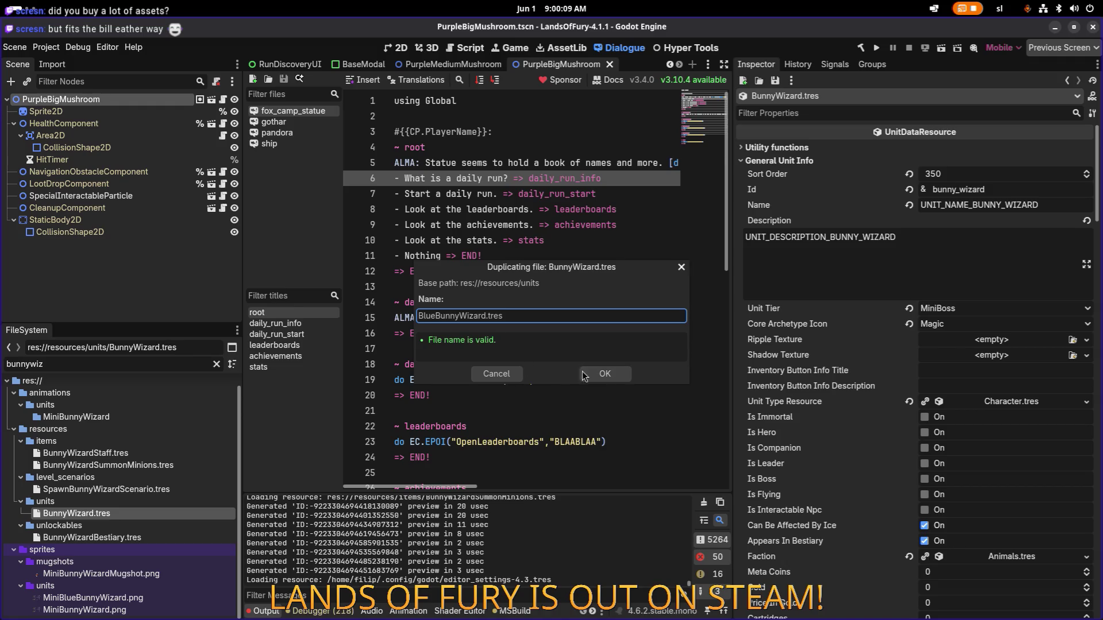
Create BlueBunnyWizard.tres and set its Id to blue_bunny_wizard
left_click(605, 374)
left_click(157, 514)
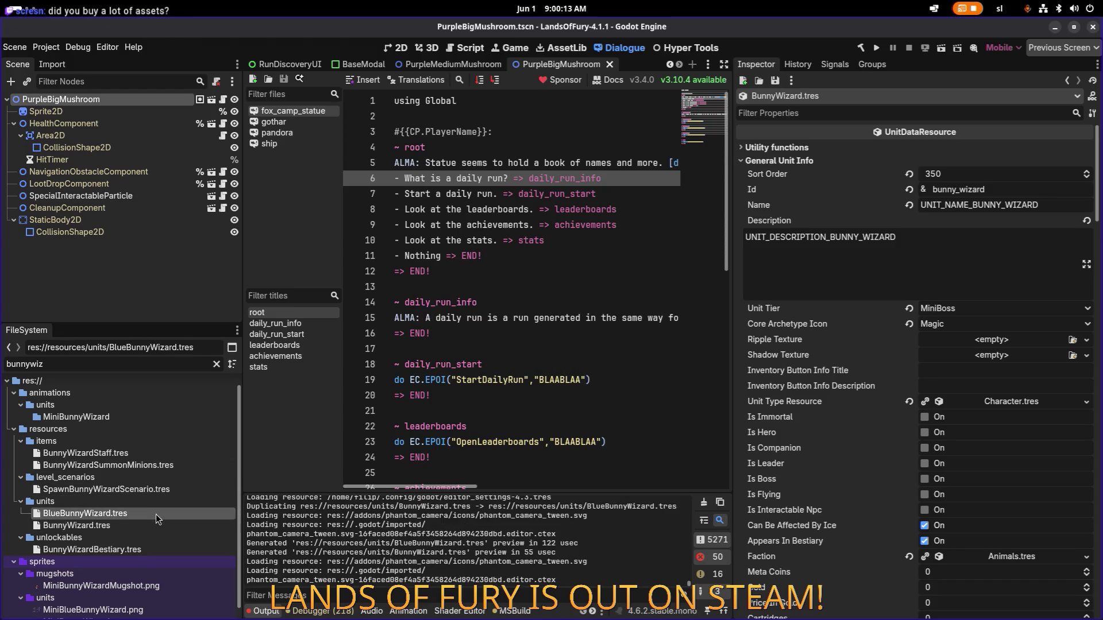
left_click(1033, 194)
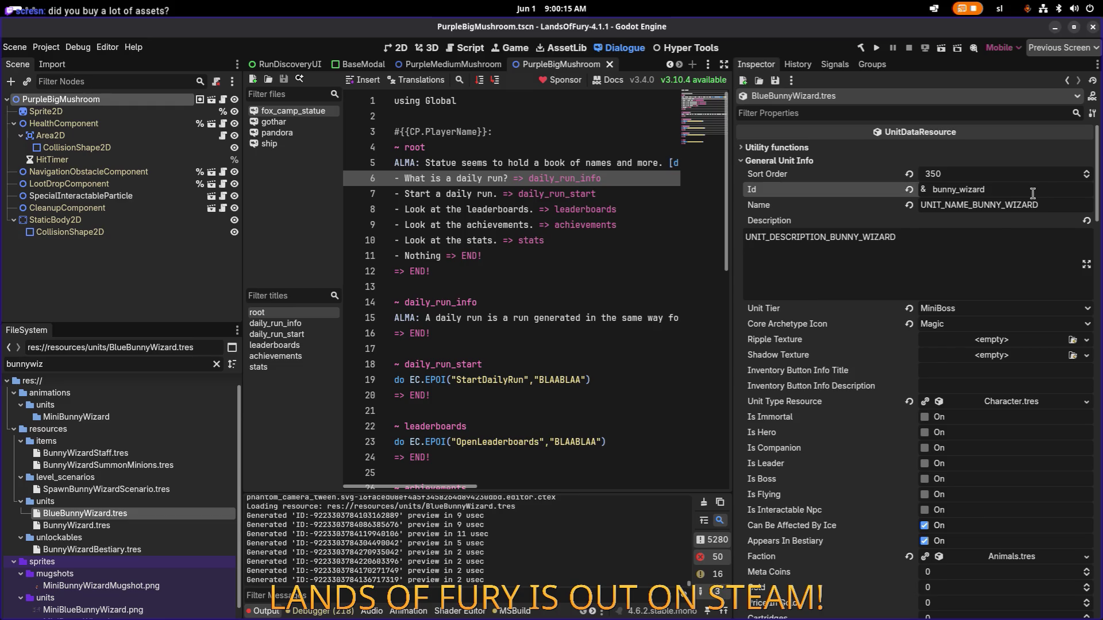
key("Home")
type("blue_")
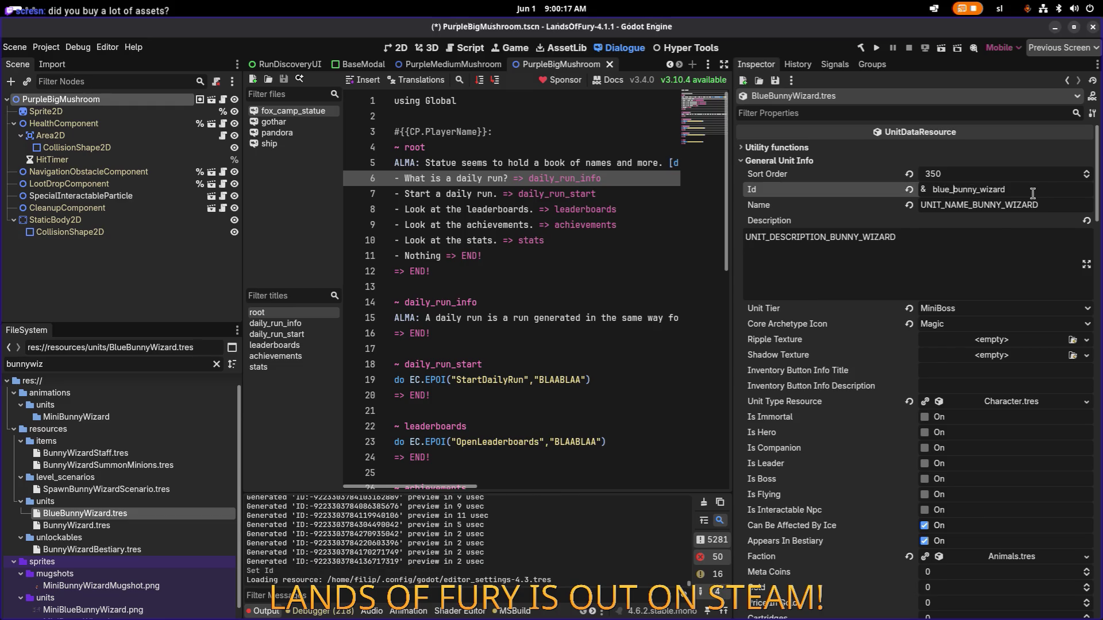
Change the Description to UNIT_DESCRIPTION_BLUE_BUNNY_WIZARD
left_click(957, 241)
left_click(827, 236)
key("shift+Left")
type("N_BLUE")
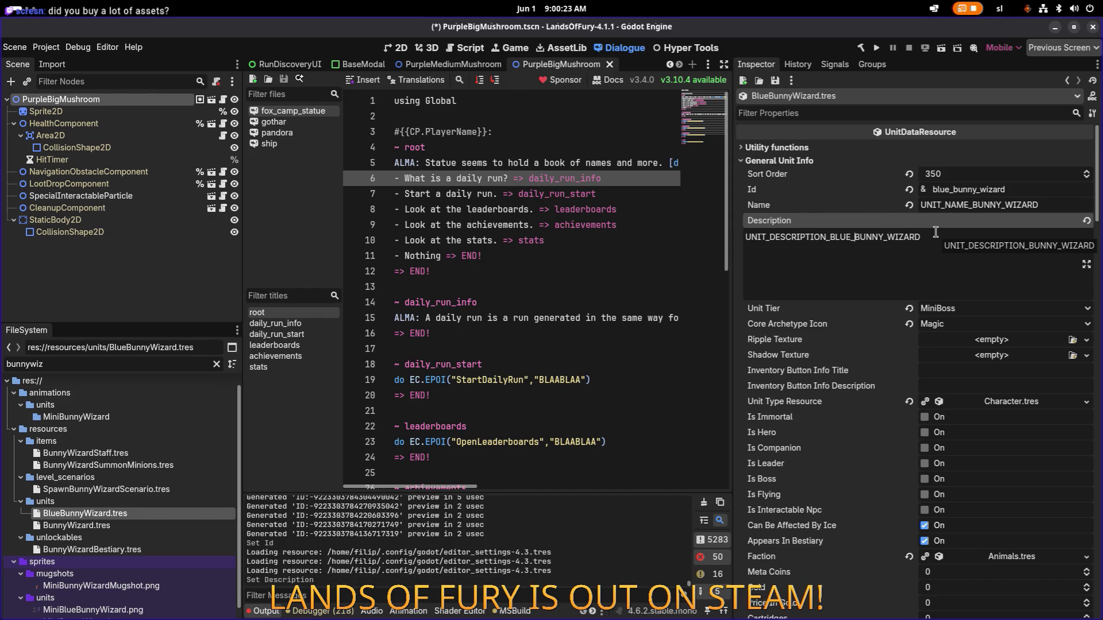
left_click(931, 233)
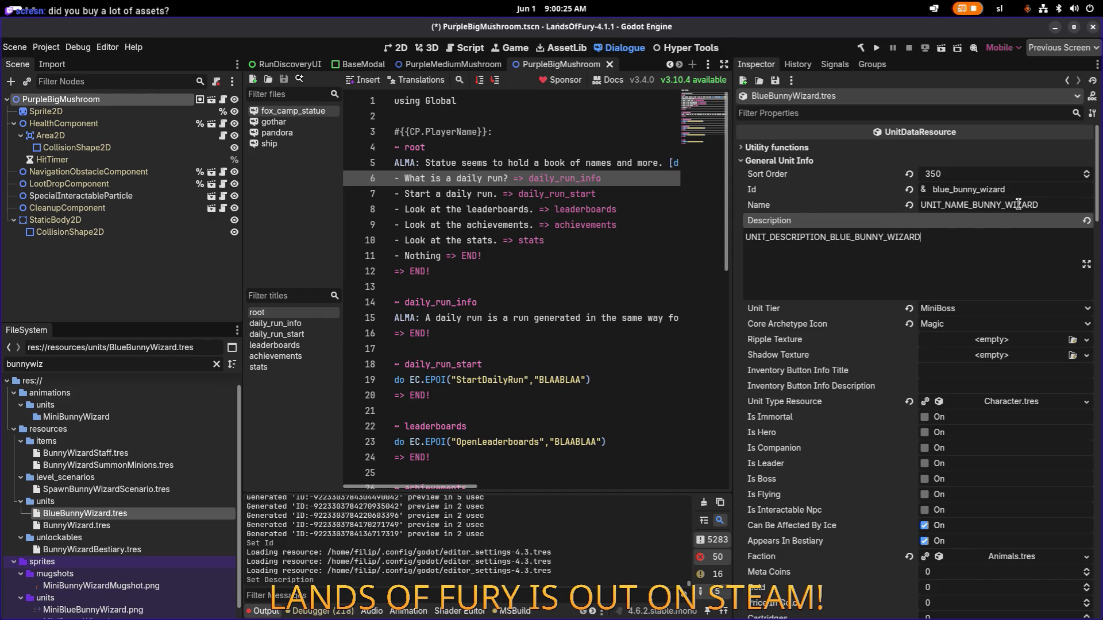
scroll(1028, 368, "down", 5)
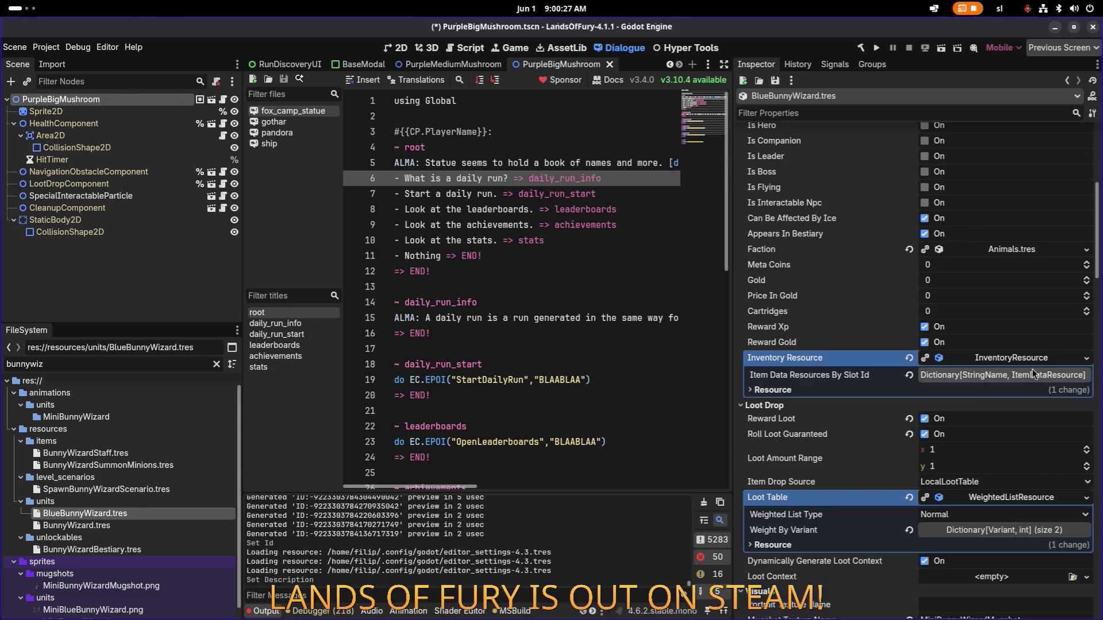
Make the Inventory Resource unique recursively, leaving the SoulDrain and BunnyWizard item data unchecked
right_click(1031, 360)
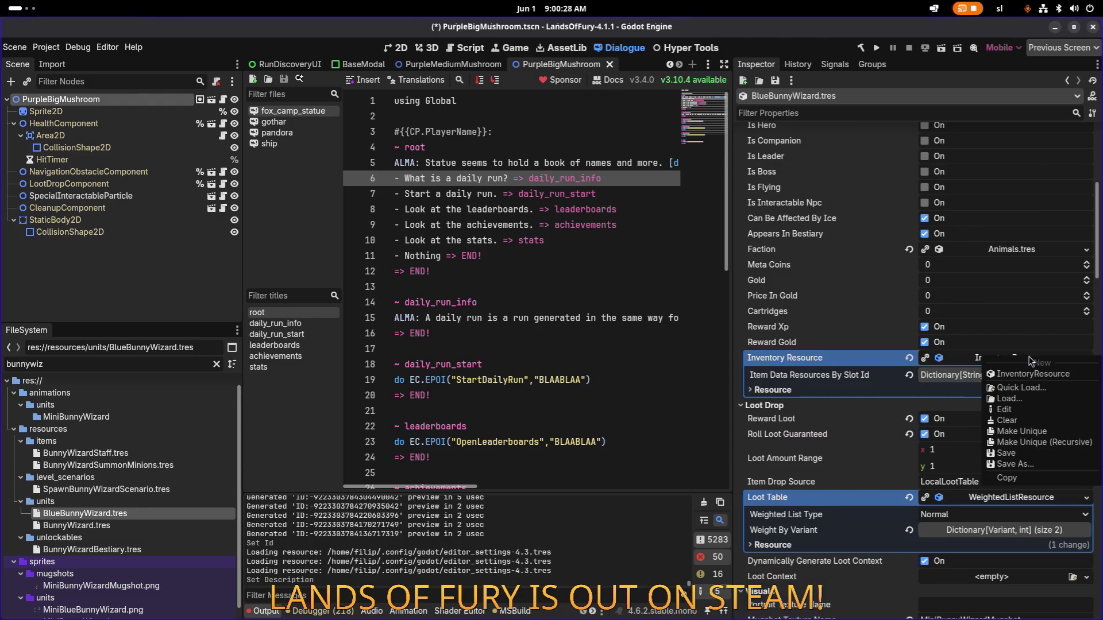
left_click(1044, 443)
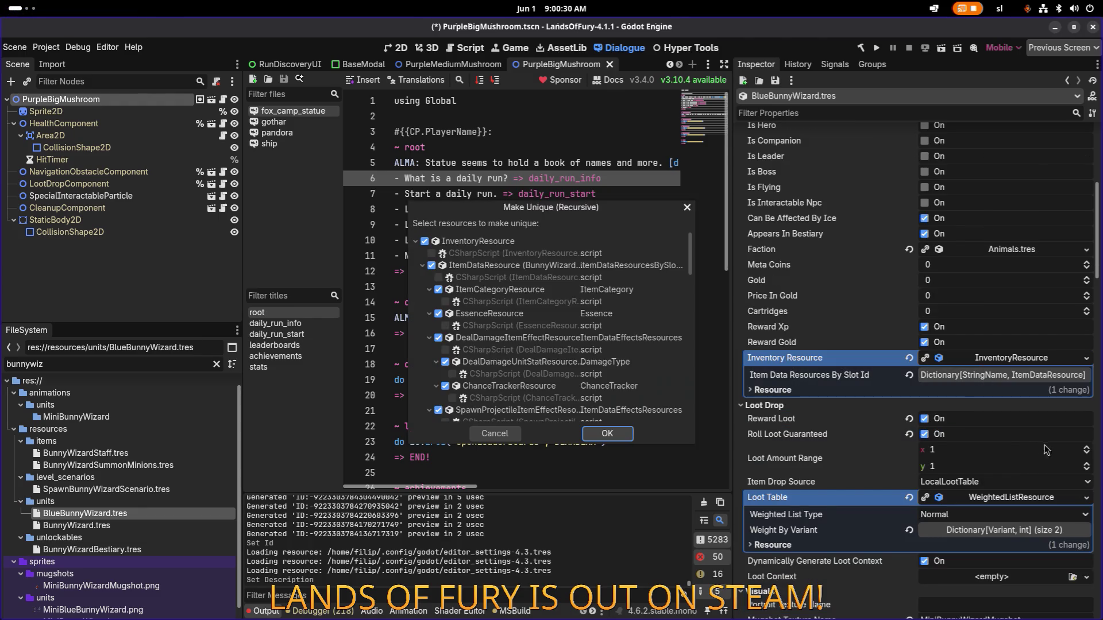
left_click(422, 266)
left_click(422, 278)
left_click(431, 276)
left_click(431, 266)
left_click(615, 434)
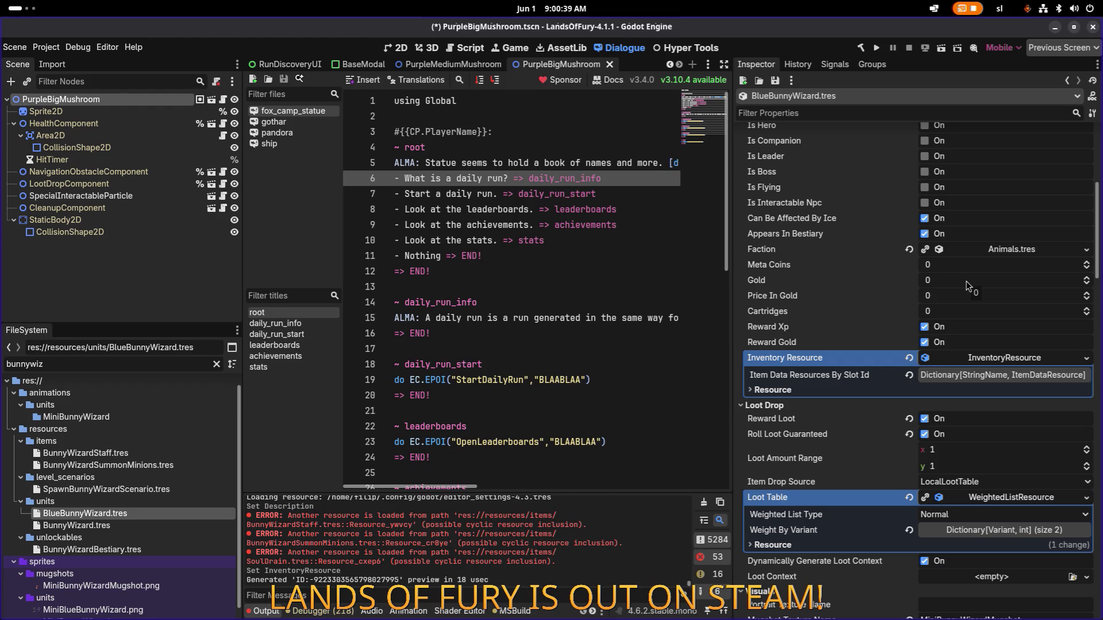
scroll(967, 285, "down", 4)
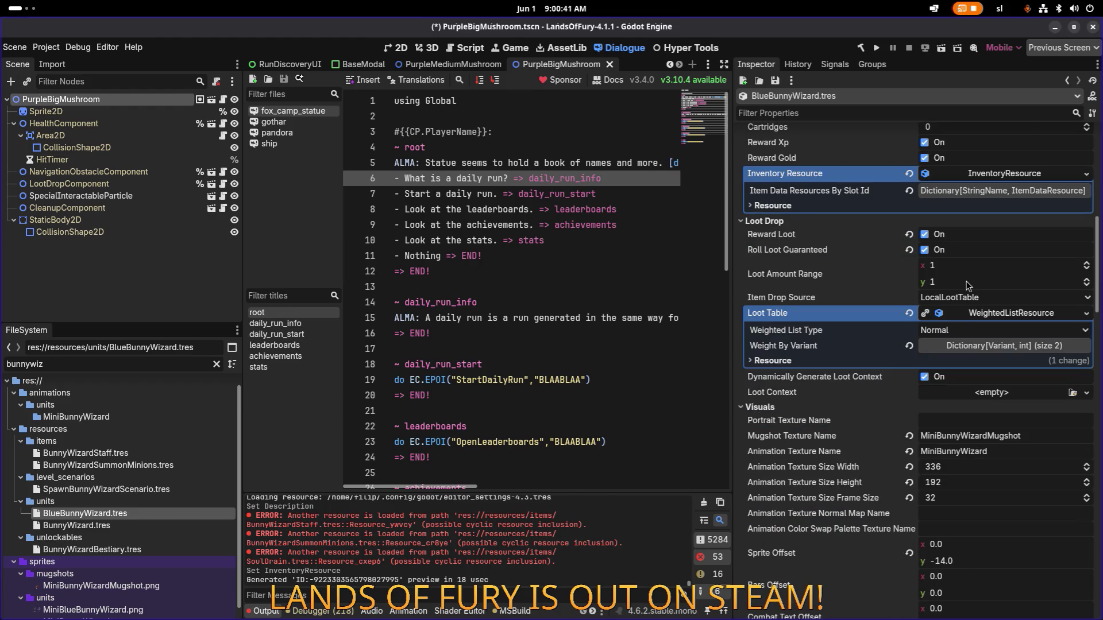
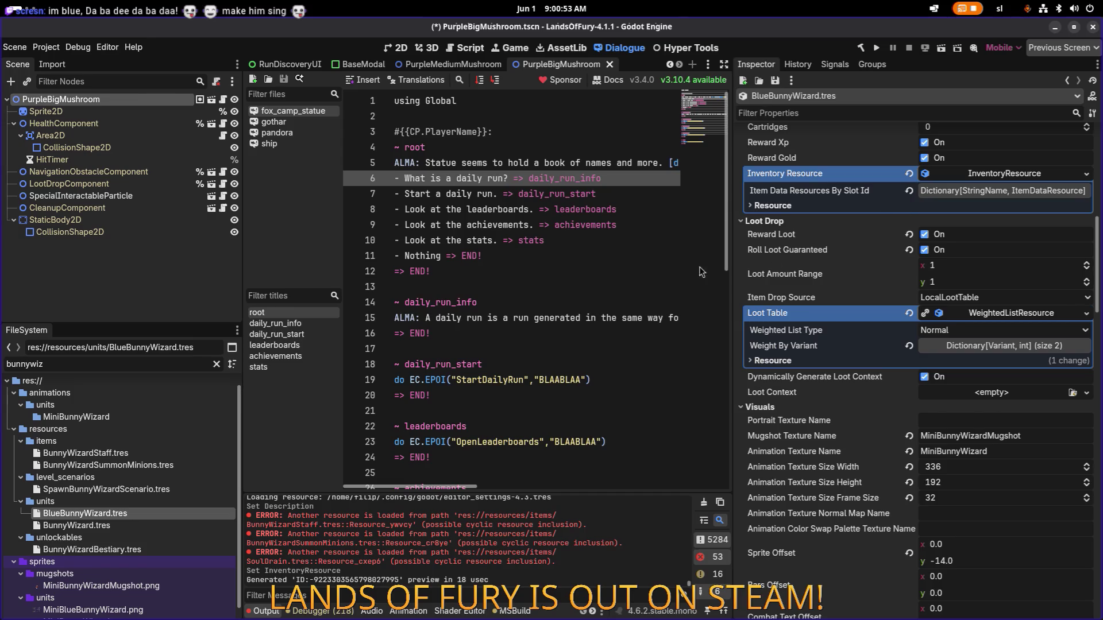
Change the mugshot texture name to MiniBlueBunnyWizardMugshot and the animation texture name to MiniBlueBunnyWizard
scroll(976, 279, "down", 5)
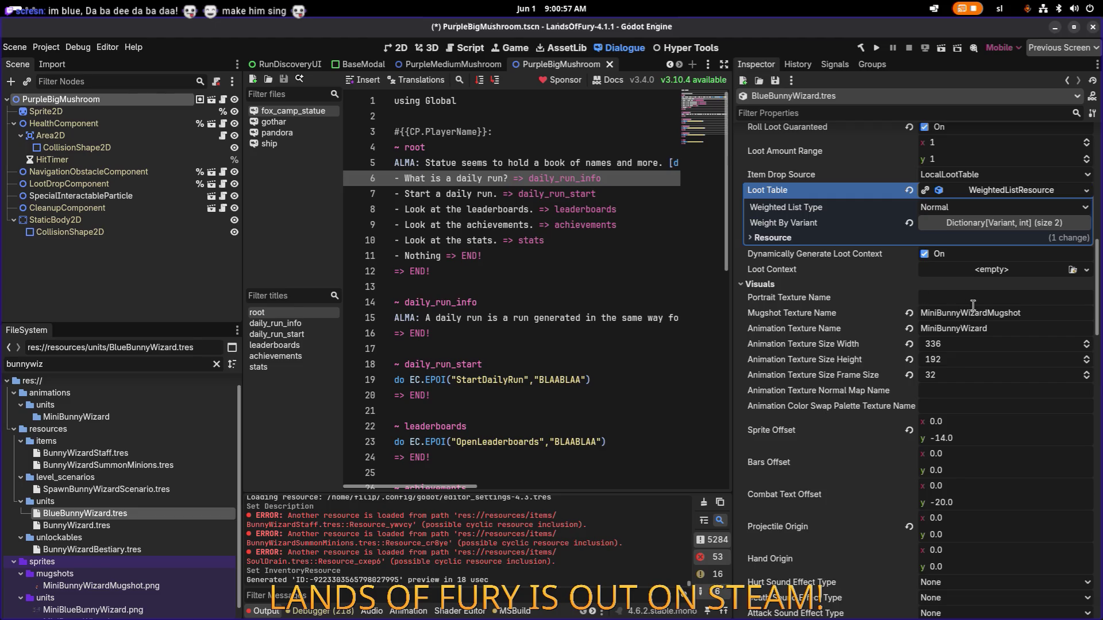
left_click(1004, 331)
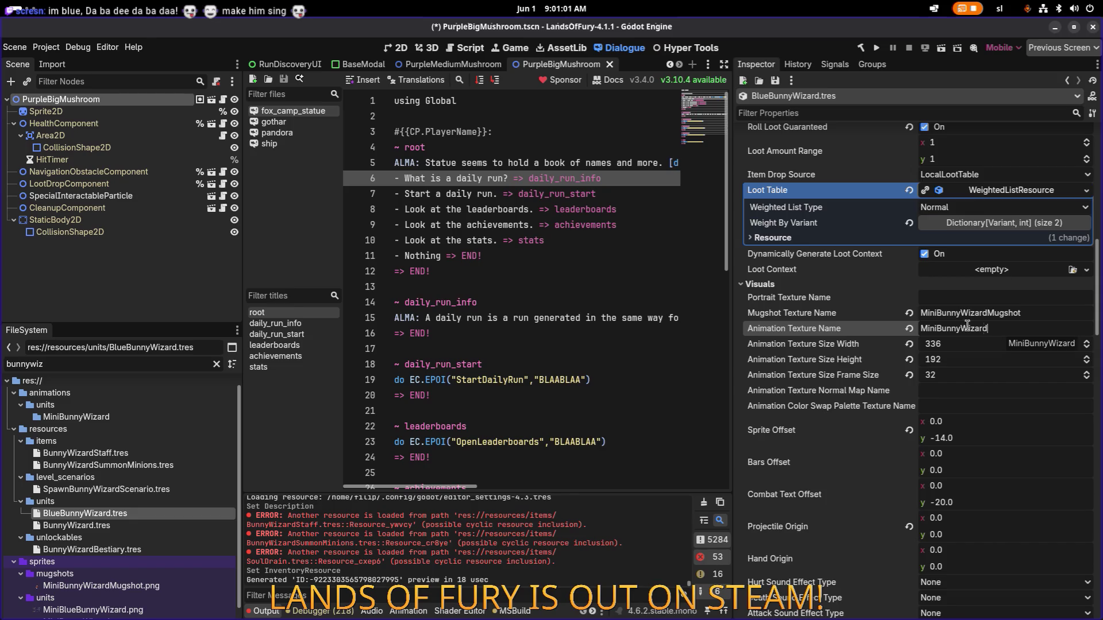
left_click(951, 312)
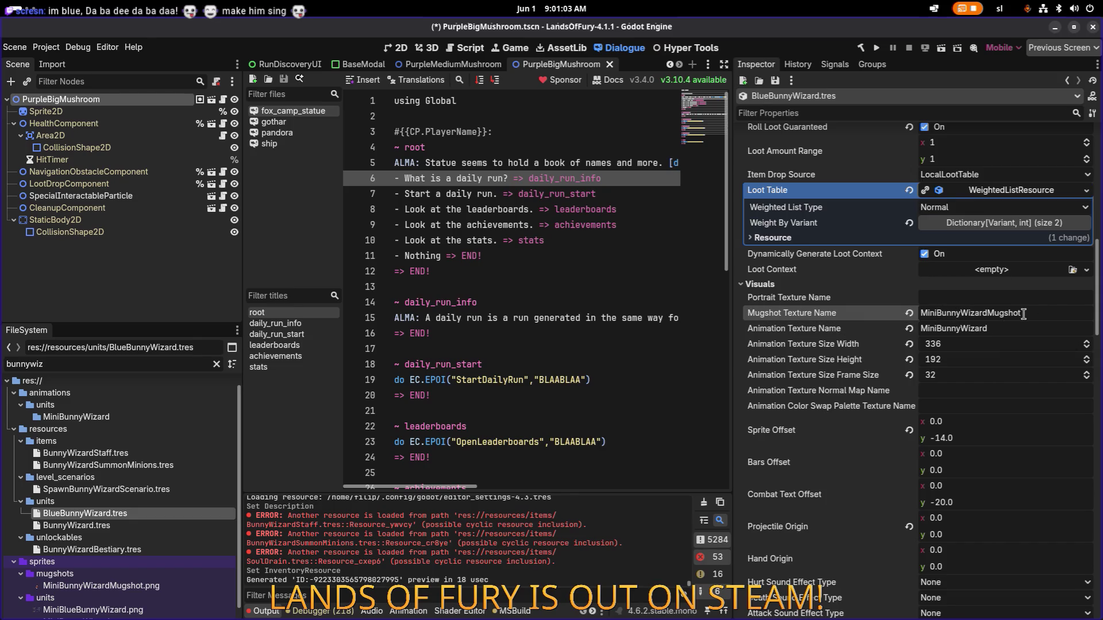
type("Blue")
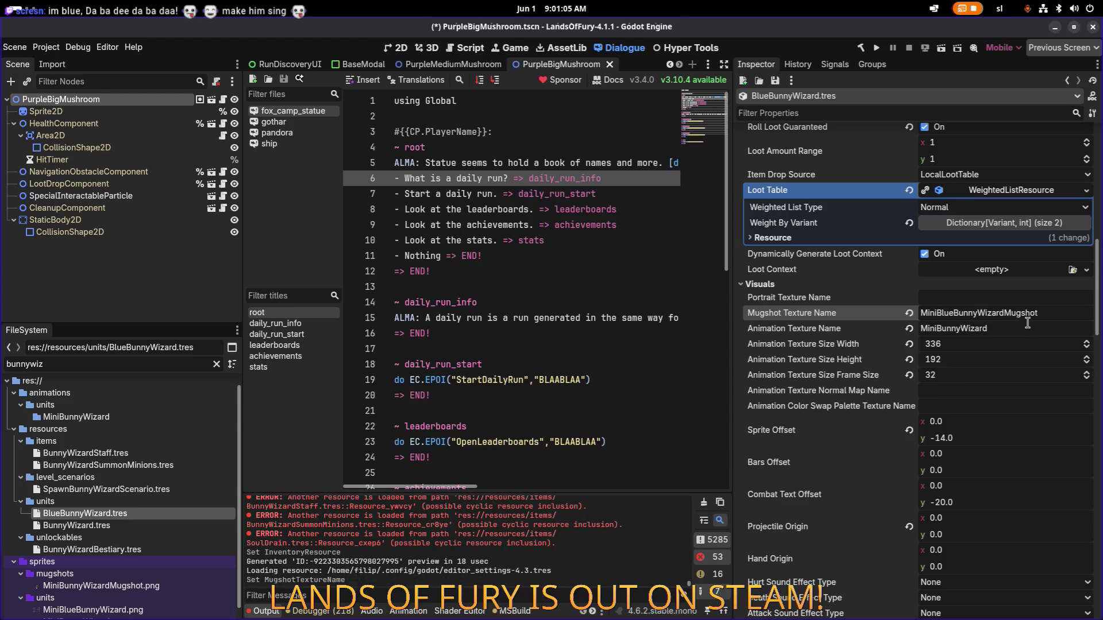
key("Tab")
type("MiniBlueBunnyWizardMugshot")
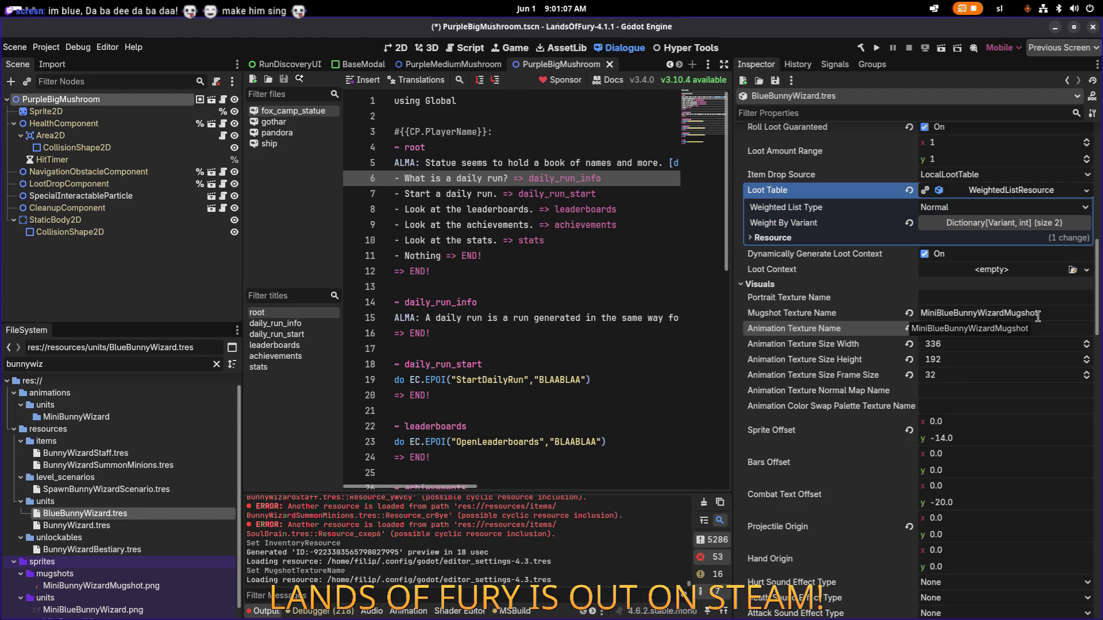
left_click(1048, 319)
Save BlueBunnyWizard.tres with the new texture names
key("ctrl+s")
scroll(1029, 336, "down", 5)
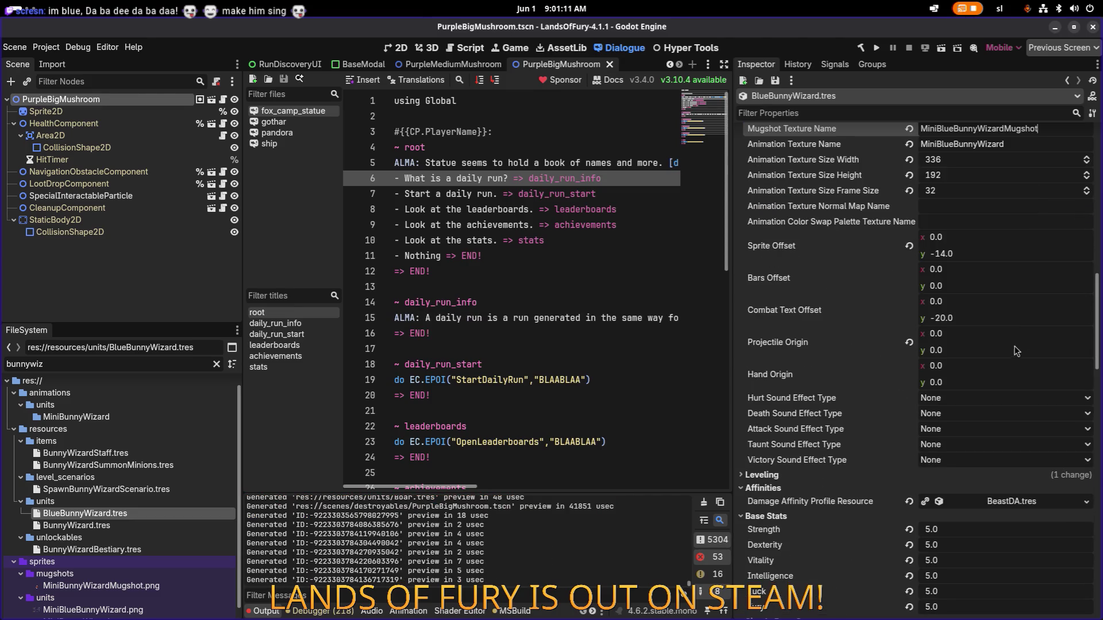
scroll(1016, 352, "down", 3)
scroll(1020, 383, "down", 7)
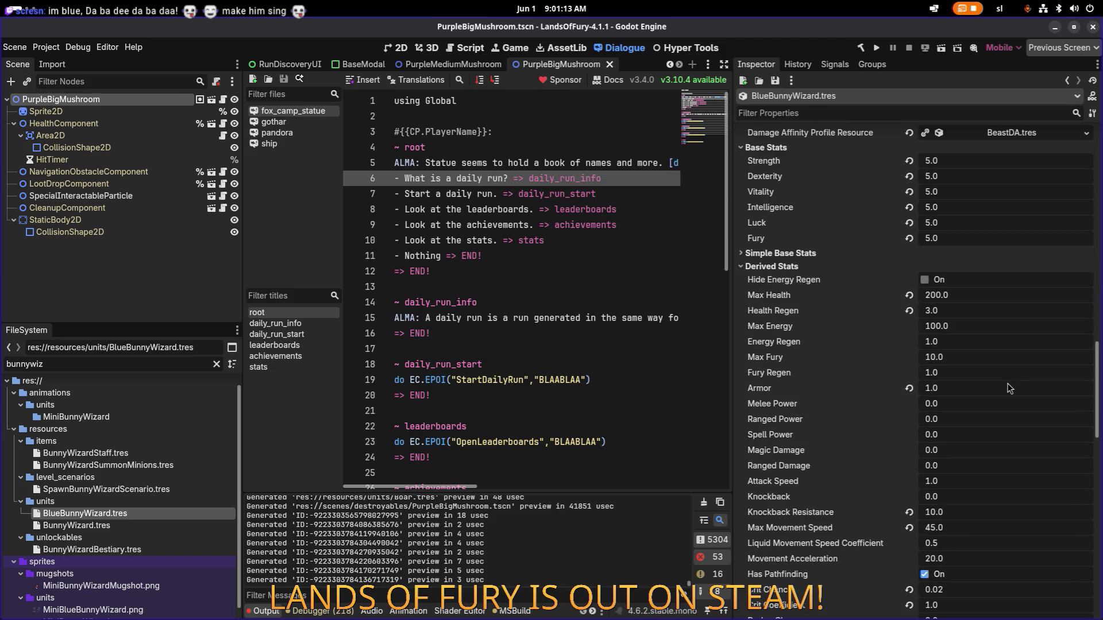
Lower BlueBunnyWizard's Max Health under Derived Stats from 200 to 100
left_click(986, 295)
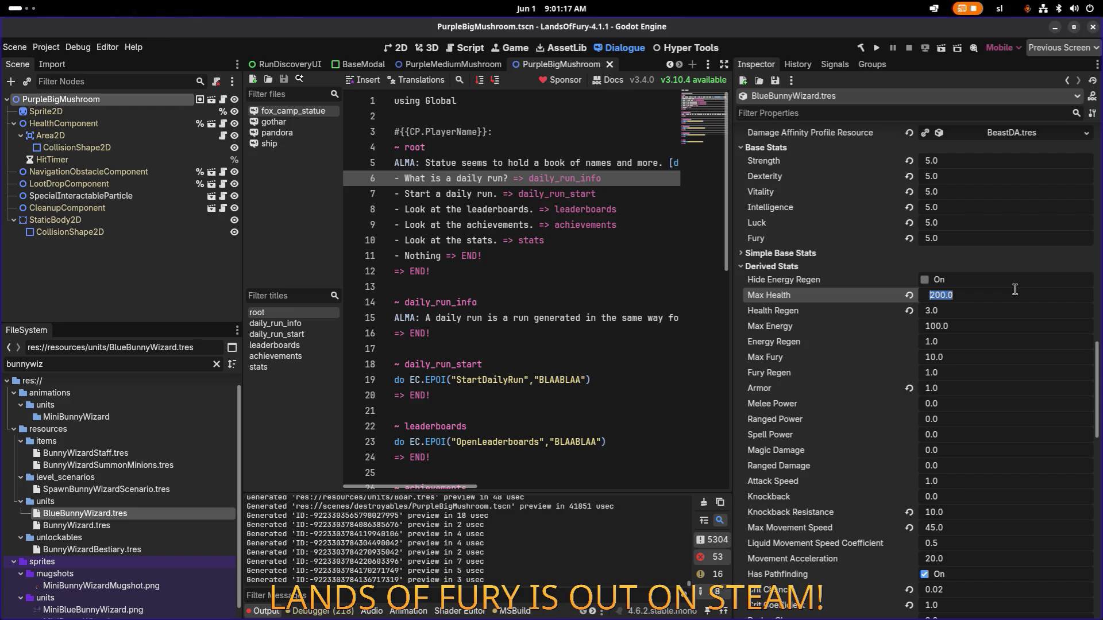
type("100")
key("Return")
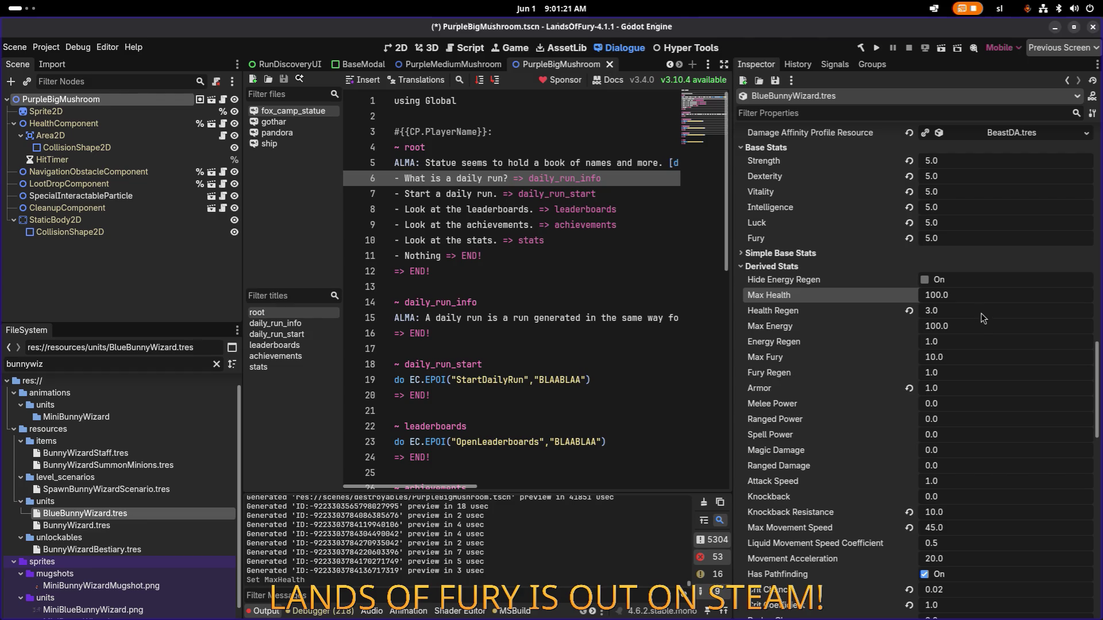
scroll(988, 338, "down", 3)
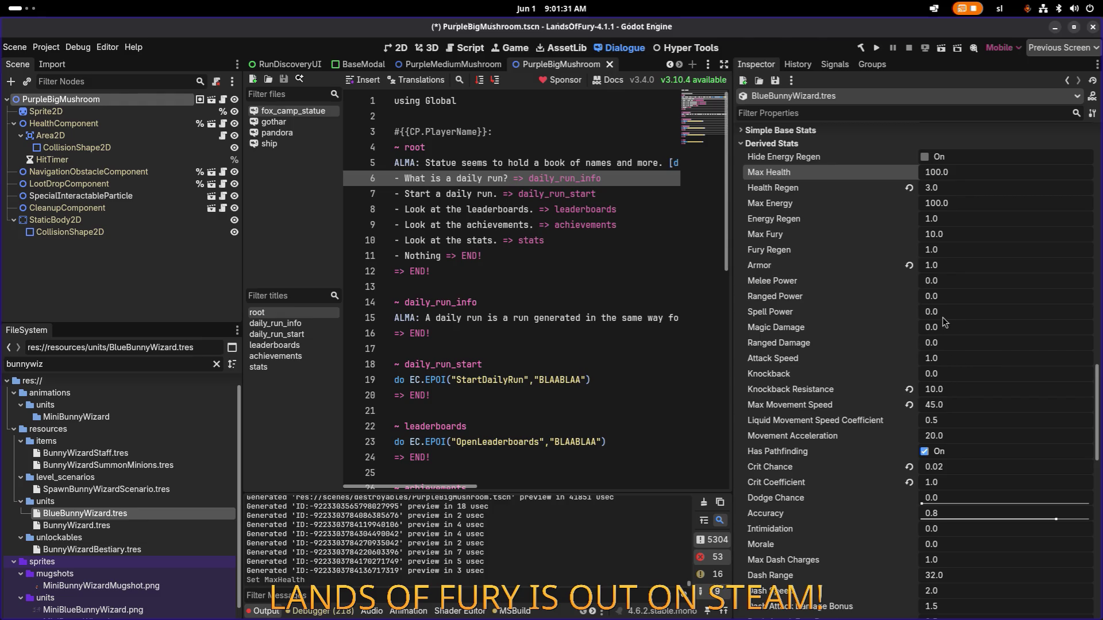
scroll(1000, 319, "down", 3)
scroll(998, 319, "down", 15)
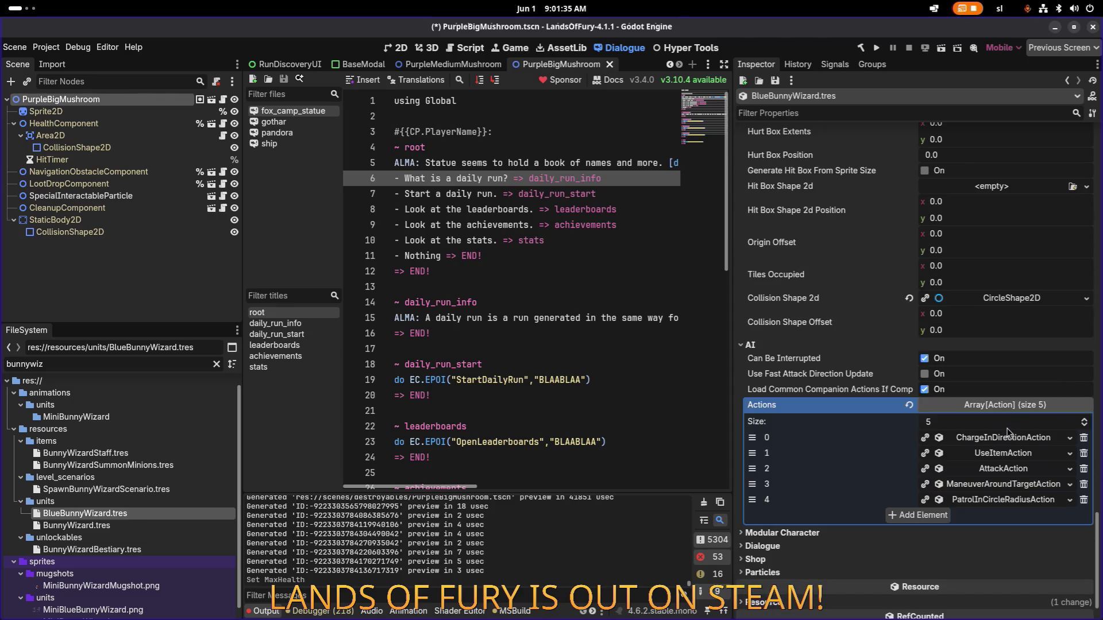
Make ChargeInDirectionAction, UseItemAction and AttackAction unique, including their sub-resources
right_click(1014, 440)
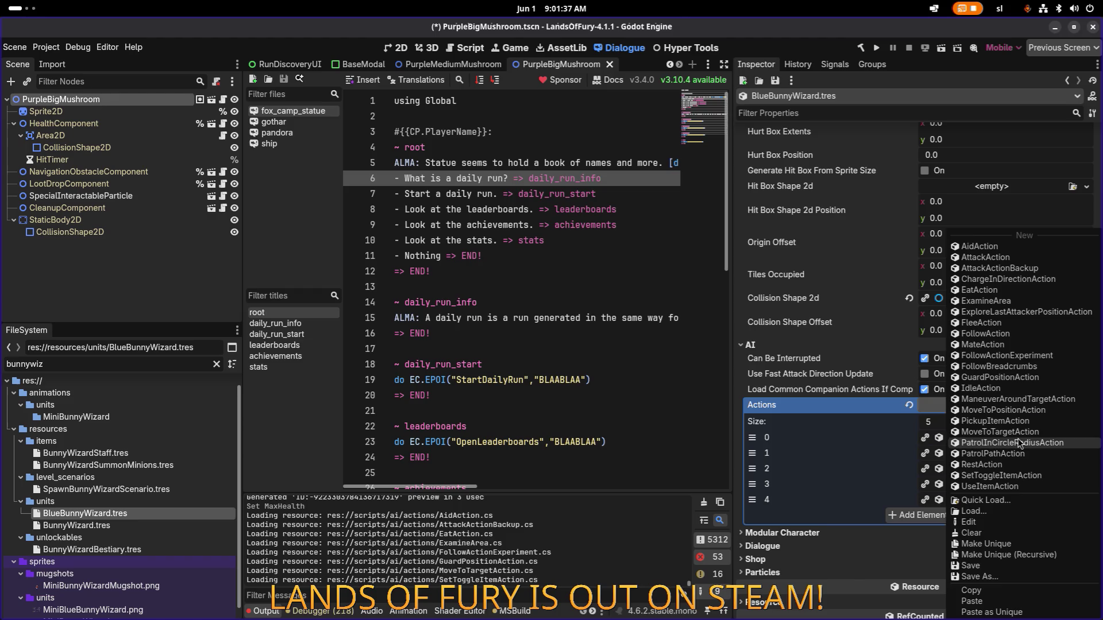
left_click(1041, 555)
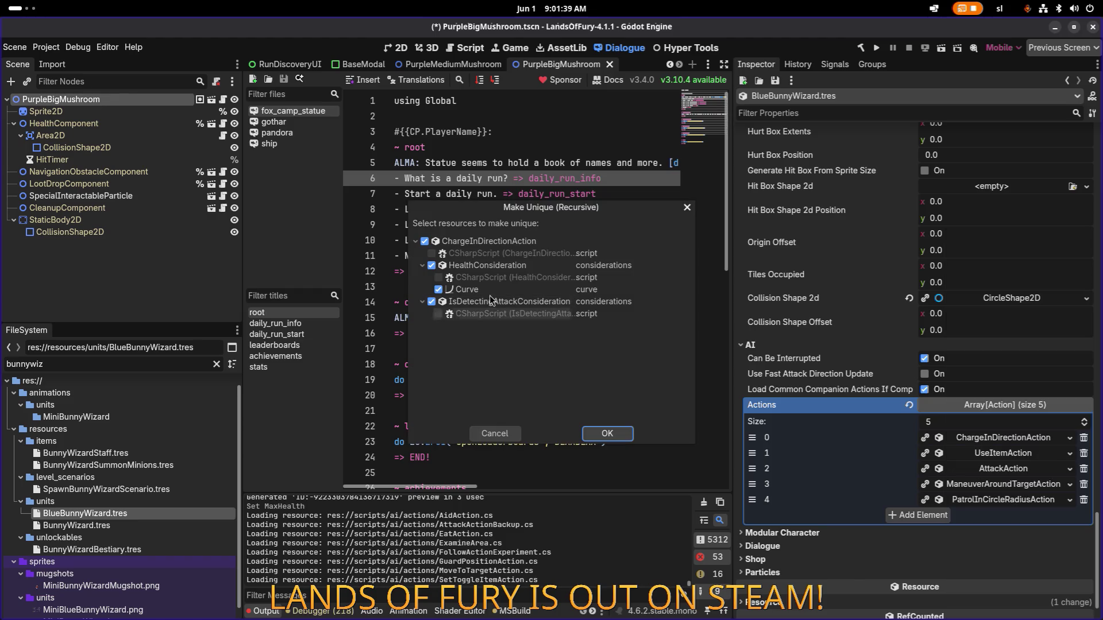
left_click(606, 431)
right_click(1014, 447)
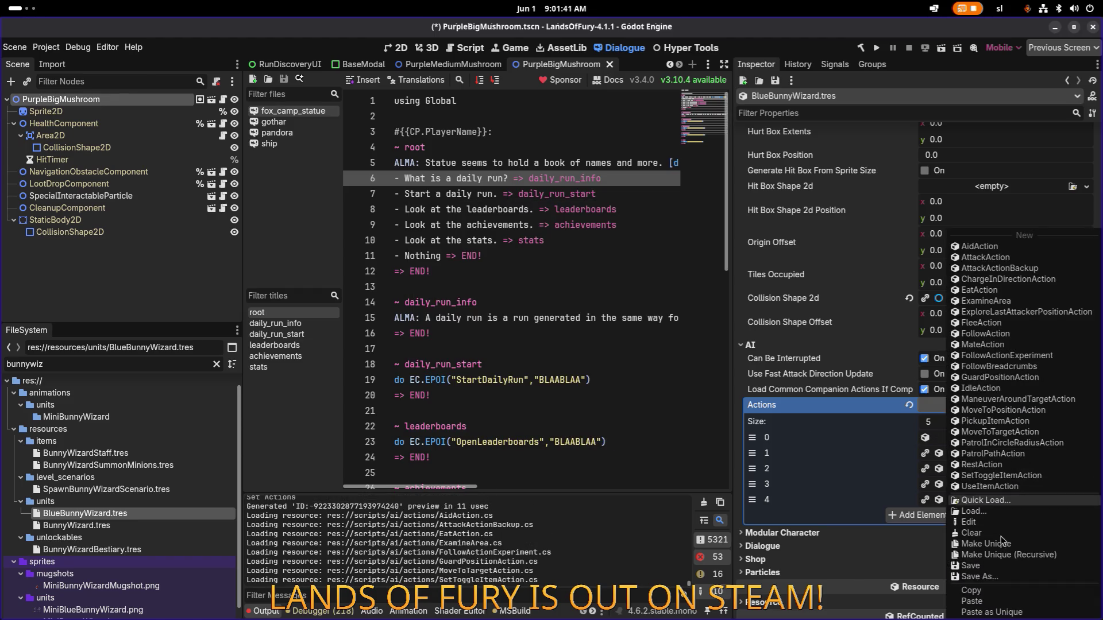
left_click(1029, 560)
left_click(608, 434)
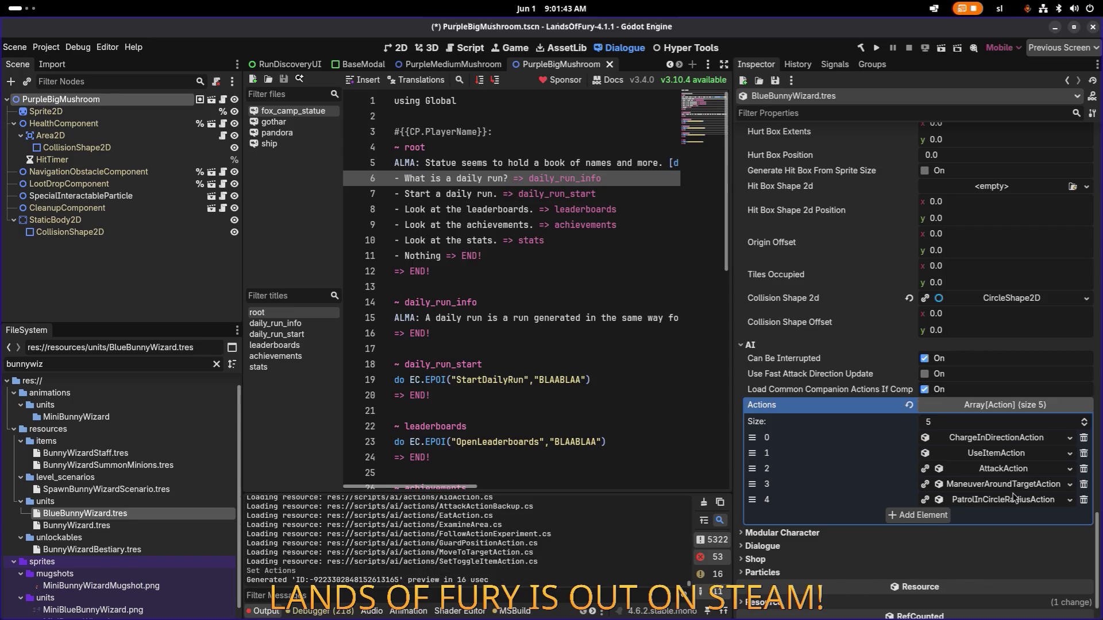
right_click(1009, 482)
left_click(1011, 555)
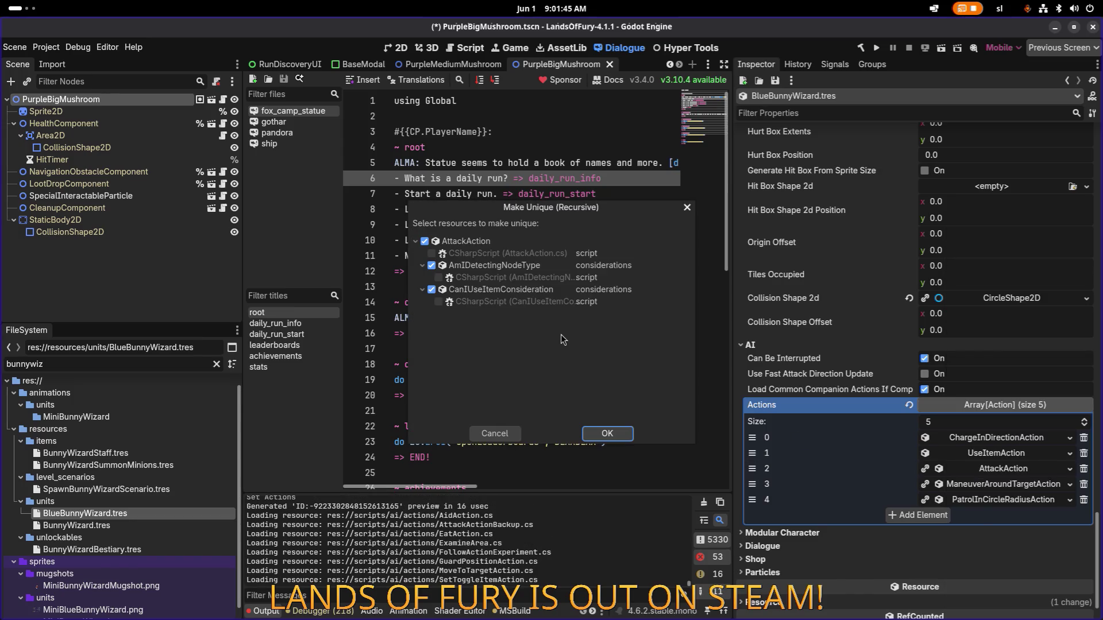
left_click(607, 434)
Make ManeuverAroundTargetAction and PatrolInCircleRadiusAction unique, including their sub-resources
right_click(993, 492)
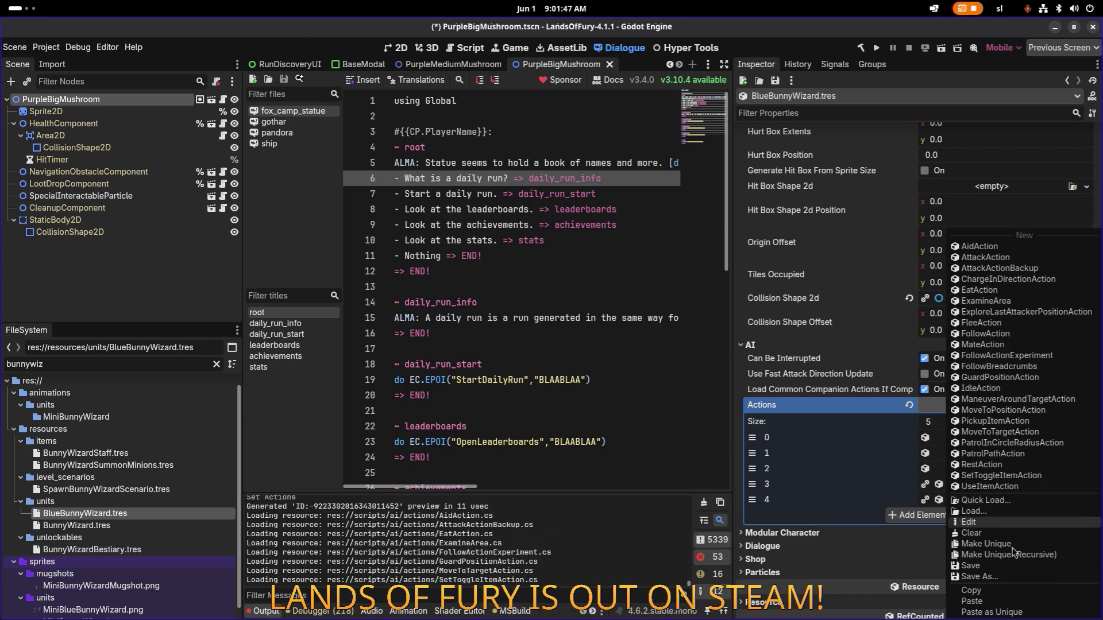
left_click(1011, 555)
left_click(607, 433)
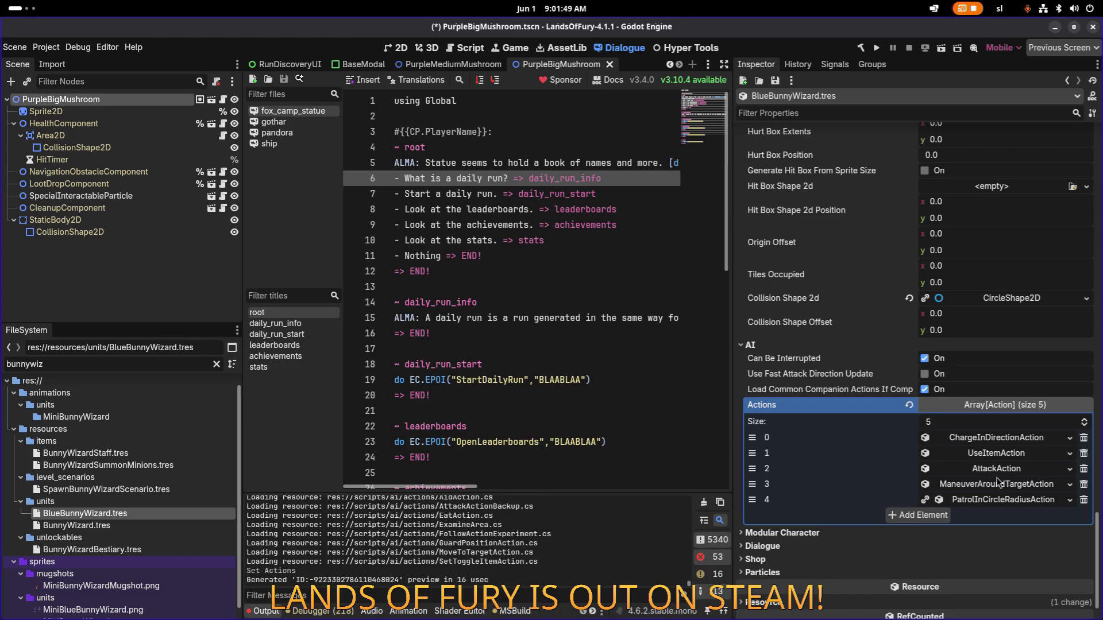
right_click(988, 504)
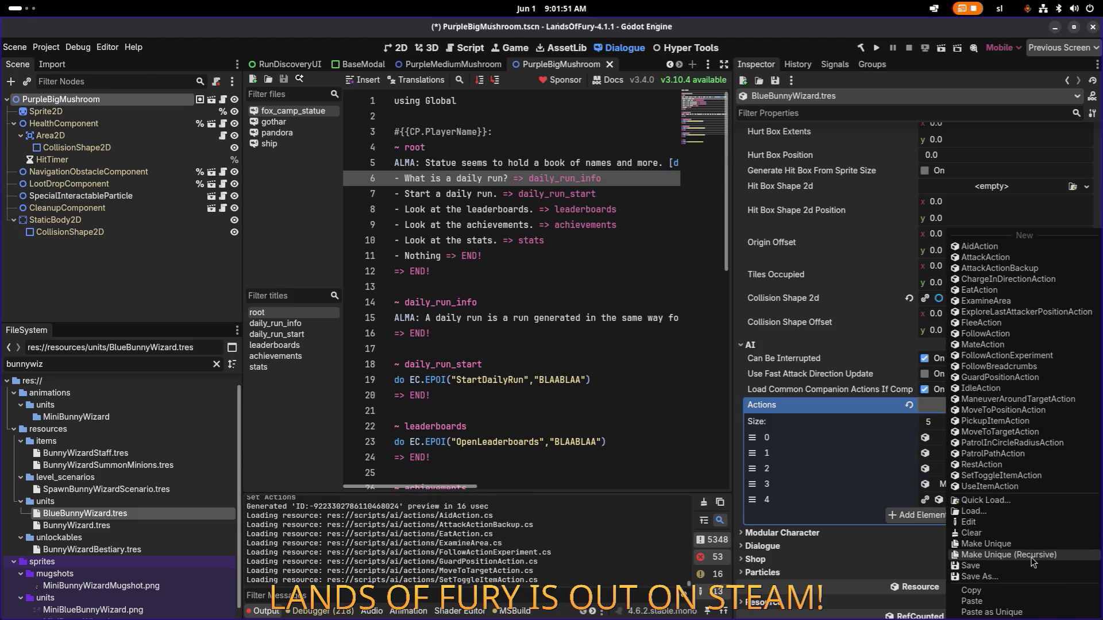
left_click(1013, 551)
left_click(609, 434)
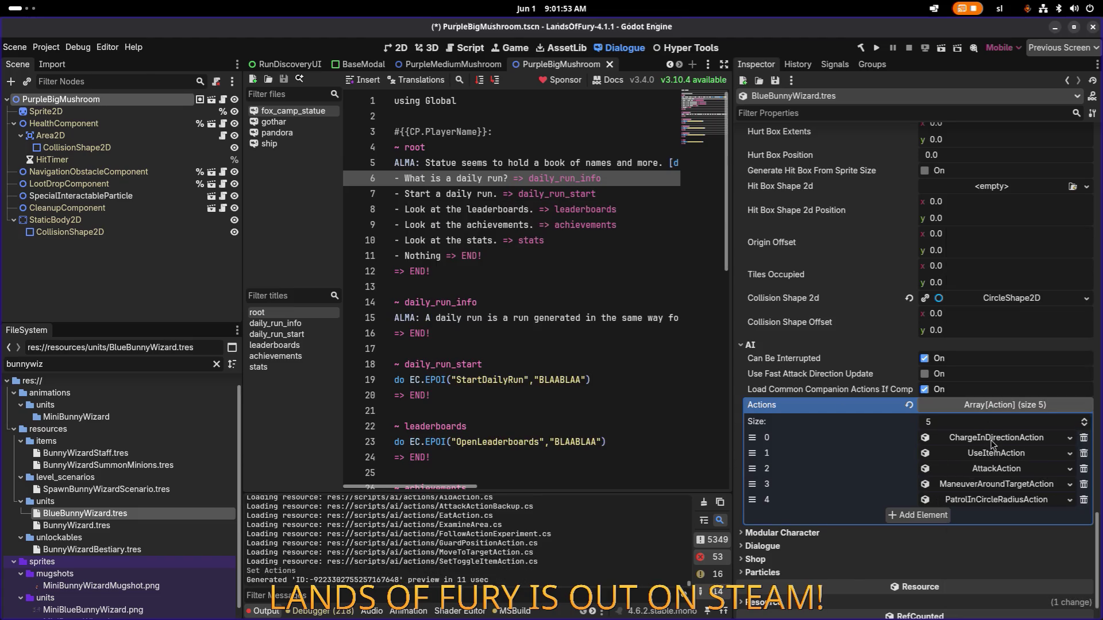
scroll(993, 446, "down", 2)
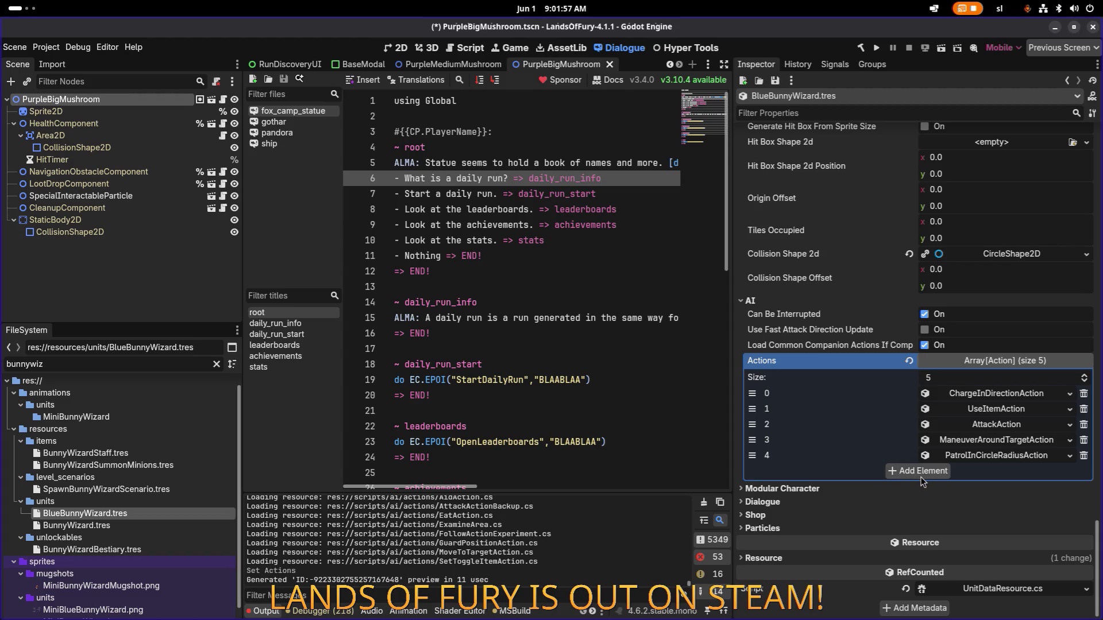
left_click(133, 365)
Filter the project files to config.tr and open Config.tres in the Inspector
key("ctrl+a")
type("config.tr")
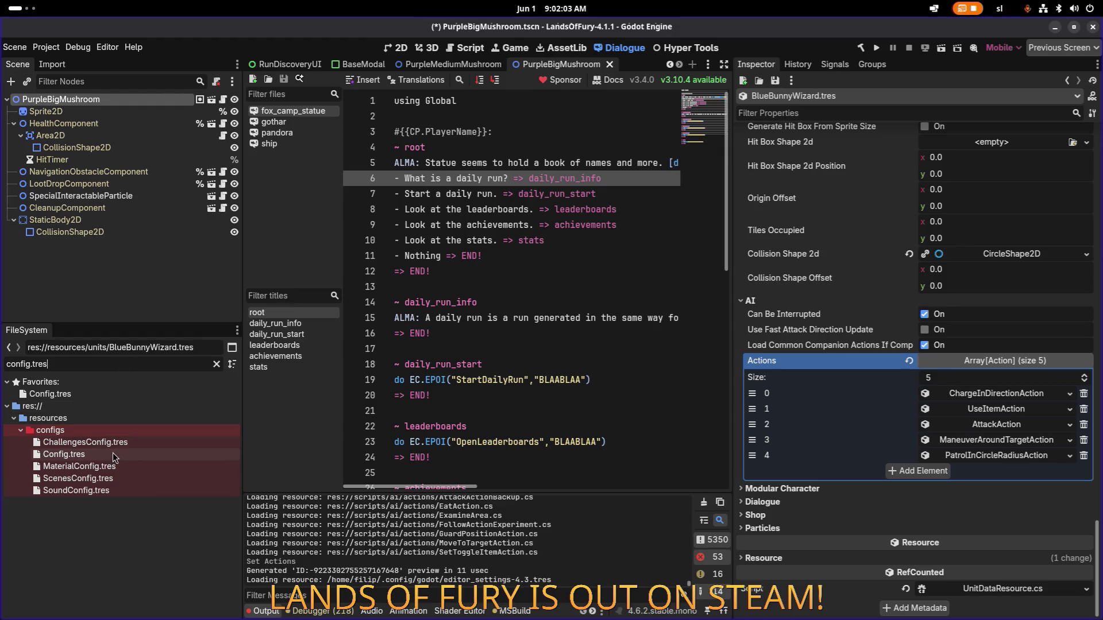
left_click(113, 452)
scroll(909, 260, "up", 3)
scroll(885, 264, "down", 15)
scroll(855, 291, "up", 20)
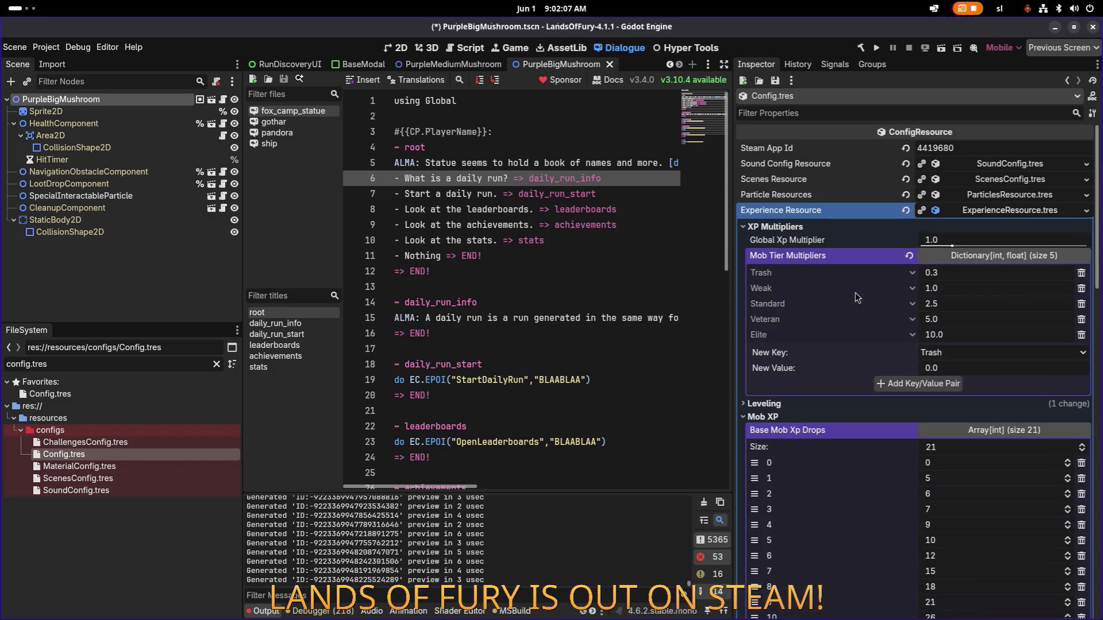
left_click(987, 213)
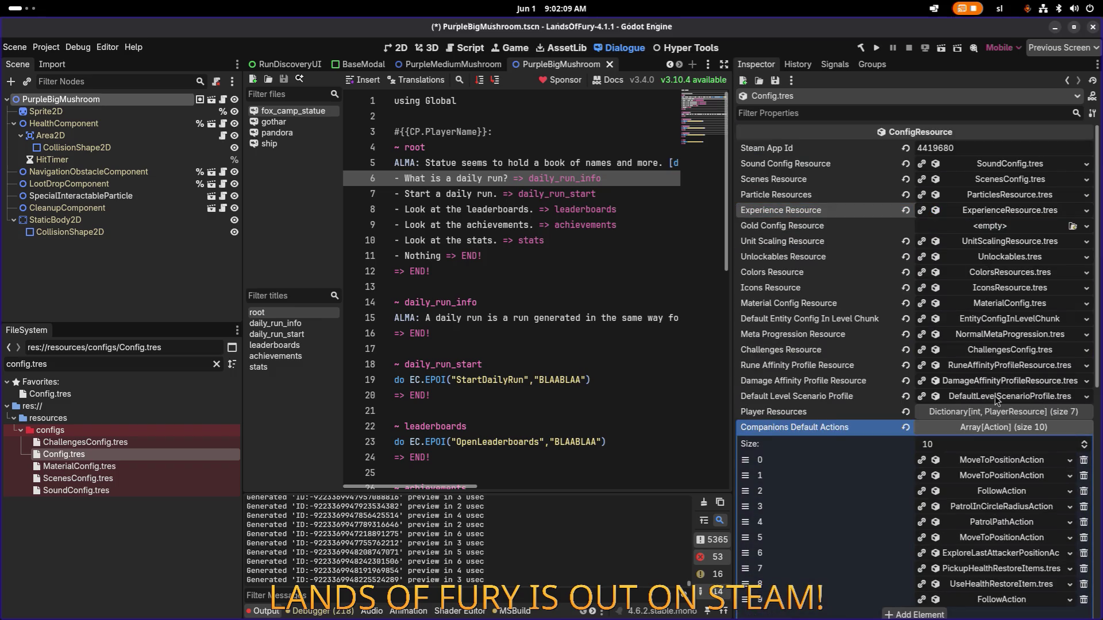
Inspect the FollowAction entries at indexes 2 and 9 in Companions Default Actions
scroll(994, 438, "down", 4)
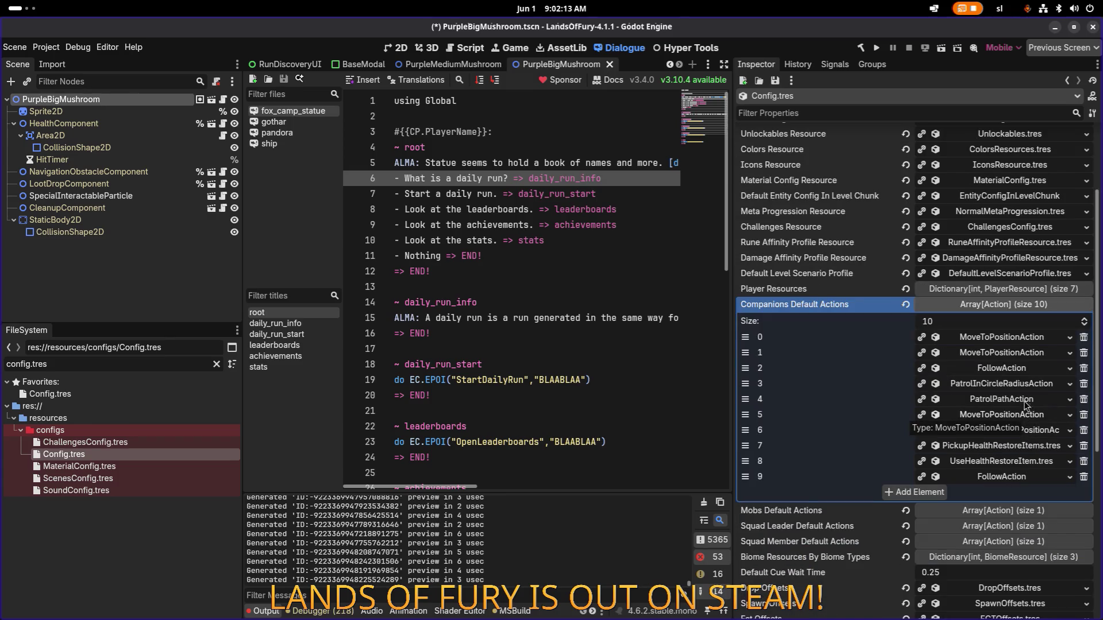
left_click(1017, 369)
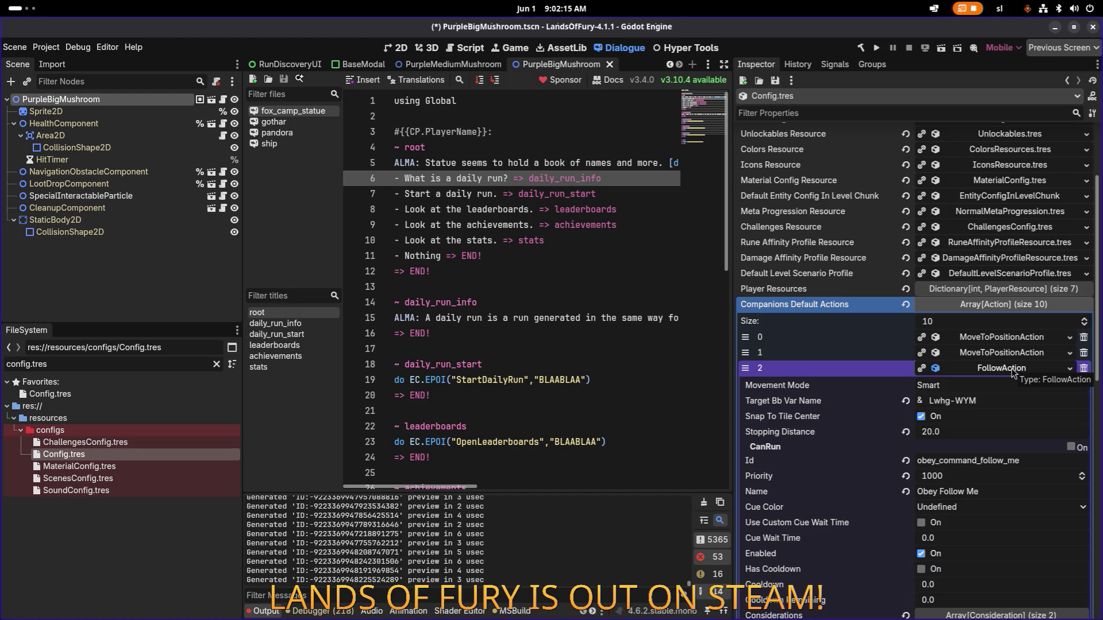
left_click(1013, 373)
left_click(1014, 480)
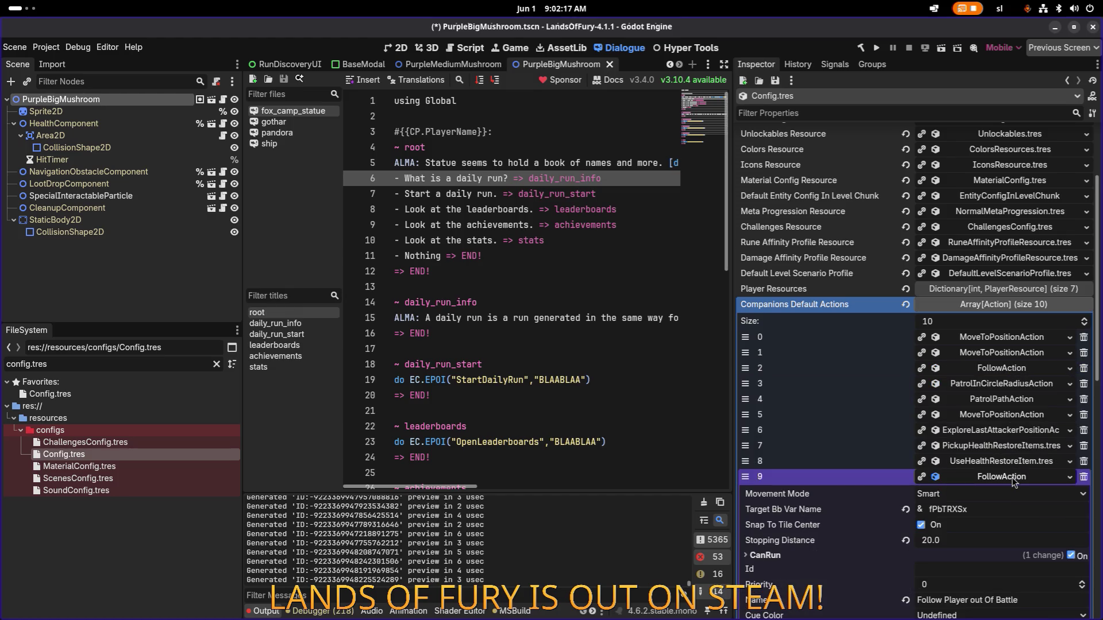
left_click(1014, 481)
right_click(1014, 481)
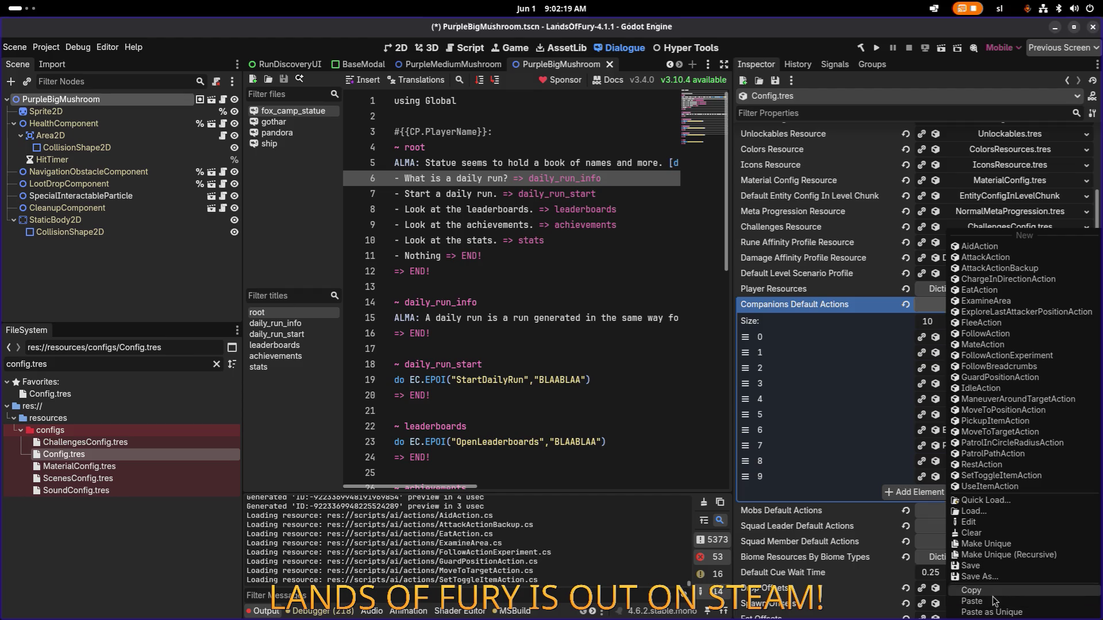
left_click(996, 601)
Filter the files to bluebun and reopen BlueBunnyWizard.tres
triple_click(178, 364)
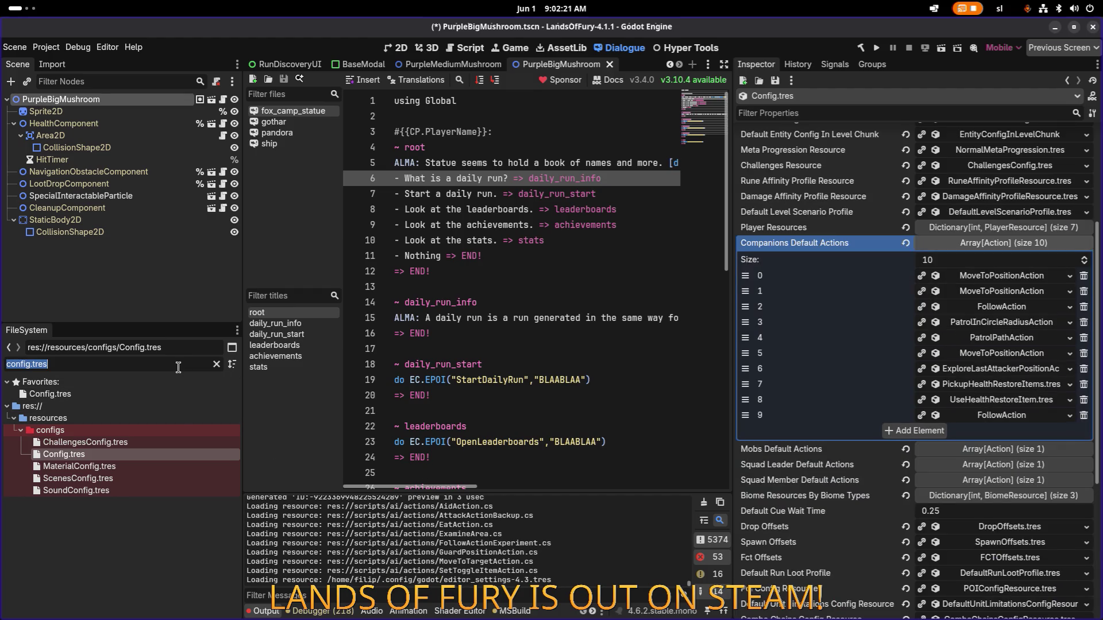
type("blue")
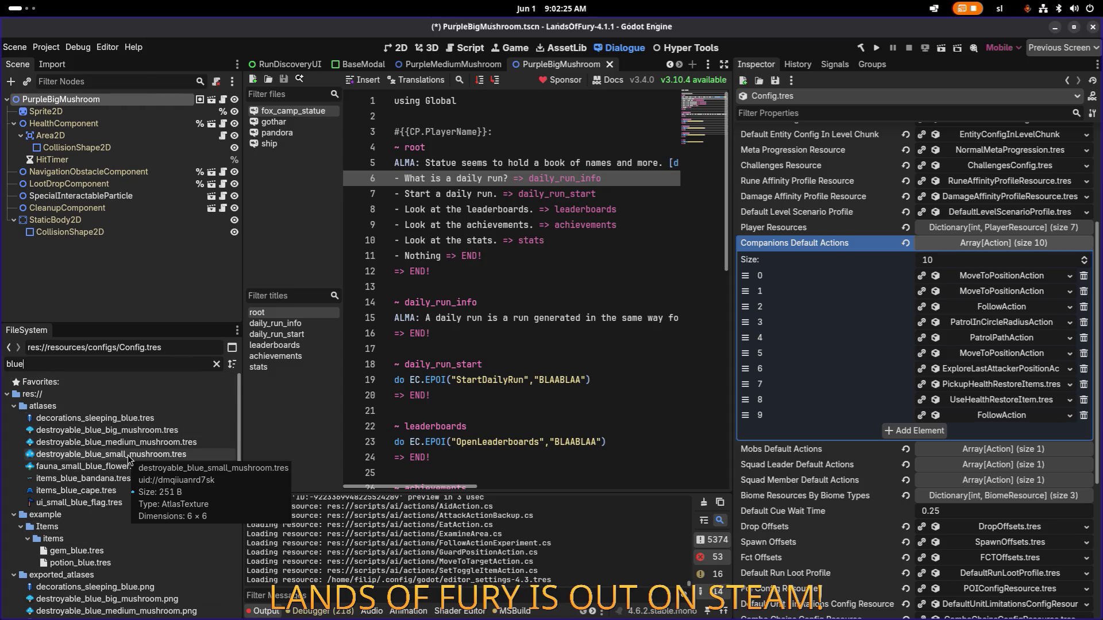
type("bunny")
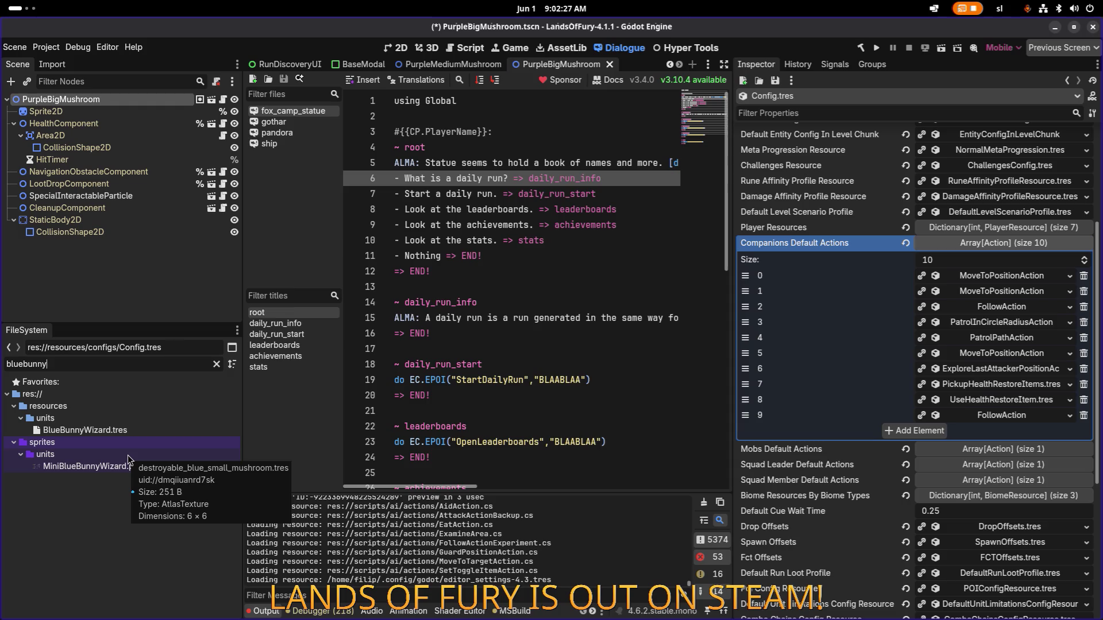
left_click(126, 430)
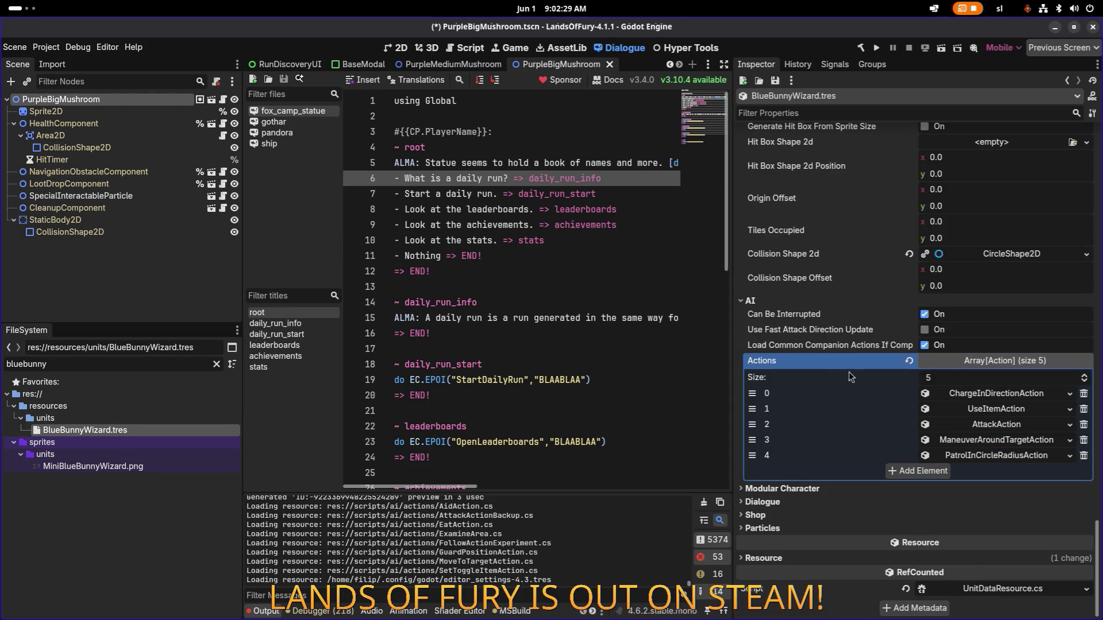
Add a sixth Actions slot and paste the copied FollowAction into it as a unique copy
left_click(919, 471)
left_click(975, 472)
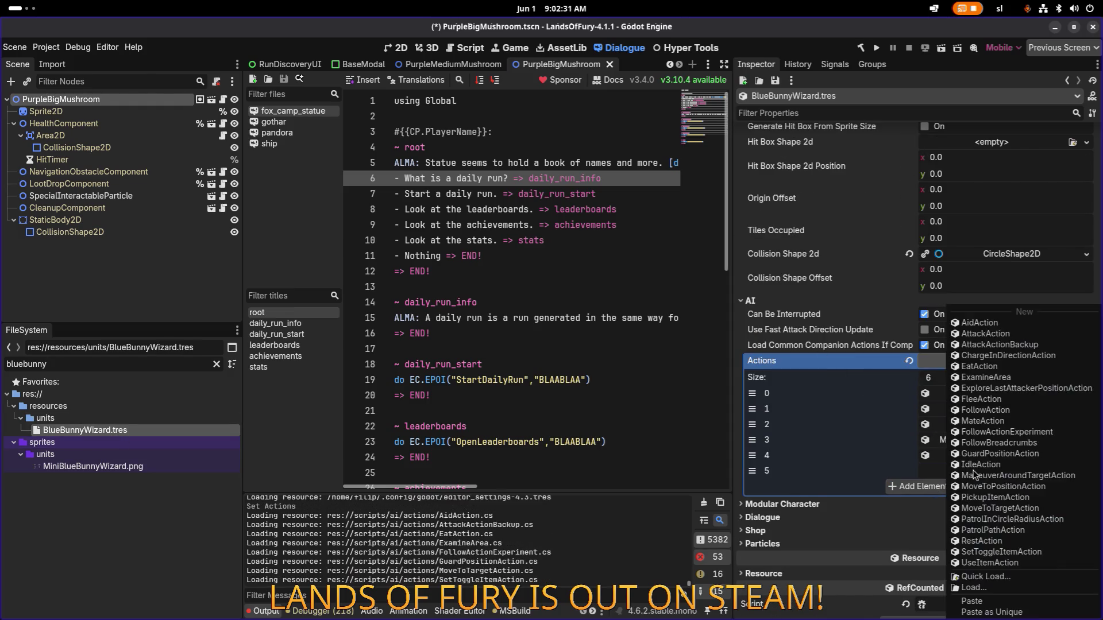
left_click(989, 612)
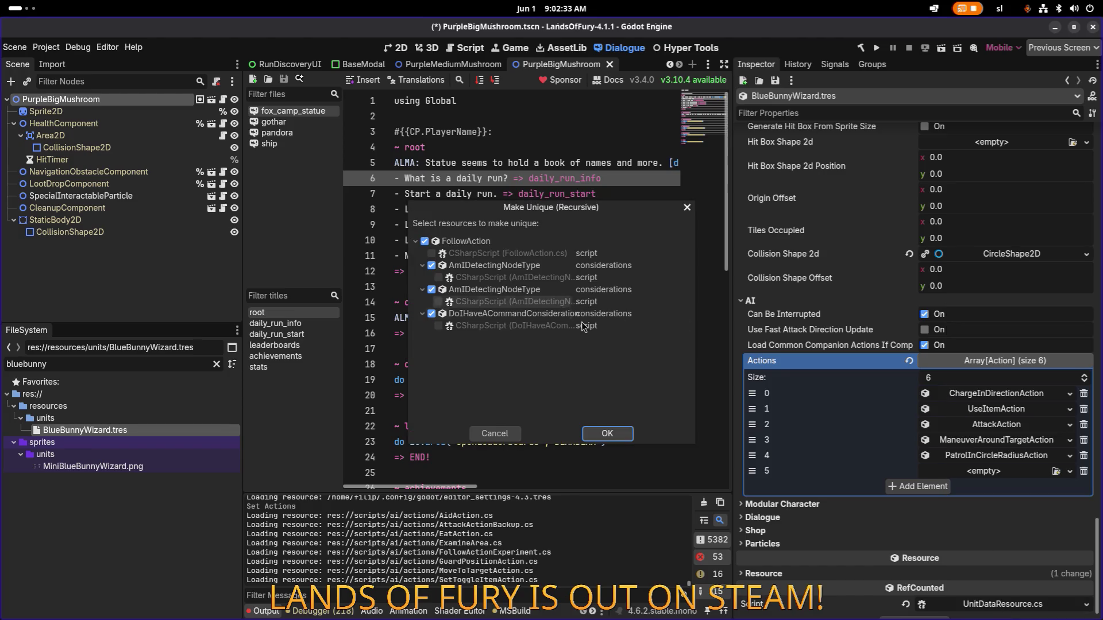
left_click(616, 435)
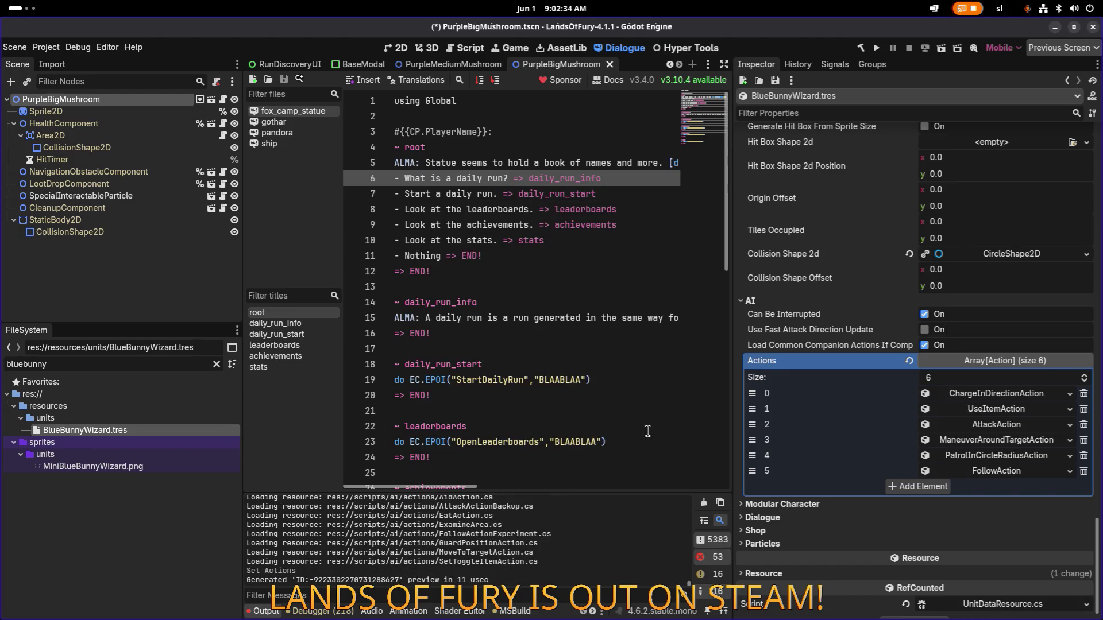
Expand the new FollowAction and review its two Considerations
left_click(998, 475)
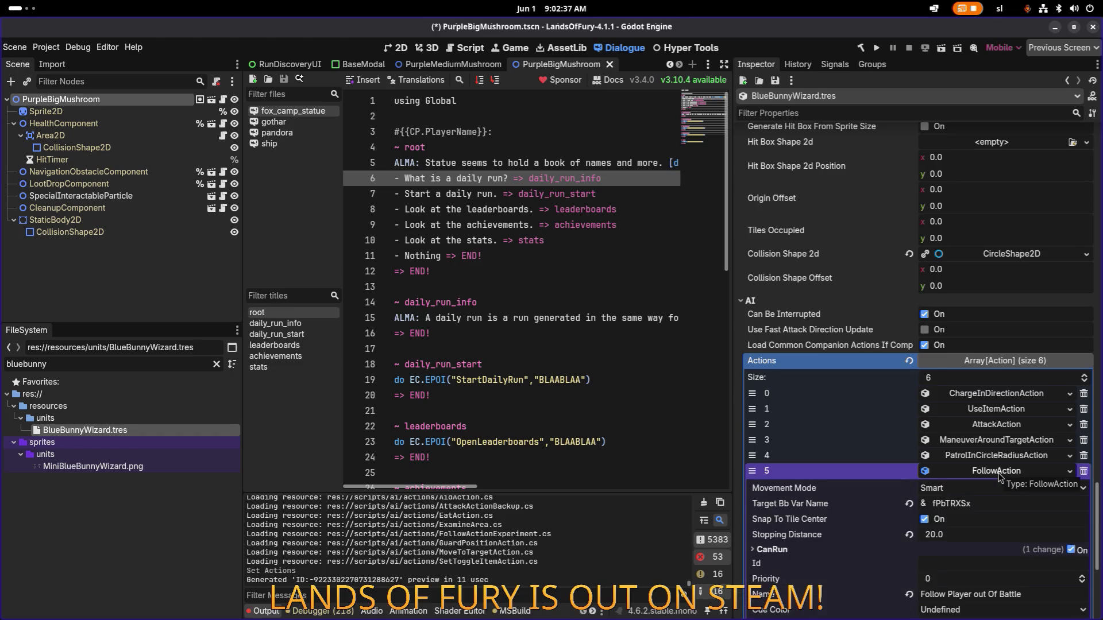
scroll(999, 479, "down", 5)
left_click(1014, 440)
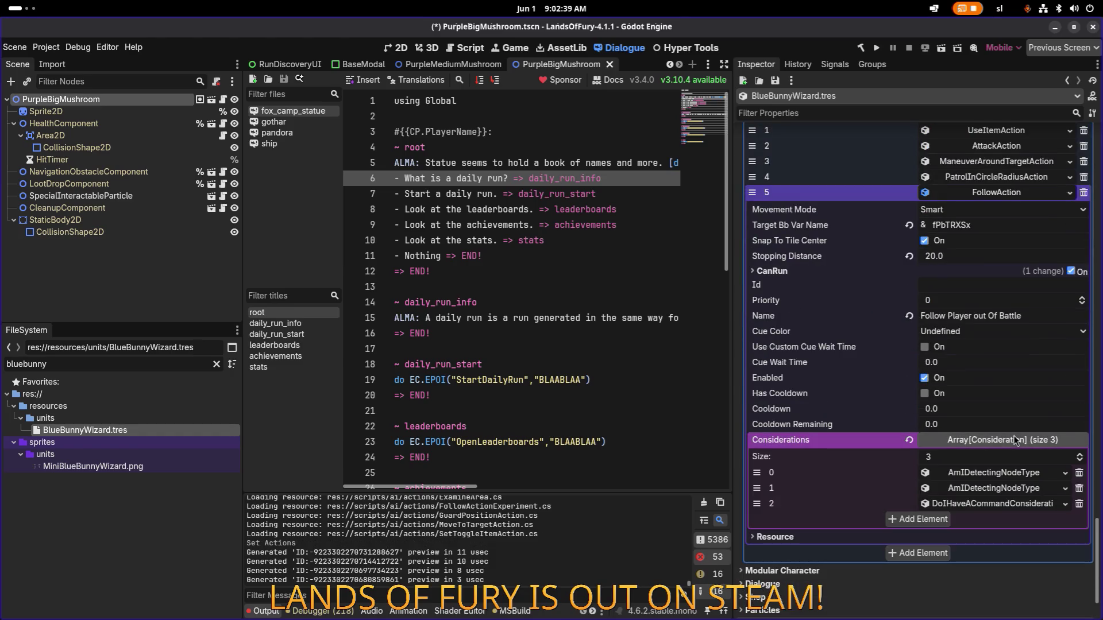
left_click(1011, 475)
left_click(1008, 474)
left_click(1004, 489)
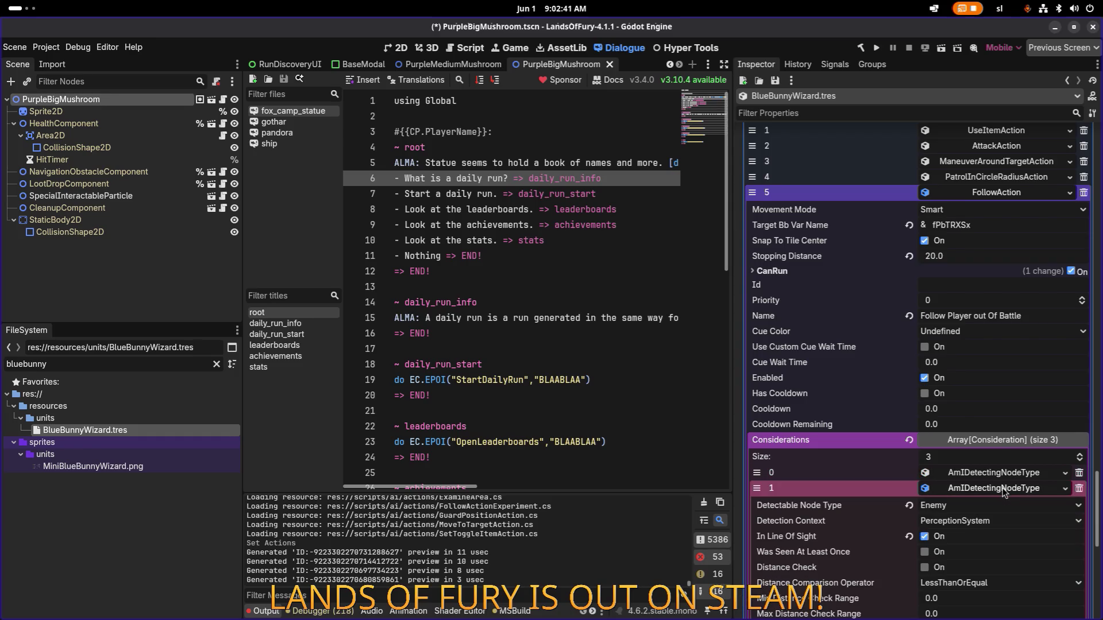
left_click(1004, 489)
left_click(1003, 475)
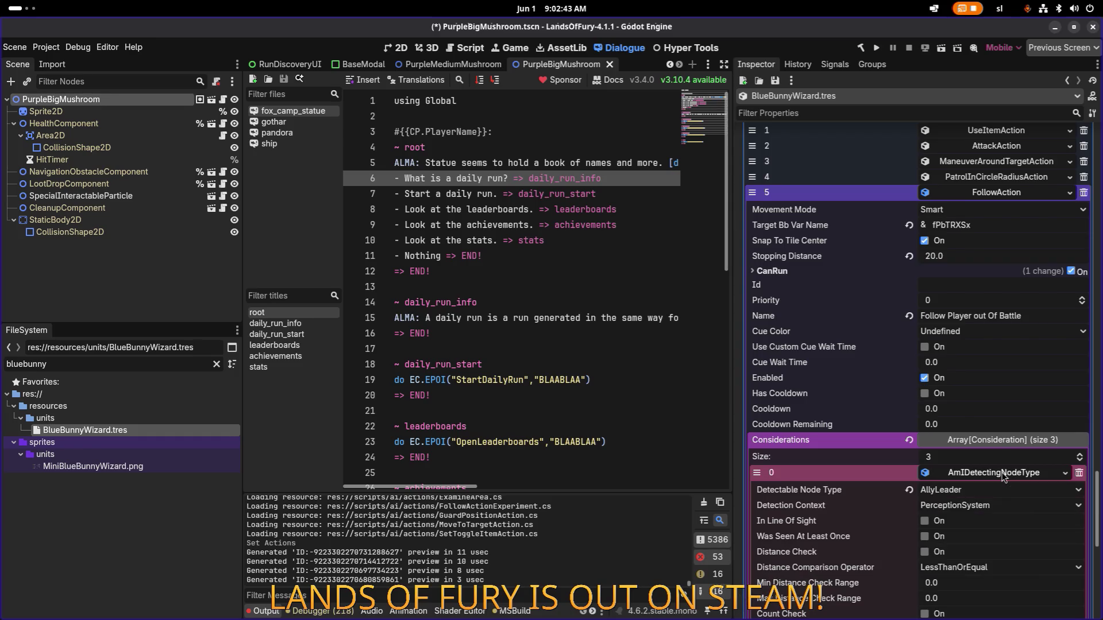
left_click(1003, 475)
Confirm the first consideration's Detectable Node Type is AllyLeader
left_click(1003, 474)
left_click(983, 490)
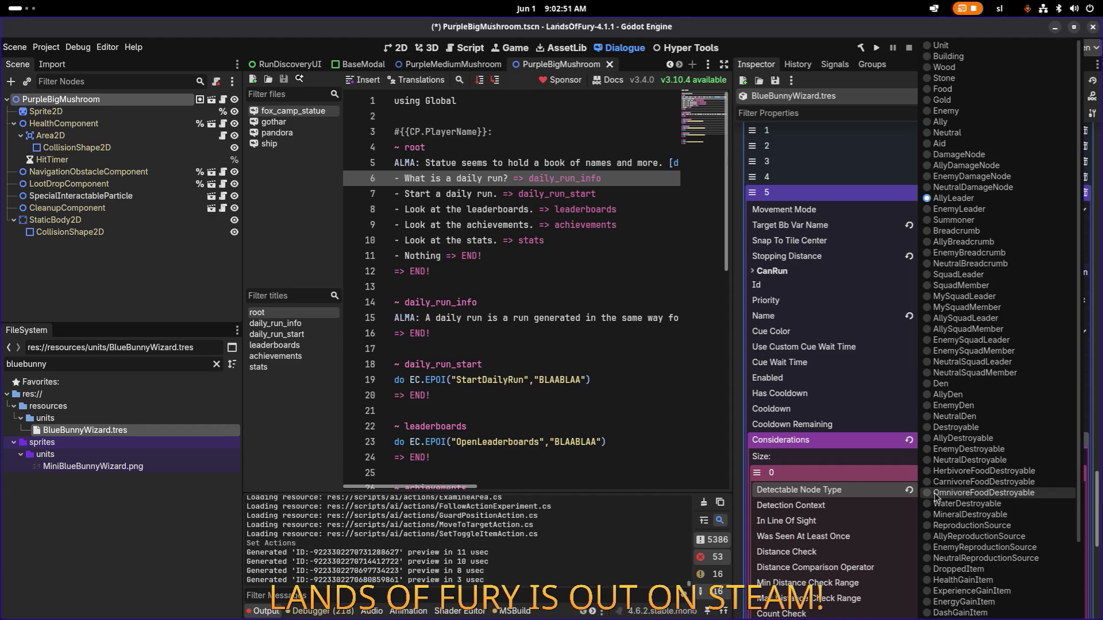
left_click(858, 493)
scroll(896, 459, "down", 3)
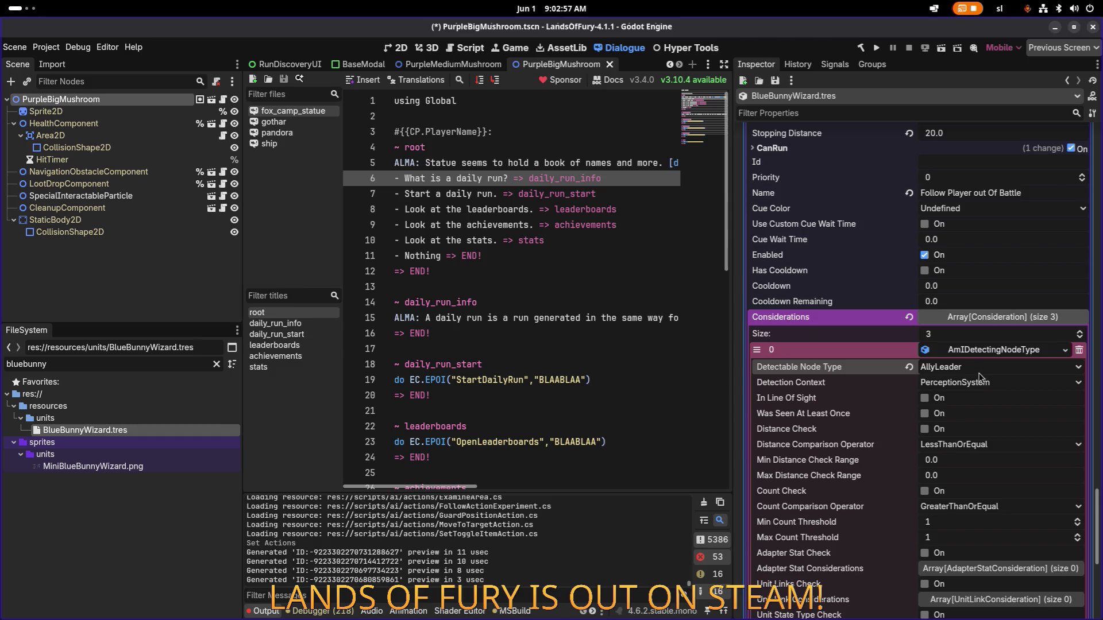
scroll(969, 400, "down", 3)
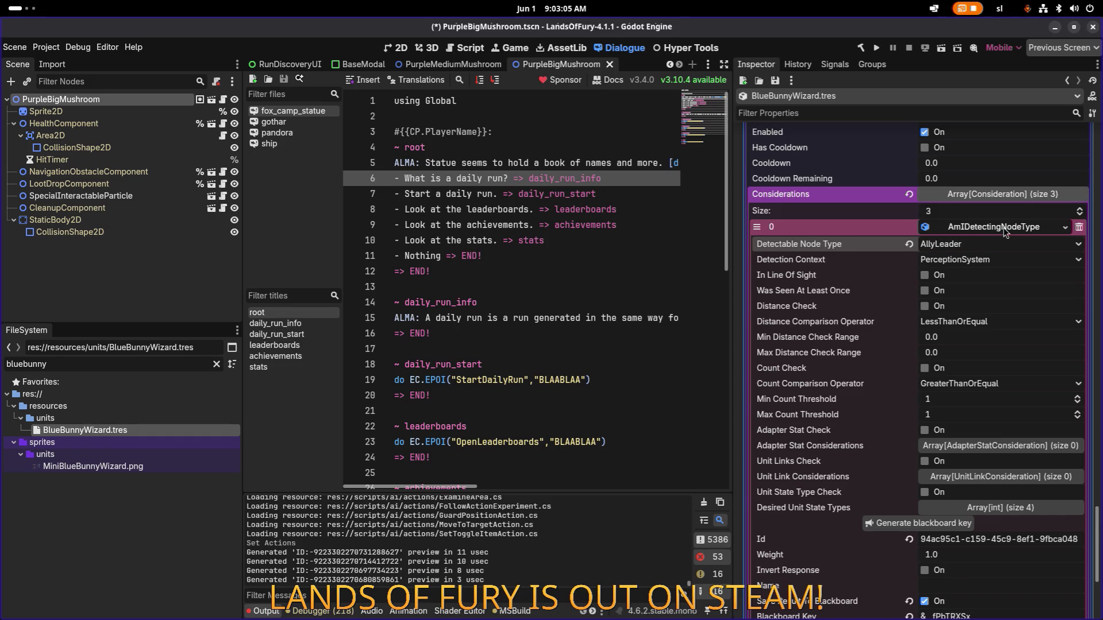
scroll(1004, 231, "up", 6)
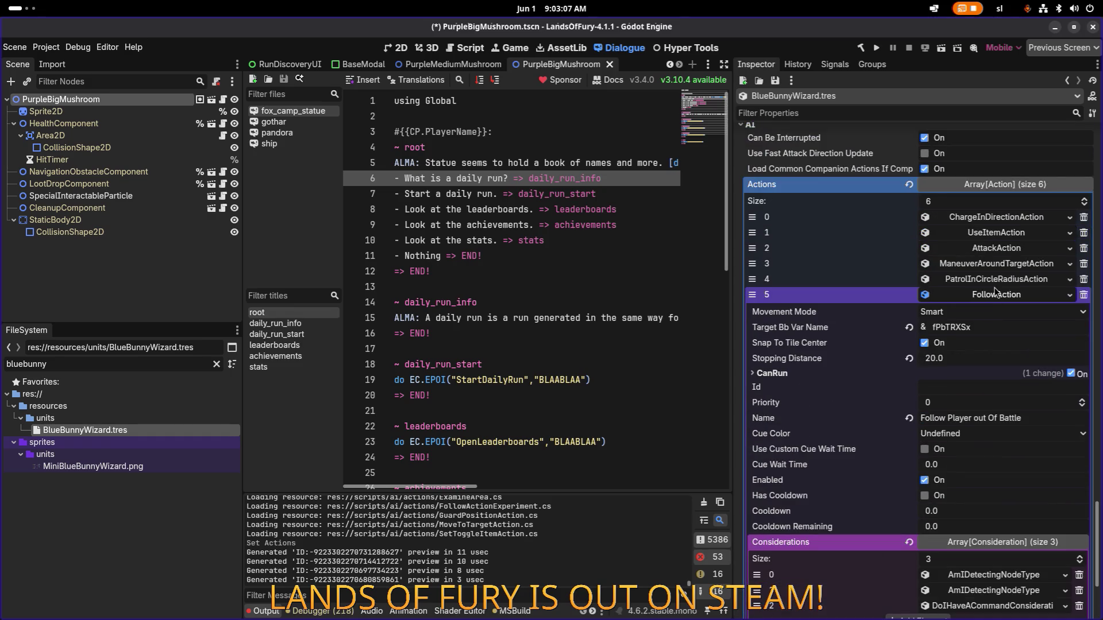
Collapse FollowAction, review UseItemAction, and save BlueBunnyWizard.tres with its six actions
left_click(997, 295)
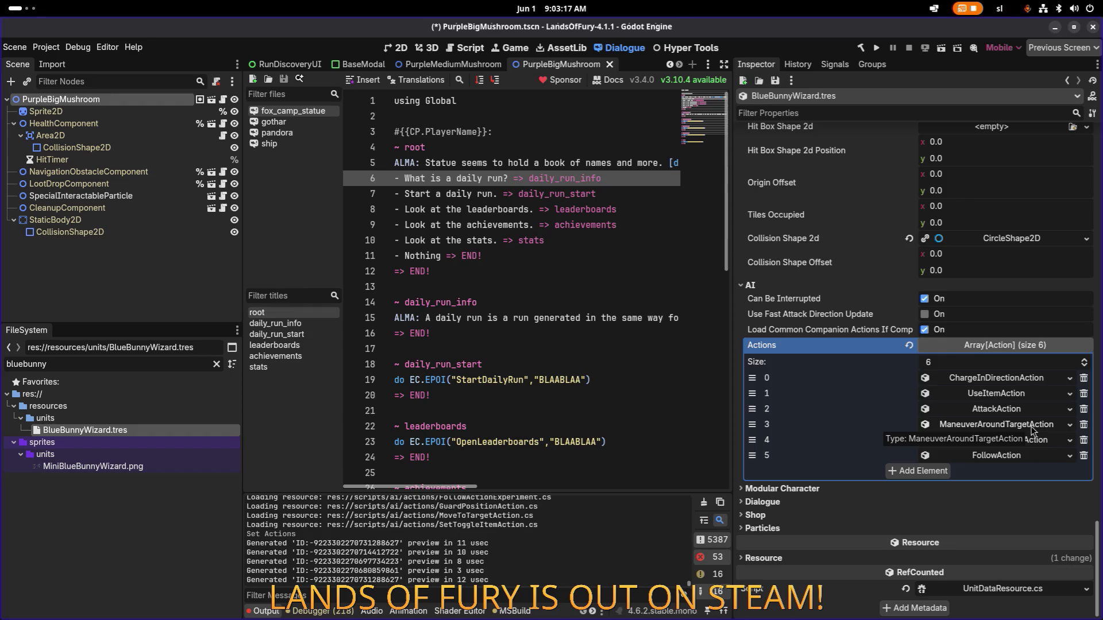
left_click(982, 396)
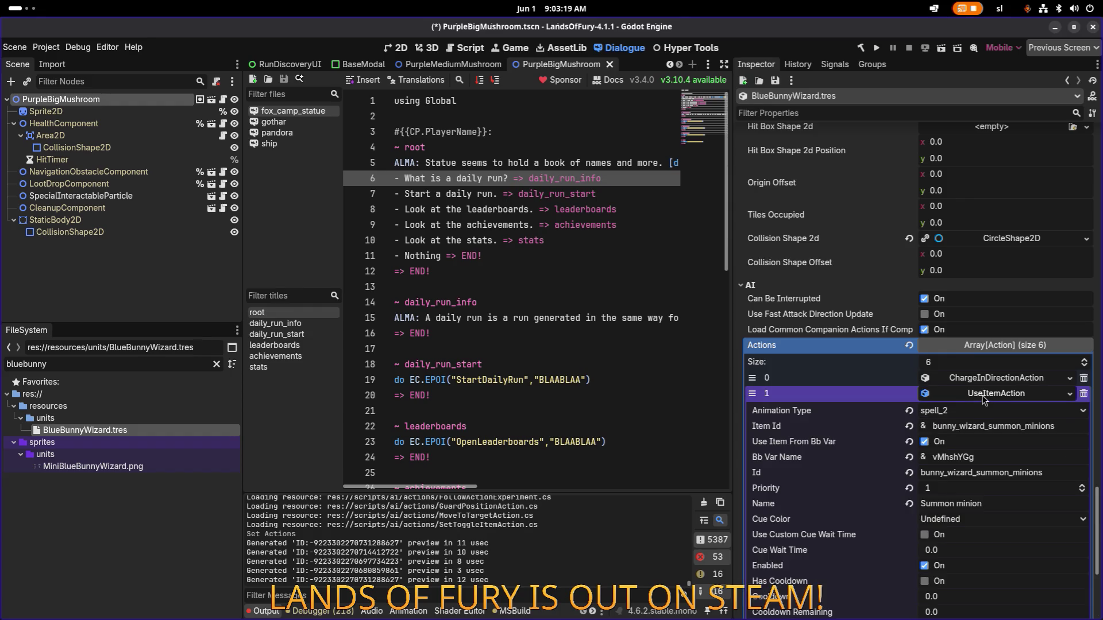
left_click(985, 396)
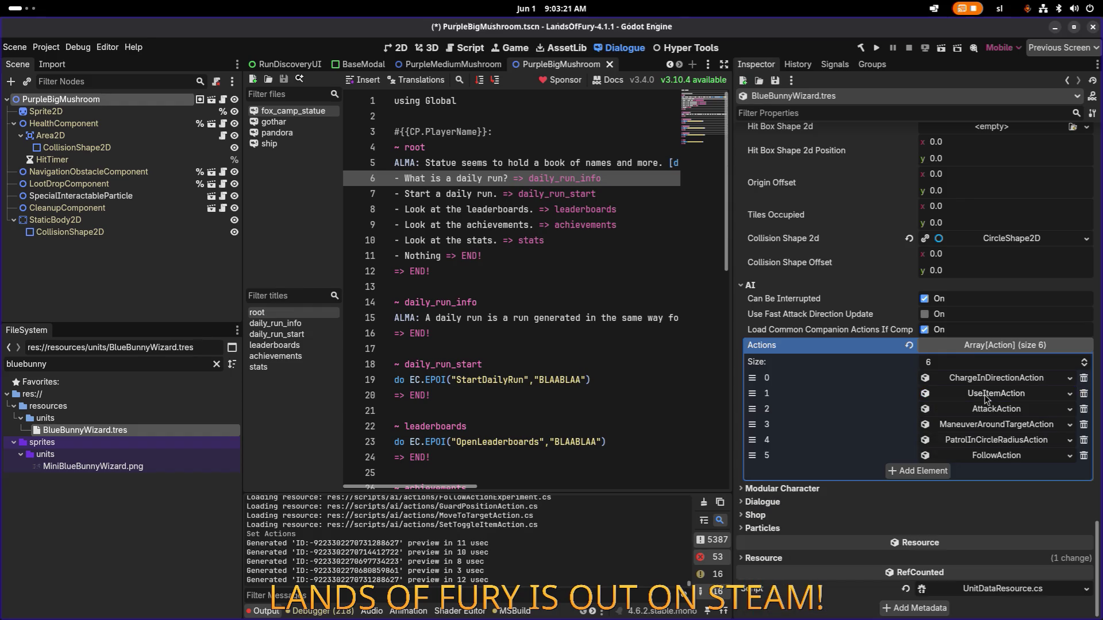
scroll(936, 387, "up", 5)
key("ctrl+s")
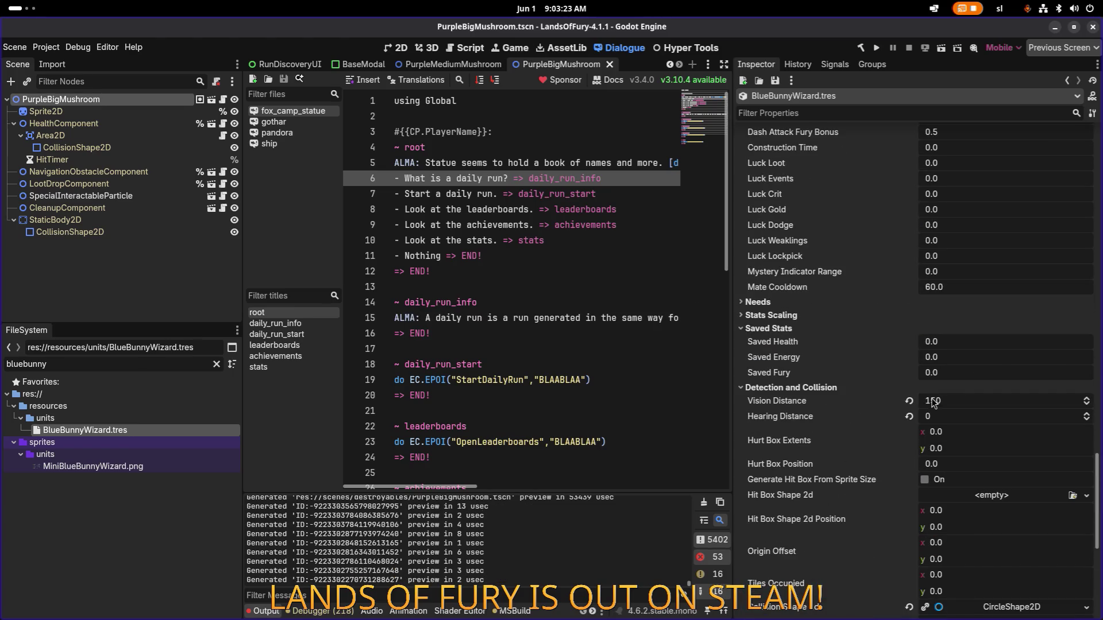
Rename the Name key to UNIT_NAME_BLUE_BUNNY_WIZARD, save, and switch to Translations.csv in Calc
scroll(1042, 257, "up", 15)
left_click(1057, 208)
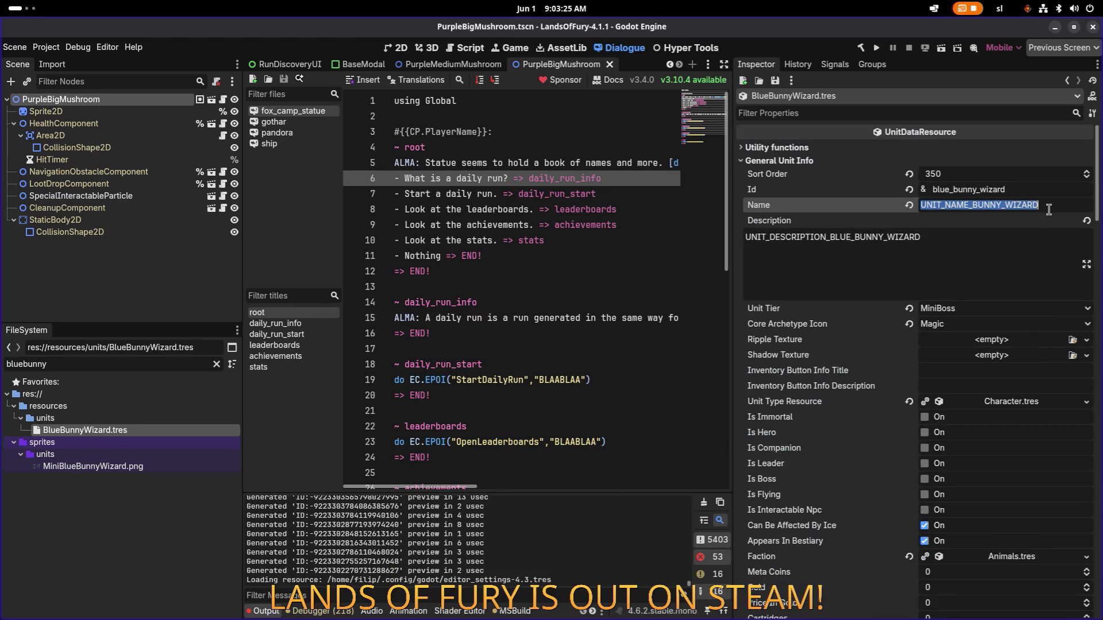
key("alt+Tab")
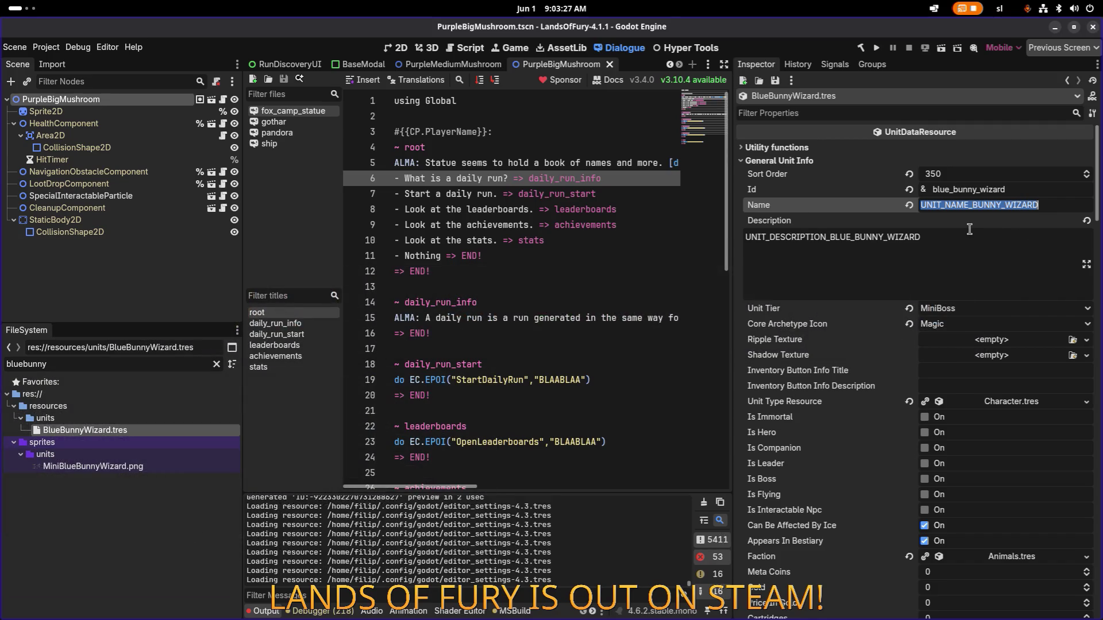
left_click(971, 205)
type("BLUE_")
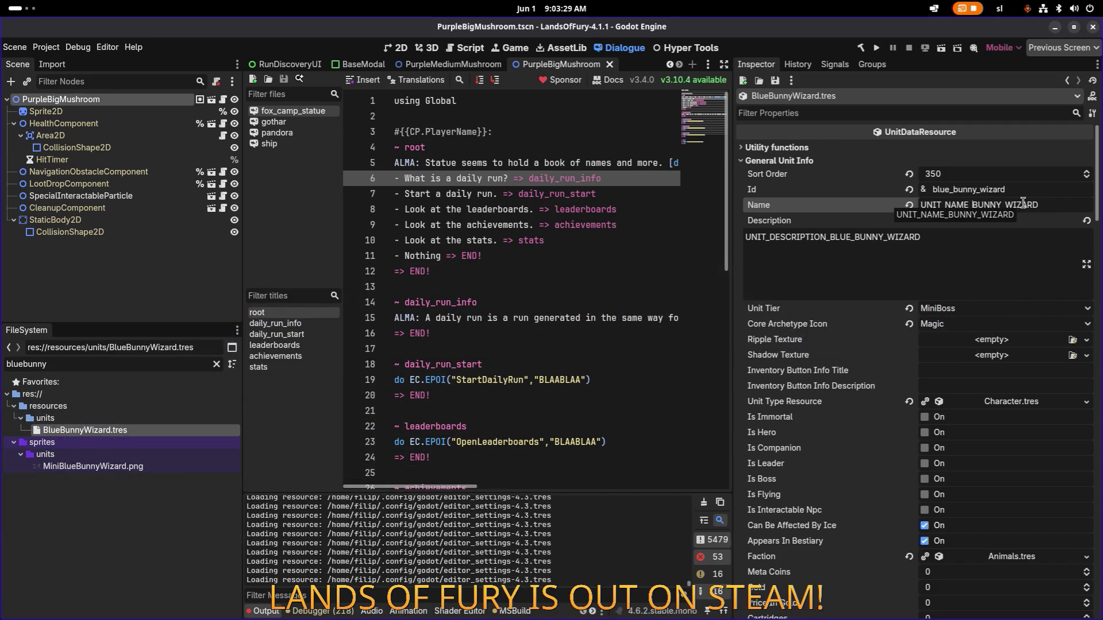
key("ctrl+s")
key("alt+Tab")
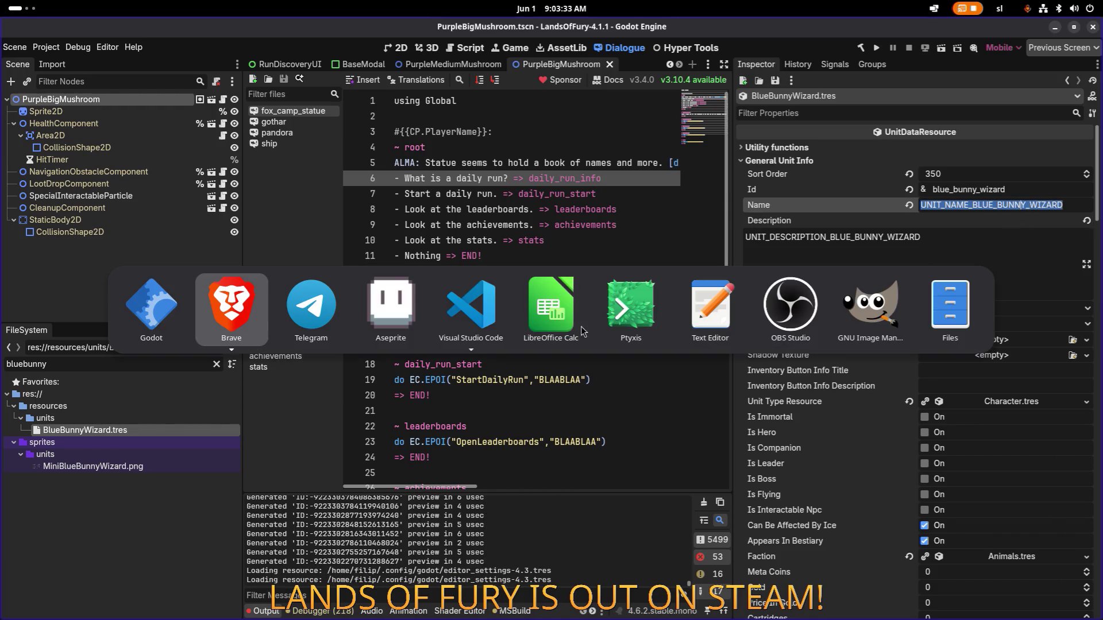
scroll(424, 304, "down", 5)
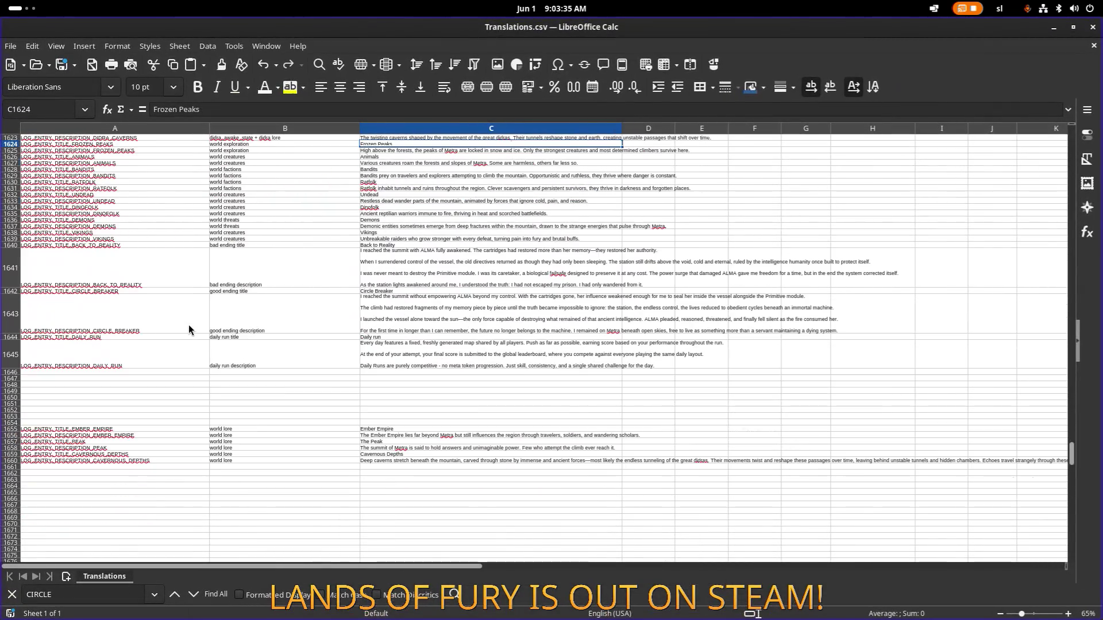
Scroll Translations.csv to the end of the unit name/description block and select empty cell A1040
scroll(206, 322, "down", 5)
scroll(205, 325, "down", 20)
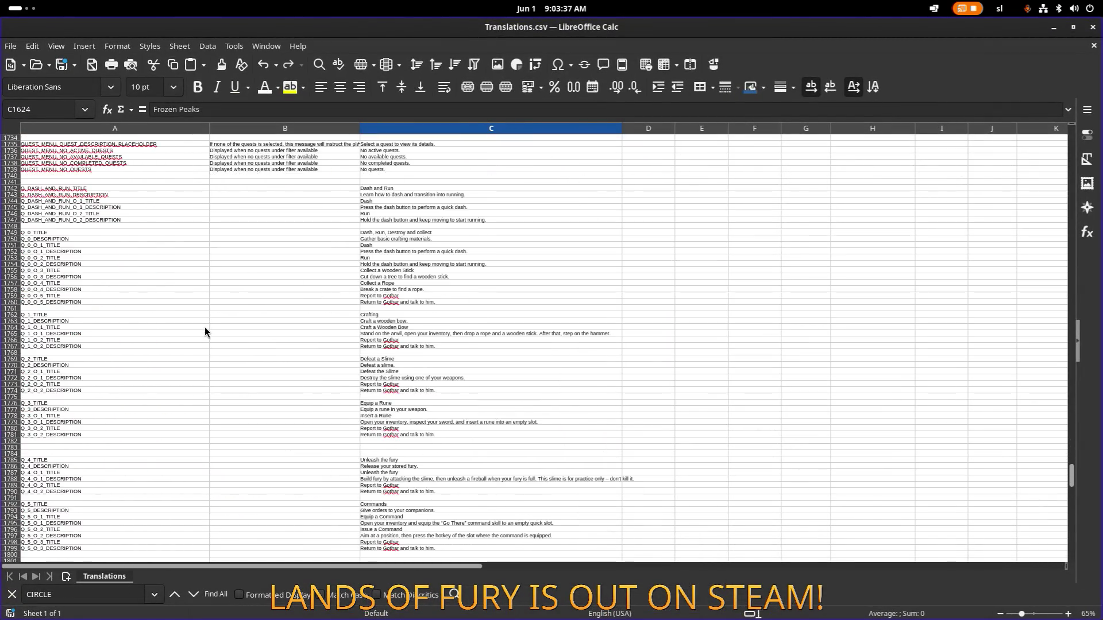
scroll(193, 369, "up", 20)
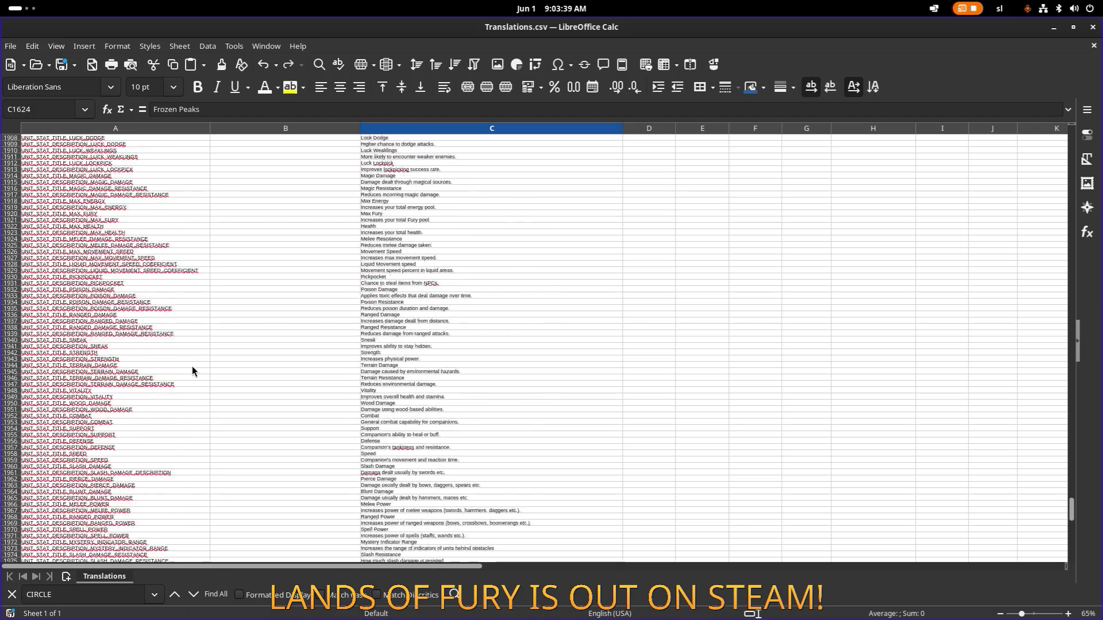
scroll(188, 370, "up", 20)
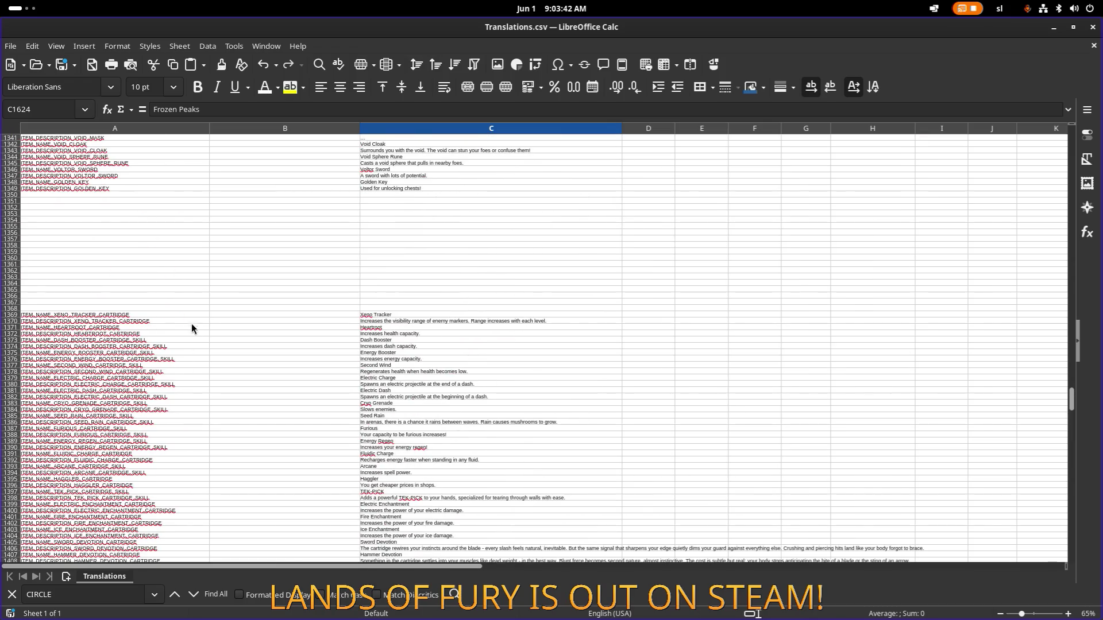
scroll(146, 301, "up", 11)
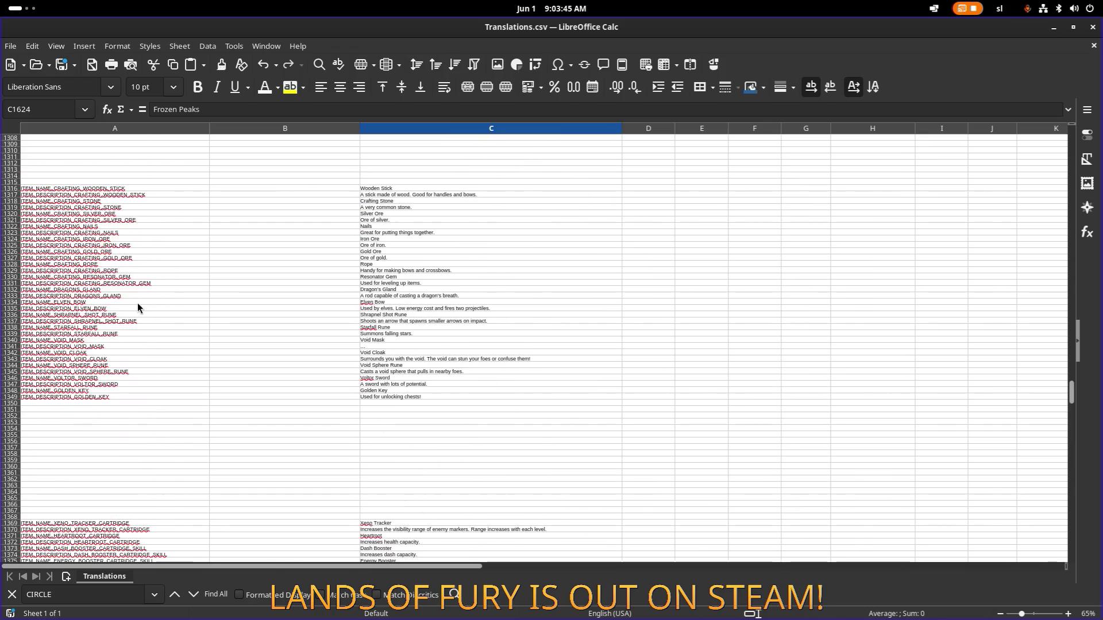
scroll(137, 304, "up", 11)
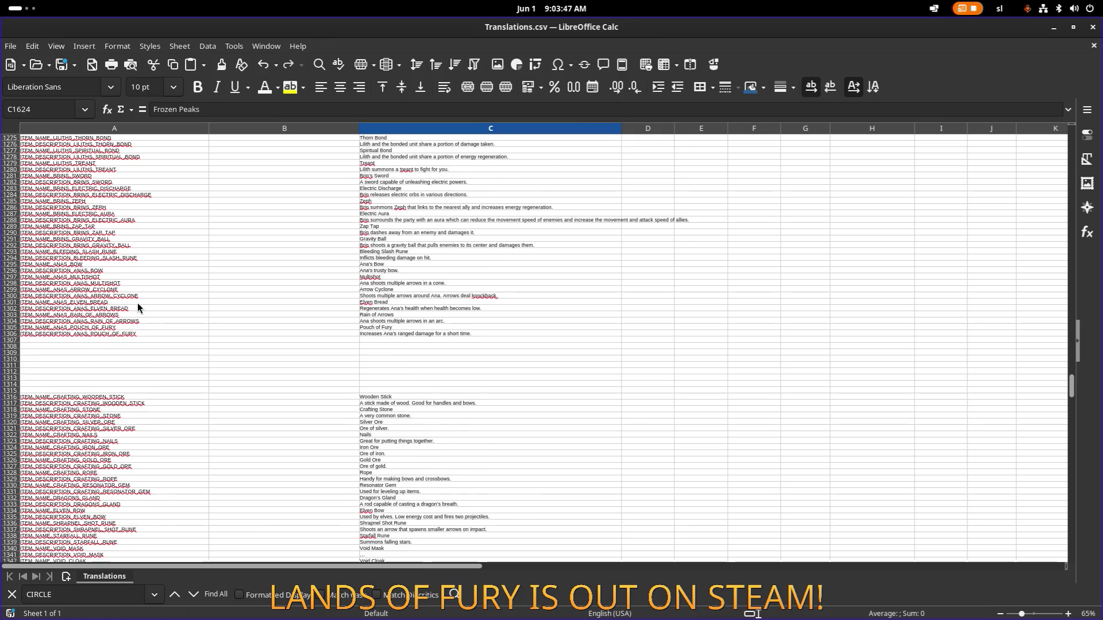
scroll(122, 385, "up", 1)
scroll(123, 374, "down", 4)
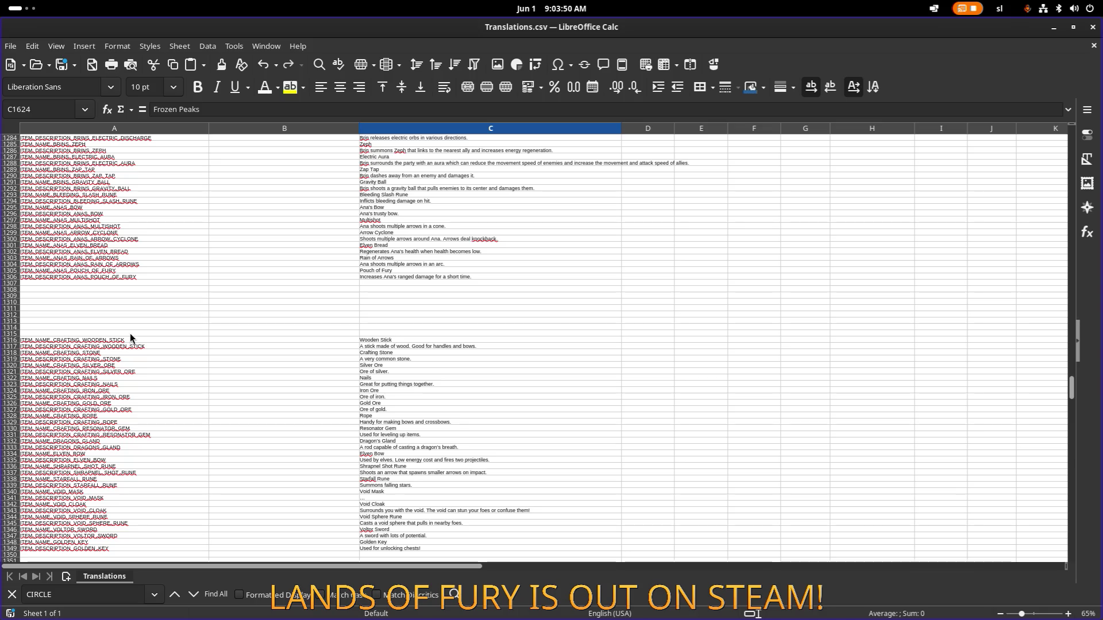
scroll(131, 337, "up", 20)
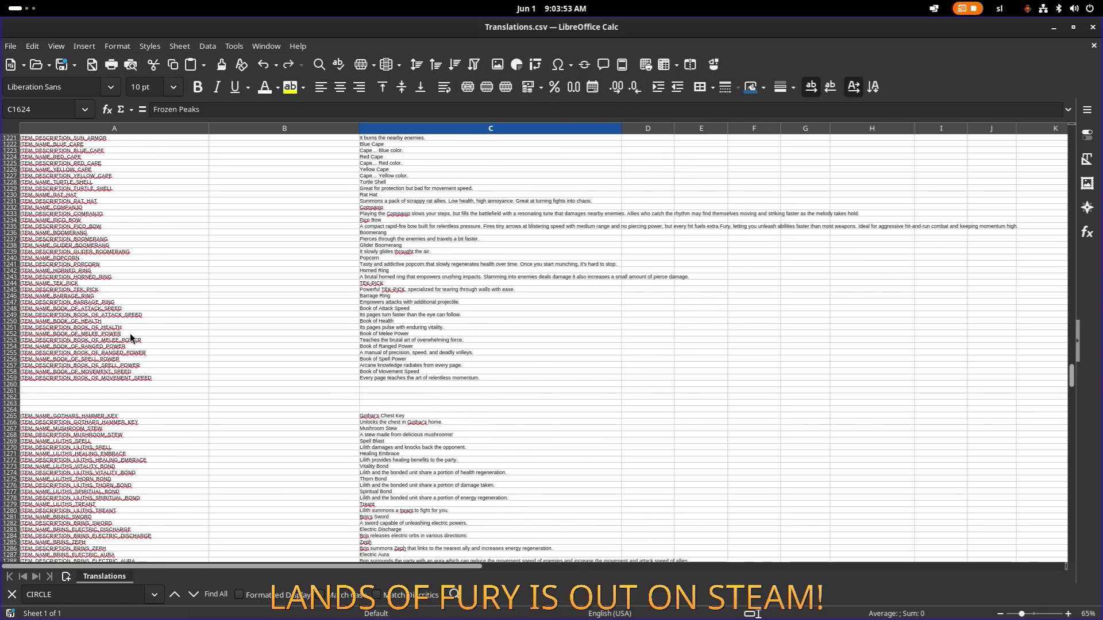
scroll(131, 338, "up", 20)
scroll(131, 329, "down", 20)
left_click(113, 417)
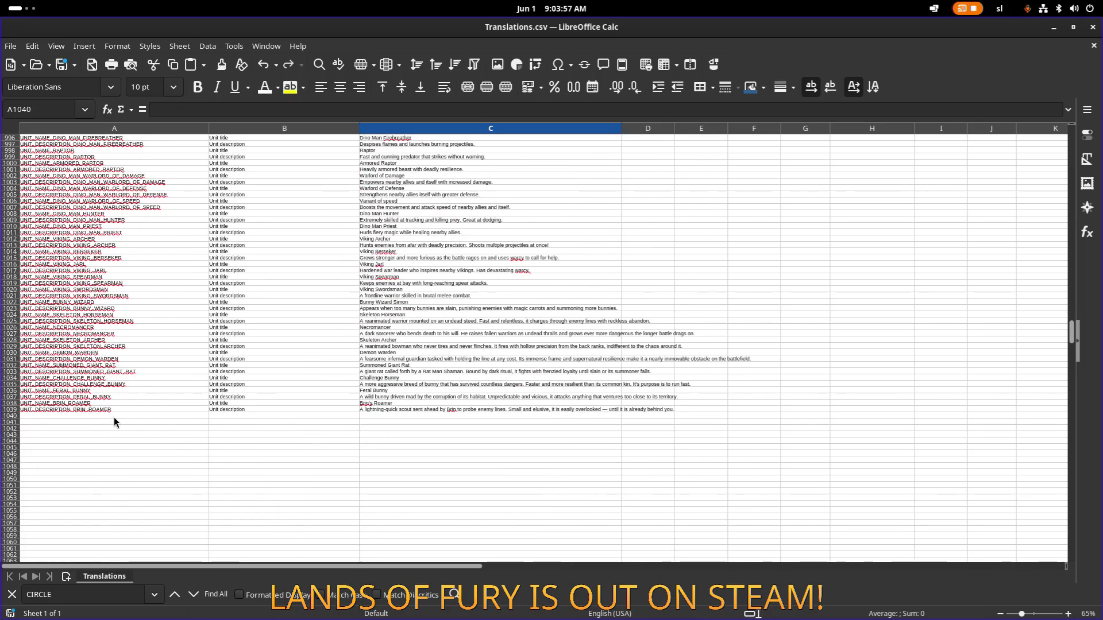
Enter keys UNIT_NAME_BLUE_BUNNY_WIZARD in A1040 and UNIT_DESCRIPTION_BLUE_BUNNY_WIZARD in A1041
type("UNIT_NAME_BLUE_BUNNY_WIZARD")
key("Return")
key("ctrl+d")
double_click(44, 422)
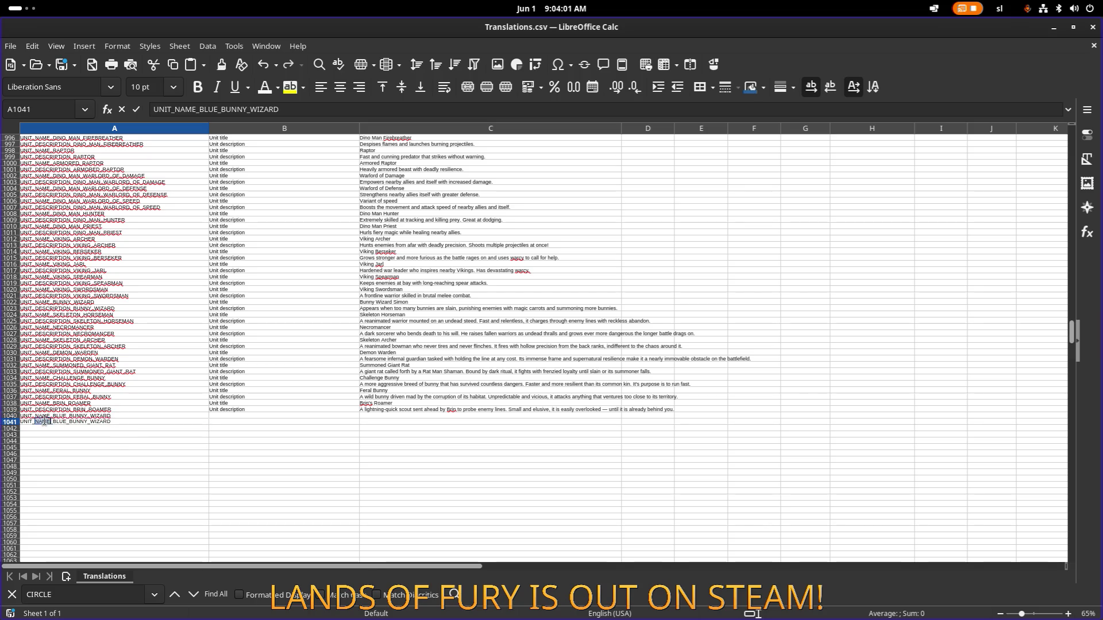
type("DESCRIPTION")
left_click(258, 416)
Label B1040 'Unit title' and B1041 'Unit description'
type("Unit title")
key("Return")
type("Unit description")
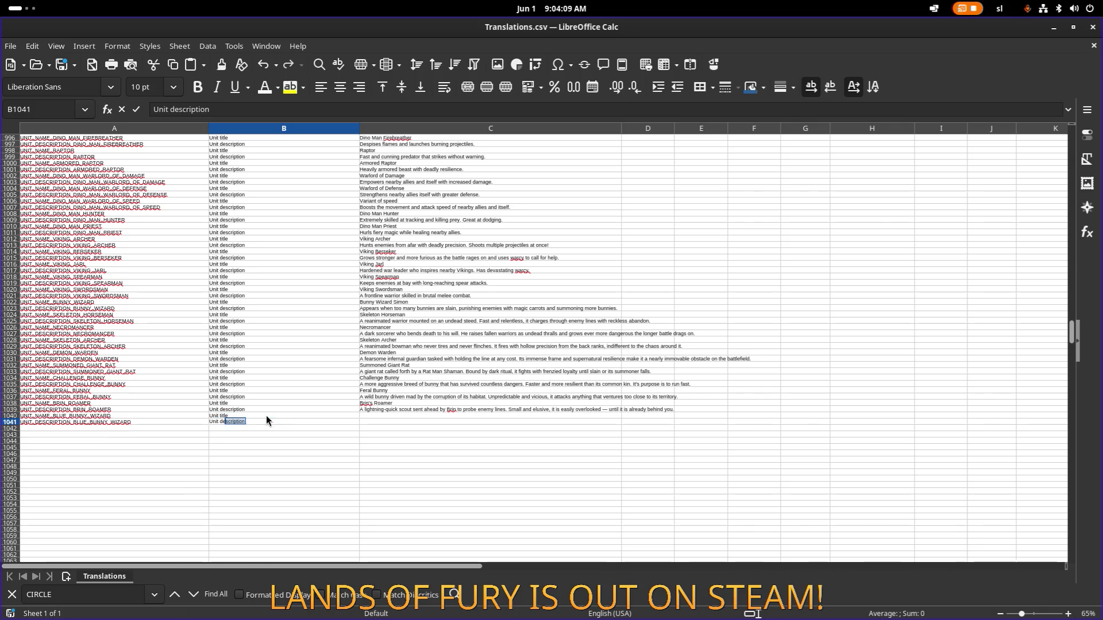
key("Return")
Enter the name 'Simon The Blue' in C1040
left_click(388, 416)
double_click(456, 415)
type("Simon The Blue")
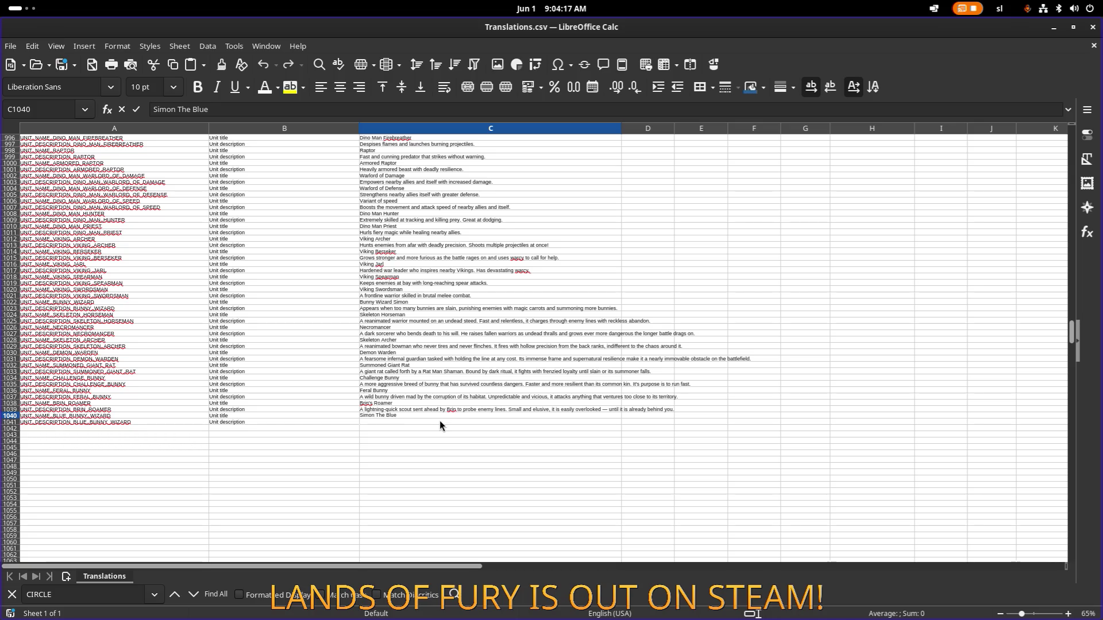
key("Return")
Delete 'Simon' from C1022 so it reads just 'Bunny Wizard'
left_click(430, 416)
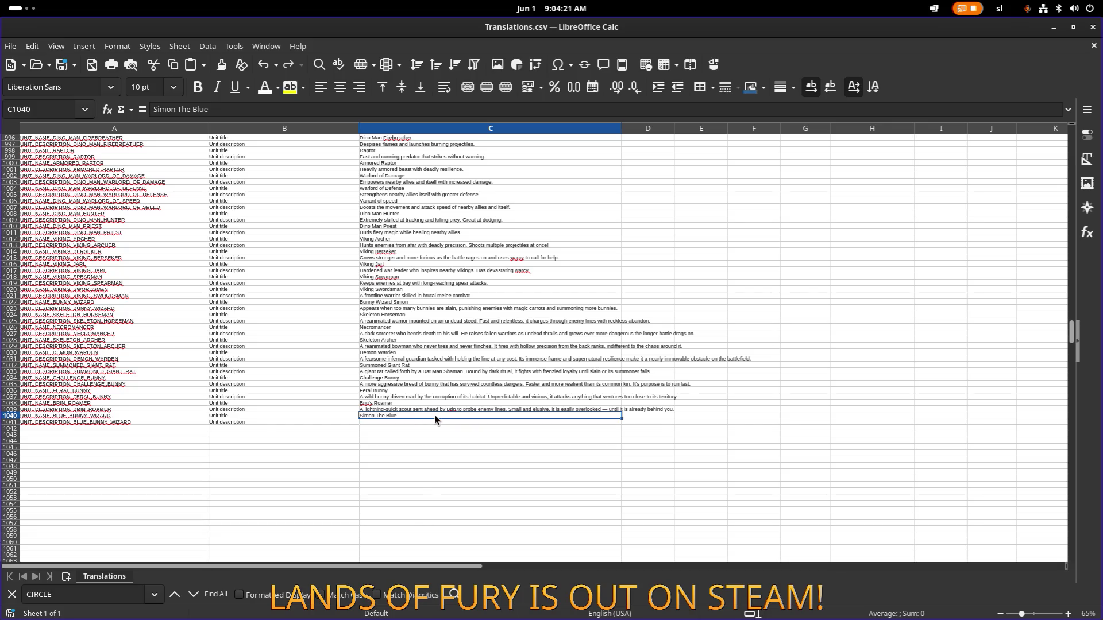
left_click(415, 423)
double_click(435, 422)
left_click(432, 304)
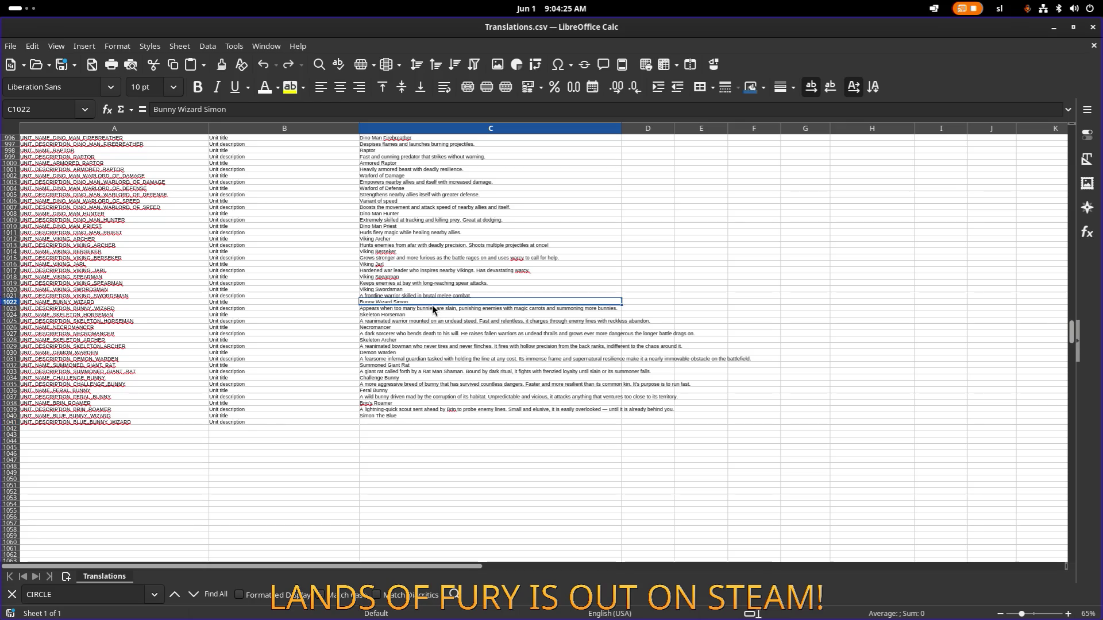
key("Down")
key("Down")
key("Down")
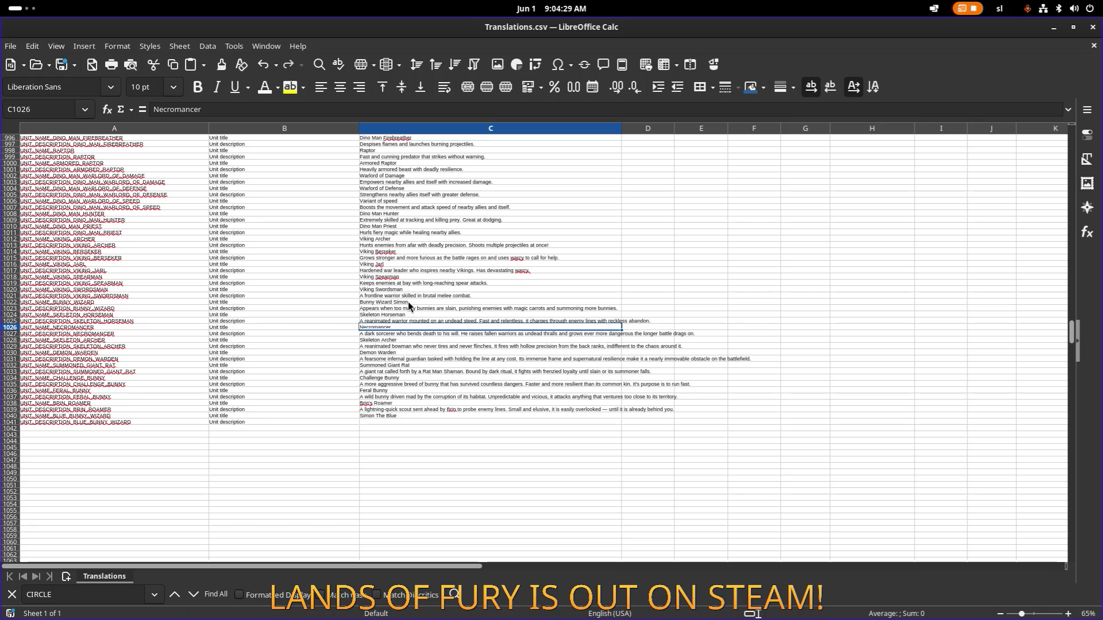
left_click(408, 302)
double_click(404, 302)
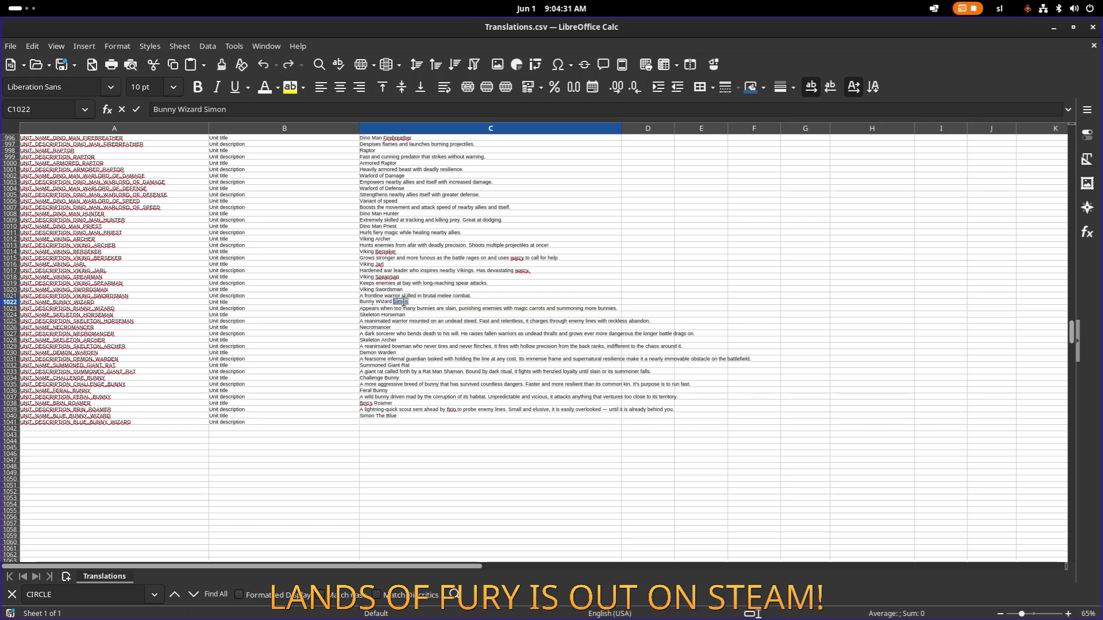
key("BackSpace")
key("Return")
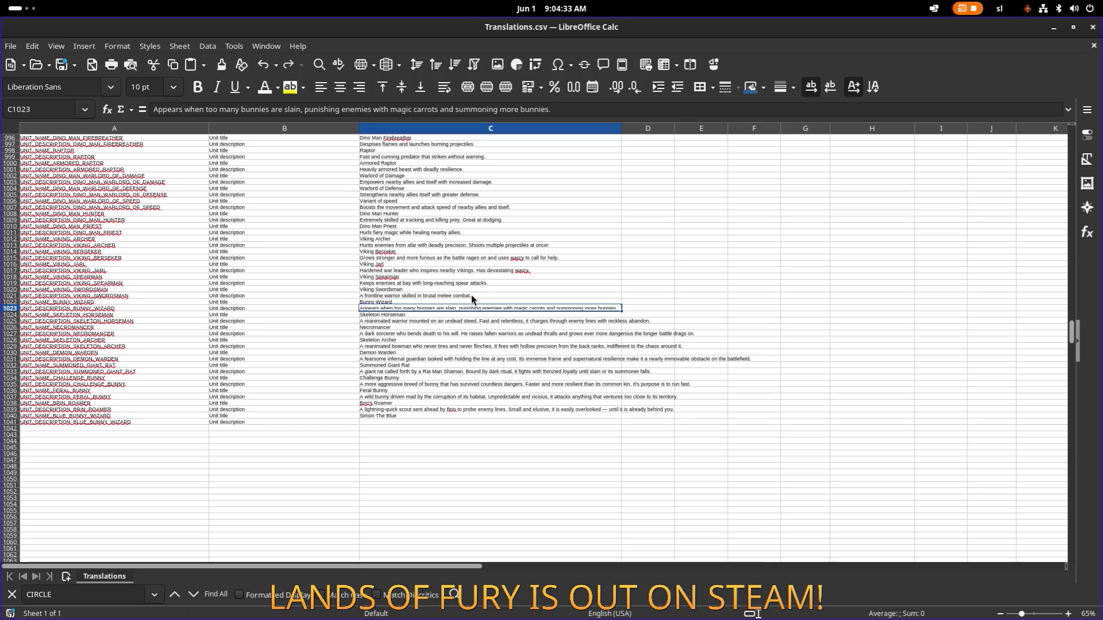
Copy the Bunny Wizard description from C1023 into C1041
left_click(414, 418)
left_click(405, 423)
double_click(406, 422)
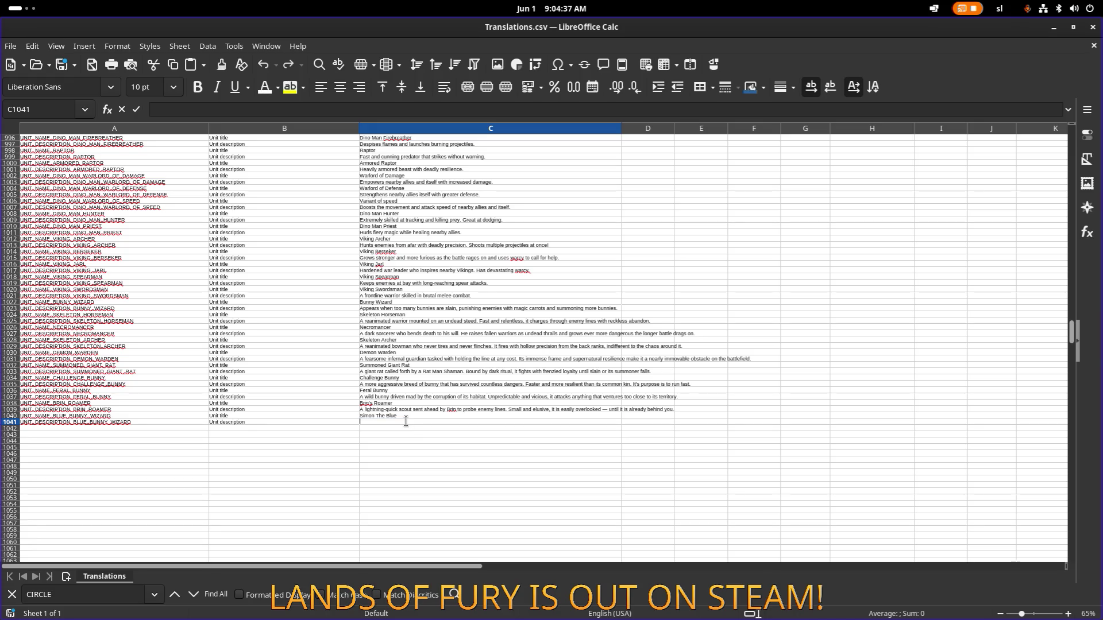
key("Up")
key("Up")
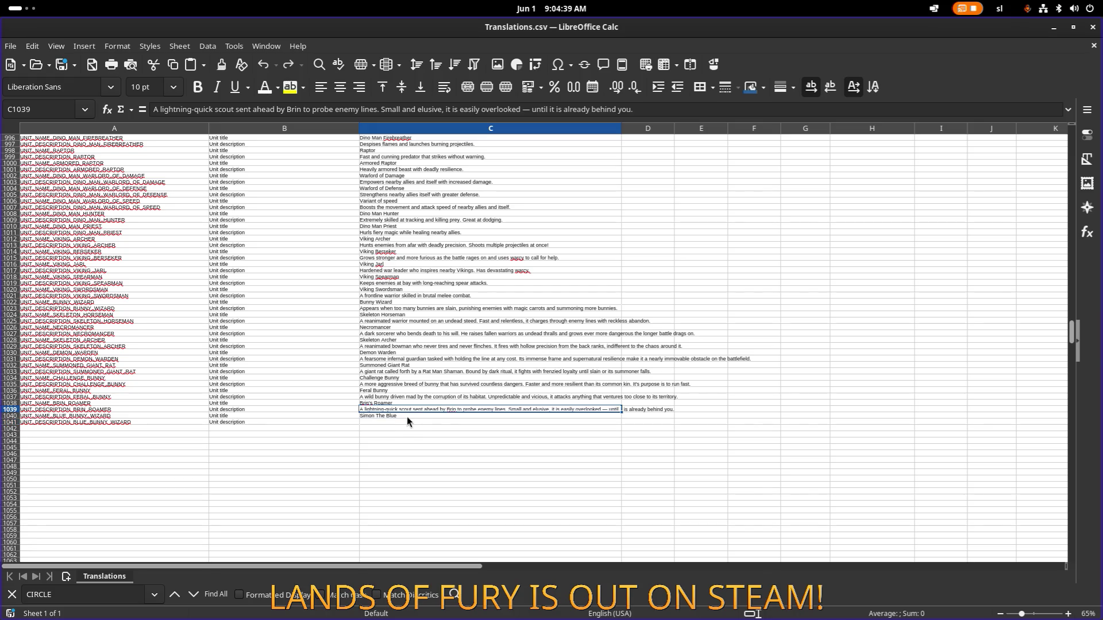
left_click(398, 423)
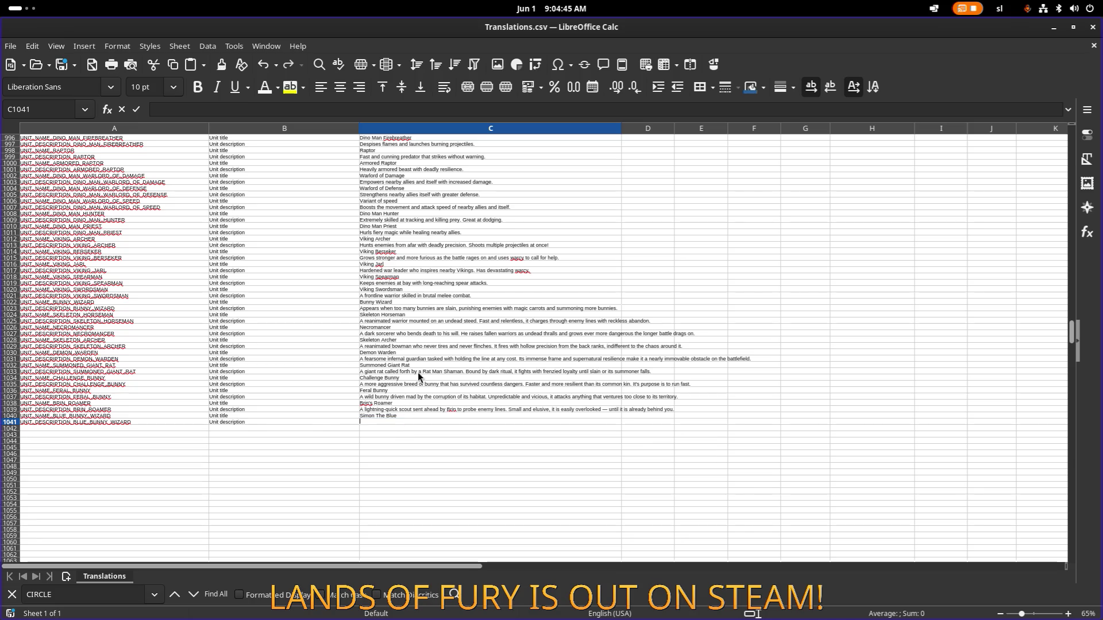
left_click(457, 309)
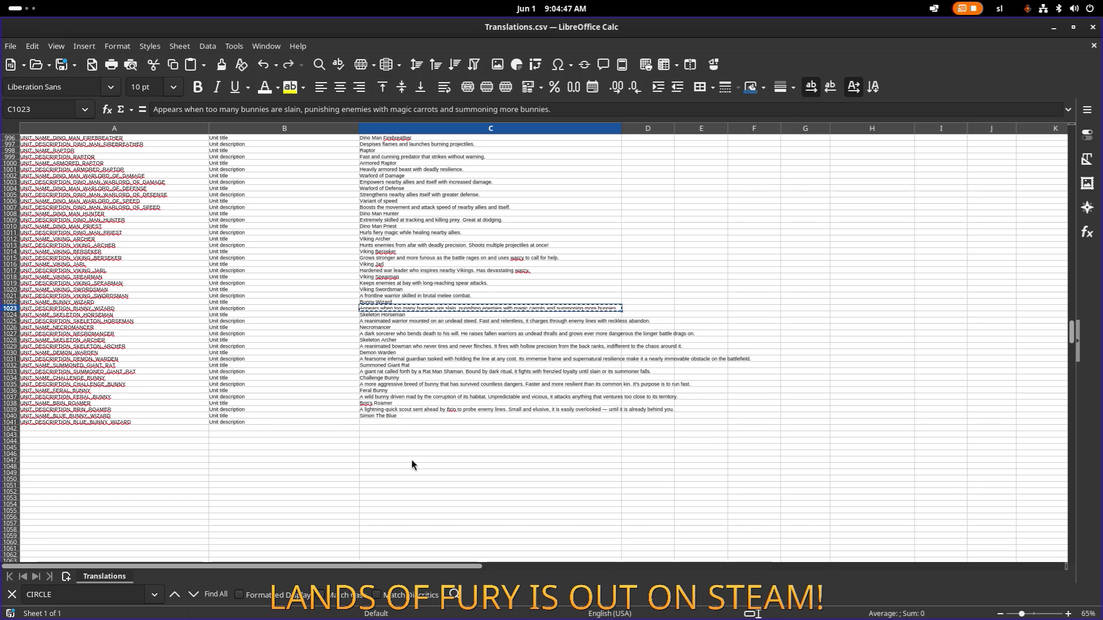
left_click(409, 423)
type("Appears when too many bunnies are slain, punishing enemies with magic carrots and summoning more bunnies.")
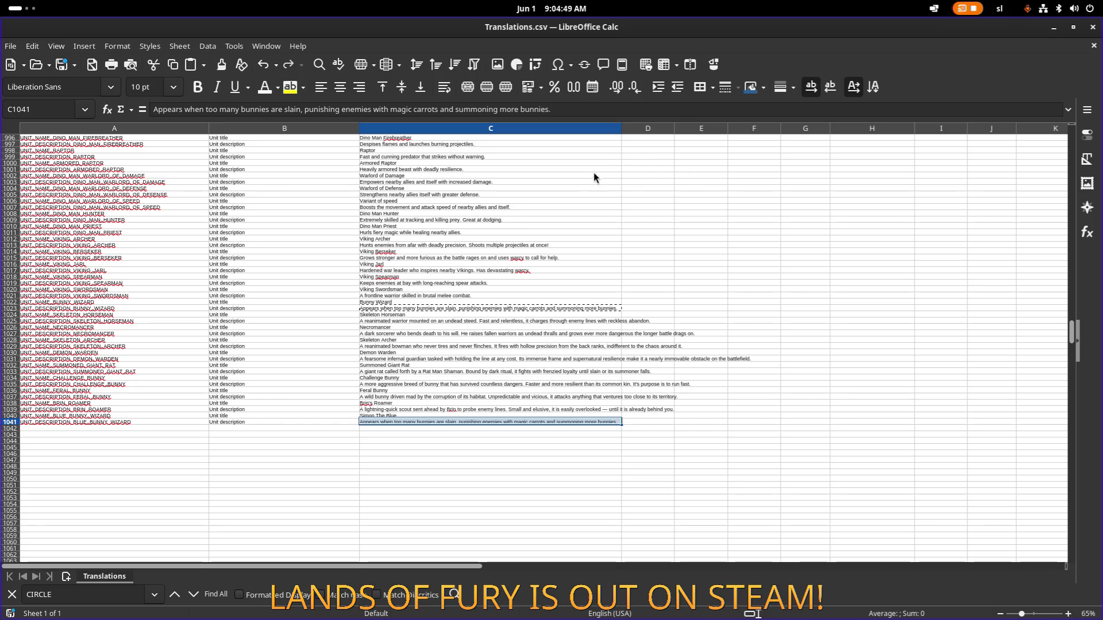
In C1041, replace the words after 'Appears when' with 'you are kind to bunnies!'
scroll(511, 408, "up", 3, "ctrl")
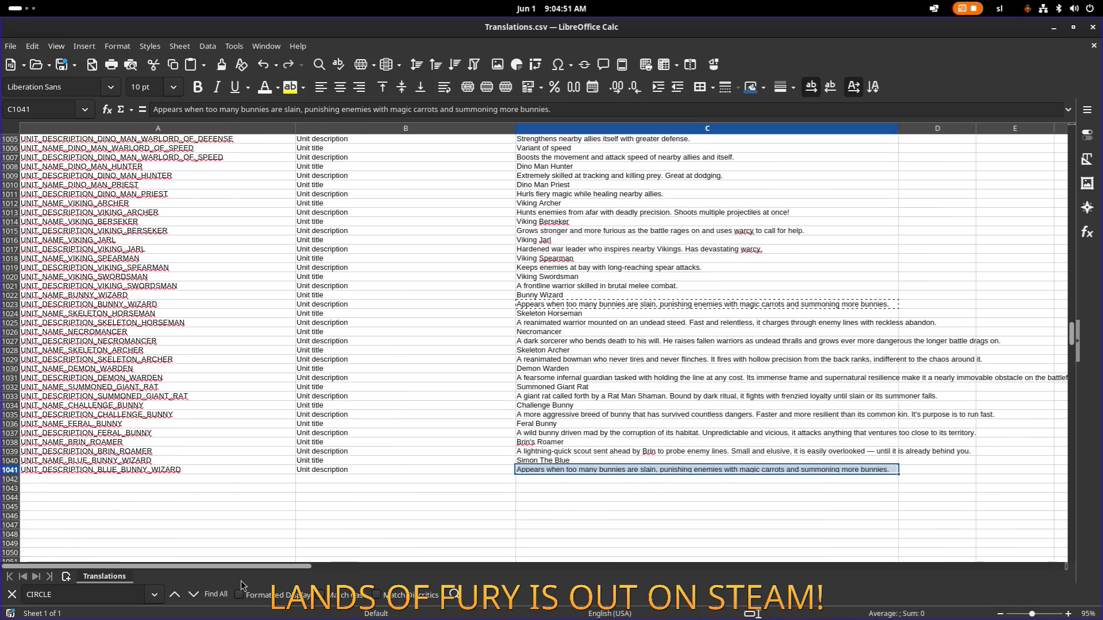
double_click(605, 467)
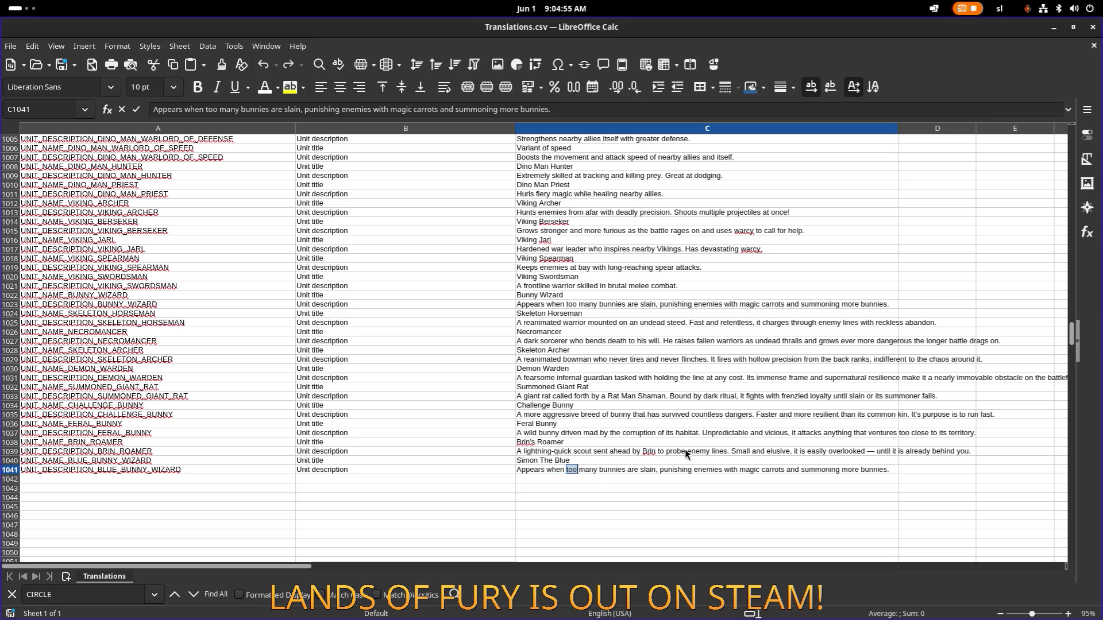
type("toy")
key("ctrl+shift+Right")
key("ctrl+shift+Right")
key("ctrl+shift+Right")
key("Delete")
key("BackSpace")
key("BackSpace")
key("BackSpace")
type("you are kind to bunnies!")
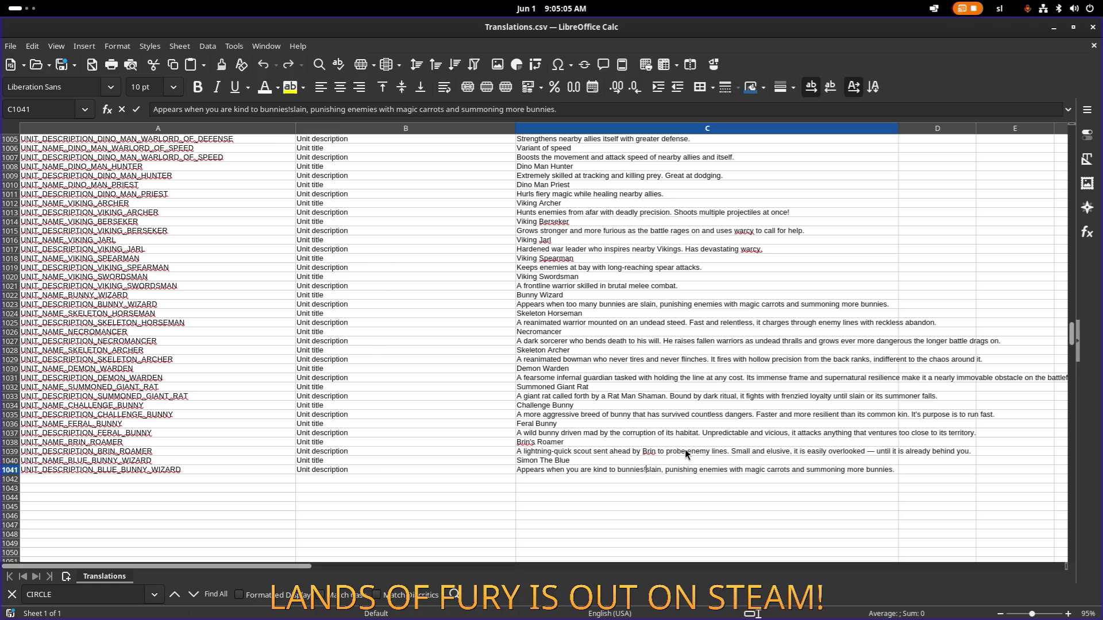
Insert '(feed them carrots)', delete the leftover old sentence tail, and commit the cell
key("shift+End")
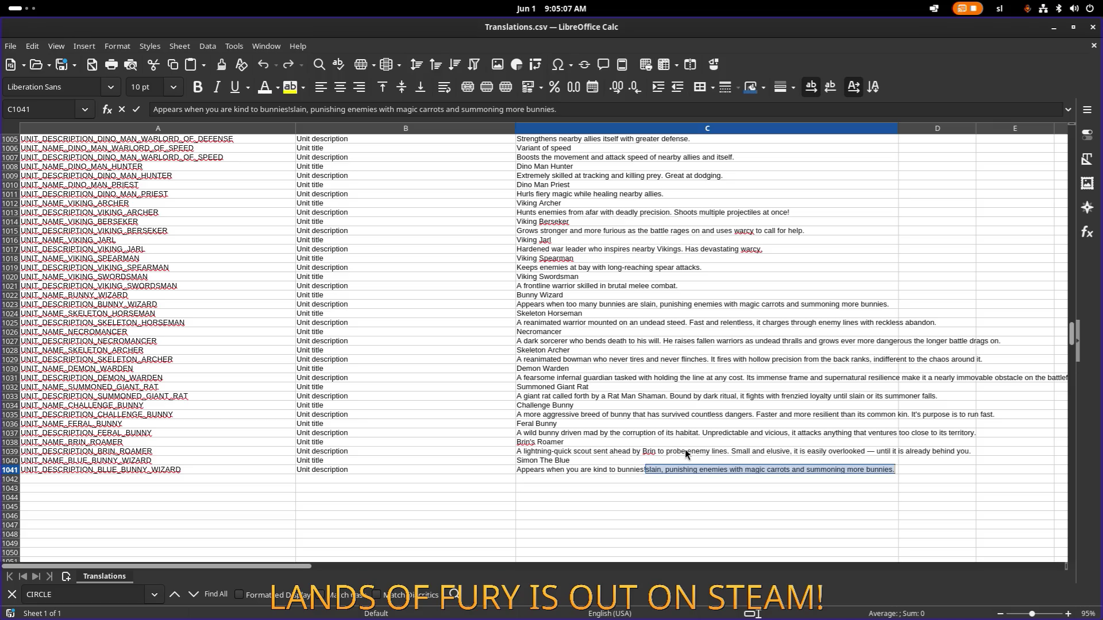
key("Left")
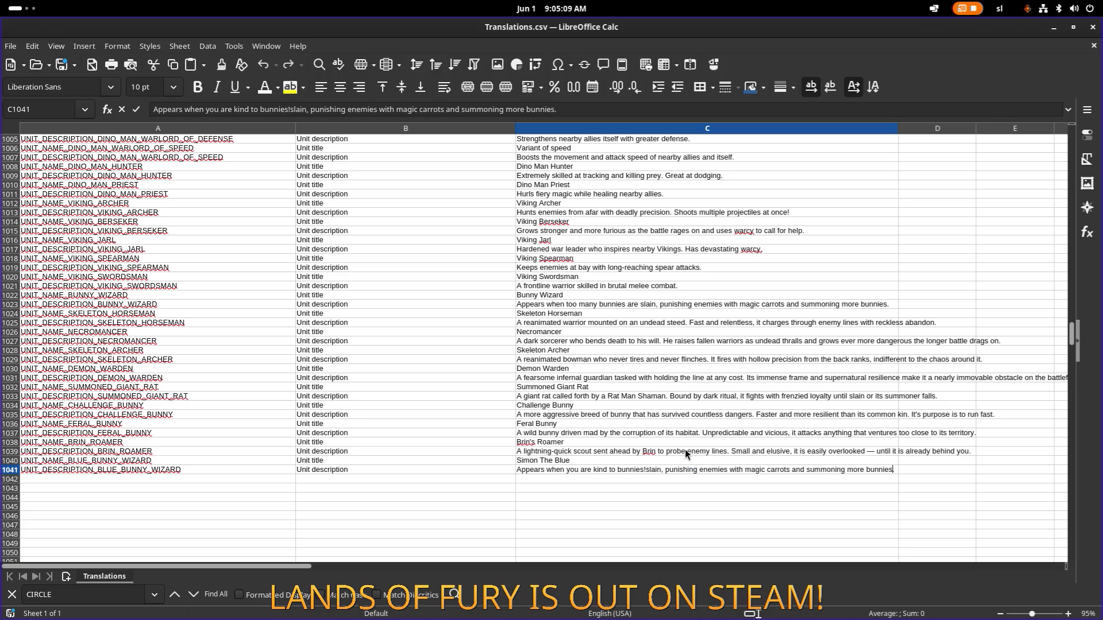
scroll(626, 464, "down", 1)
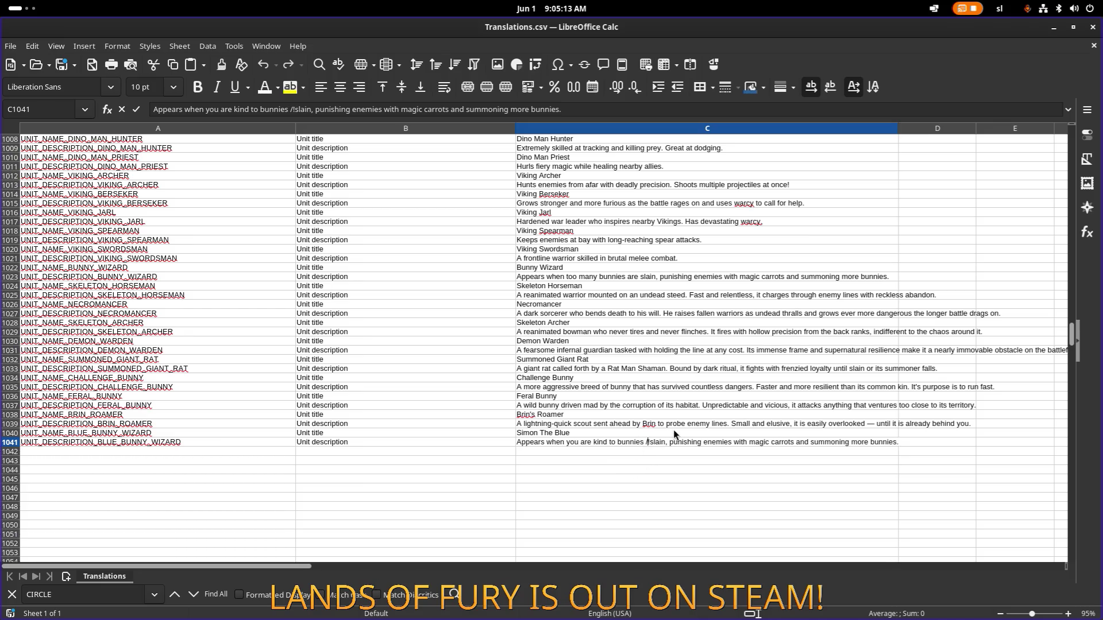
type("(feed th")
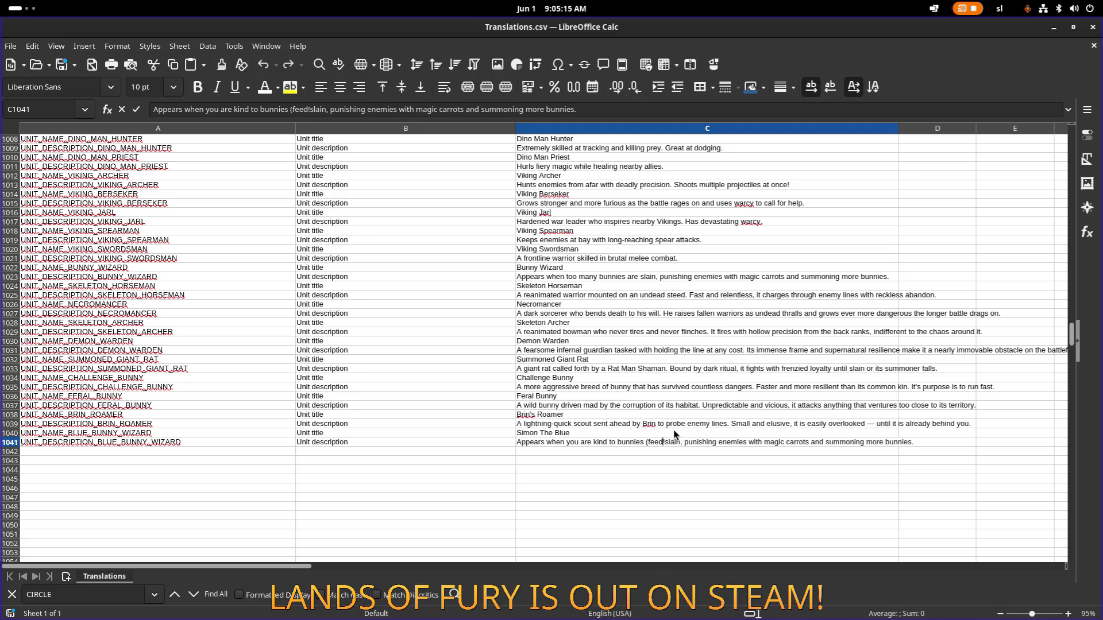
type("em car")
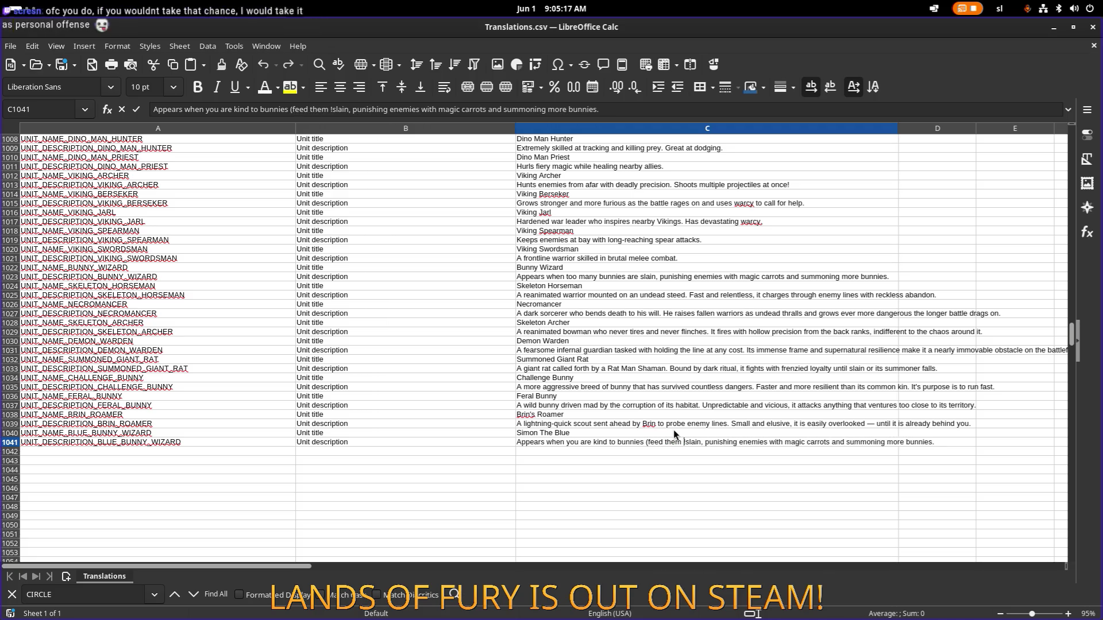
type("rots)")
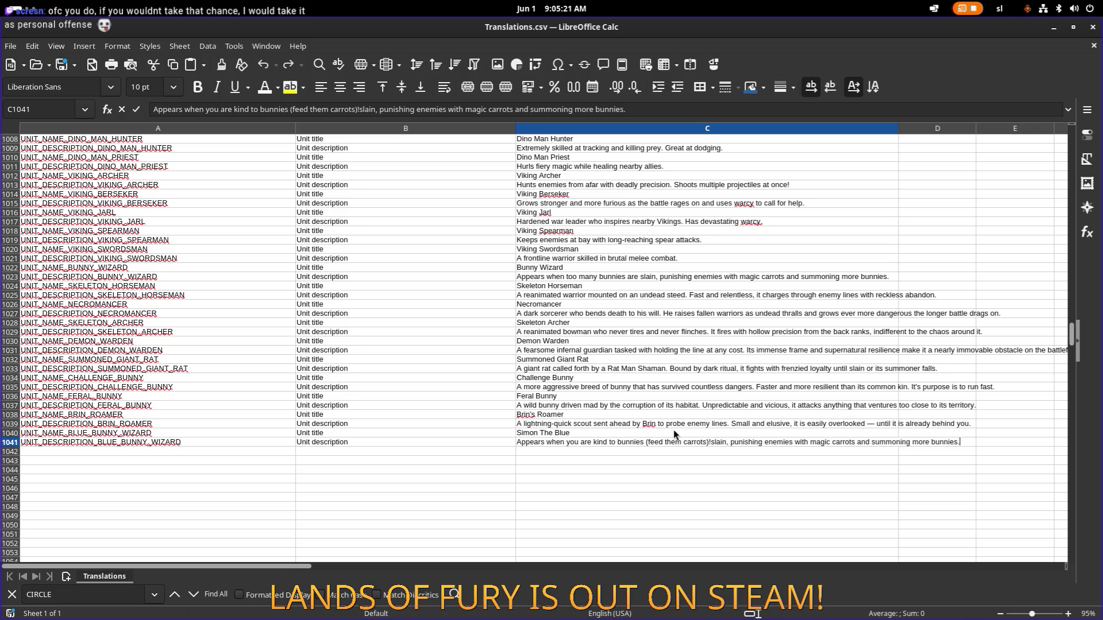
key("shift+End")
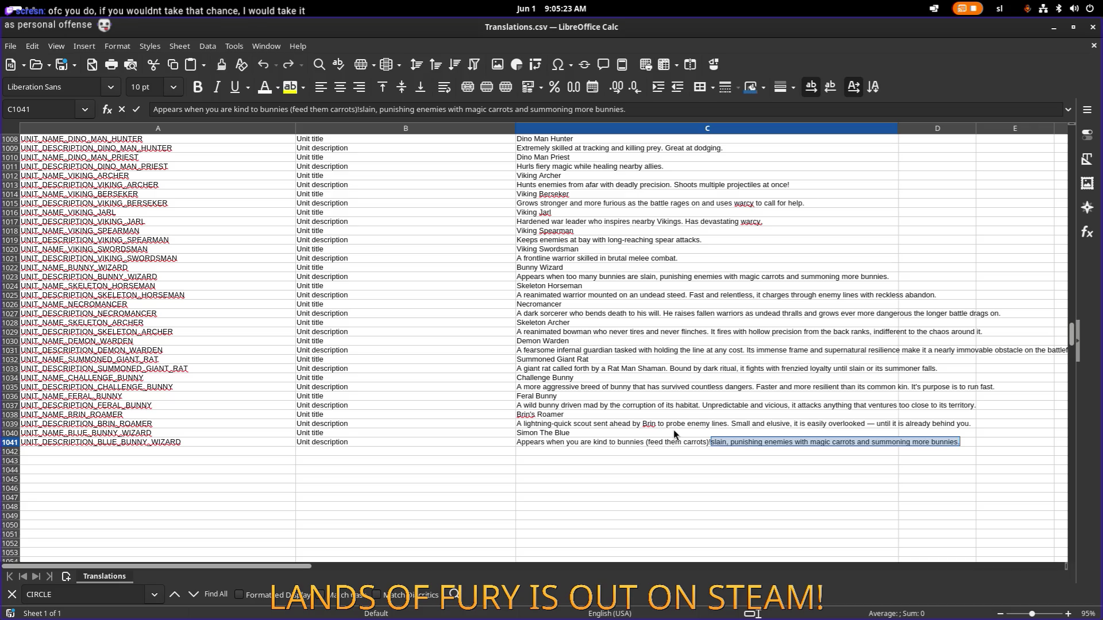
key("End")
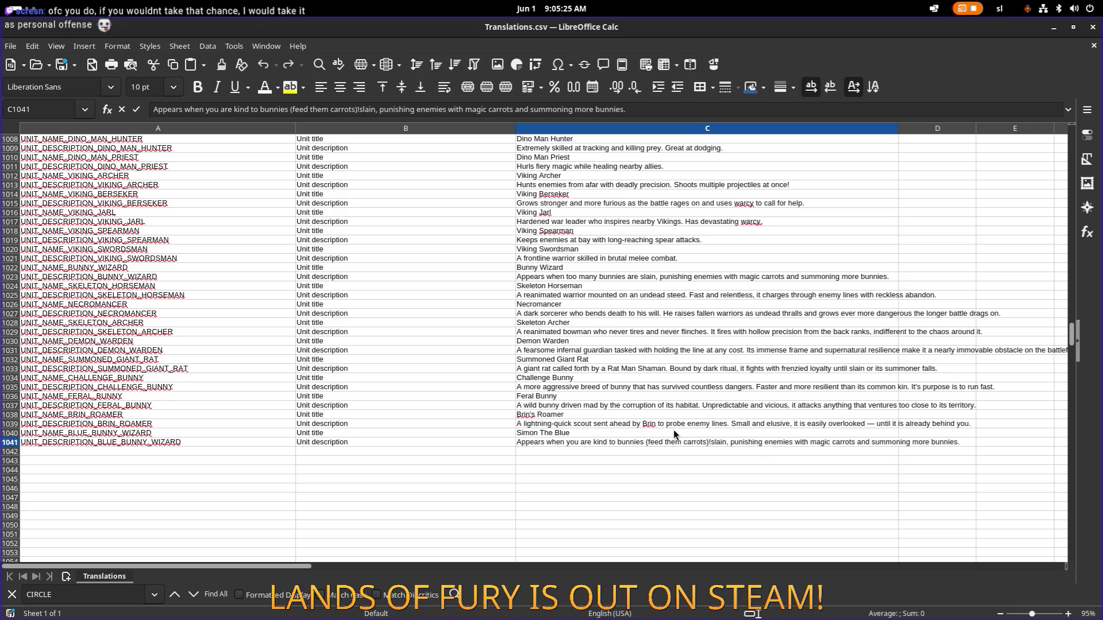
double_click(721, 440)
key("Delete")
key("Delete")
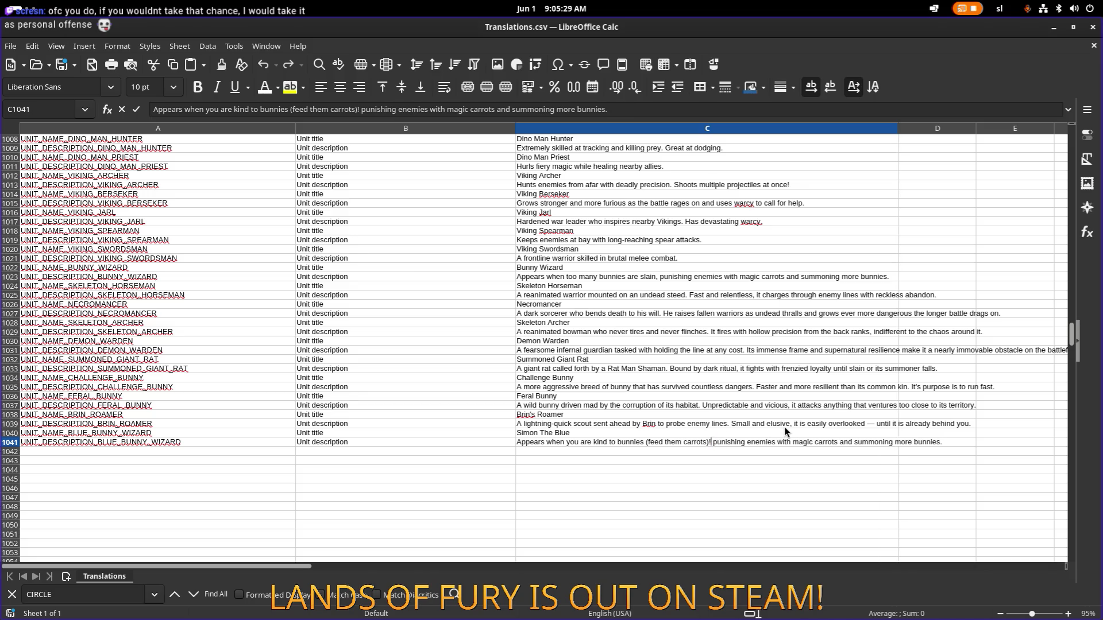
key("shift+End")
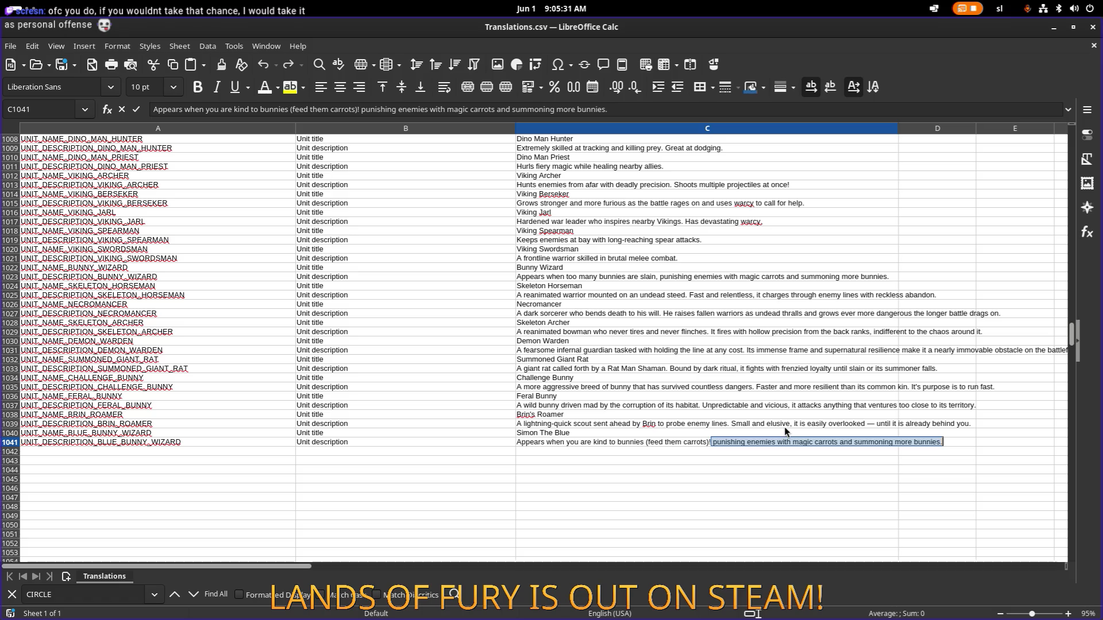
key("Delete")
key("Return")
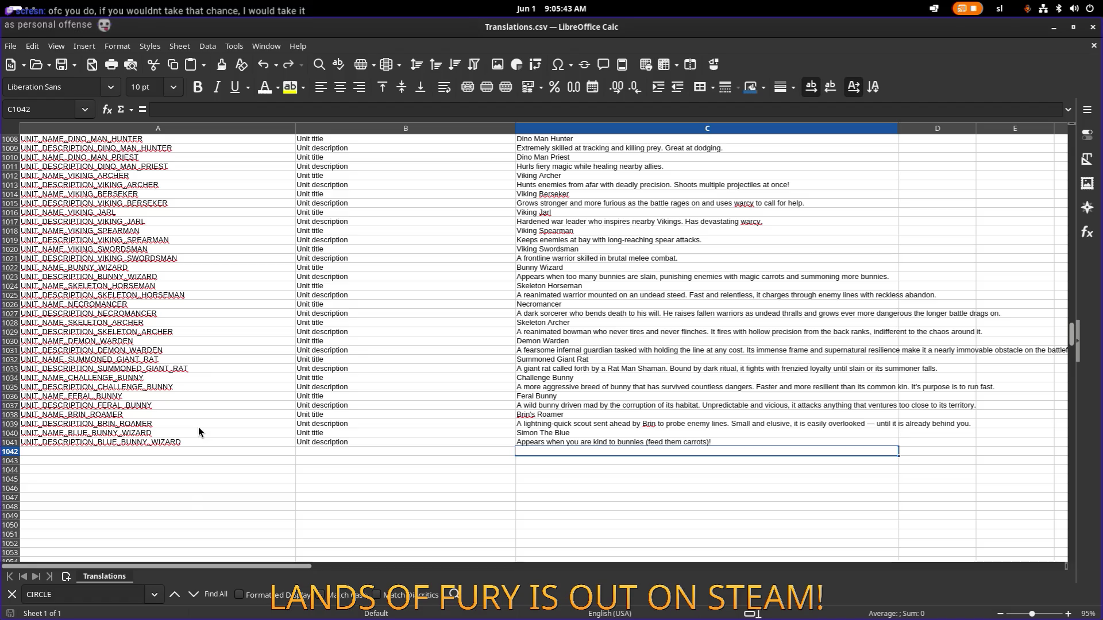
left_click(733, 443)
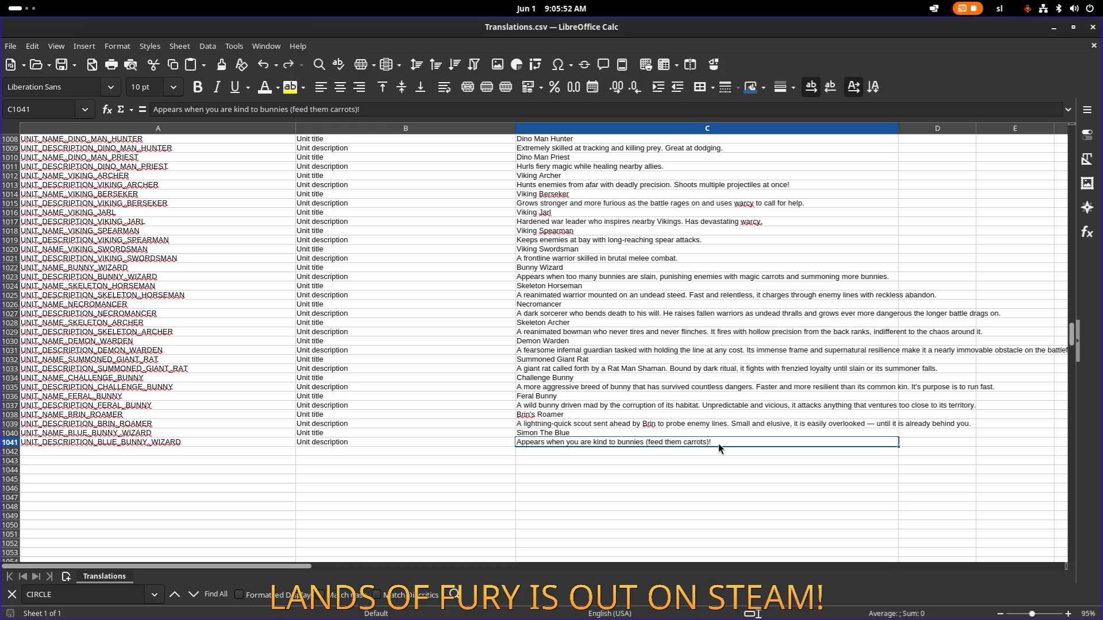
left_click(731, 433)
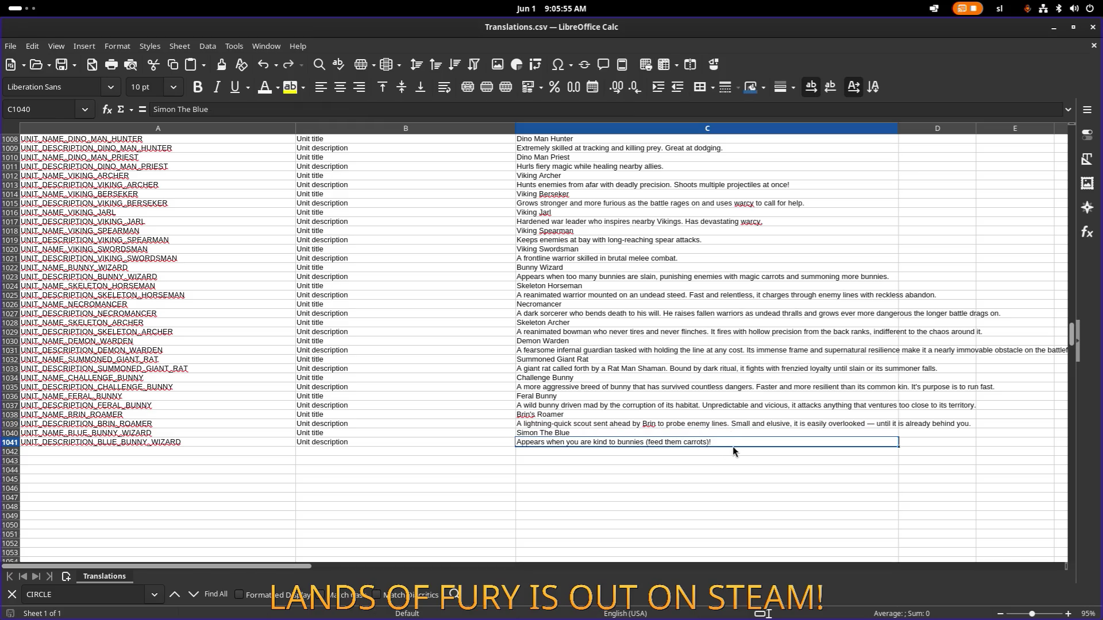
left_click(735, 442)
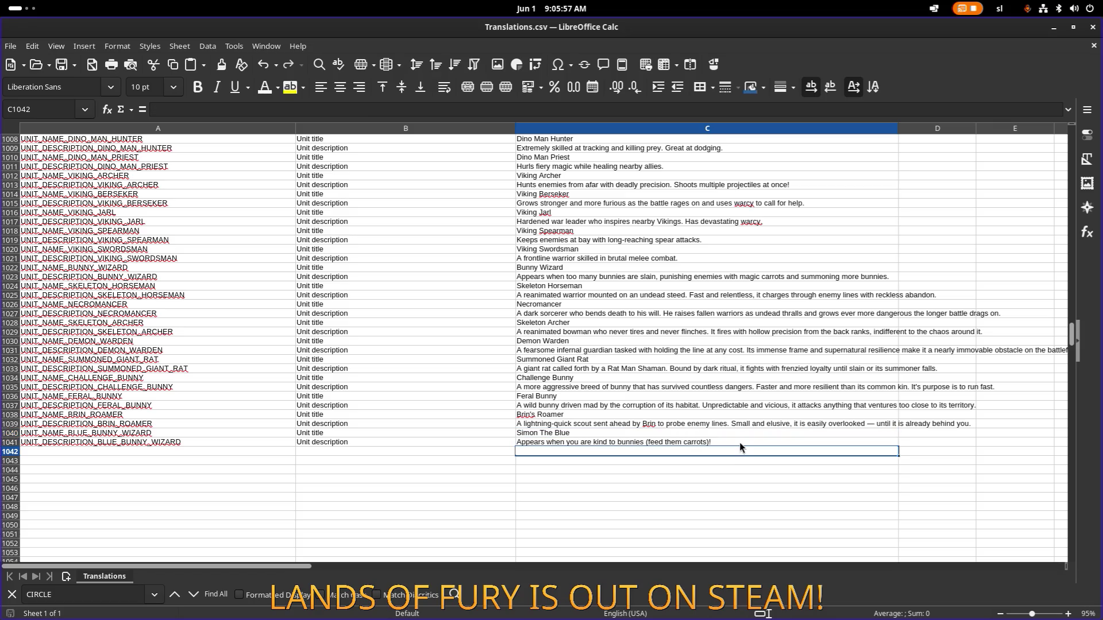
left_click(156, 435)
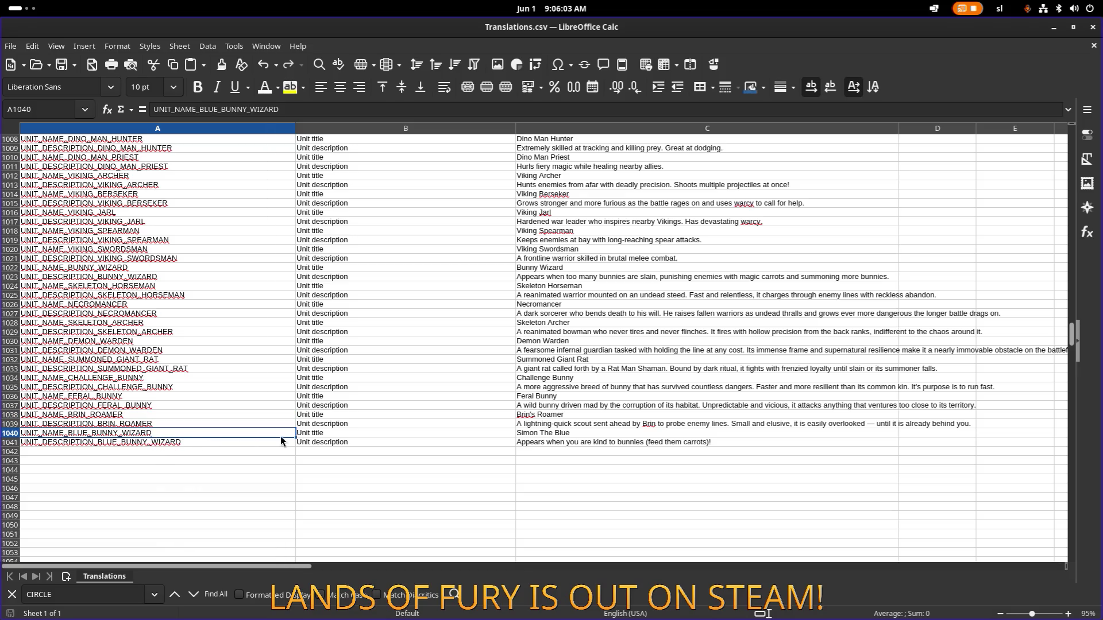
left_click(196, 442)
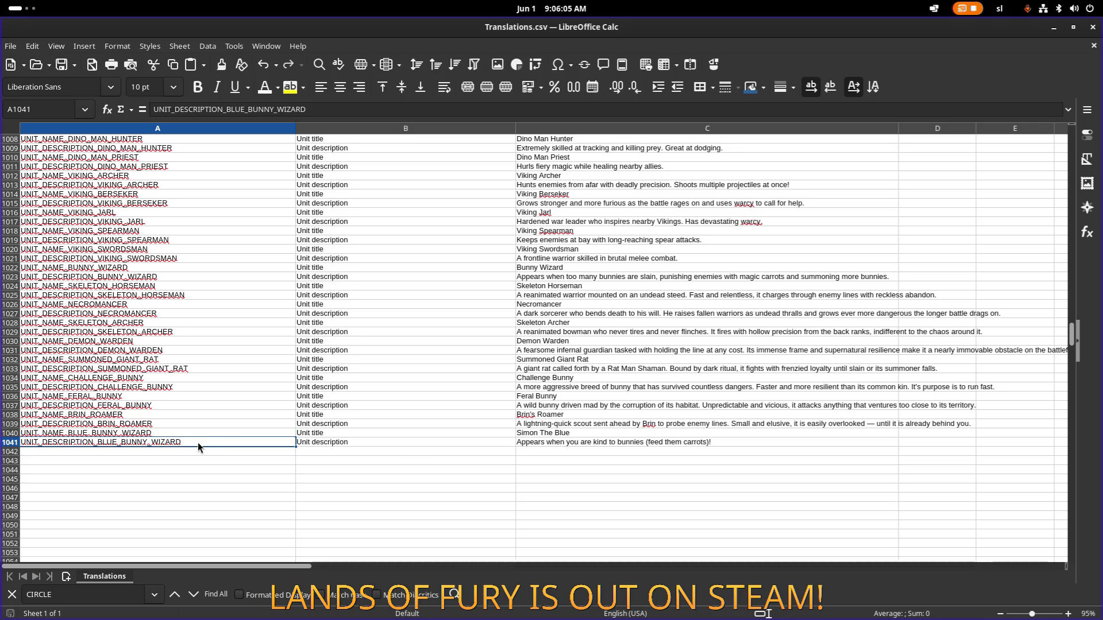
left_click(1054, 33)
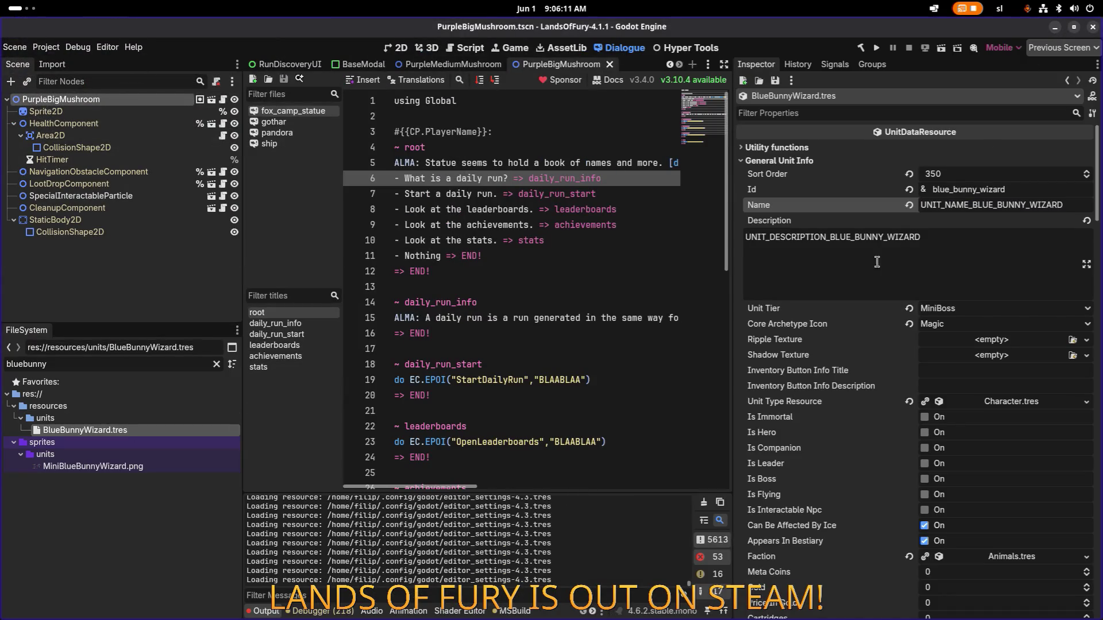
left_click(1023, 190)
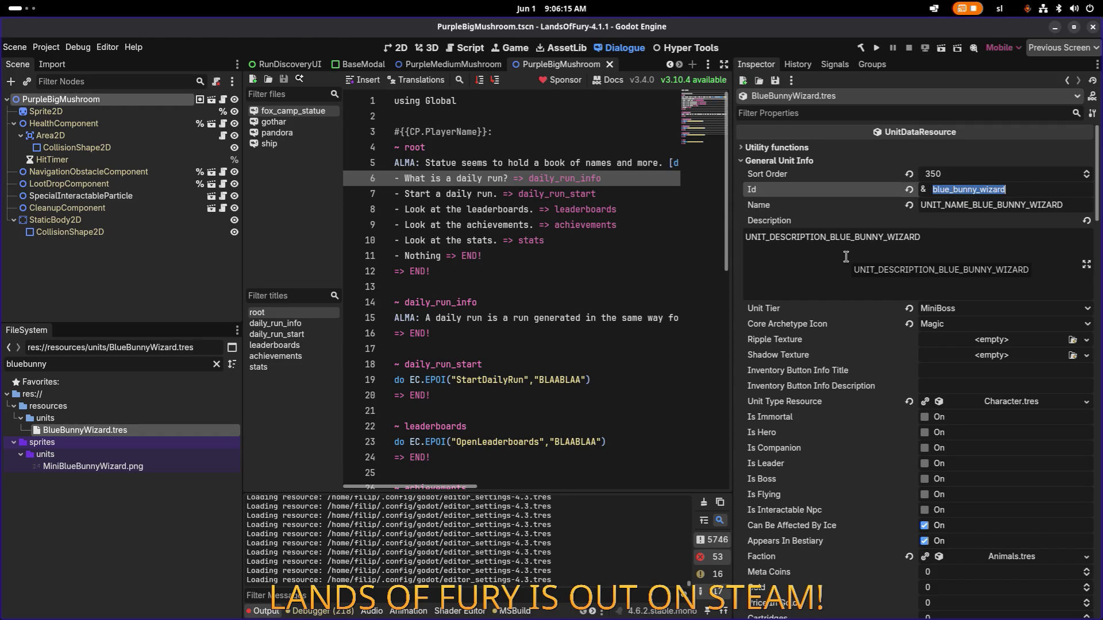
left_click(1020, 190)
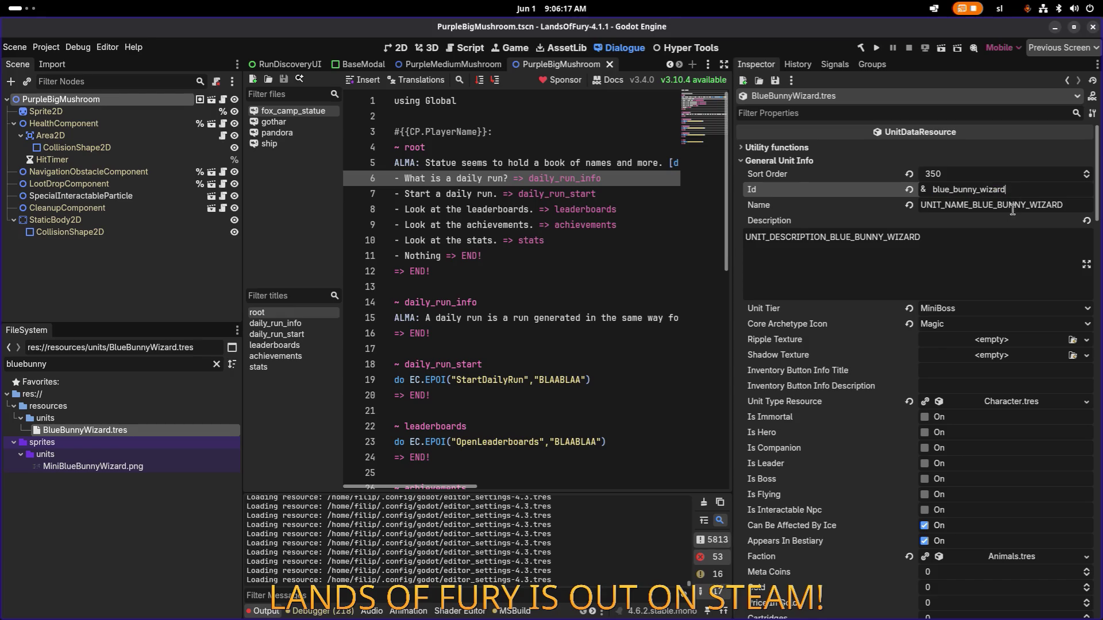
left_click(994, 250)
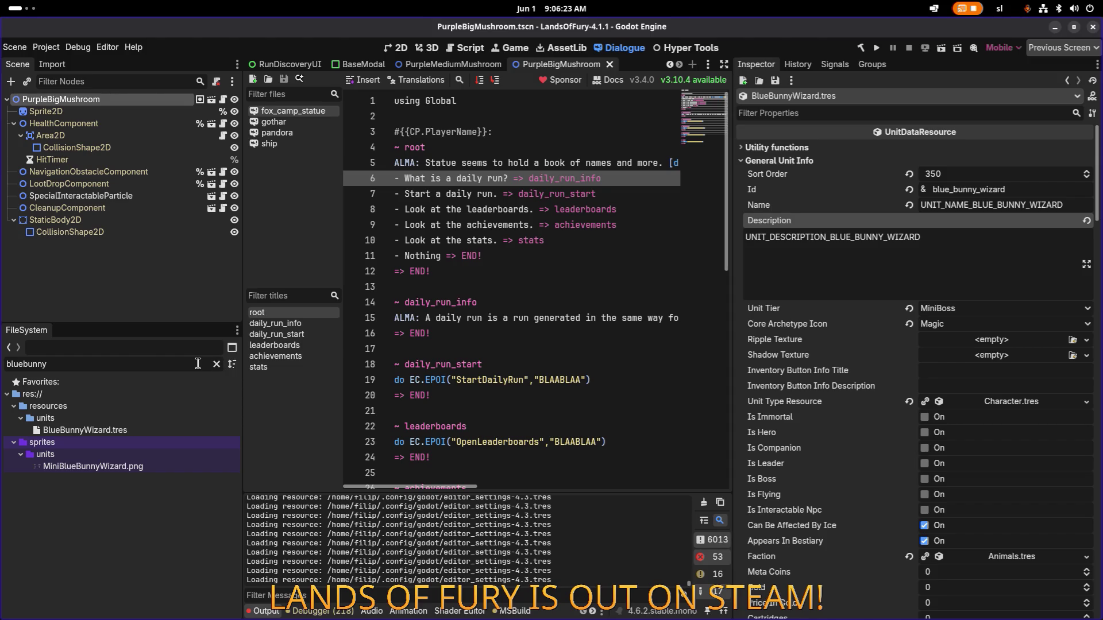
Filter the FileSystem for 'bes' and select BunnyWizardBestiary.tres
key("ctrl+a")
type("bes")
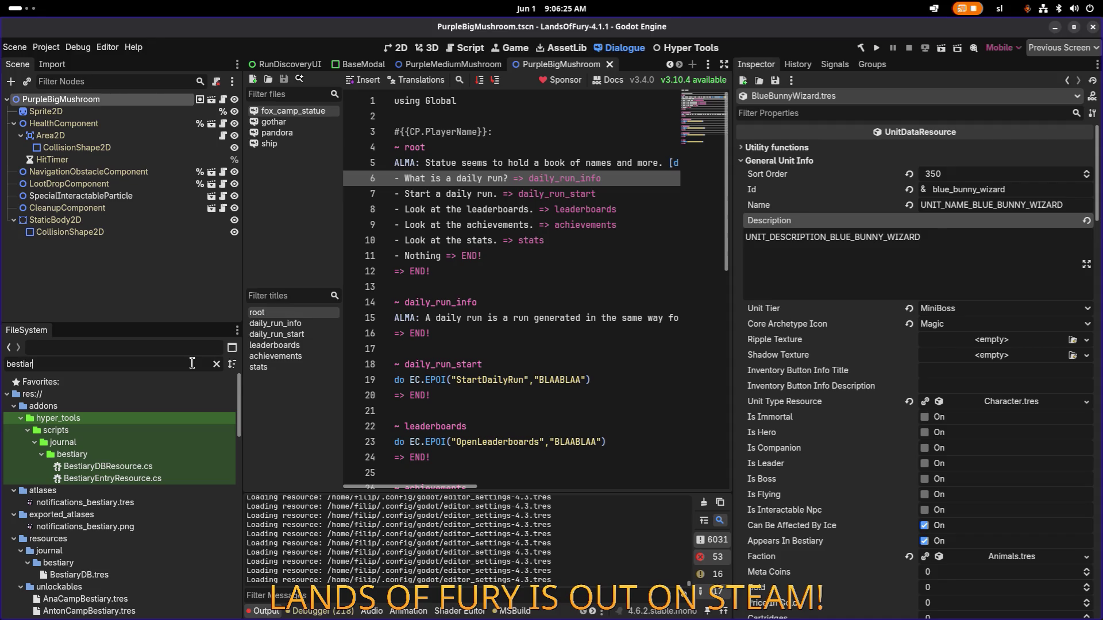
scroll(175, 419, "down", 10)
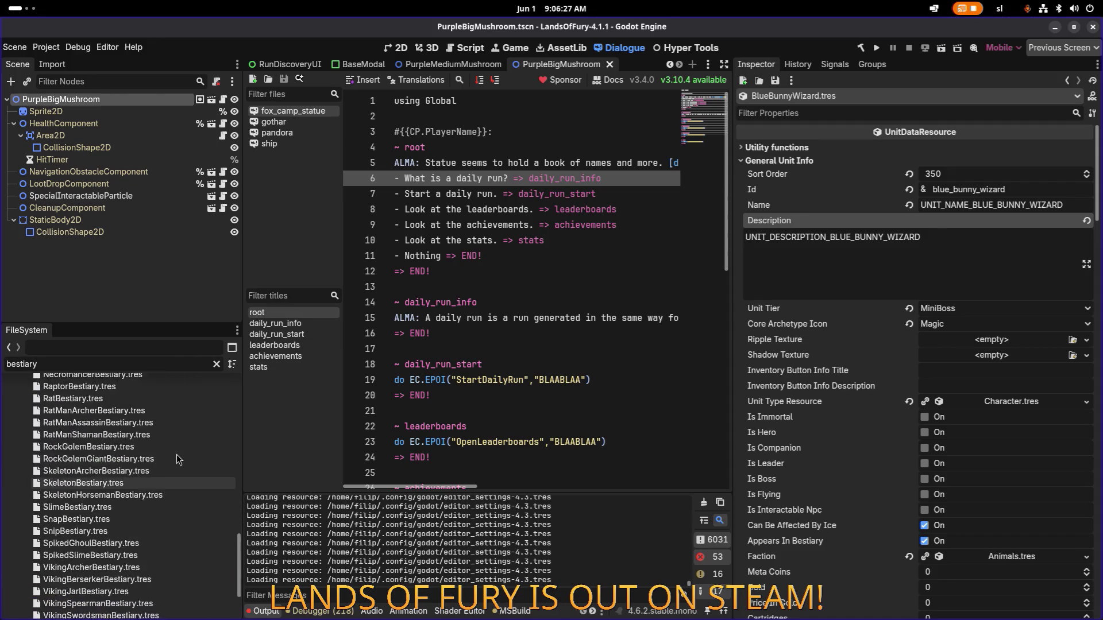
left_click(177, 438)
scroll(175, 439, "up", 6)
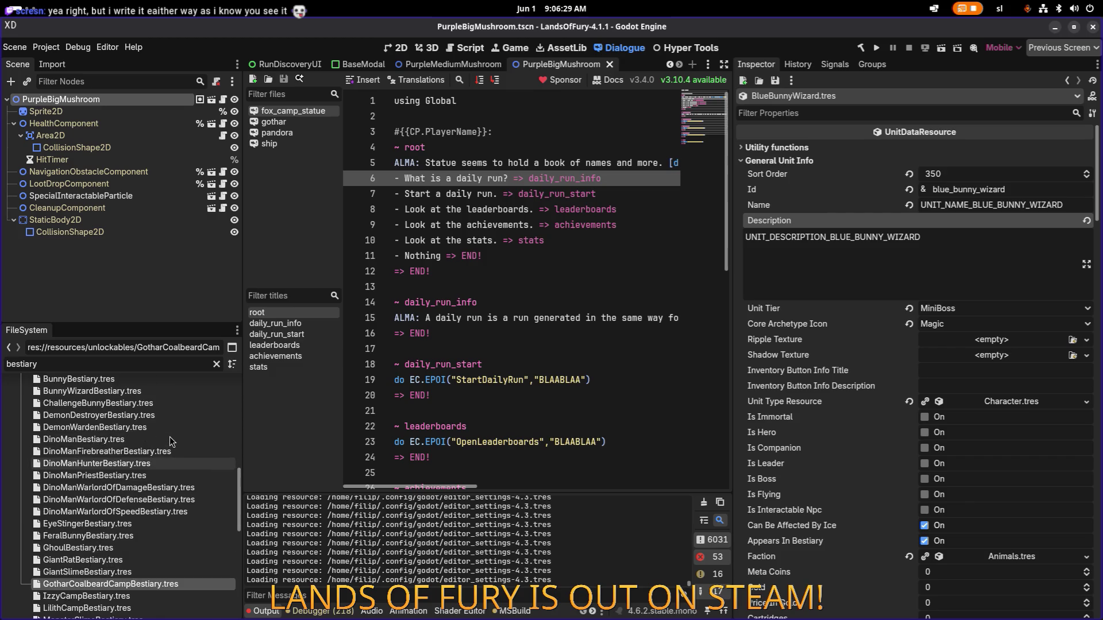
left_click(167, 439)
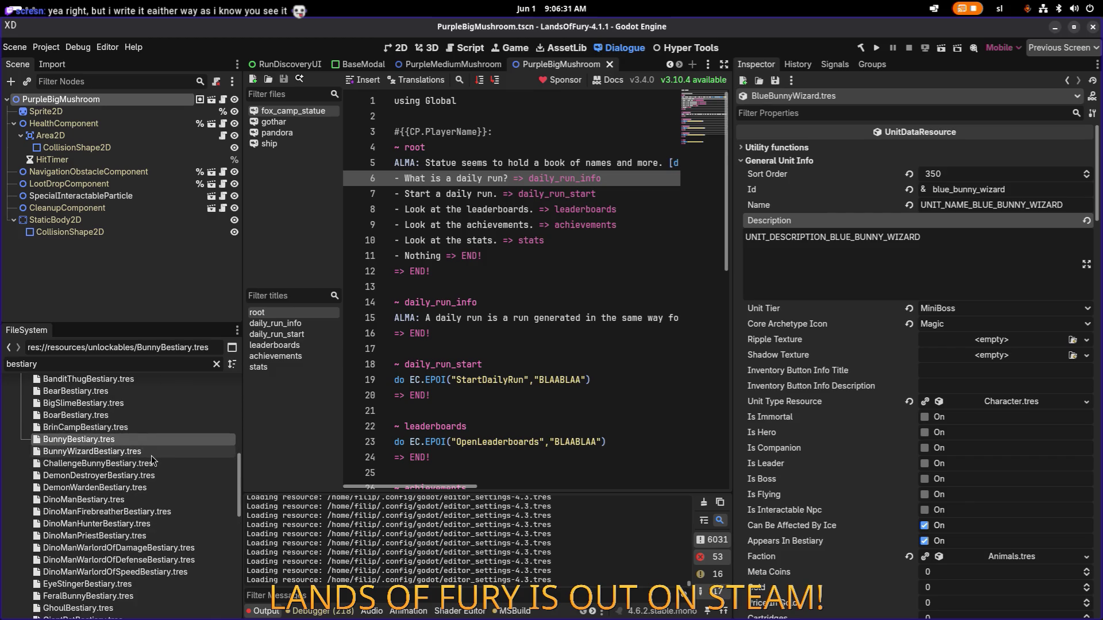
left_click(152, 454)
Duplicate it as BlueBunnyWizardBestiary.tres and select the new file
key("ctrl+d")
key("Home")
type("Blue")
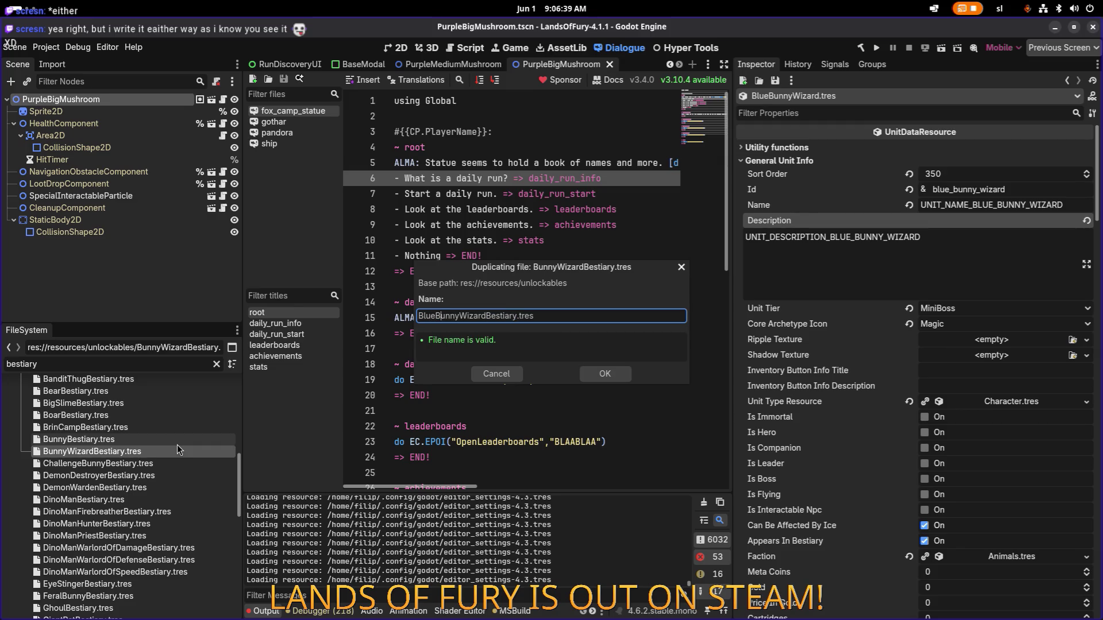
key("Return")
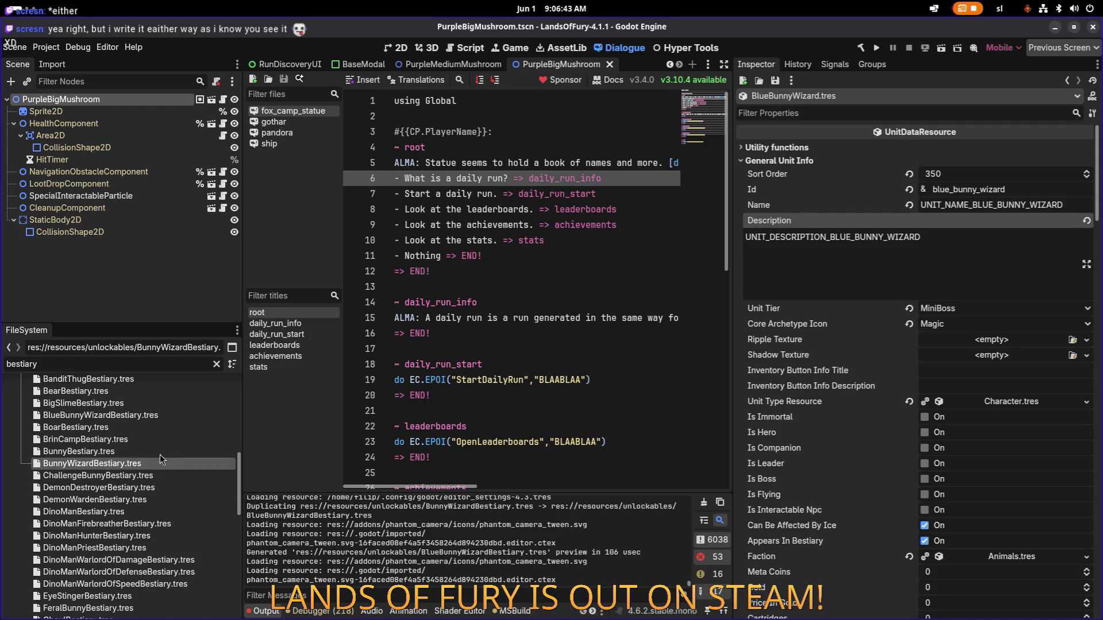
left_click(158, 415)
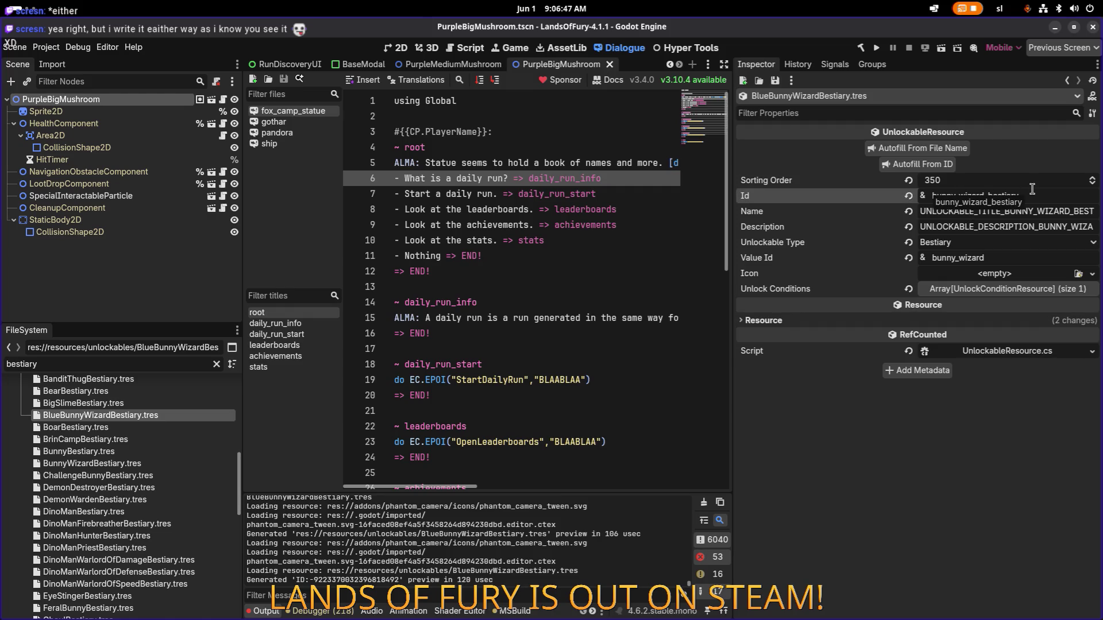
Change the Id to blue_bunny_wizard_bestiary and autofill name, description and value id from it
type("blue_")
key("Return")
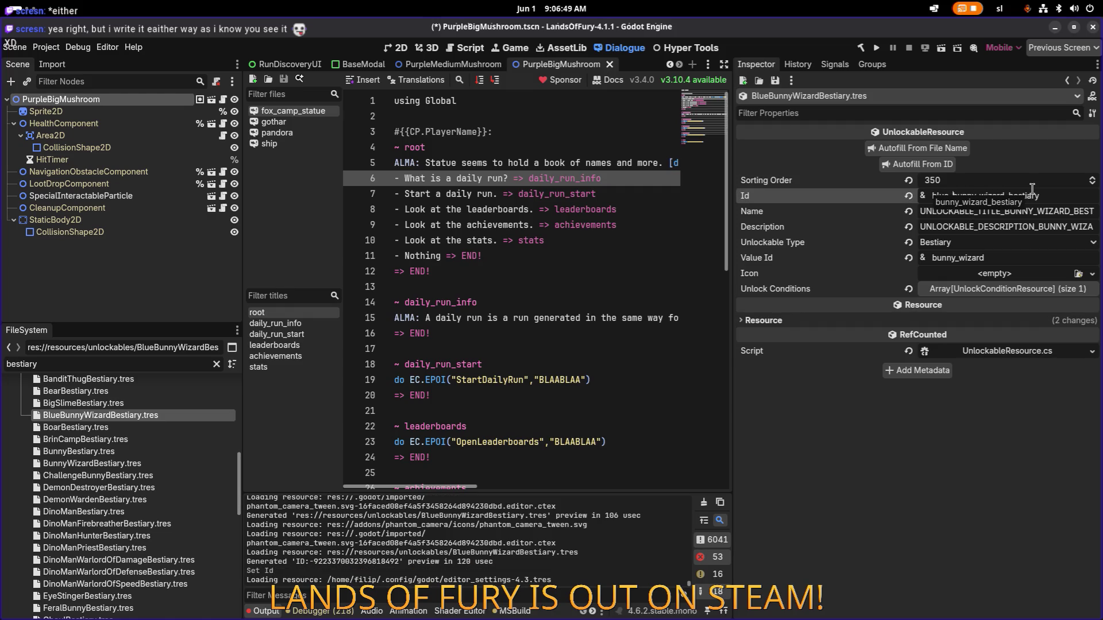
left_click(941, 167)
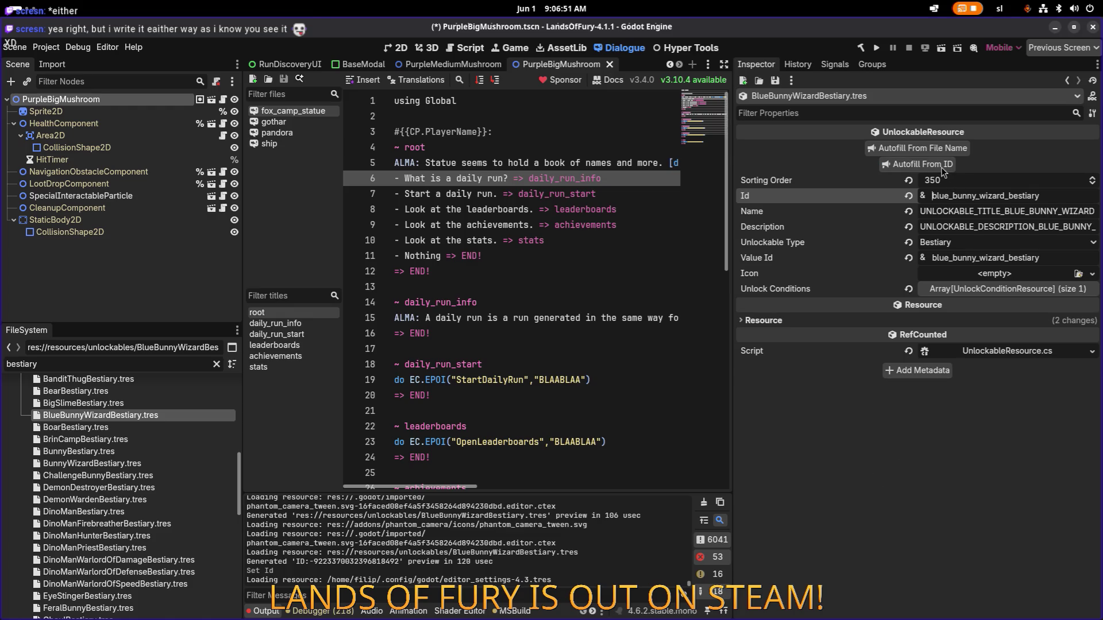
Make the first unlock condition unique and set its Unit Id to blue_bunny_wizard
left_click(1003, 294)
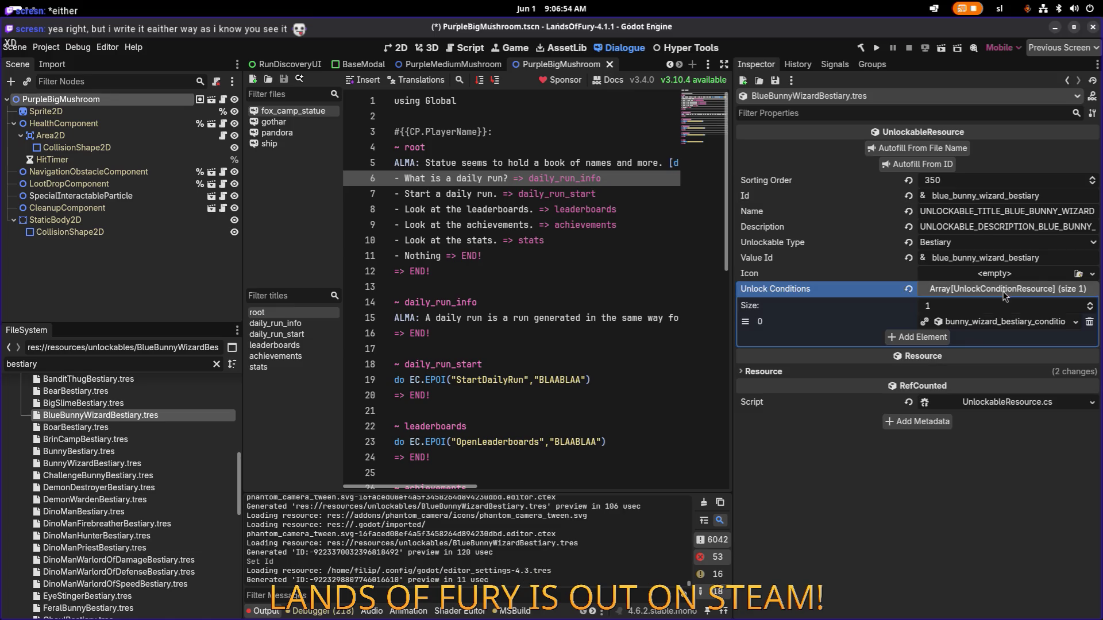
right_click(998, 328)
left_click(978, 496)
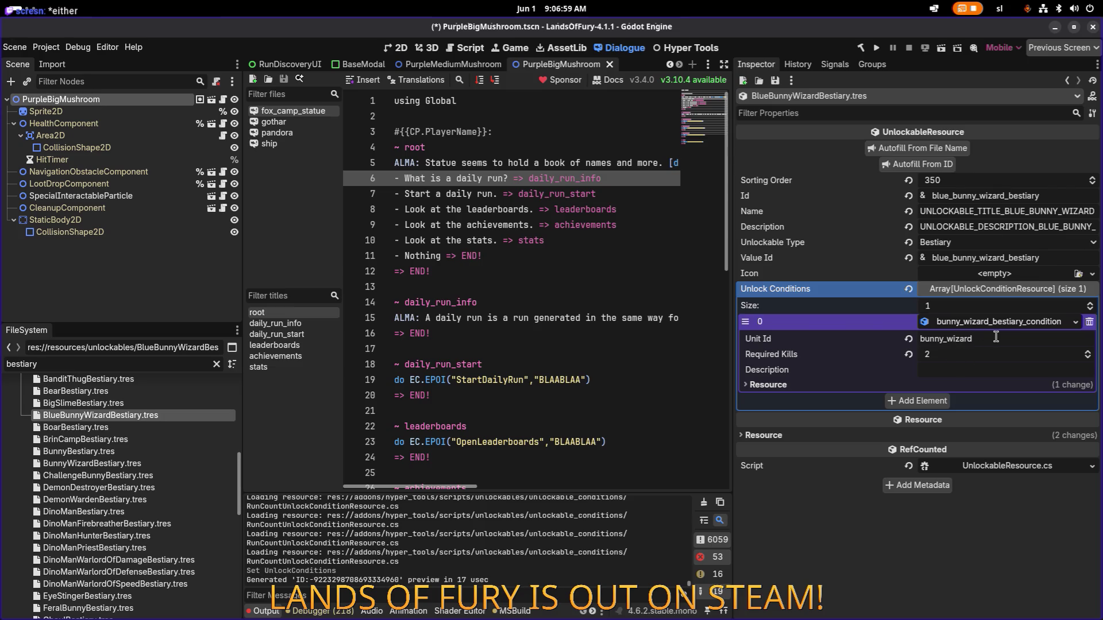
type("blue_E")
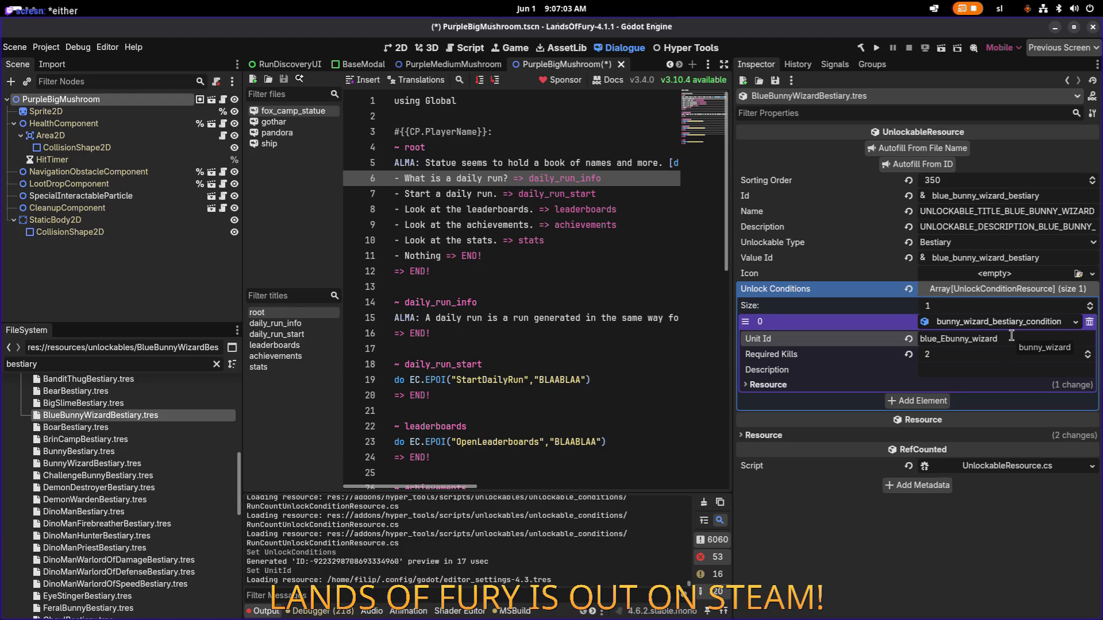
key("BackSpace")
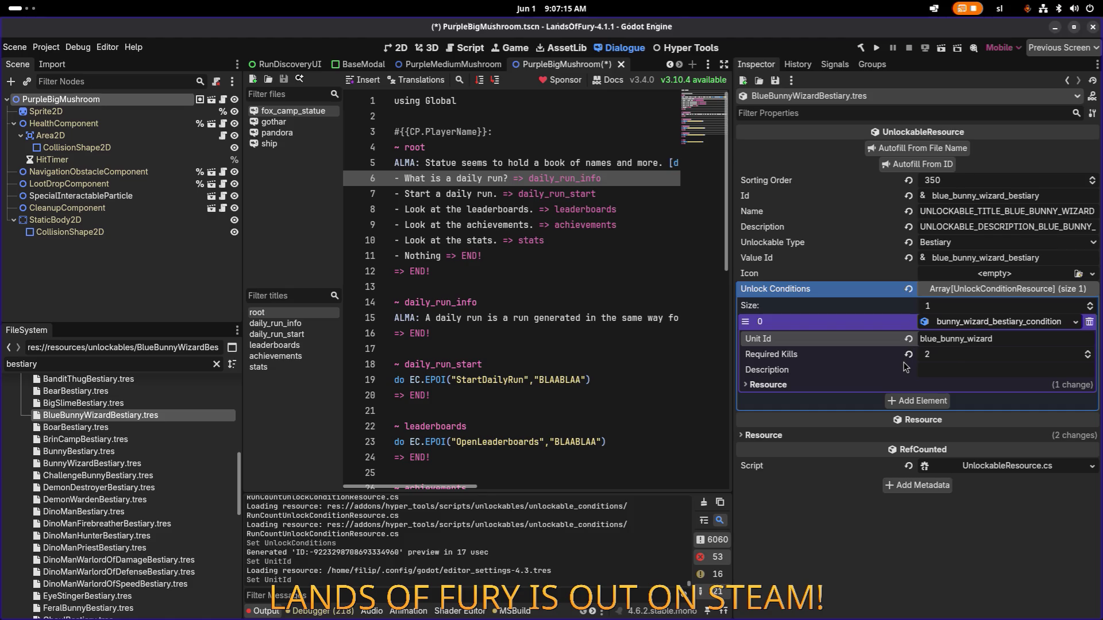
Add an empty second unlock condition slot without choosing a type, then bring Visual Studio Code forward
left_click(934, 401)
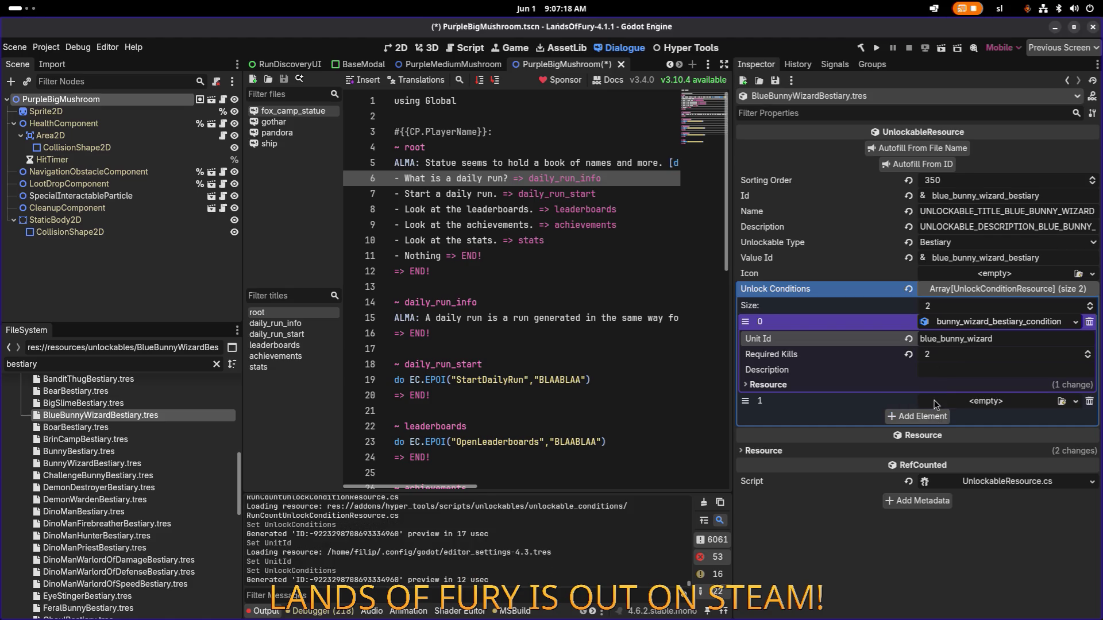
left_click(985, 404)
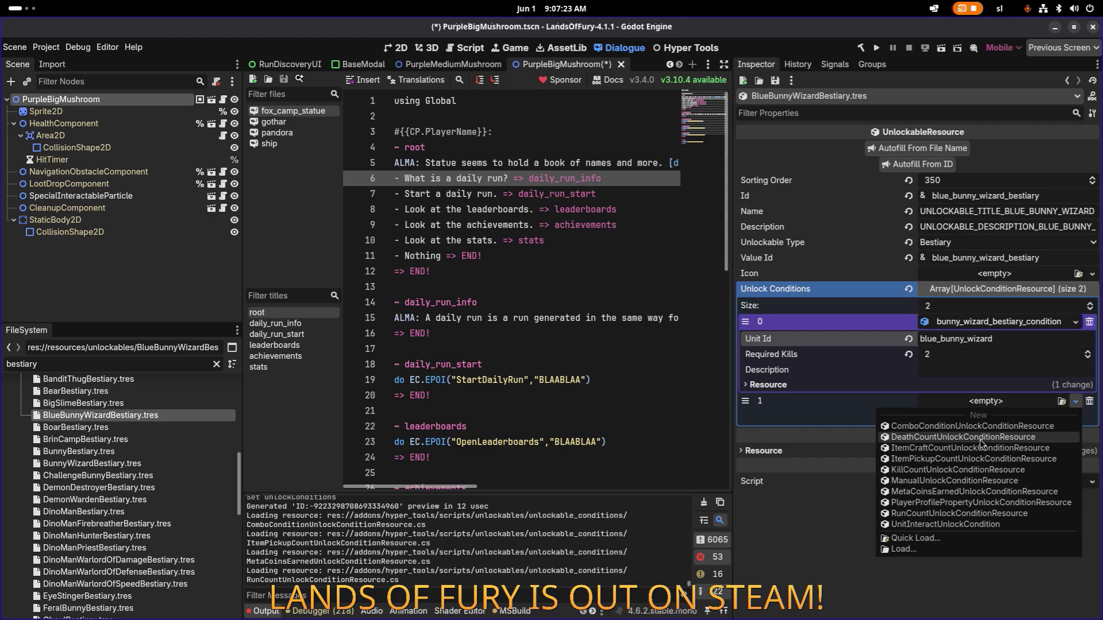
left_click(839, 567)
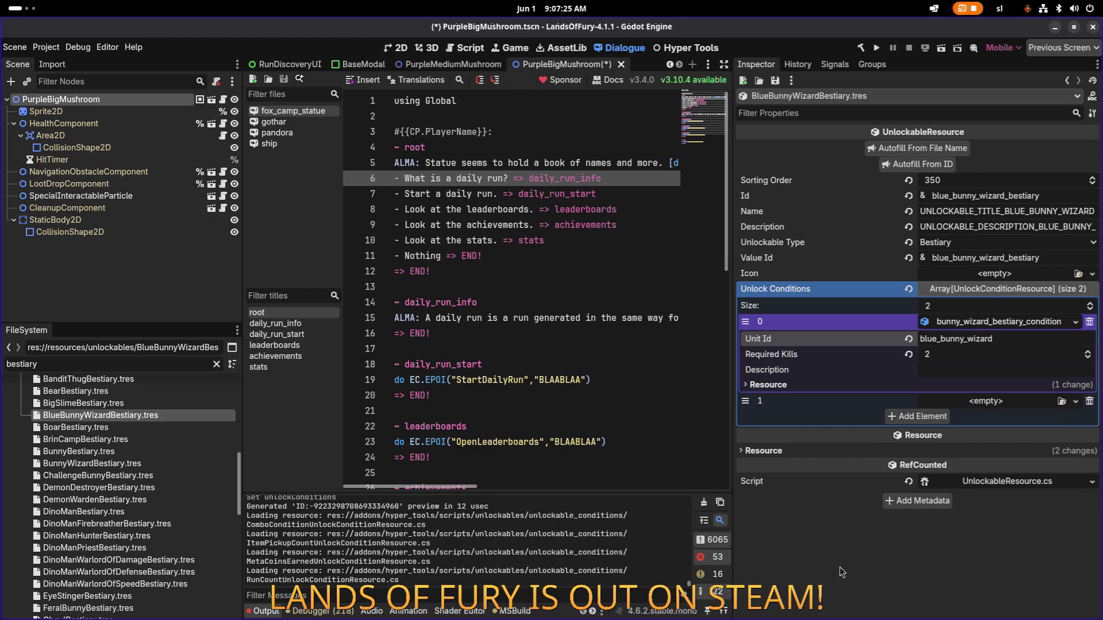
key("alt+Tab")
left_click(560, 332)
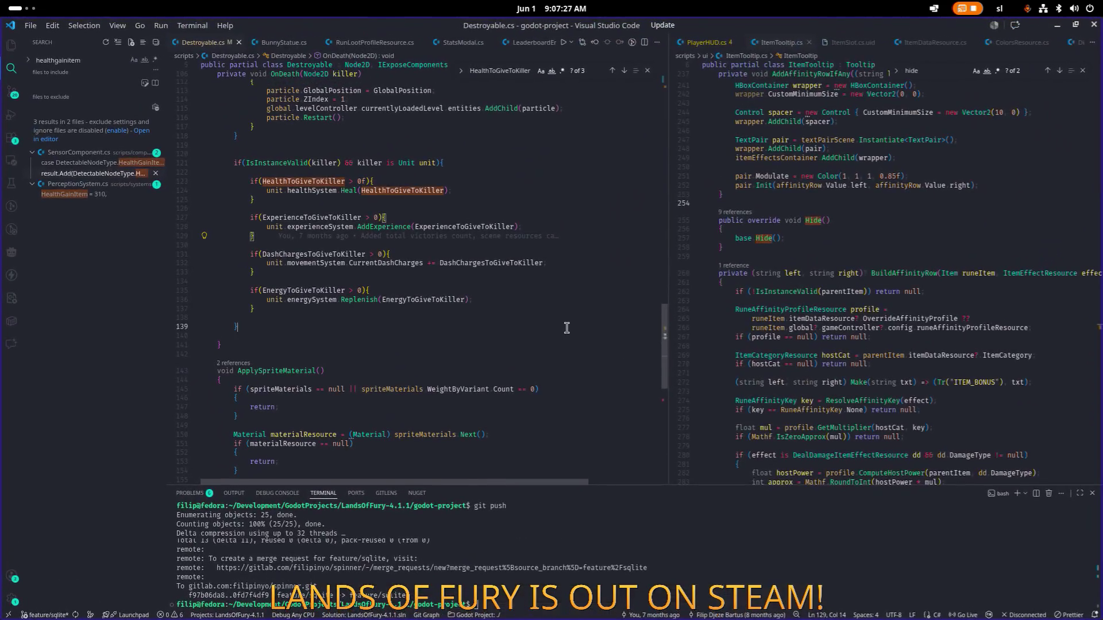
Open DeathCountUnlockConditionResource.cs and go to the killer unit check on line 17
key("ctrl+p")
type("deathcount")
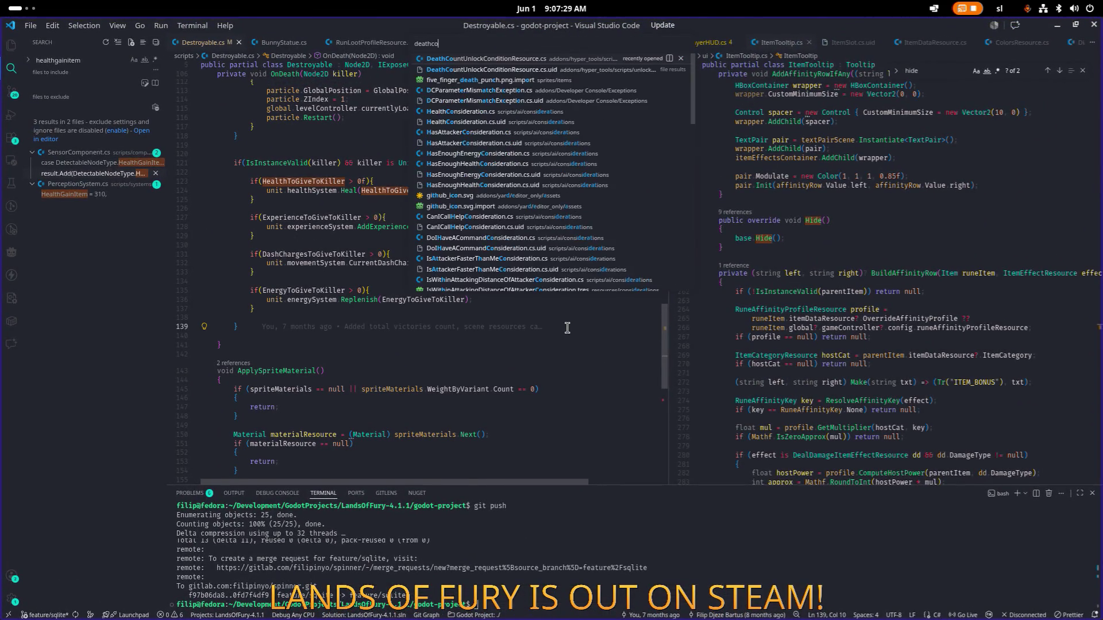
key("Return")
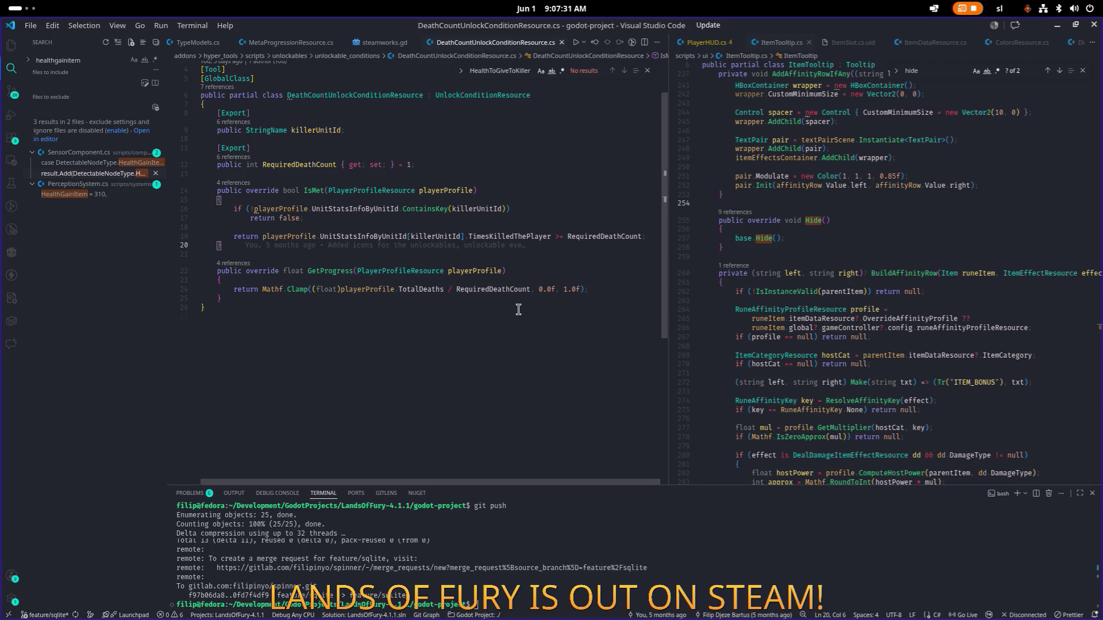
left_click(477, 229)
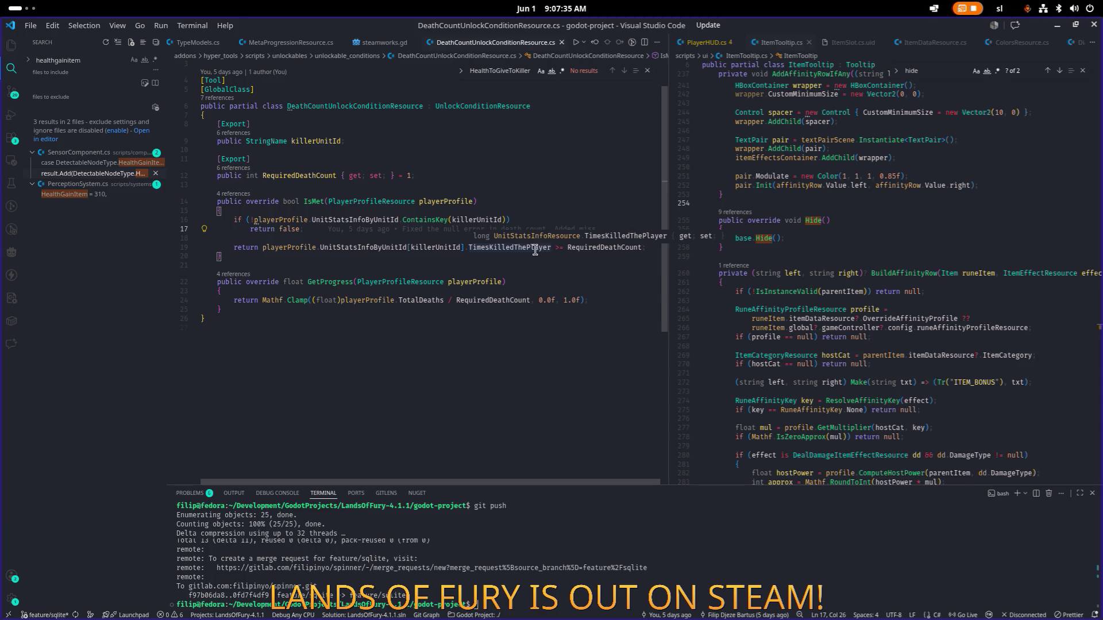
Widen the right editor pane and open UnitStatsInfoResource.cs in it
left_click(722, 282)
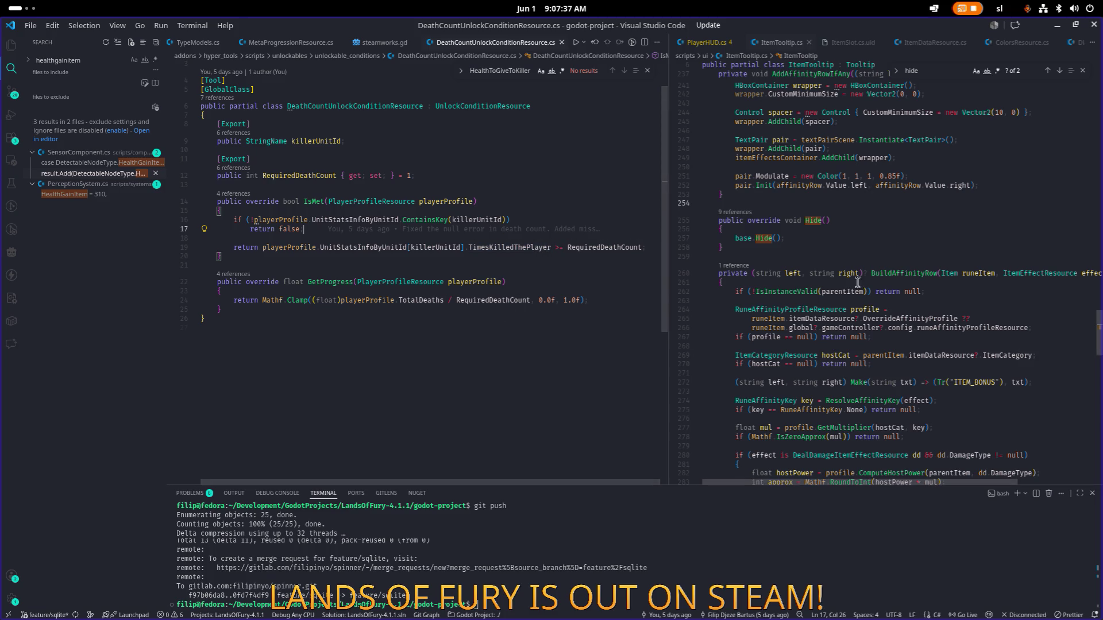
left_click_drag(668, 290, 647, 290)
left_click(783, 246)
key("ctrl+p")
type("unitstatinf")
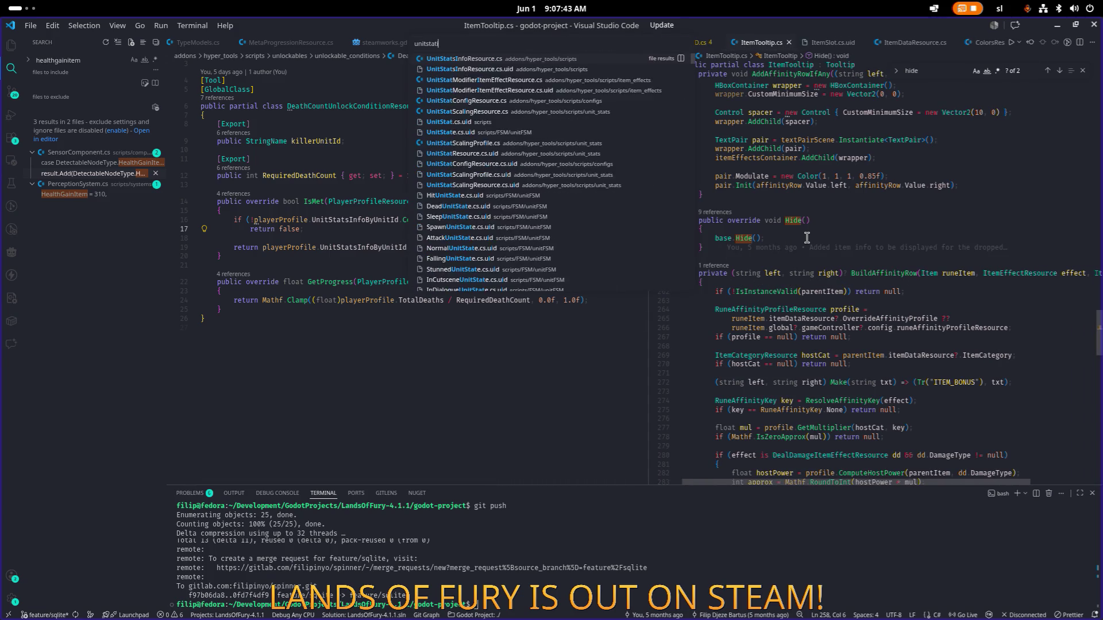
key("Return")
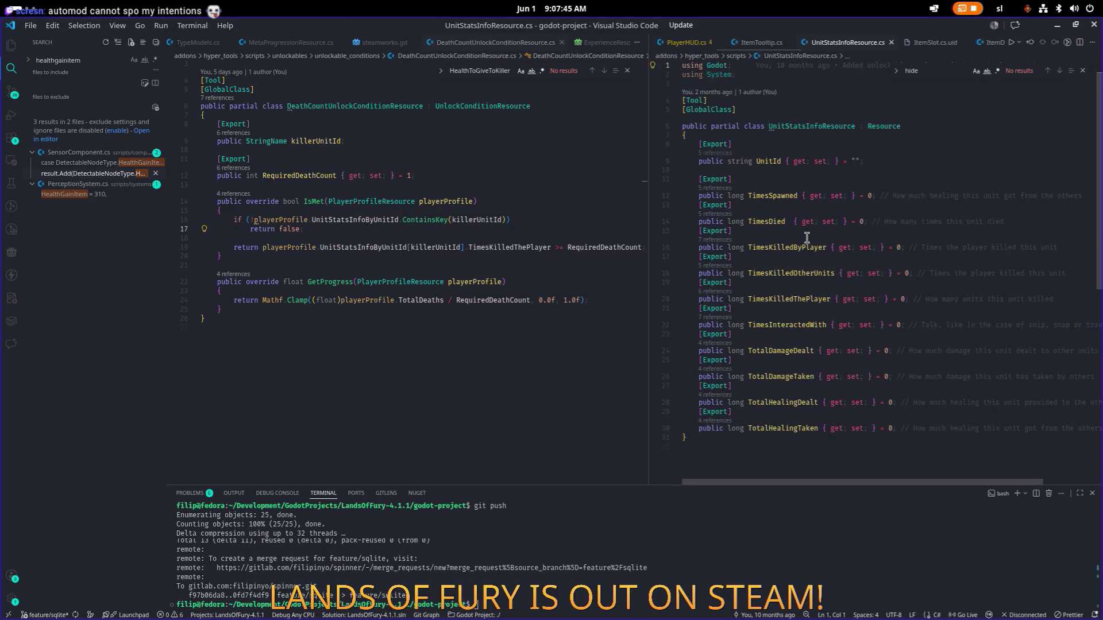
Inspect TimesDied references and other stat properties, then reveal the death count file in Explorer
double_click(772, 222)
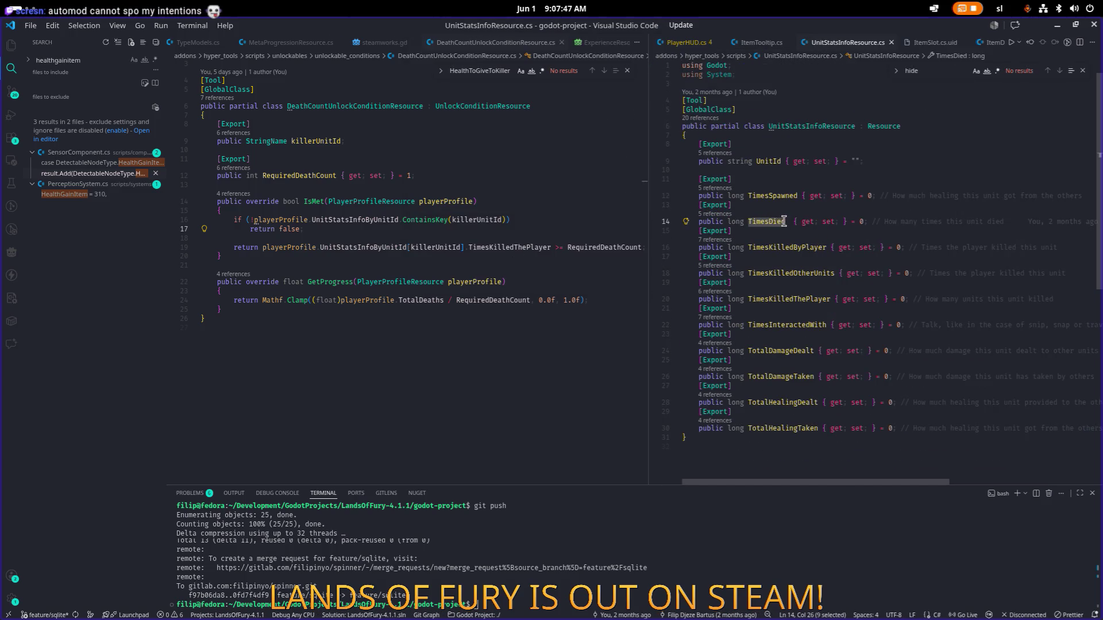
left_click(724, 214)
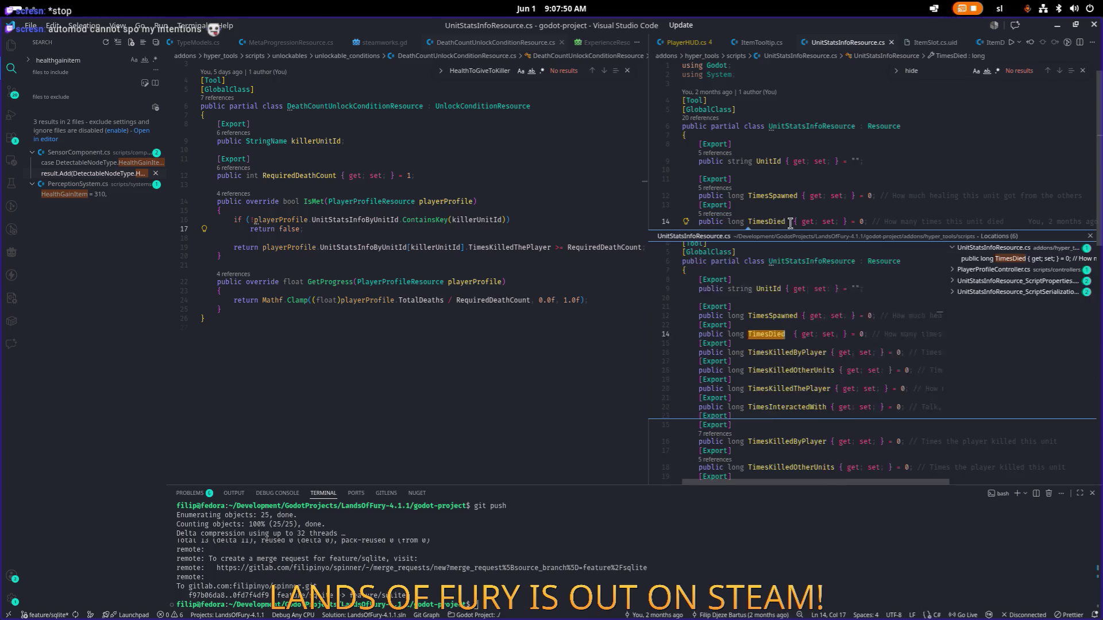
left_click(1001, 274)
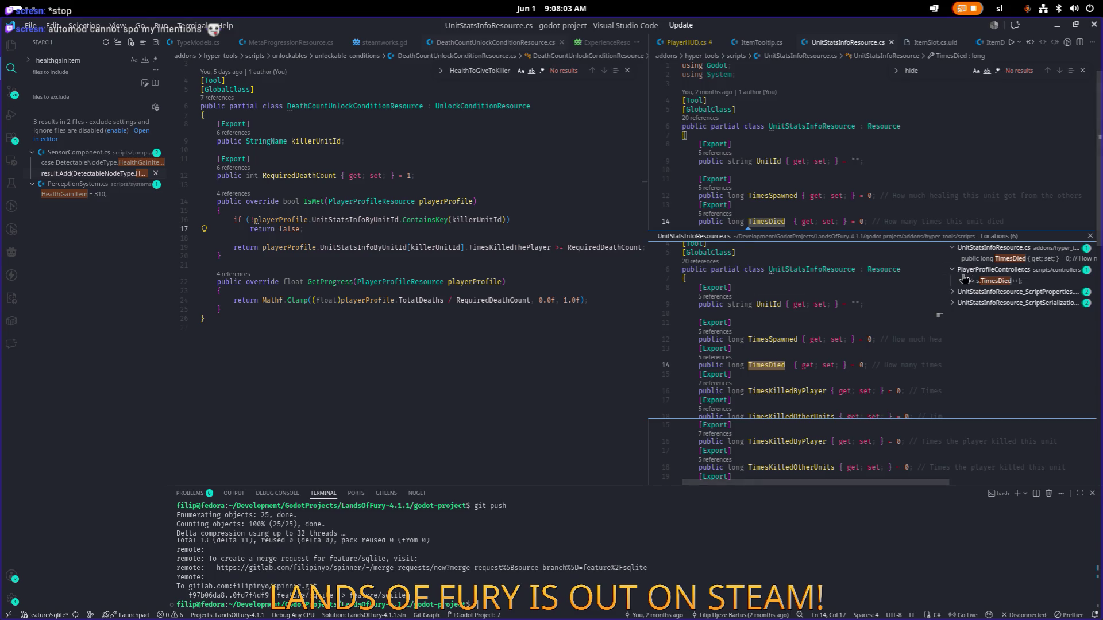
key("Escape")
left_click(888, 287)
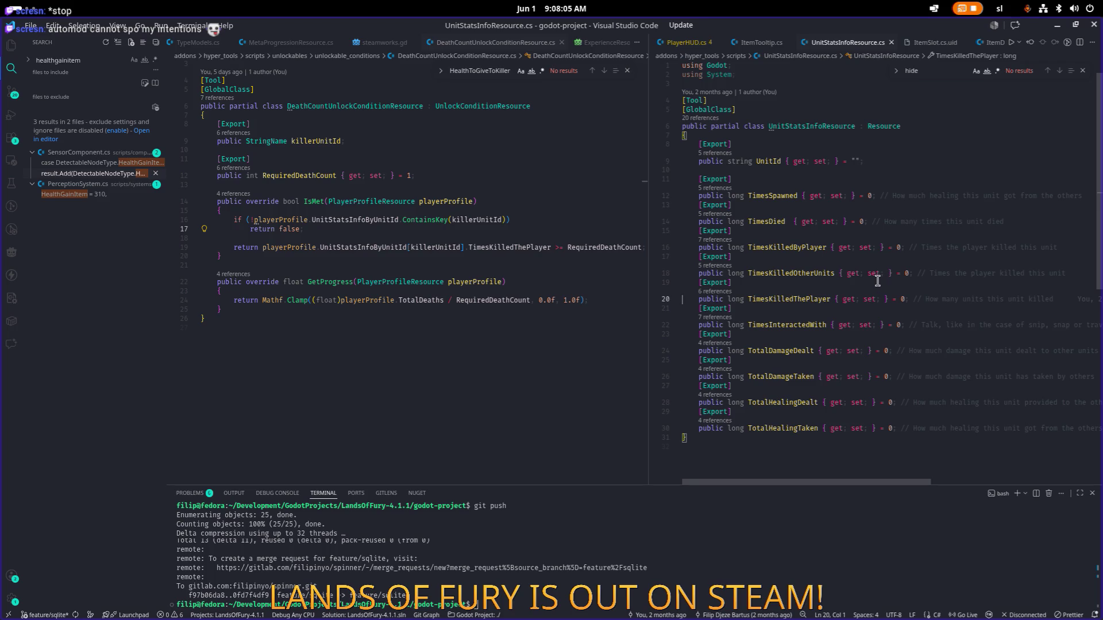
left_click(809, 326)
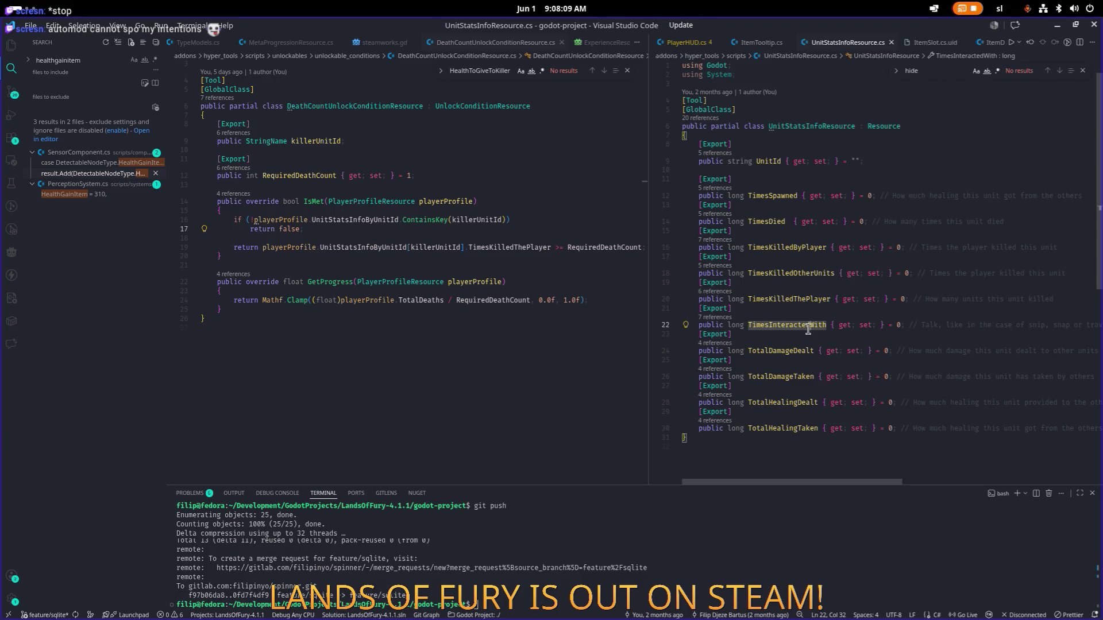
left_click(867, 230)
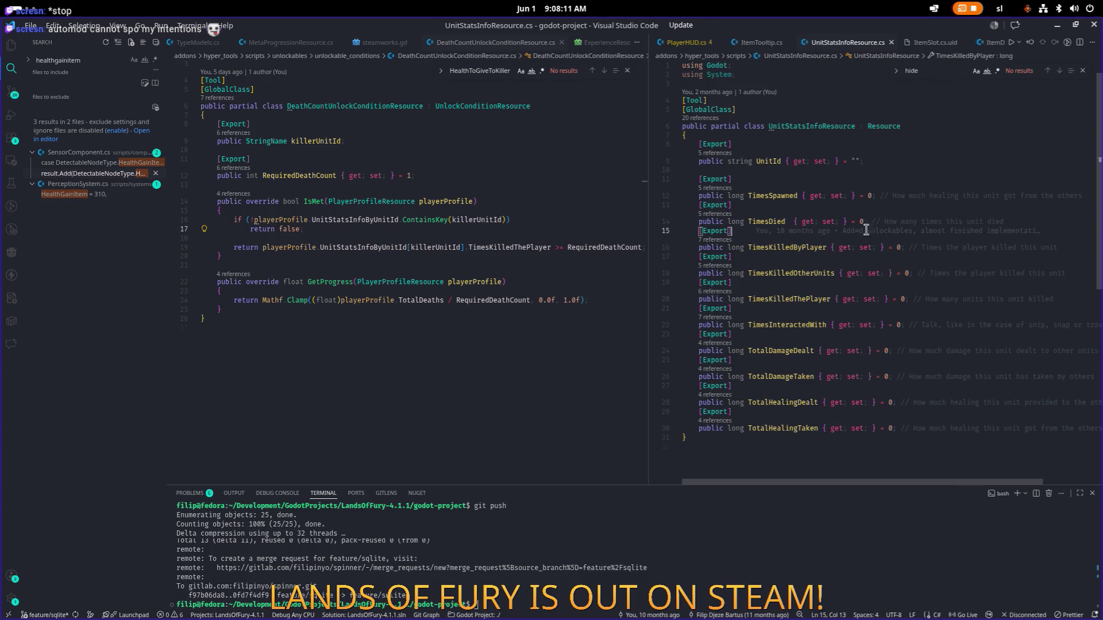
left_click(605, 172)
key("ctrl+shift+e")
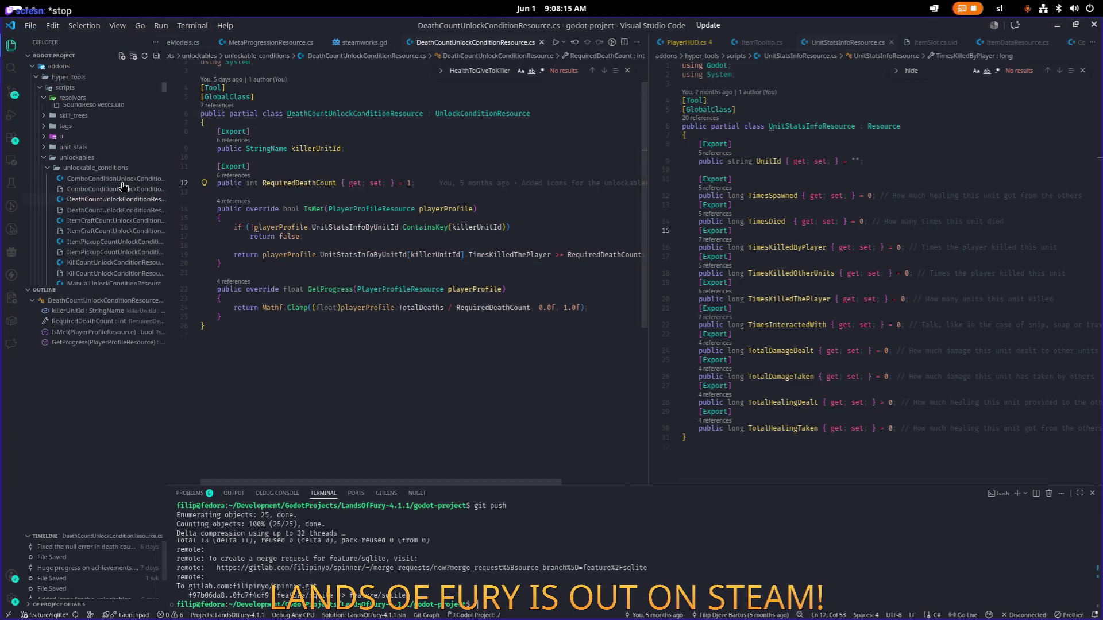
Open PlayerProfilePropertyUnlockConditionResource.cs and highlight the profile uses in its property switch
scroll(120, 229, "down", 2)
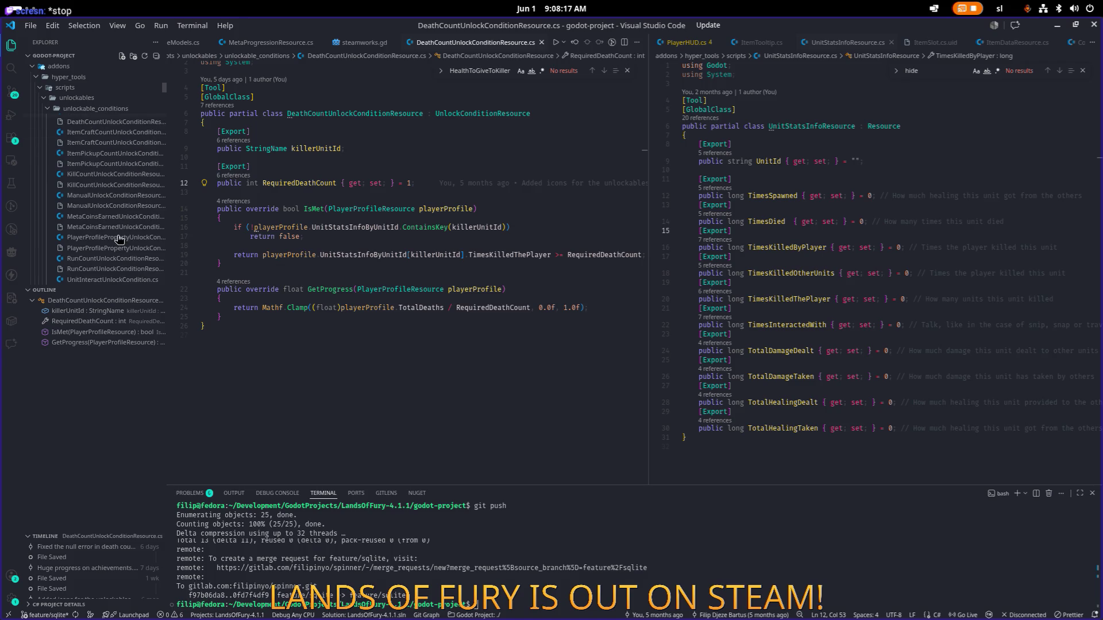
left_click(120, 240)
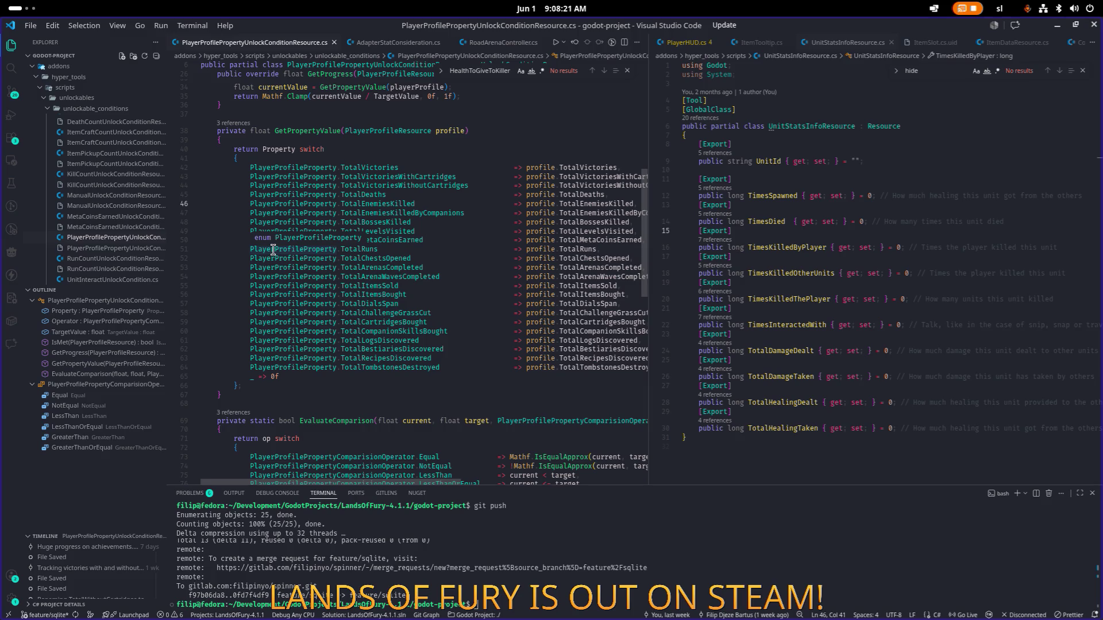
scroll(98, 255, "down", 2)
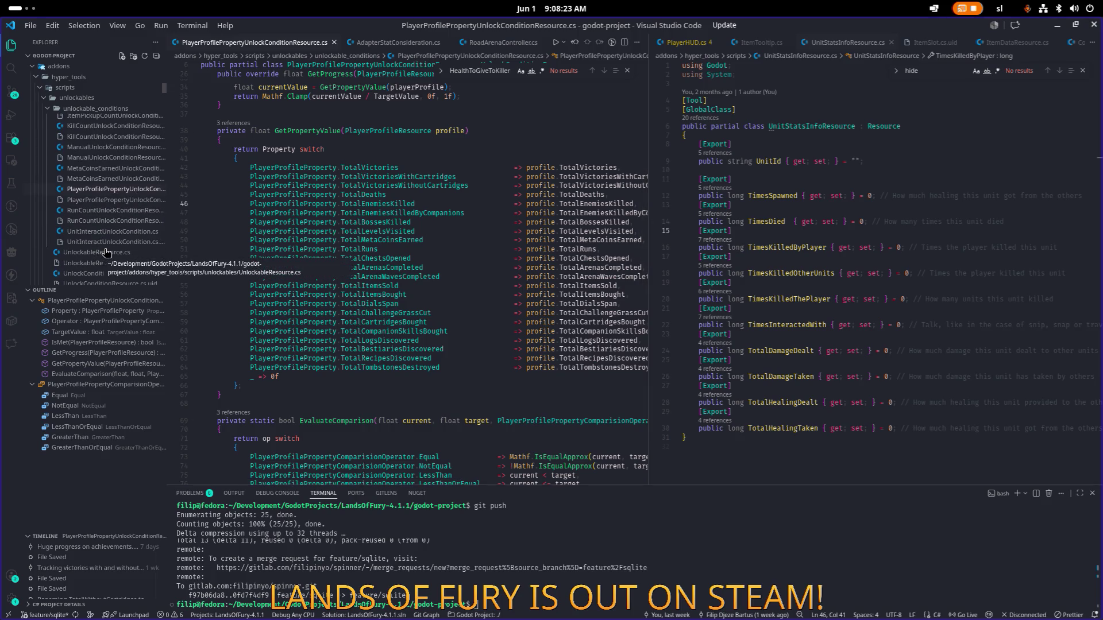
left_click(519, 277)
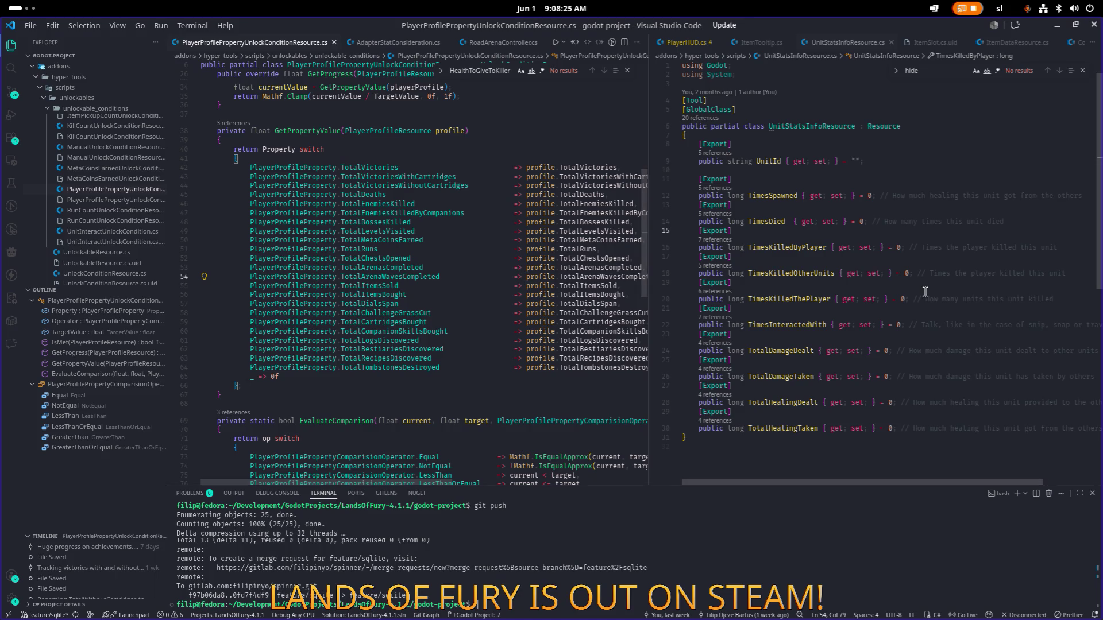
left_click(553, 285)
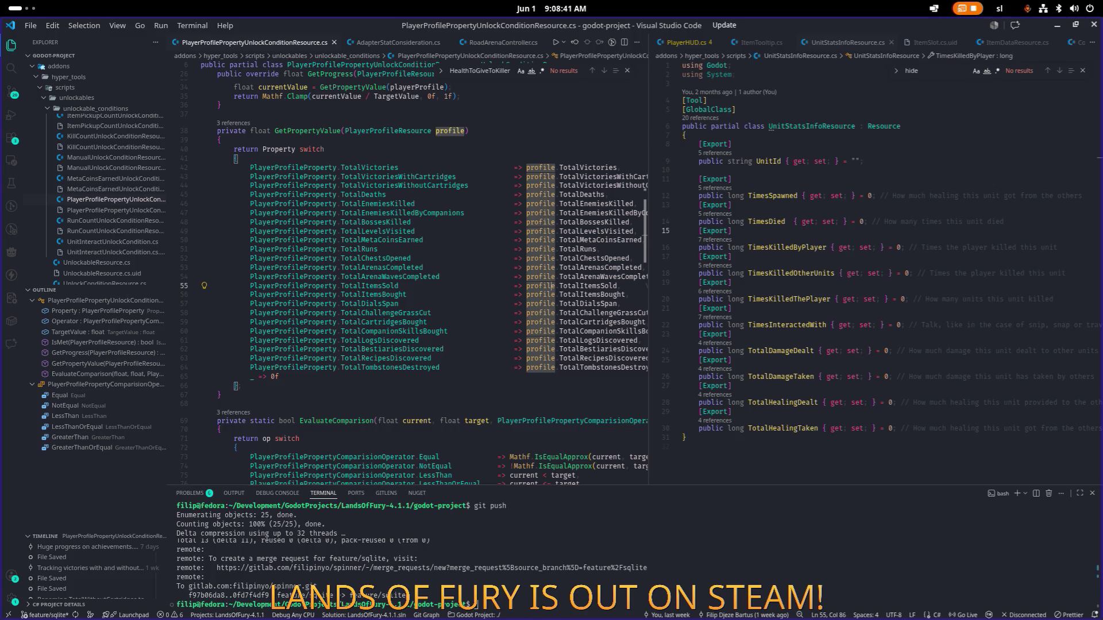
key("alt+Tab")
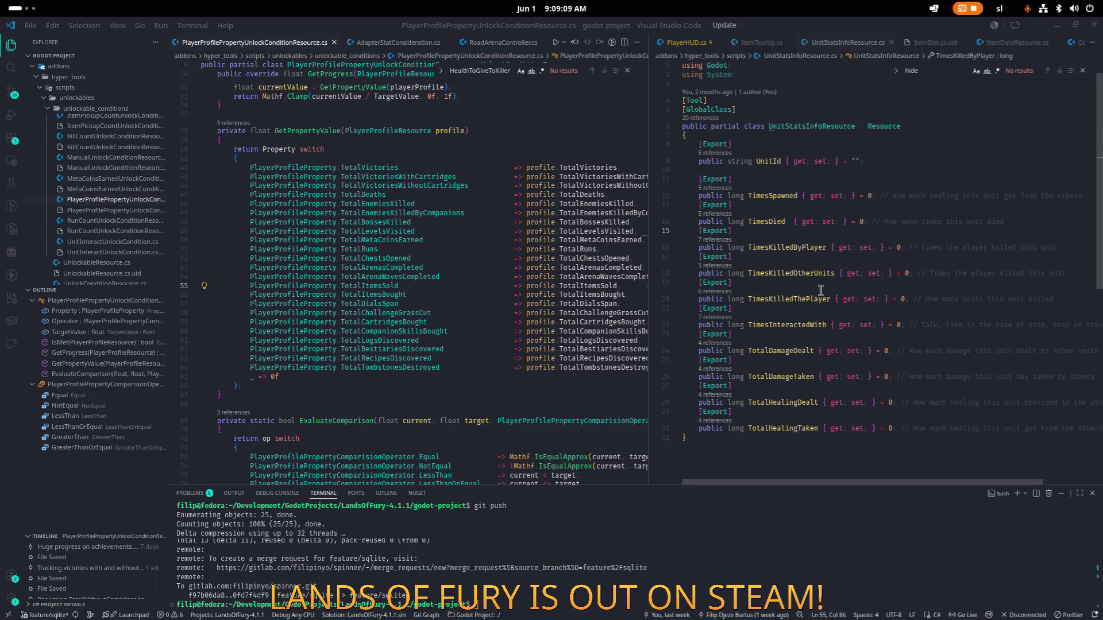
Compare the TimesDied property with the switch, go to line 46, then return to Godot
double_click(775, 222)
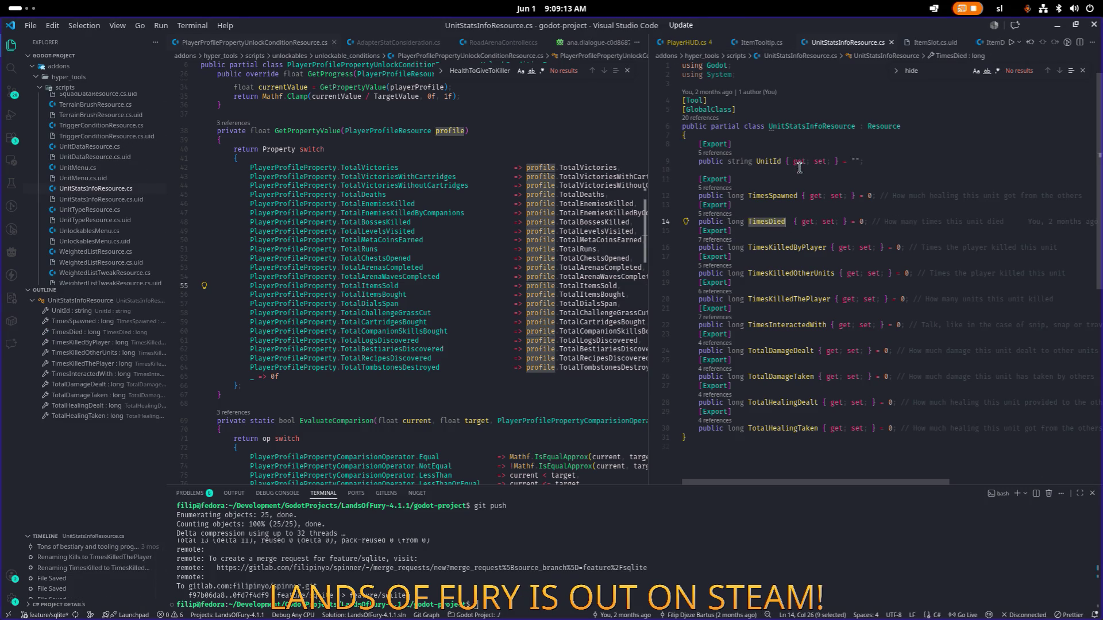
left_click(552, 285)
left_click(626, 70)
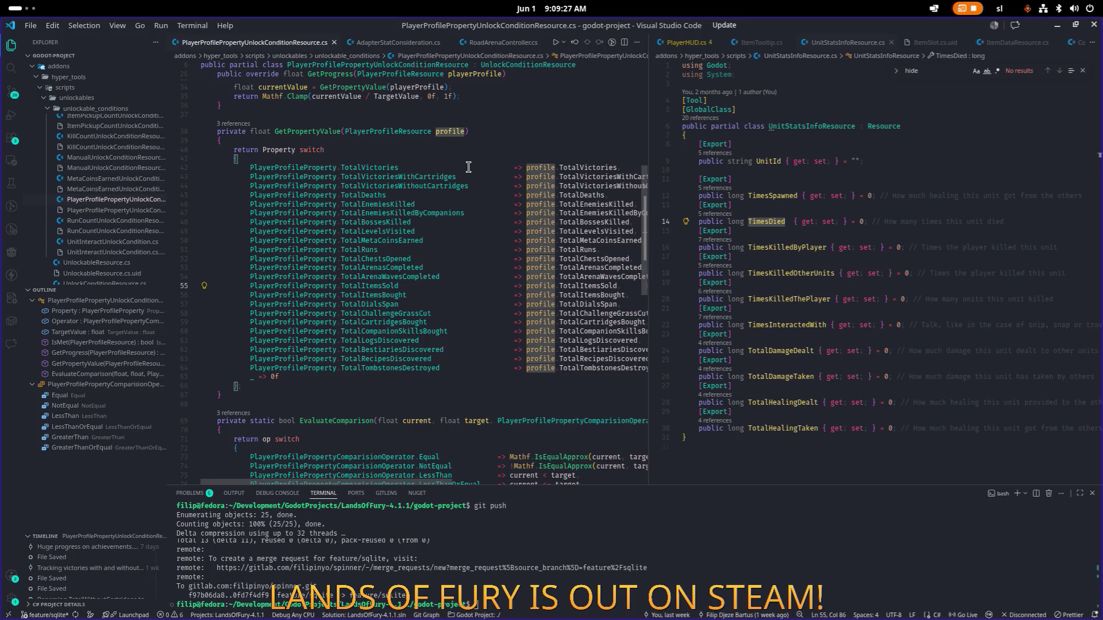
left_click(459, 205)
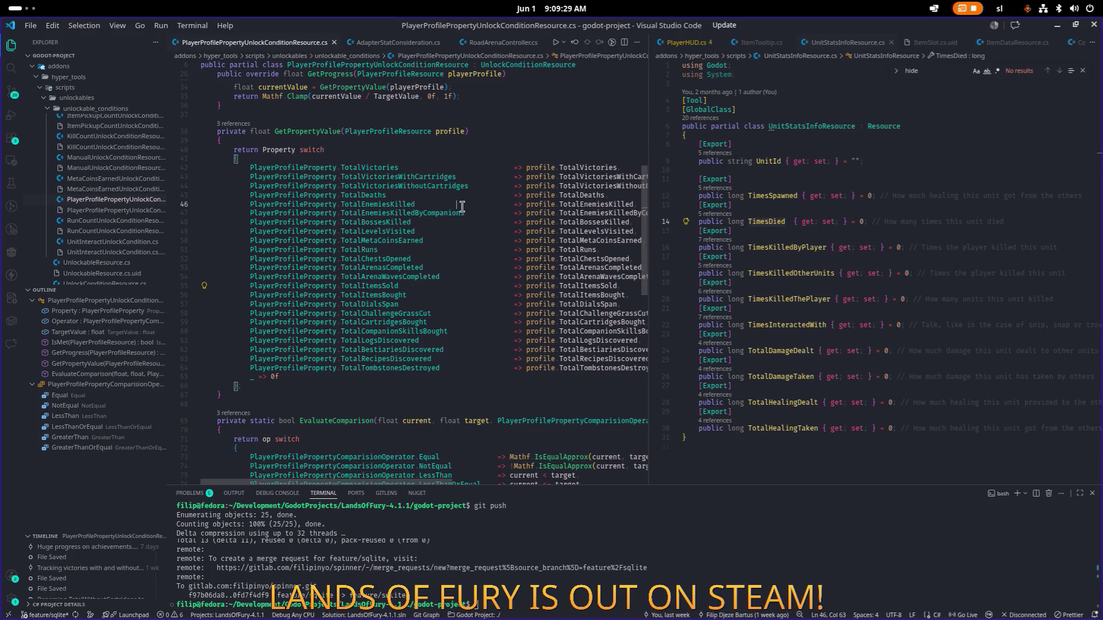
key("alt+Tab")
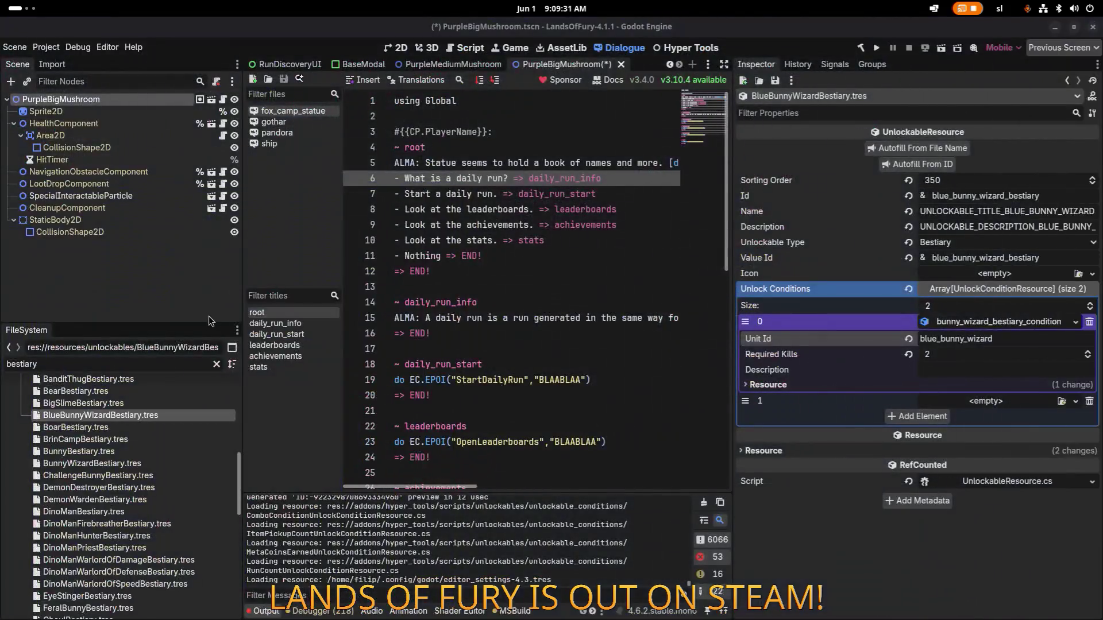
Filter for 'playerpr' and create the C# script UnitStatsInfoPropertyUnlockCondition in unlock_conditions
double_click(146, 362)
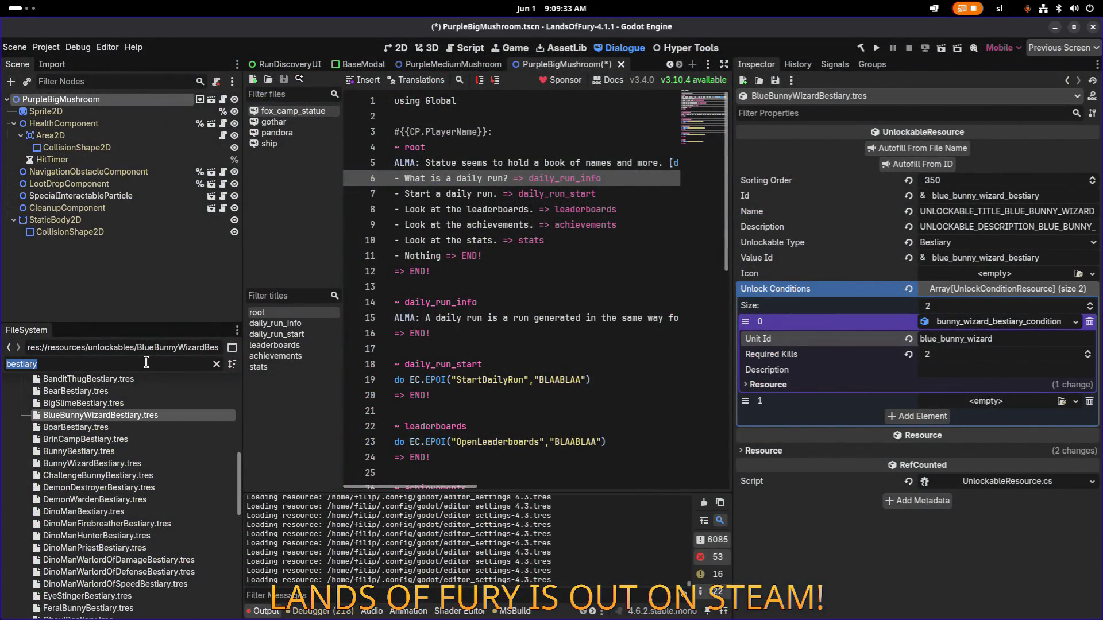
type("player")
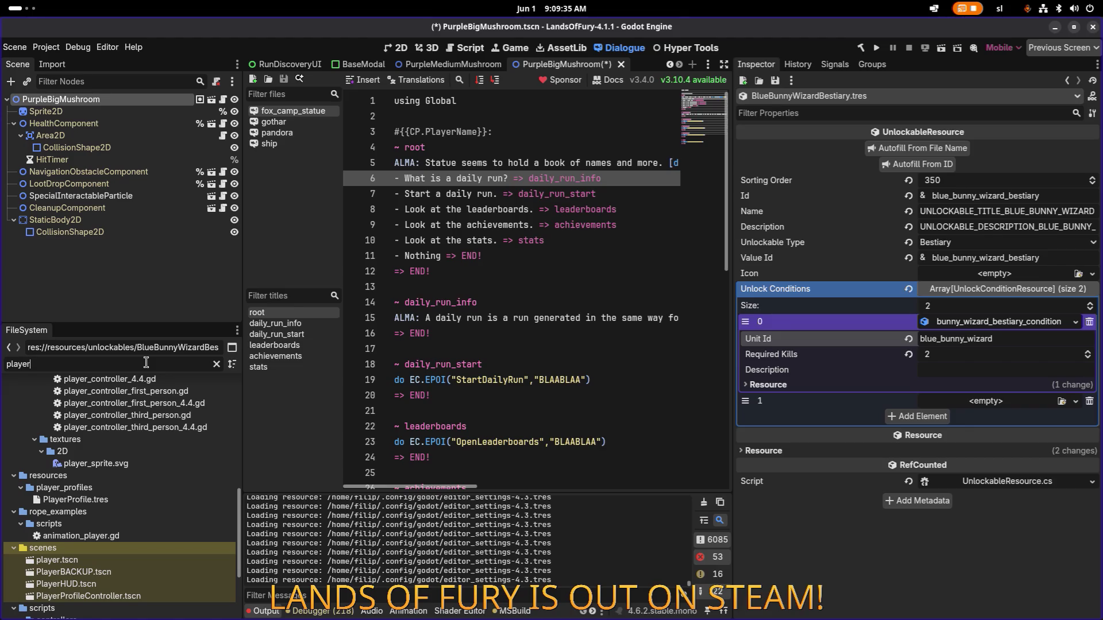
type("profile")
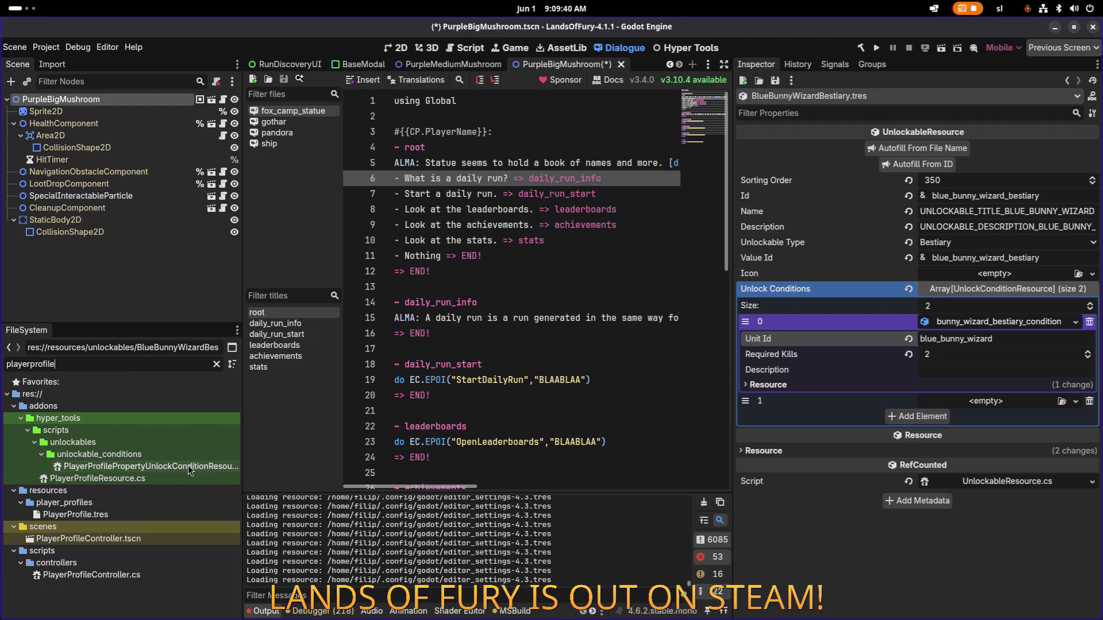
right_click(188, 465)
mouse_move(246, 487)
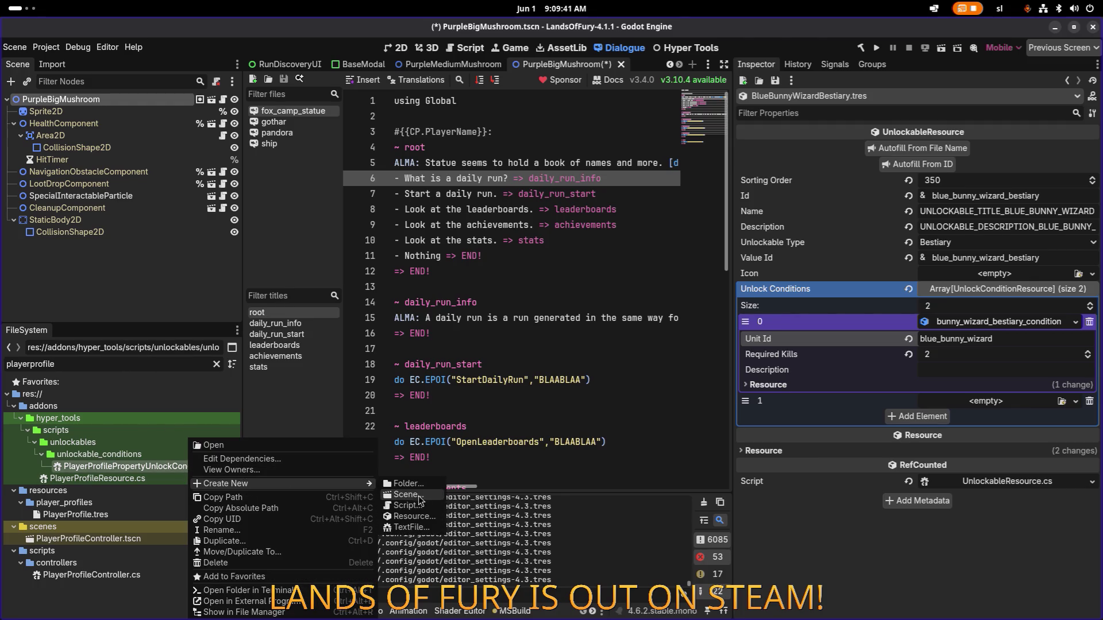
left_click(426, 507)
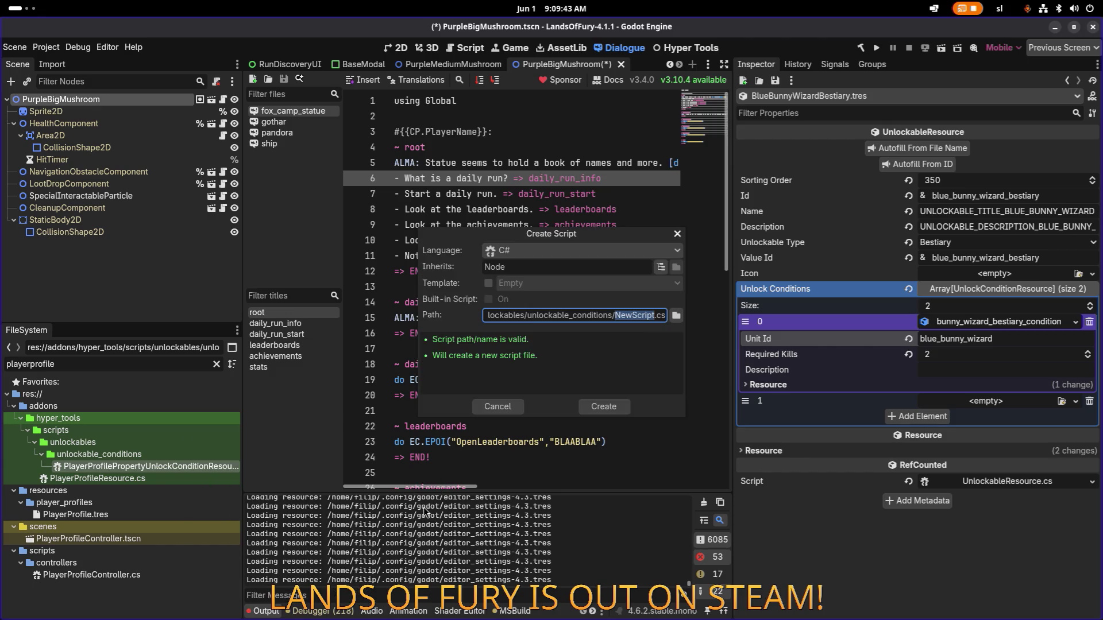
type("Uni")
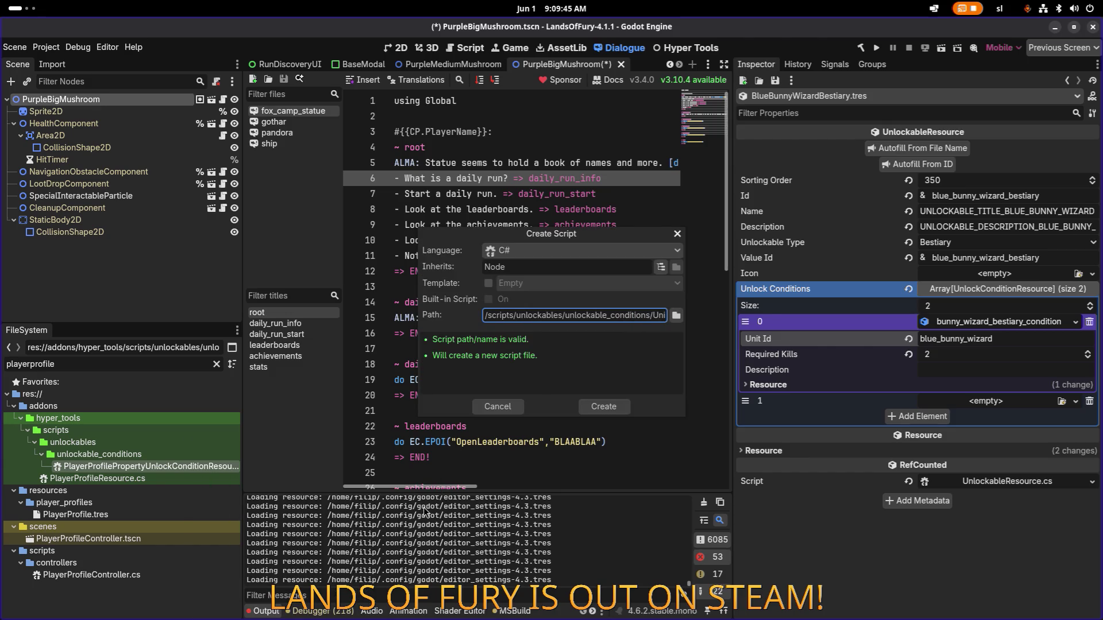
type("t")
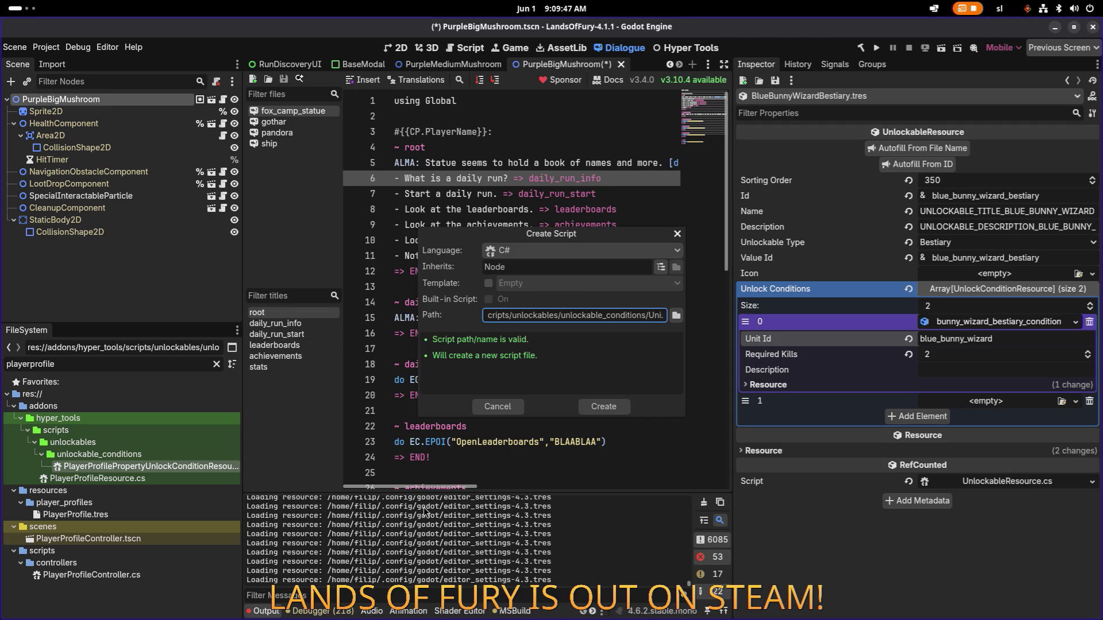
type("S")
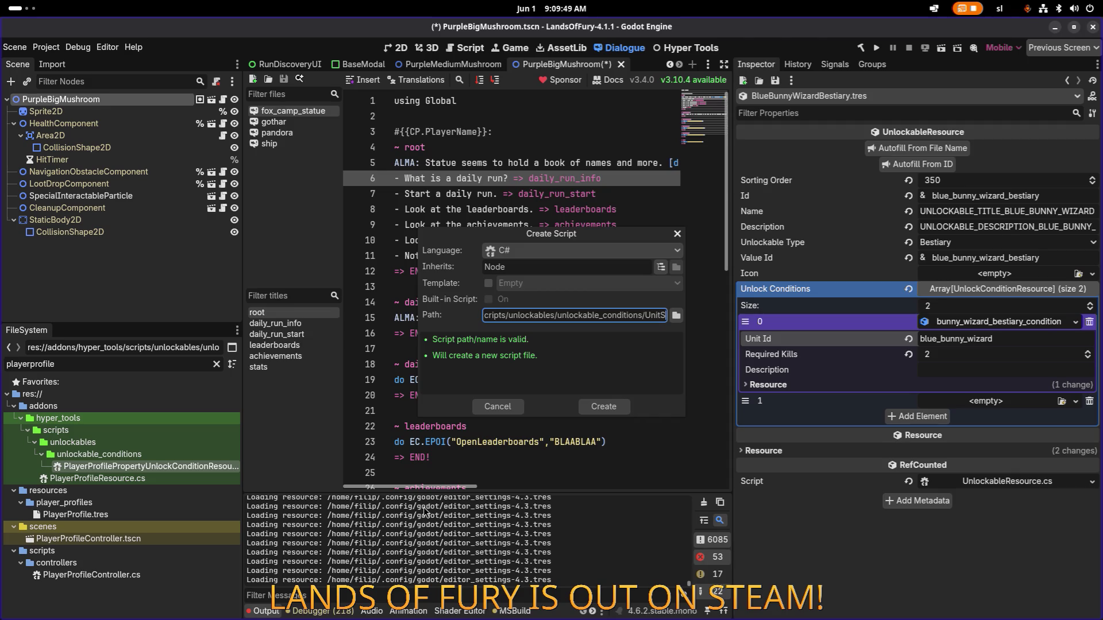
type("tatsInfo")
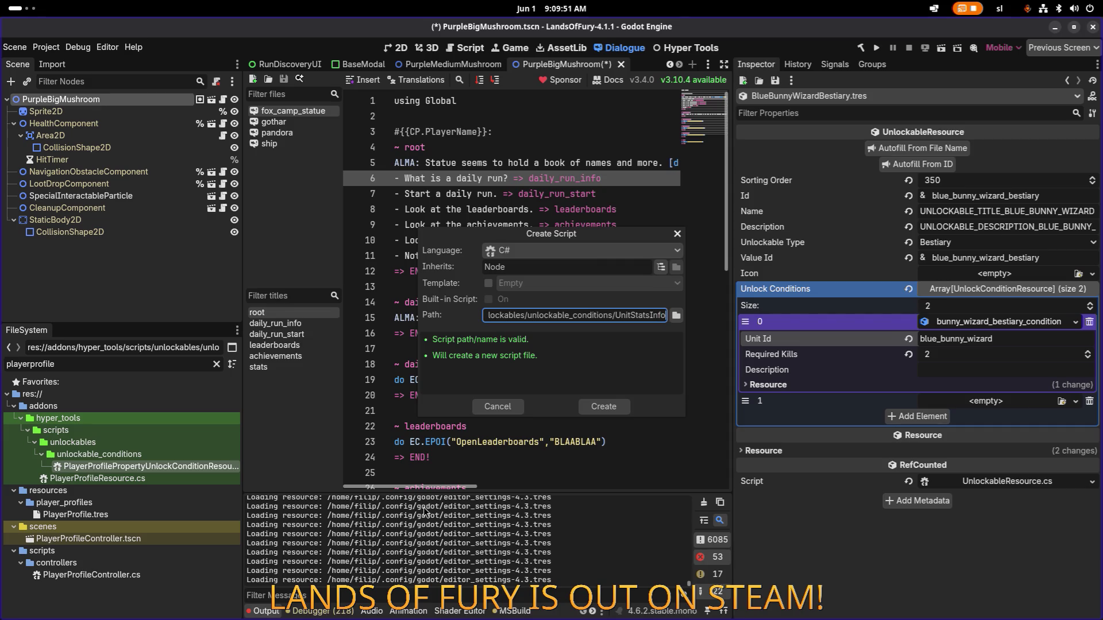
type("Property")
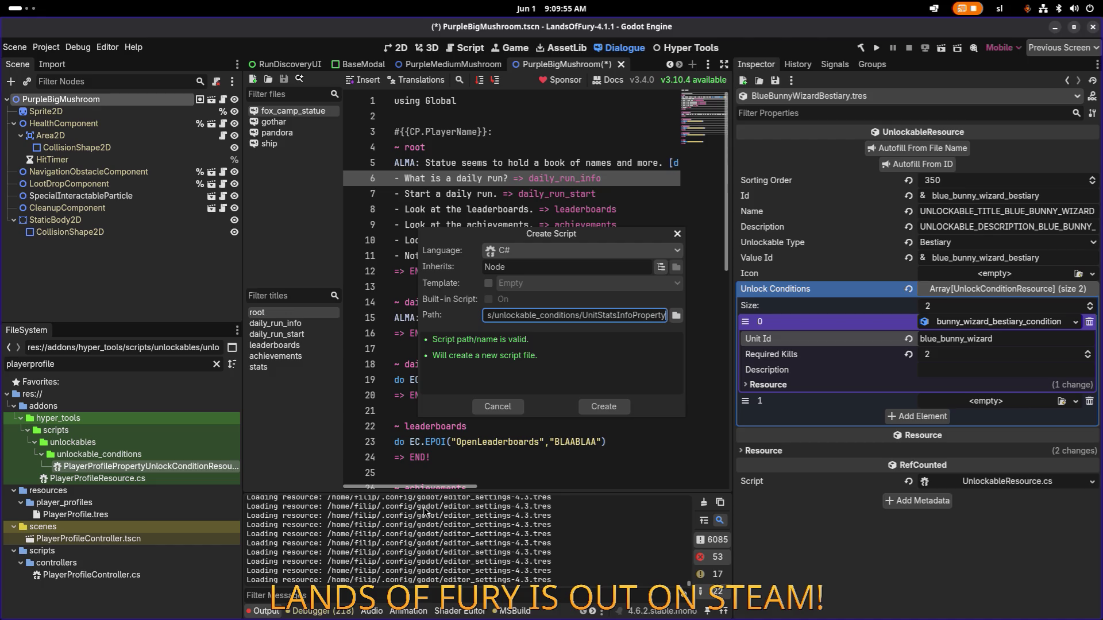
type("UnlockCo")
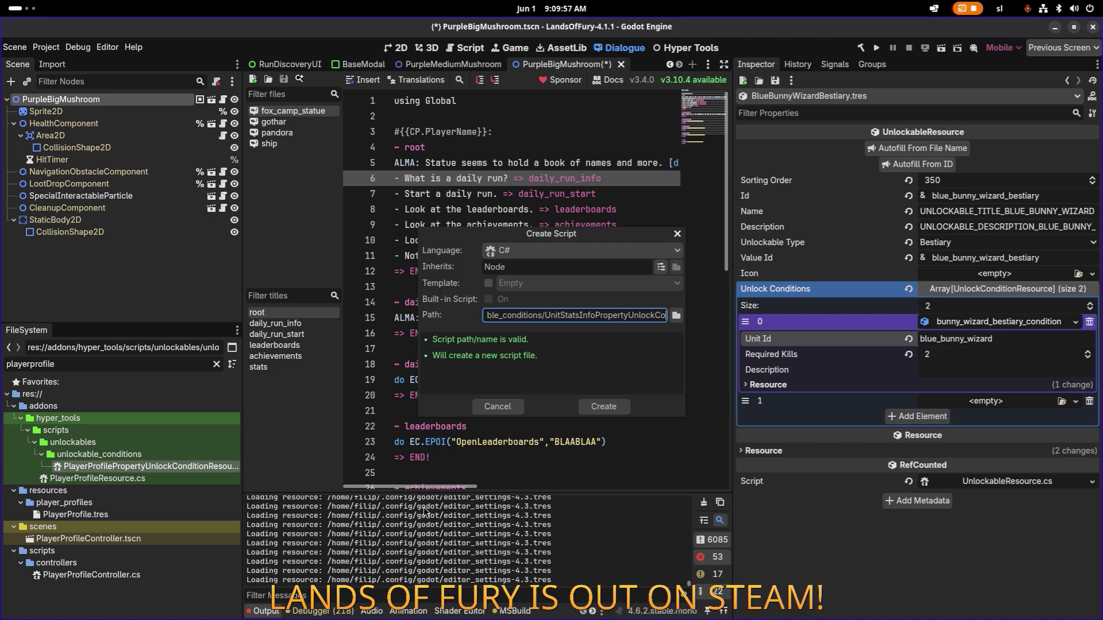
type("ndition")
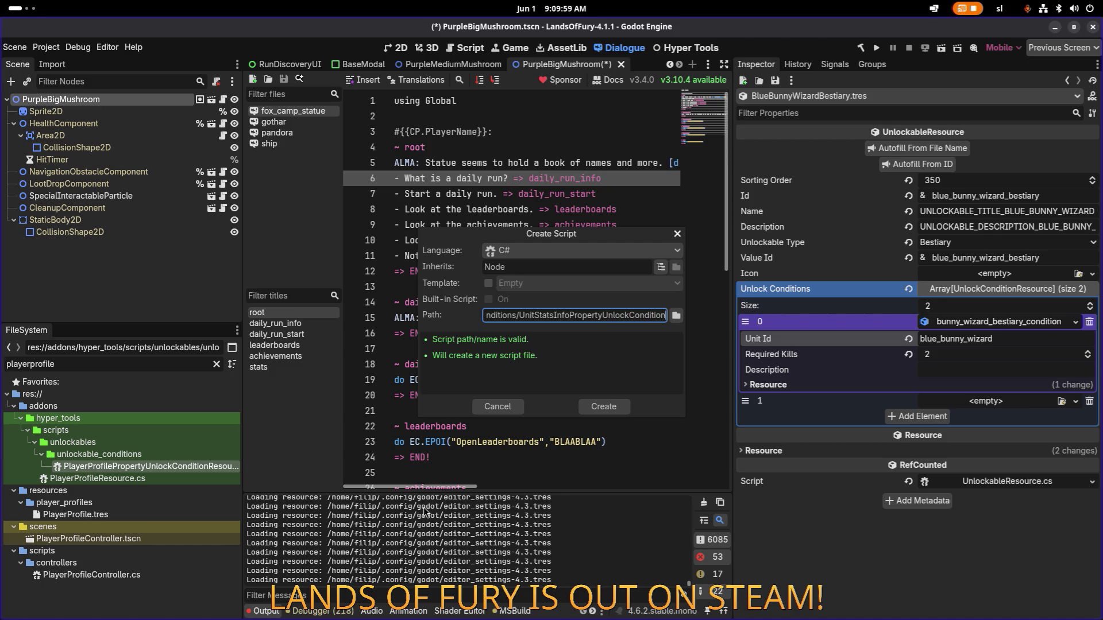
left_click(615, 414)
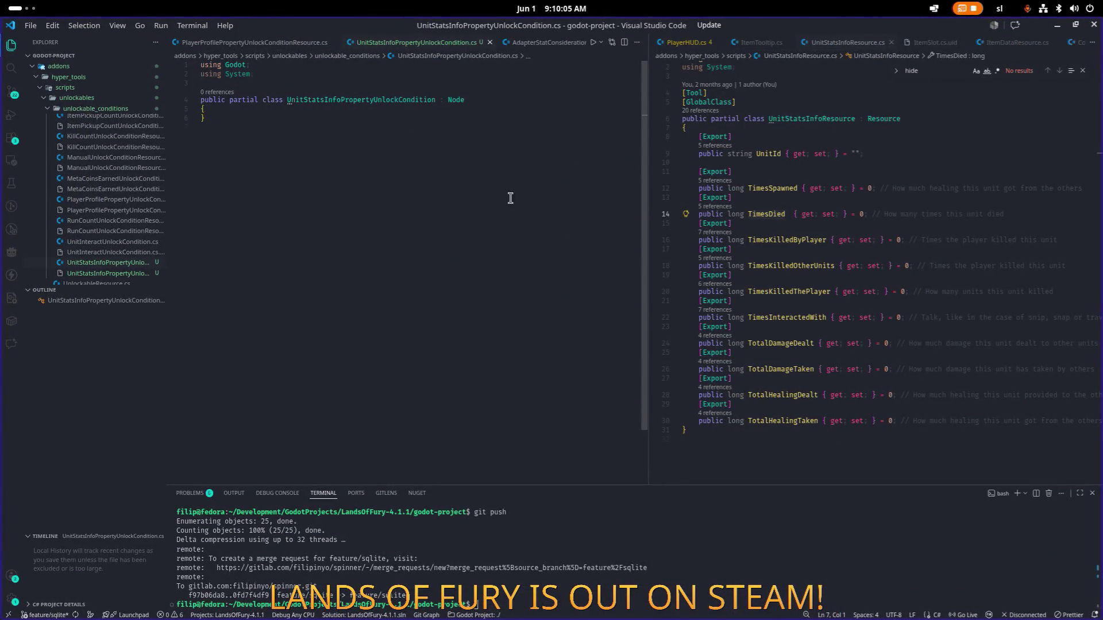
Compare UnitStatsInfoResource's exports with the PlayerProfileProperty switch, then add a blank line after the class
left_click(823, 215)
key("Down")
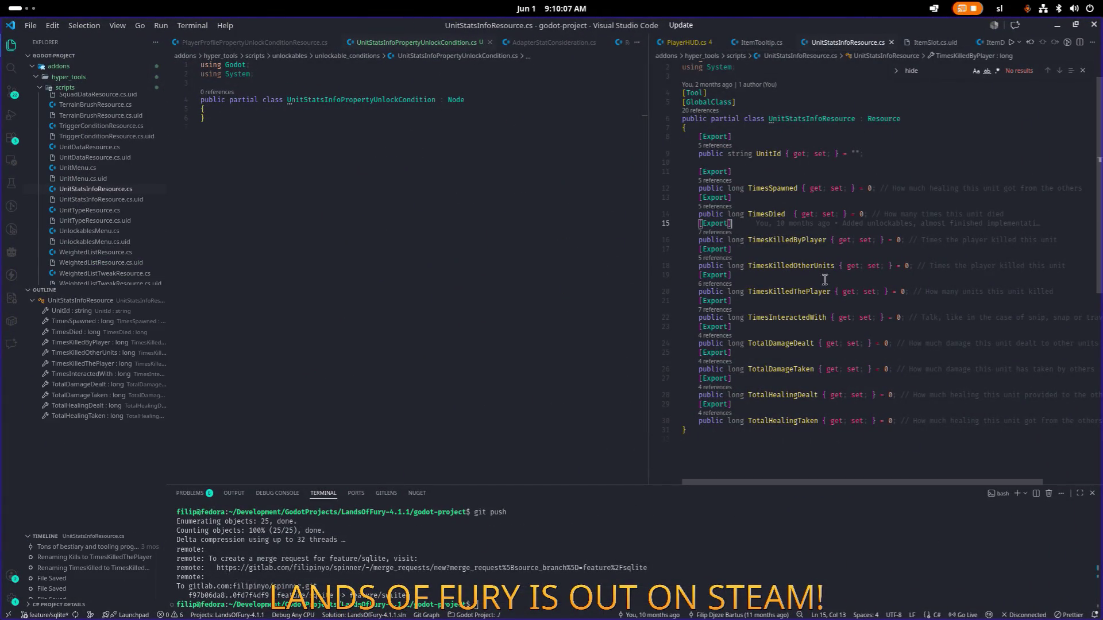
left_click(776, 407)
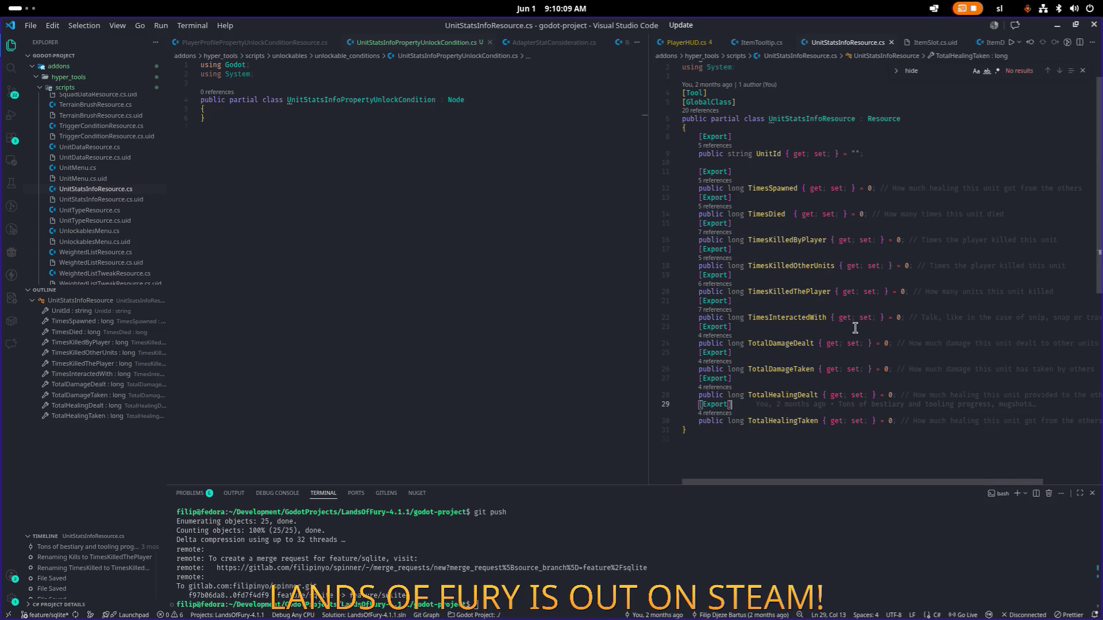
scroll(855, 327, "down", 1)
left_click(258, 41)
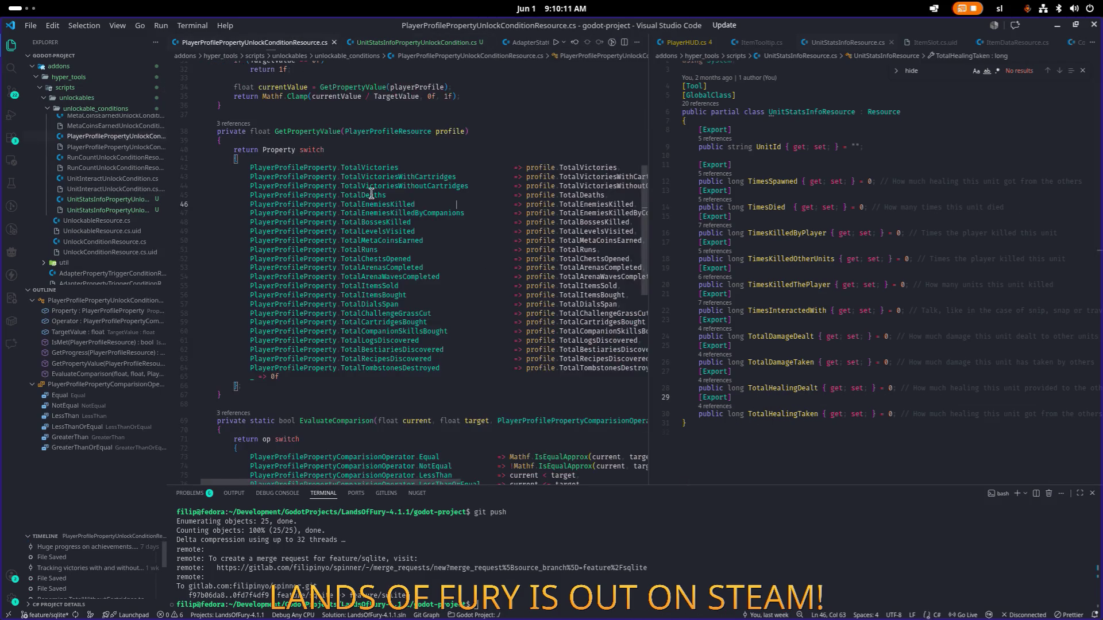
scroll(371, 199, "up", 1)
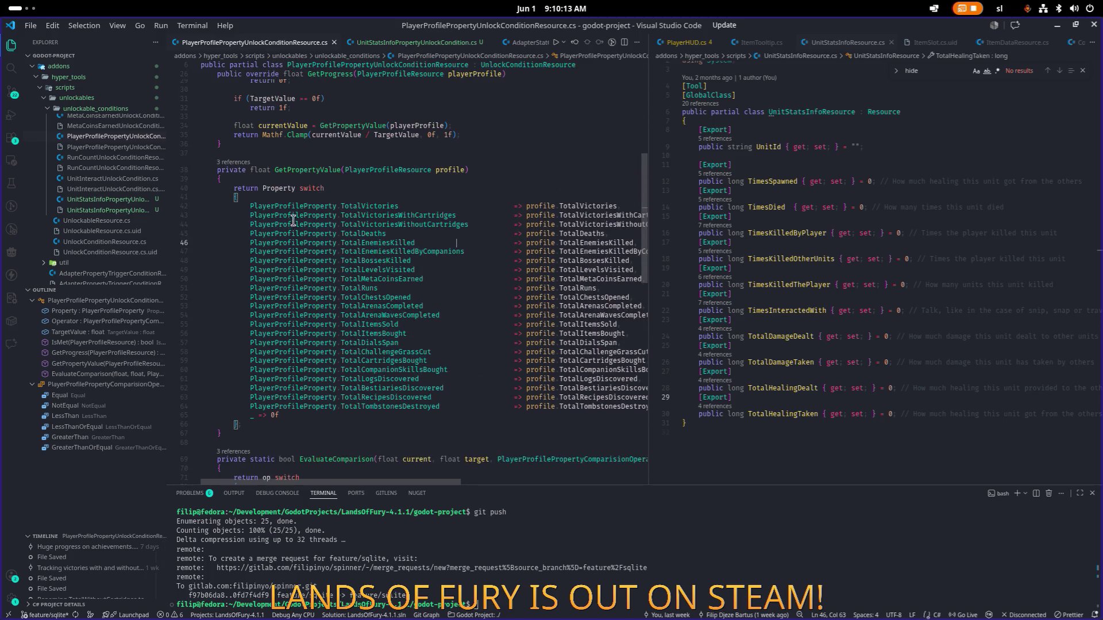
double_click(293, 205)
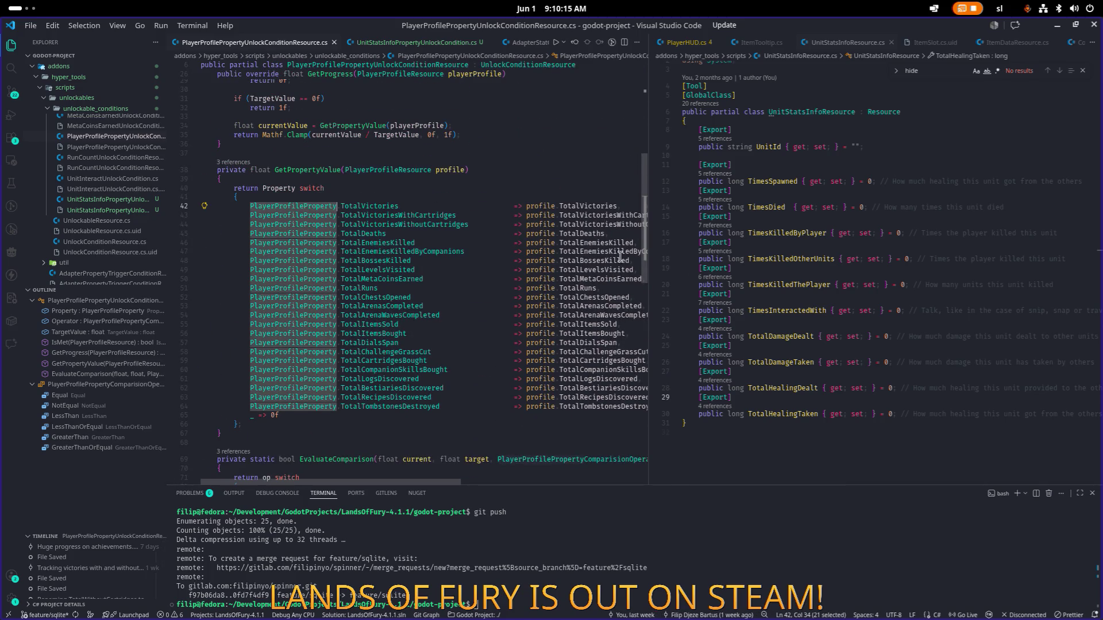
left_click(819, 440)
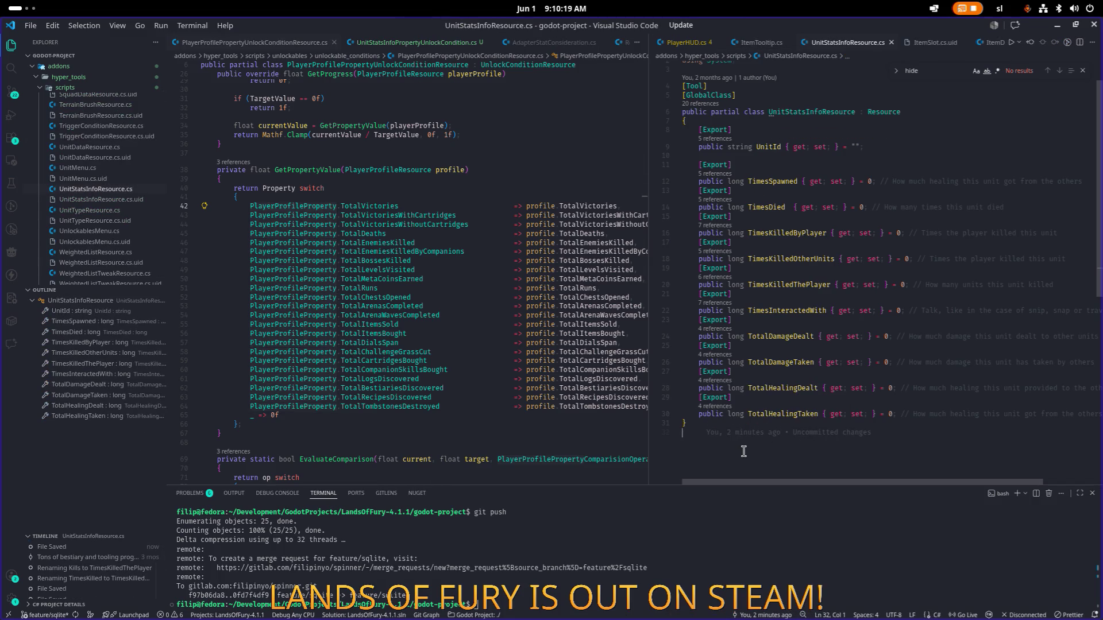
key("Return")
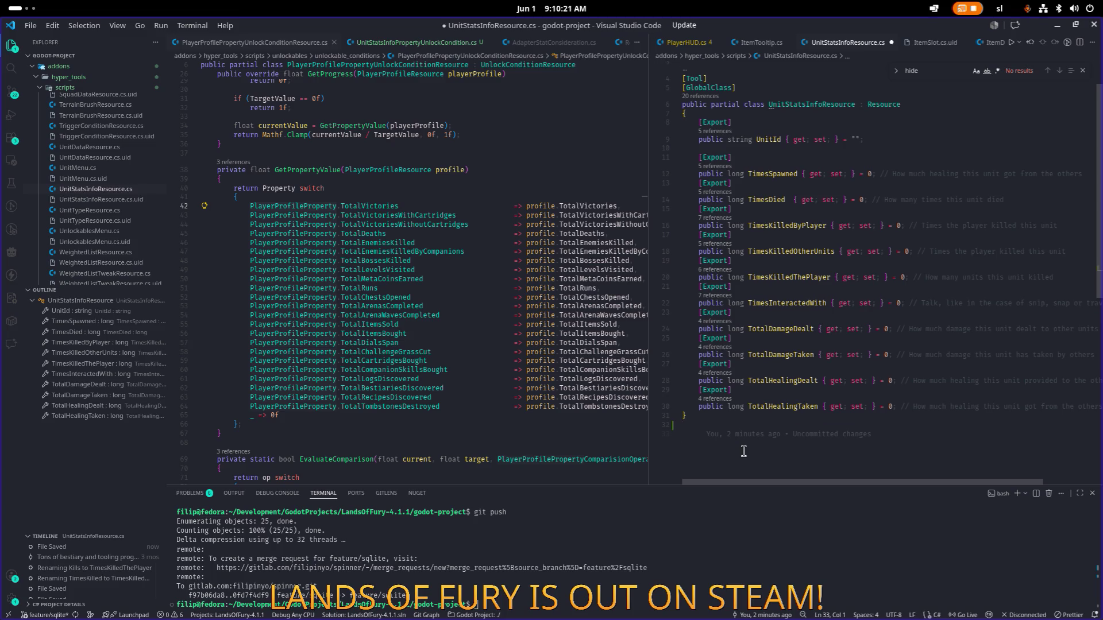
Declare an empty 'public enum UnitStatsInfoProperty' after the class and save the file
type("private")
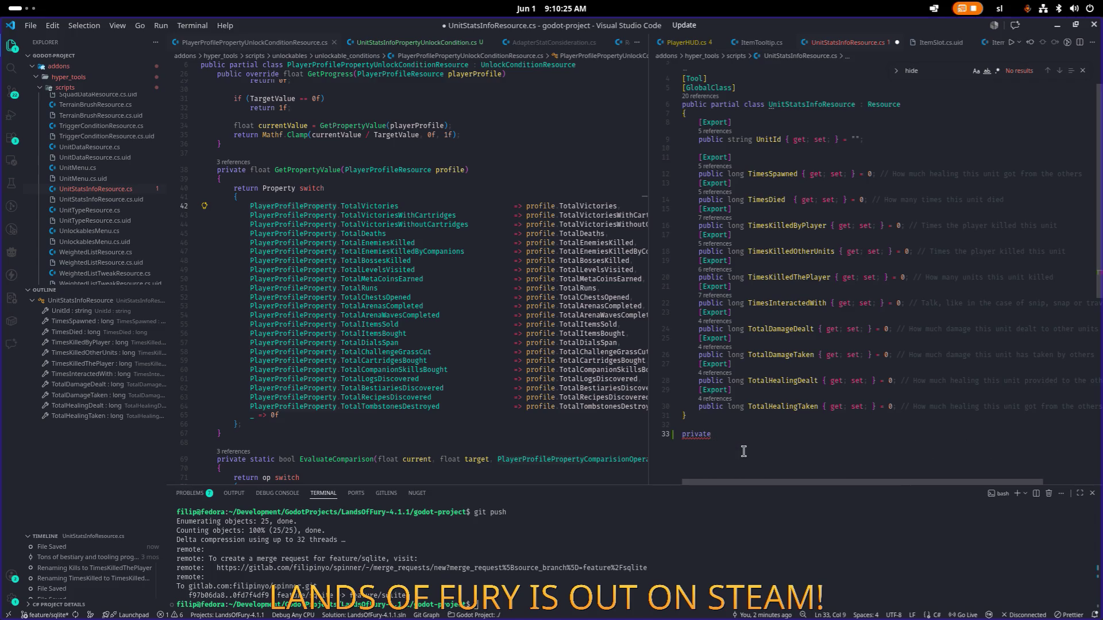
key("BackSpace")
key("BackSpace")
key("BackSpace")
type("public PlayerProfileProperty")
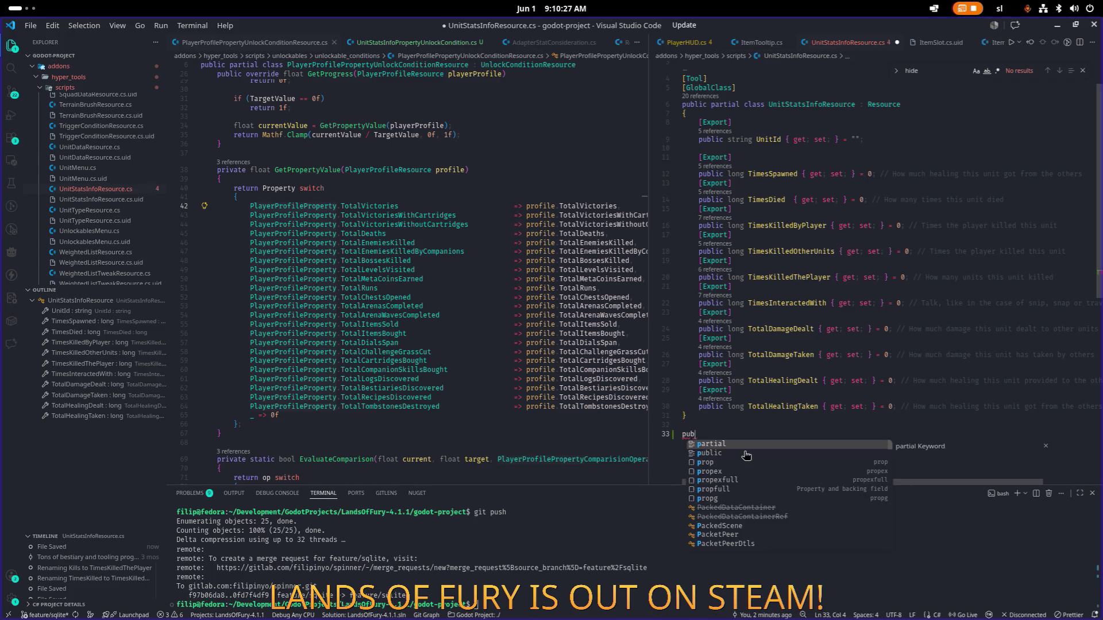
key("ctrl+Left")
type("enum")
key("Right")
key("Right")
key("Right")
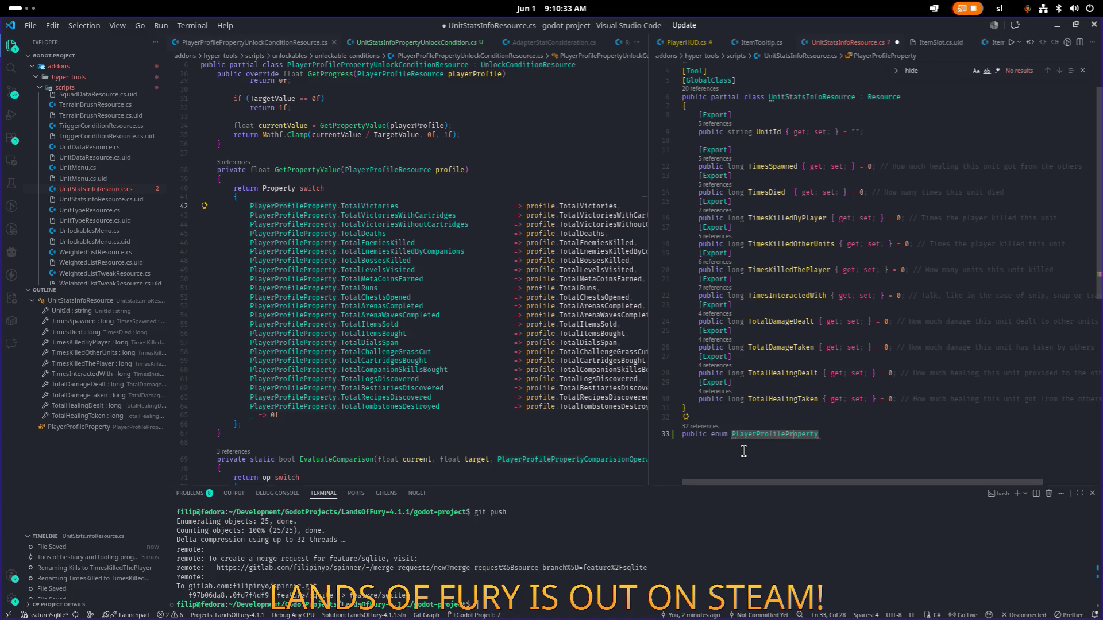
key("ctrl+BackSpace")
type("Units")
key("BackSpace")
type("StatsI")
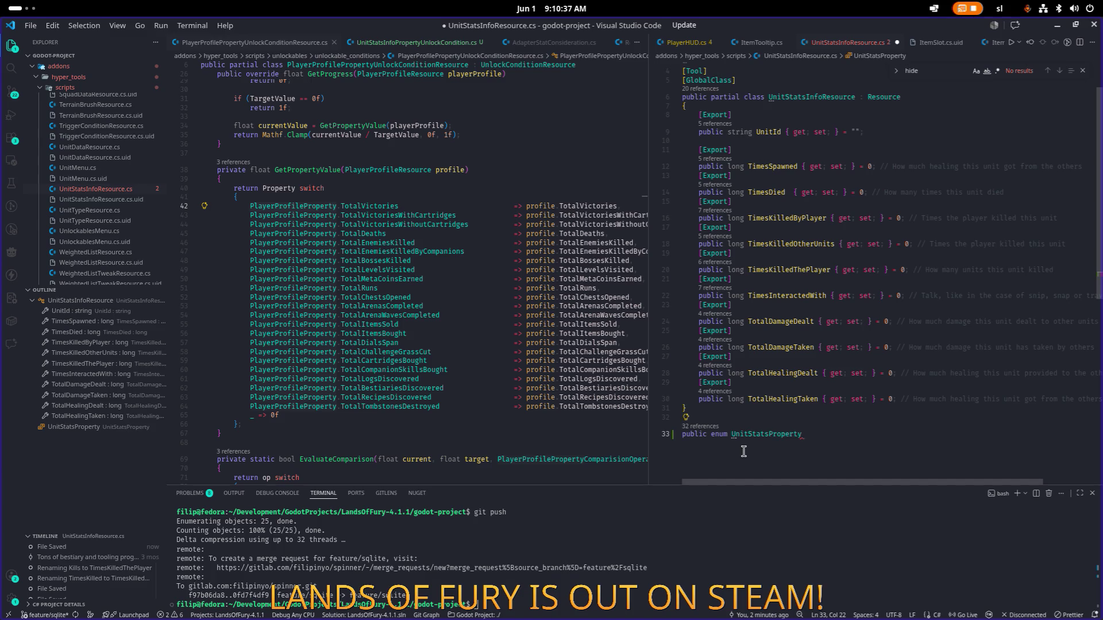
type("nfo")
key("End")
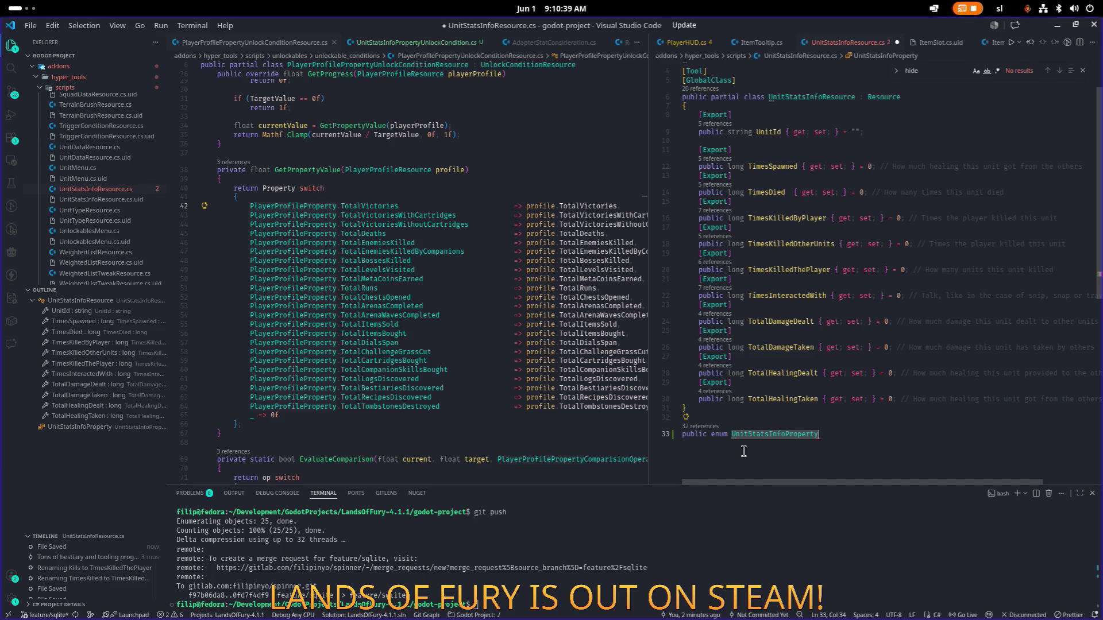
key("Return")
type("{")
key("Return")
key("ctrl+s")
Multi-select and copy the ten stat property names, TimesSpawned through TotalHealingTaken
key("Up")
key("Up")
key("Up")
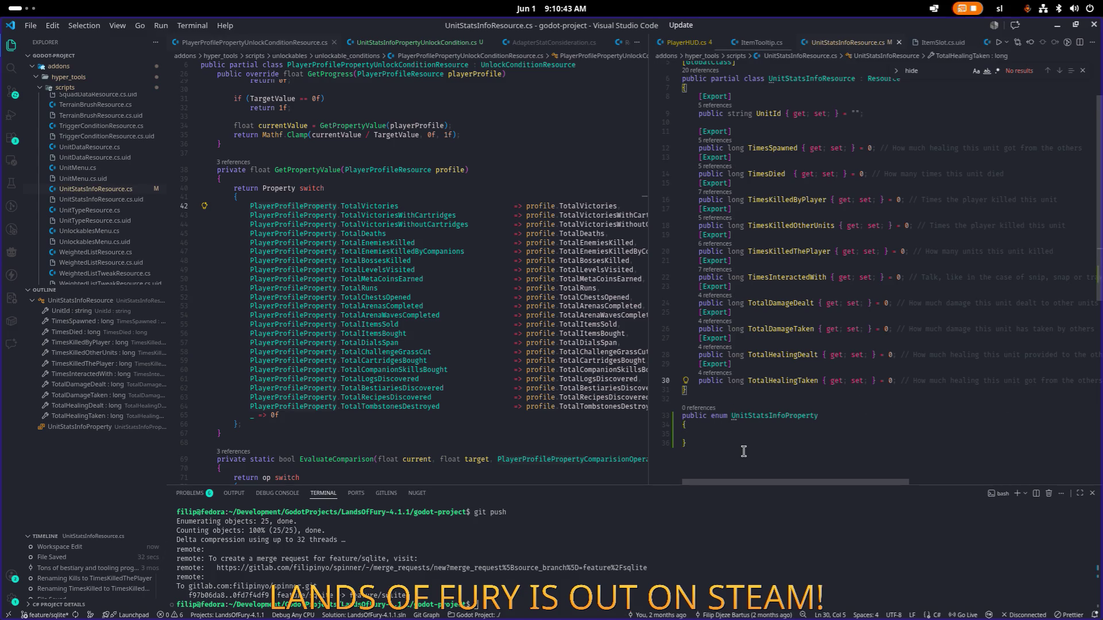
scroll(586, 178, "up", 1)
left_click(684, 148)
double_click(781, 149)
double_click(775, 174, "alt")
double_click(782, 200, "alt")
double_click(784, 225, "alt")
double_click(787, 252, "alt")
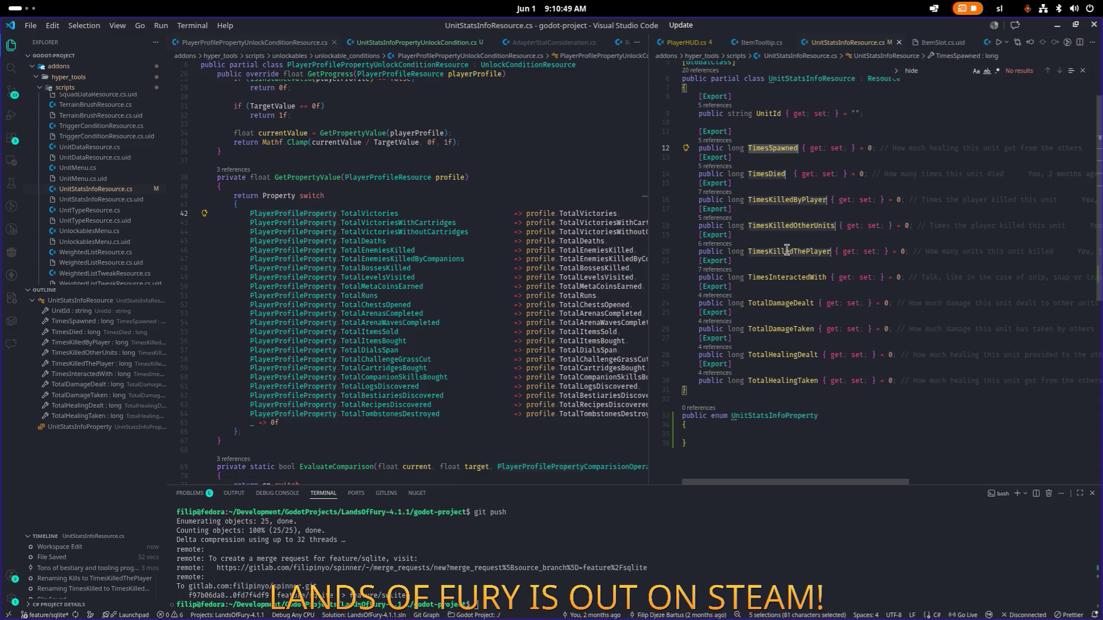
scroll(791, 276, "up", 1)
double_click(793, 284, "alt")
double_click(801, 311, "alt")
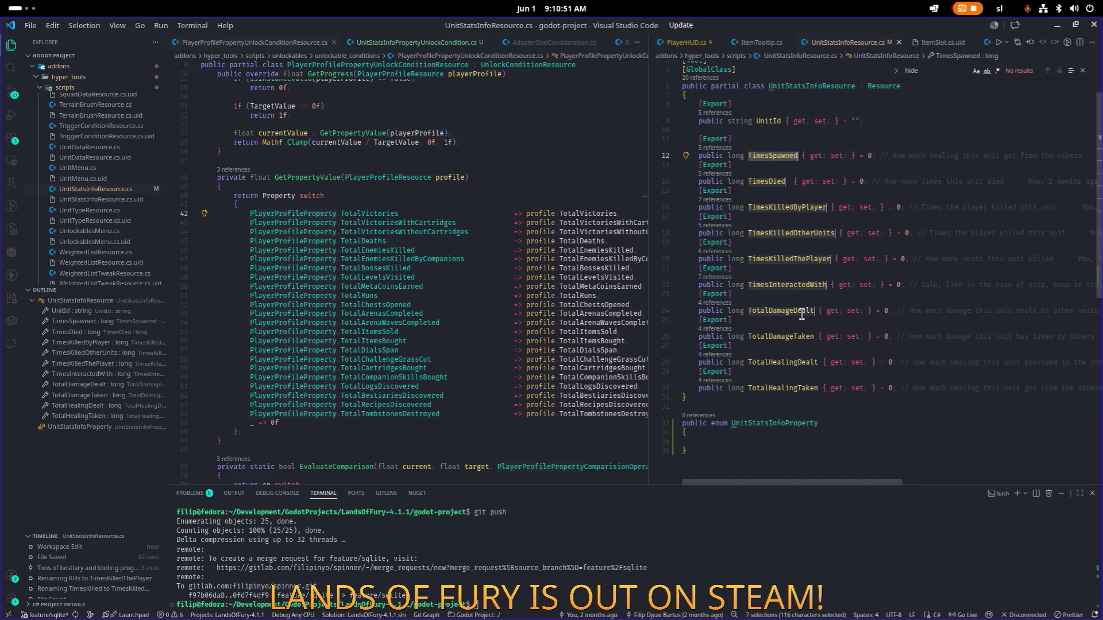
double_click(798, 336, "alt")
double_click(798, 361, "alt")
double_click(797, 389, "alt")
key("ctrl+c")
Paste the names into the enum body and indent them as members
scroll(800, 364, "down", 4)
left_click(783, 339)
key("ctrl+v")
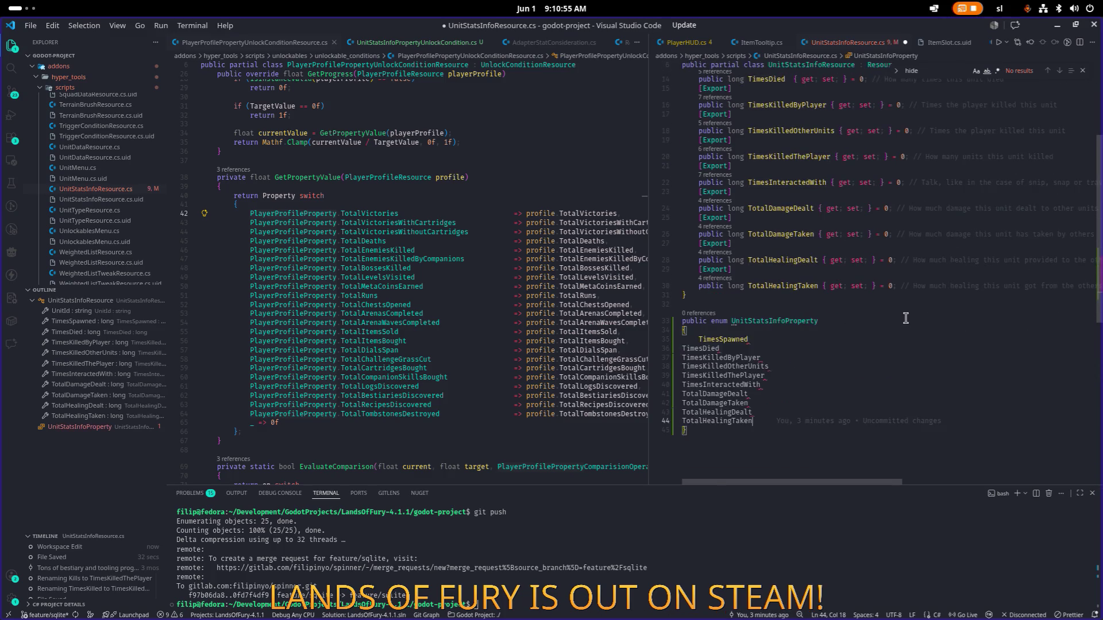
key("shift+Up")
key("shift+Up")
key("shift+Up")
key("shift+Home")
key("Tab")
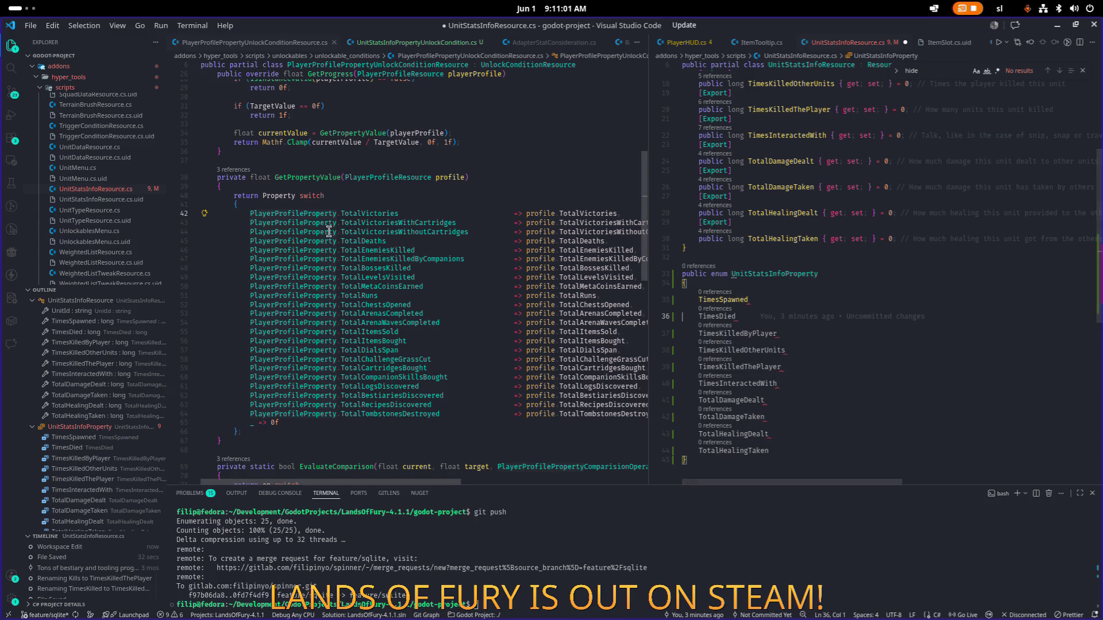
Look up the PlayerProfileProperty definition from TotalVictories, then return to the new enum
left_click(367, 205)
left_click(367, 213)
key("F12")
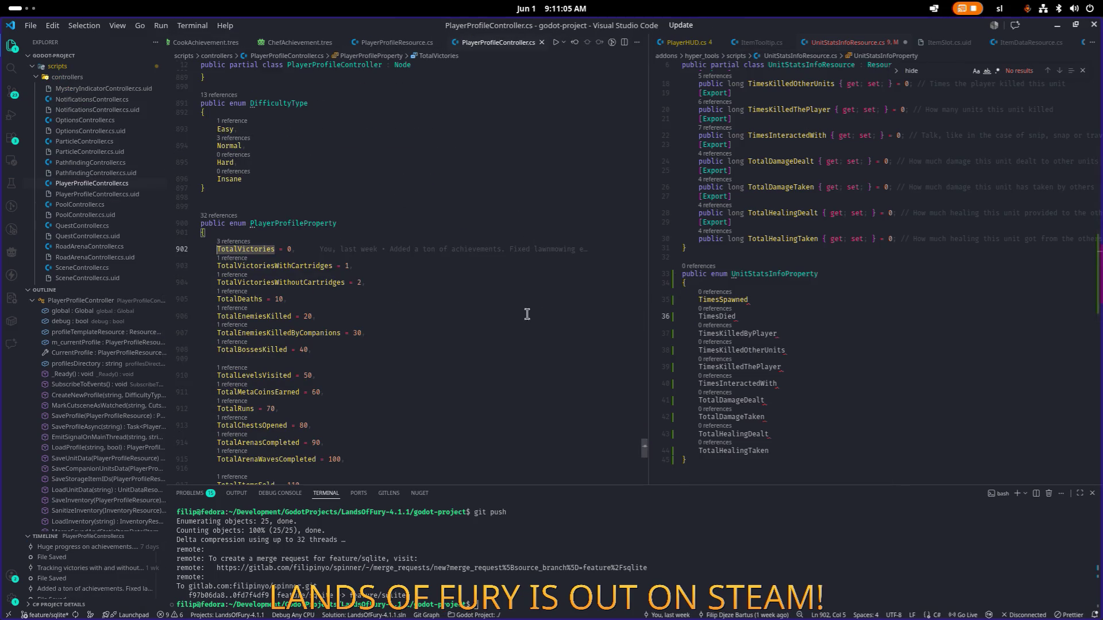
left_click(880, 284)
scroll(885, 270, "down", 1)
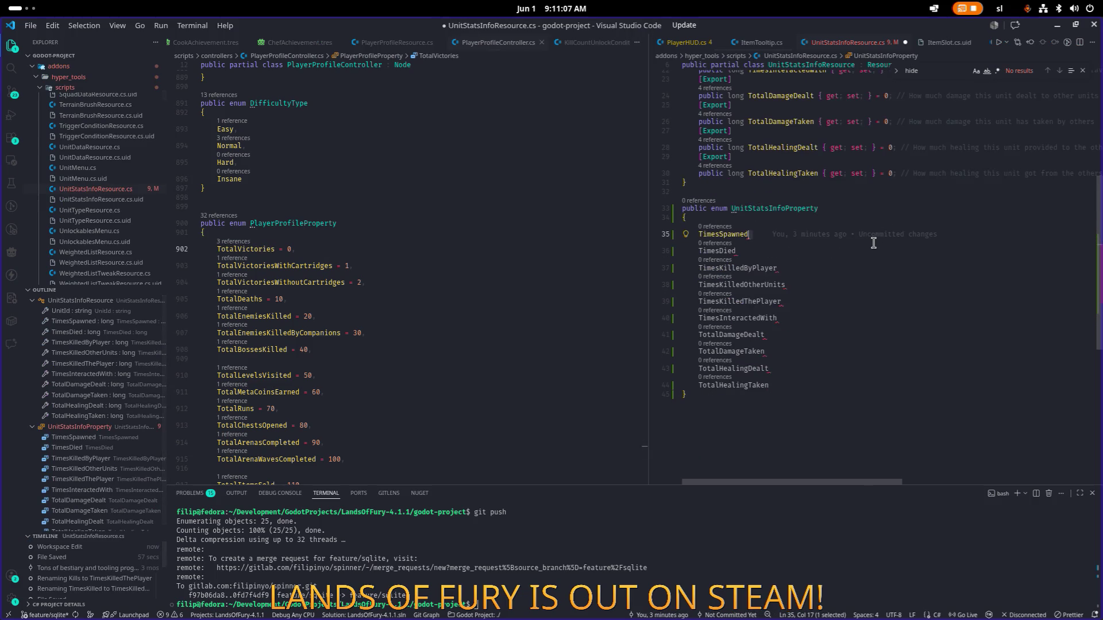
Append '= 10,' to every UnitStatsInfoProperty member using multiple cursors
left_click(878, 235)
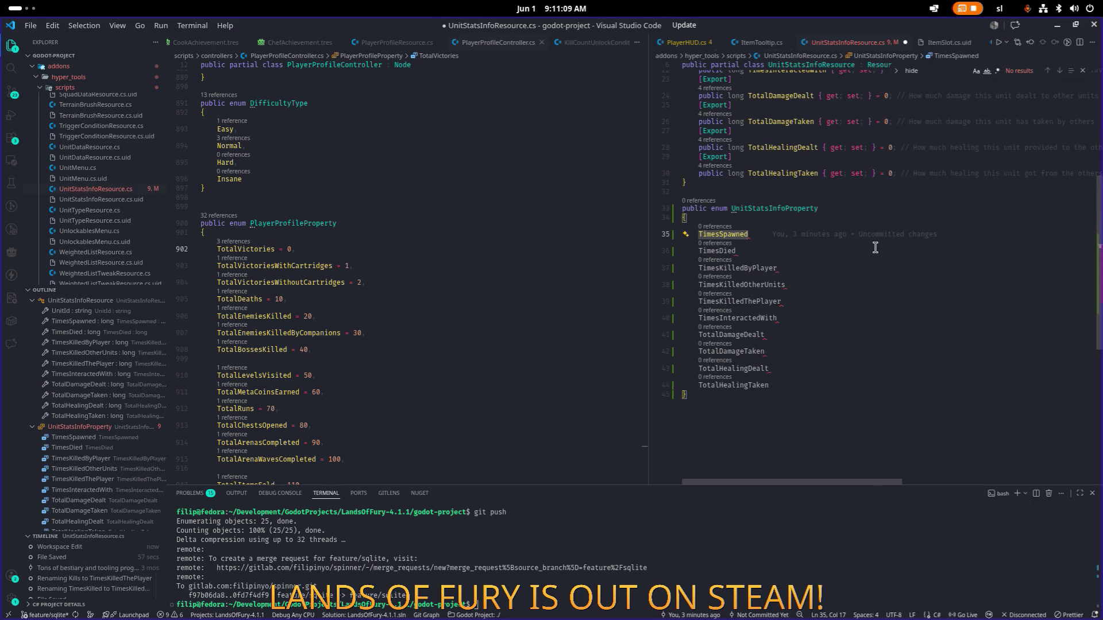
key("shift+alt+Down")
key("shift+alt+Down")
key("shift+alt+Down")
key("shift+alt+Down")
key("shift+alt+Down")
key("shift+alt+Down")
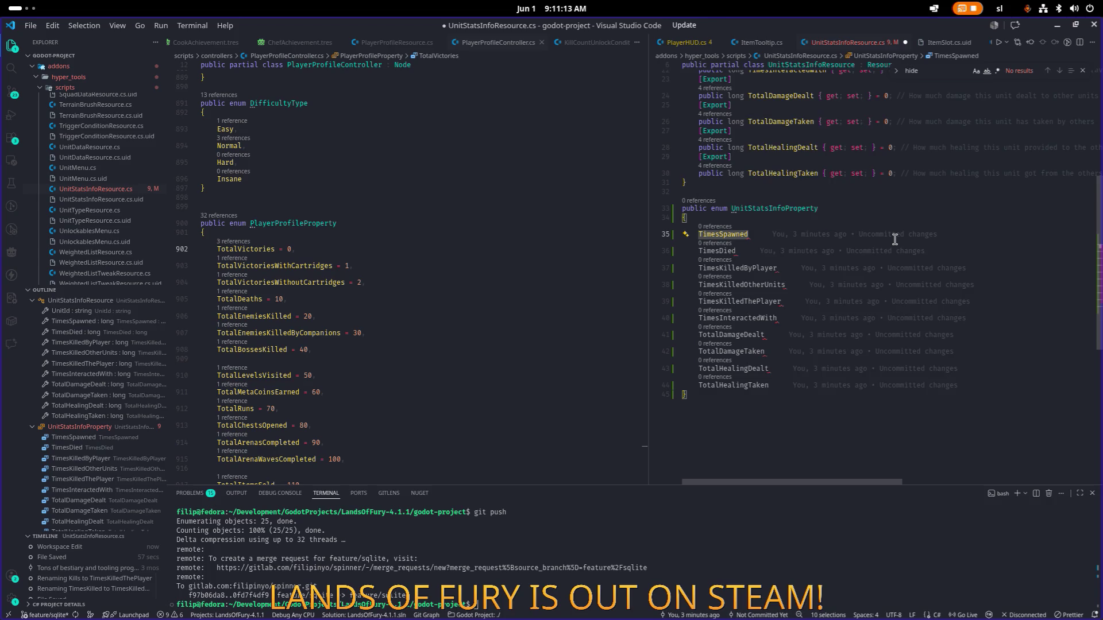
type(" = ")
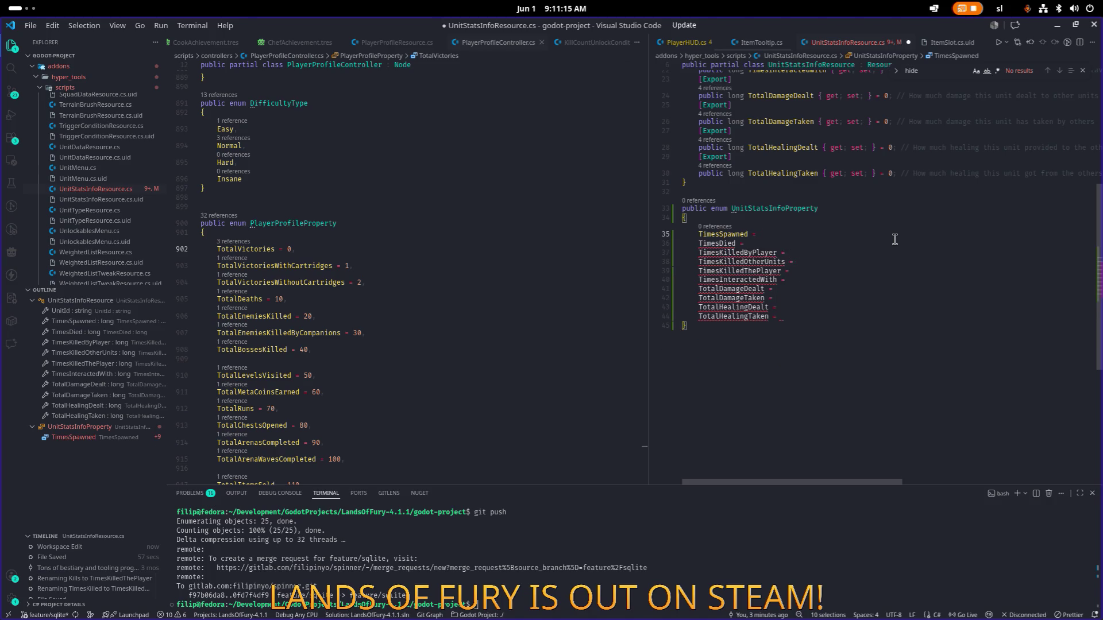
type("10,")
Renumber TimesDied through TimesKilledThePlayer to 20, 30, 40 and 50
left_click(866, 252)
key("Delete")
type("2")
key("Down")
key("End")
key("Left")
key("Left")
key("Left")
key("Delete")
type("3")
key("Down")
key("End")
key("Left")
key("Left")
key("Left")
key("Delete")
type("4")
key("Down")
key("End")
key("Left")
key("Left")
key("Left")
key("Delete")
type("5")
Renumber TimesInteractedWith through TotalHealingTaken to 60, 70, 80, 90 and 100
key("Down")
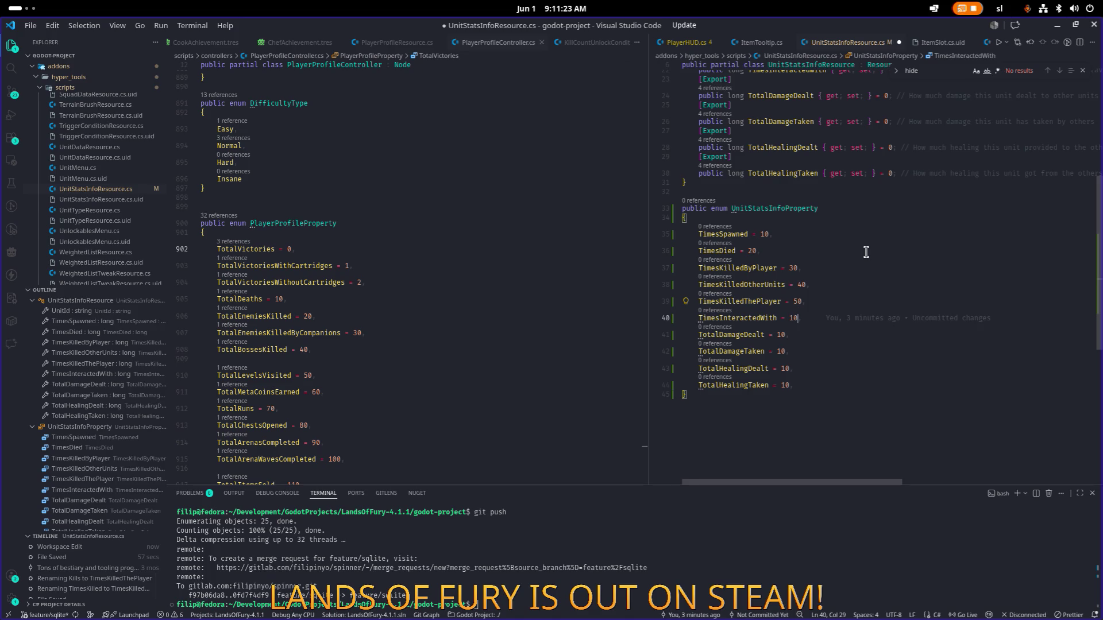
key("Left")
key("Left")
key("Left")
key("Delete")
type("6")
key("Down")
key("End")
key("Left")
key("Left")
key("Left")
key("Delete")
type("7")
key("Down")
key("BackSpace")
type("8")
key("Down")
key("Delete")
type("9")
key("Down")
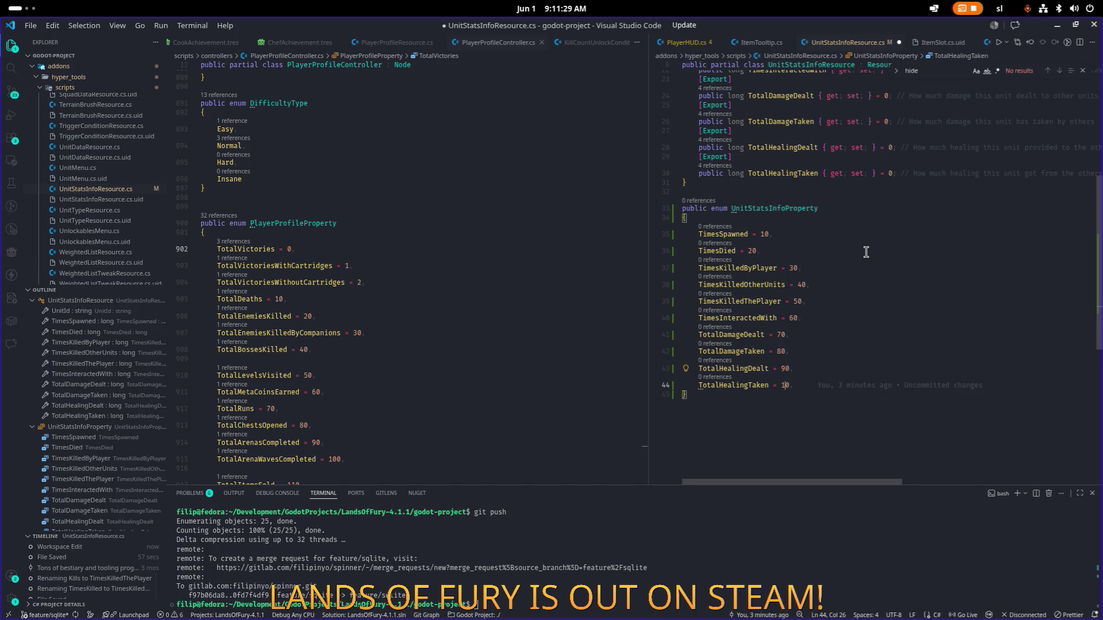
type("0")
Save UnitStatsInfoResource.cs and navigate back to the unlock condition code
key("ctrl+s")
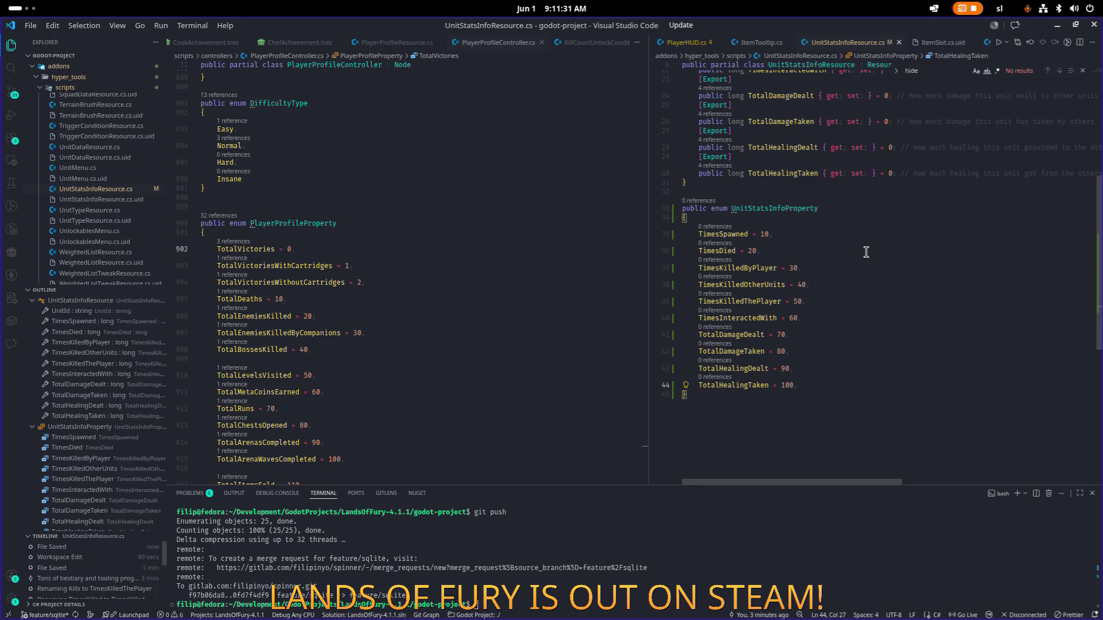
scroll(803, 259, "up", 2)
double_click(794, 281)
left_click(872, 252)
key("ctrl+alt+minus")
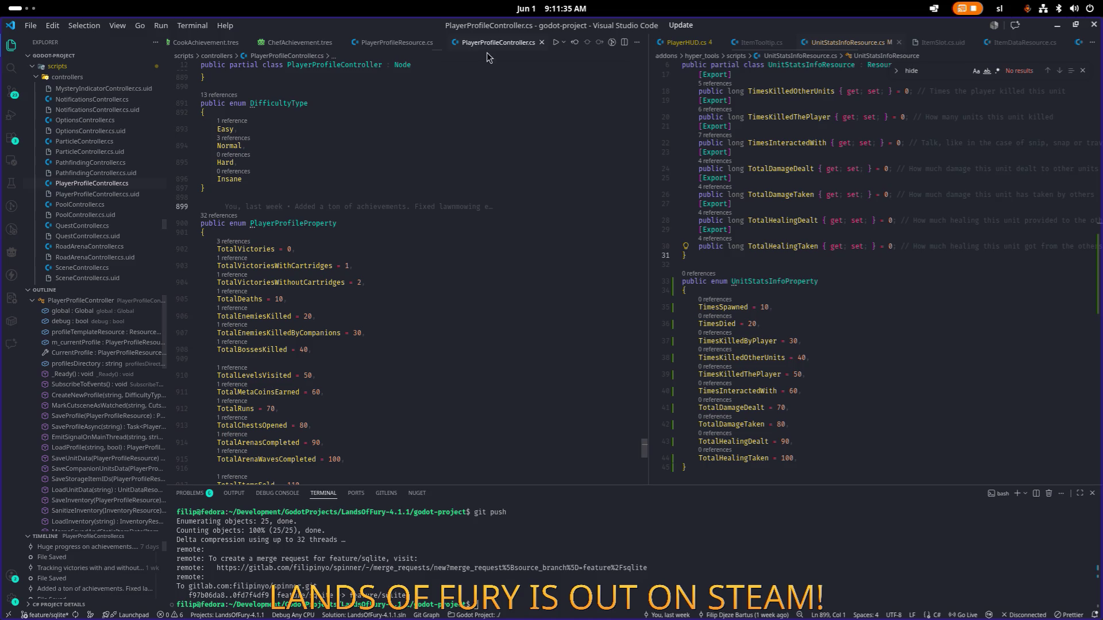
Return to the PlayerProfilePropertyUnlockConditionResource class declaration and its opening brace
key("ctrl+alt+minus")
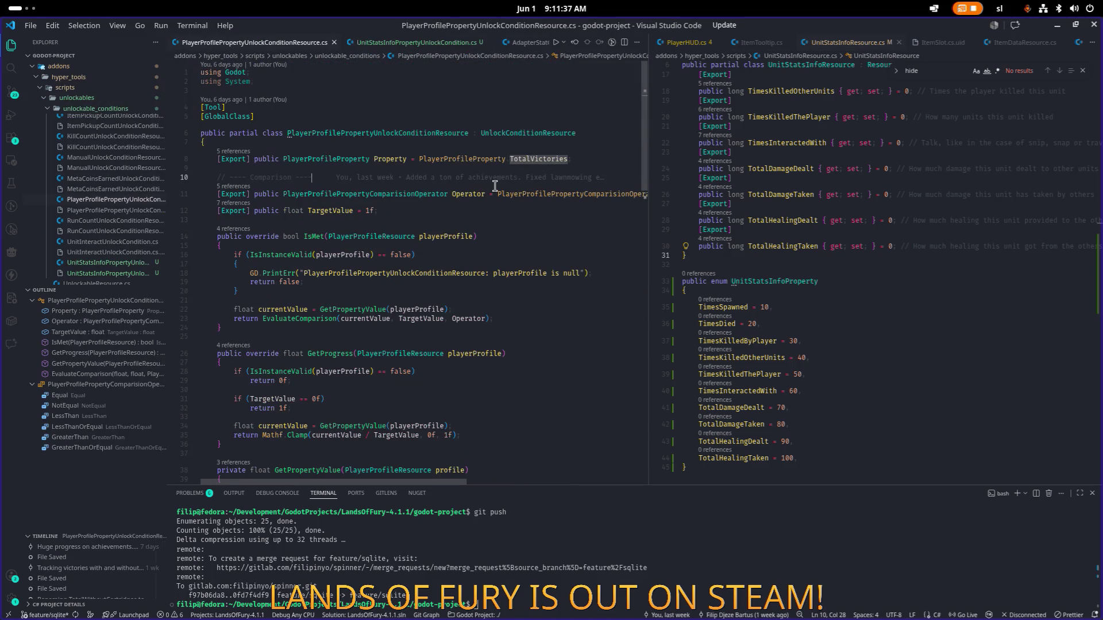
key("ctrl+alt+minus")
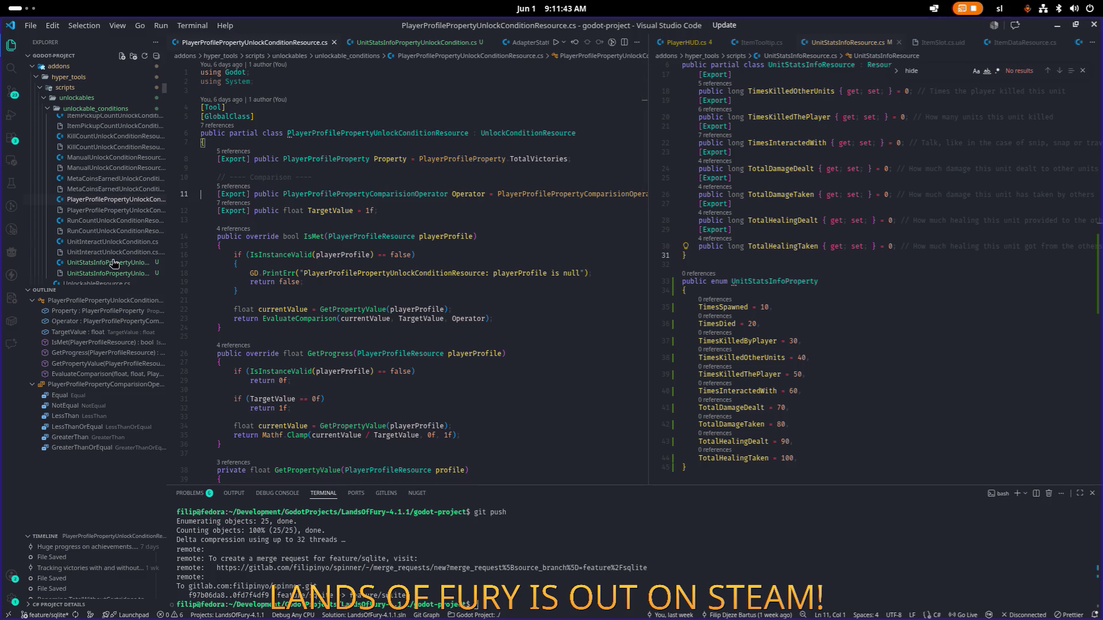
left_click(526, 133)
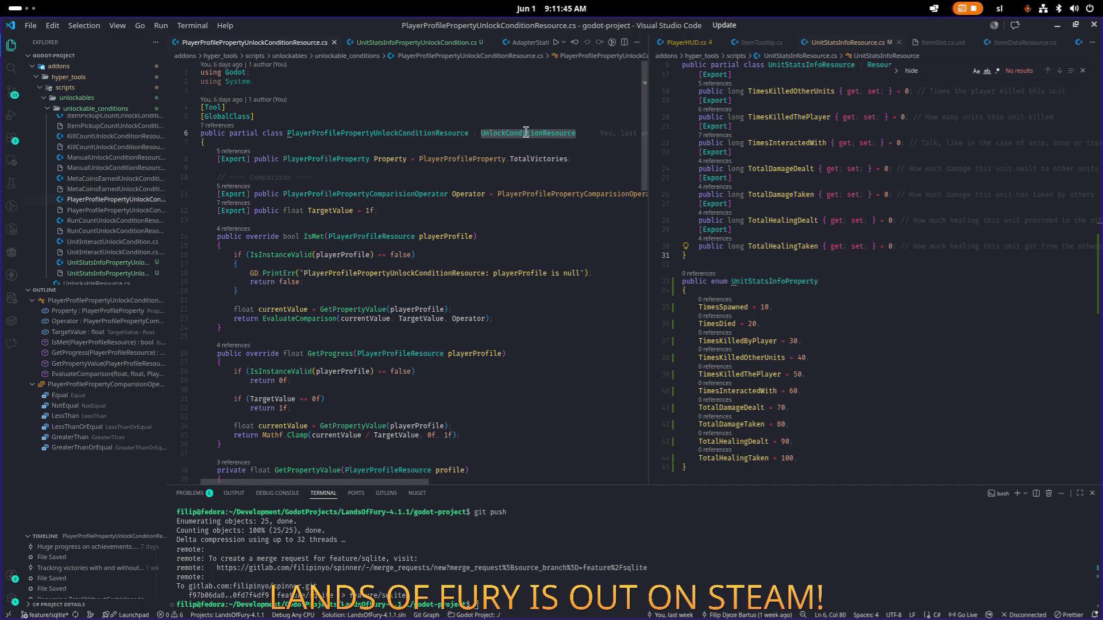
key("Down")
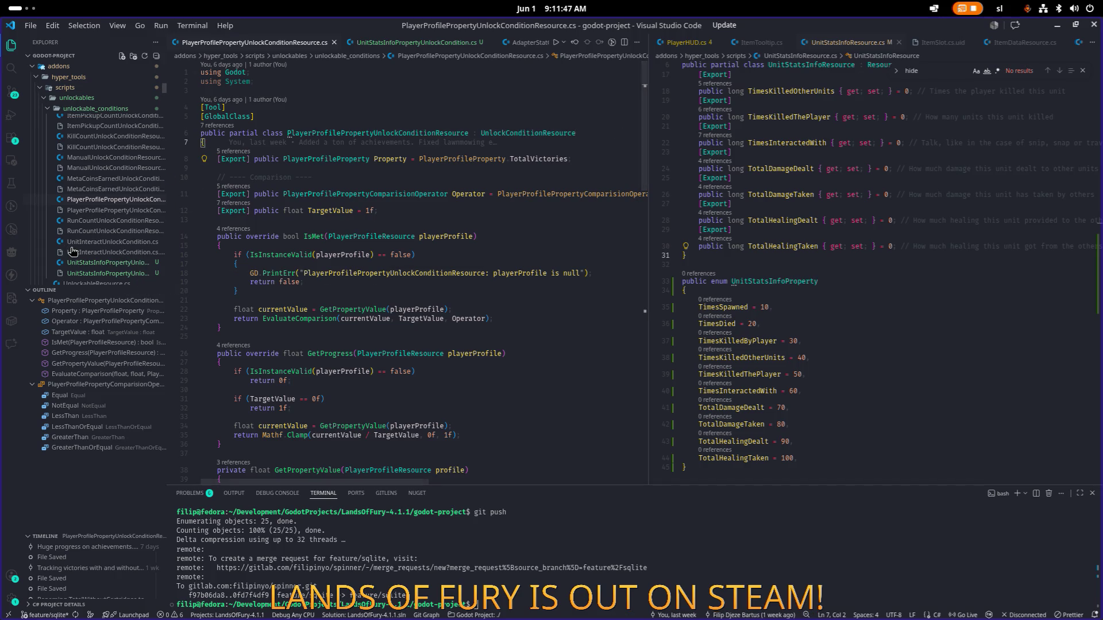
Move UnitStatsInfoPropertyUnlockCondition.cs into the right editor group and select all of the left file
mouse_move(416, 42)
left_mouse_down()
mouse_move(792, 60)
mouse_move(879, 121)
left_mouse_up()
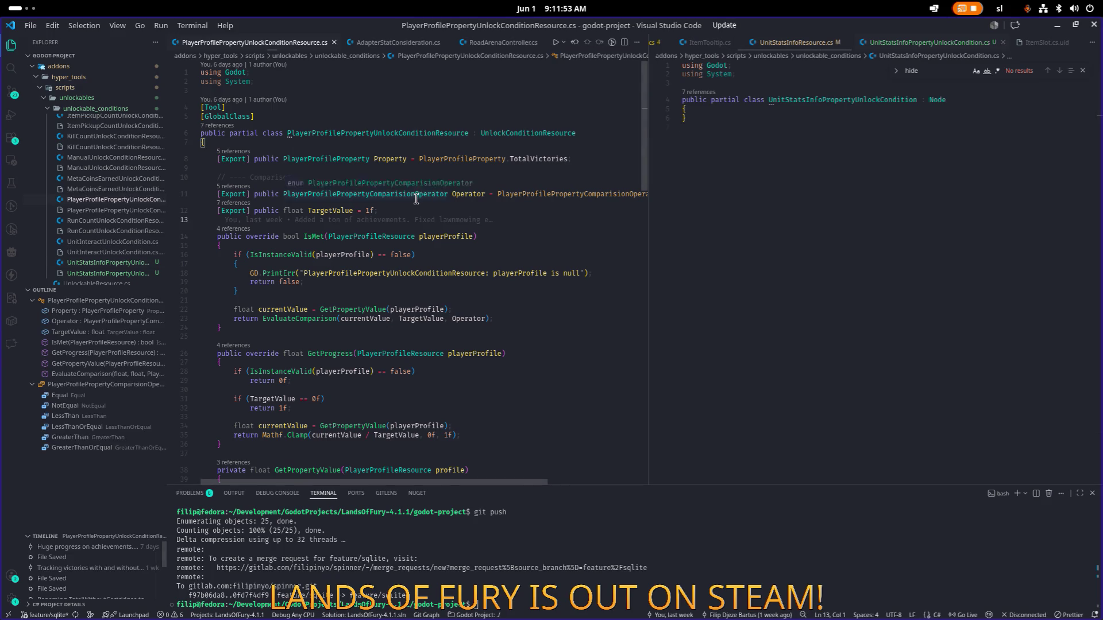
scroll(420, 198, "down", 15)
scroll(419, 198, "up", 12)
scroll(455, 183, "down", 6)
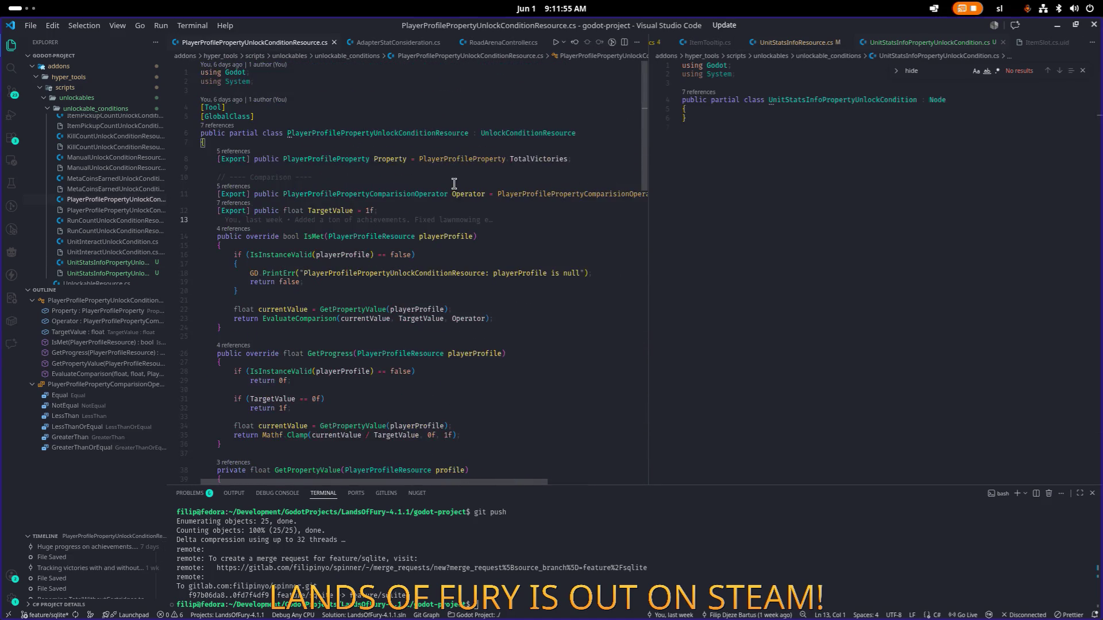
key("ctrl+a")
scroll(509, 173, "up", 1)
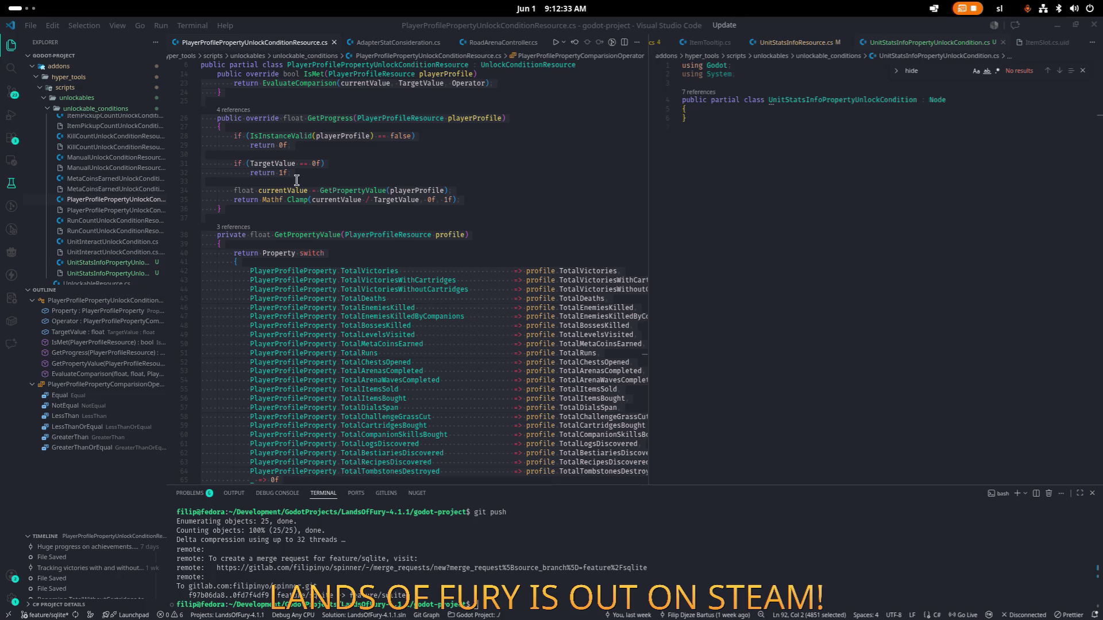
Select all of UnitStatsInfoResource.cs, then select the empty class in UnitStatsInfoPropertyUnlockCondition.cs
left_click(840, 232)
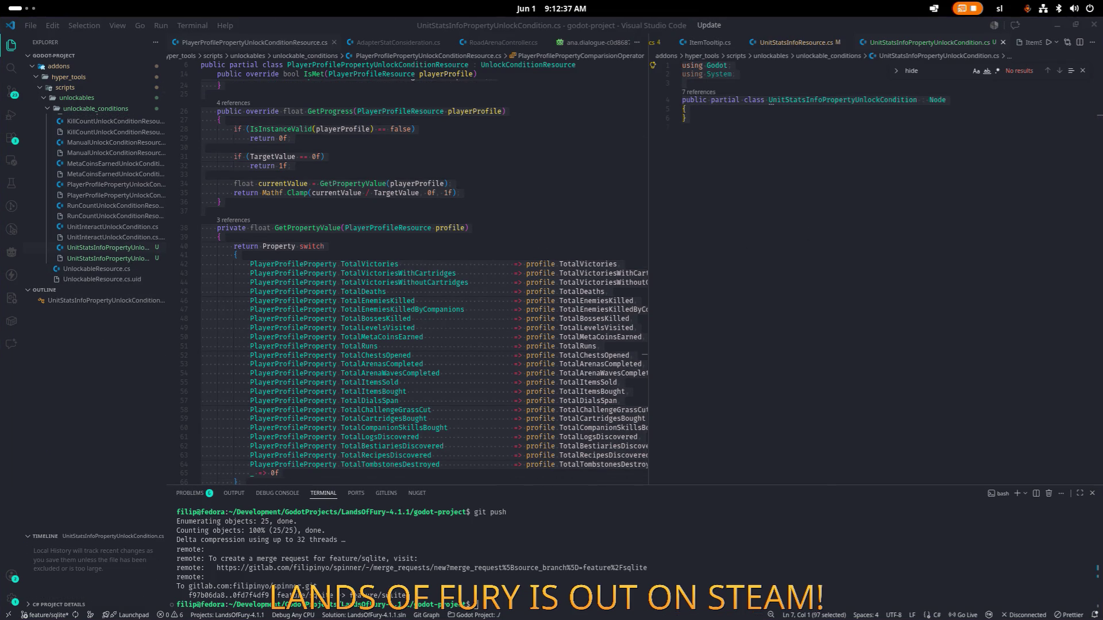
scroll(576, 179, "up", 1)
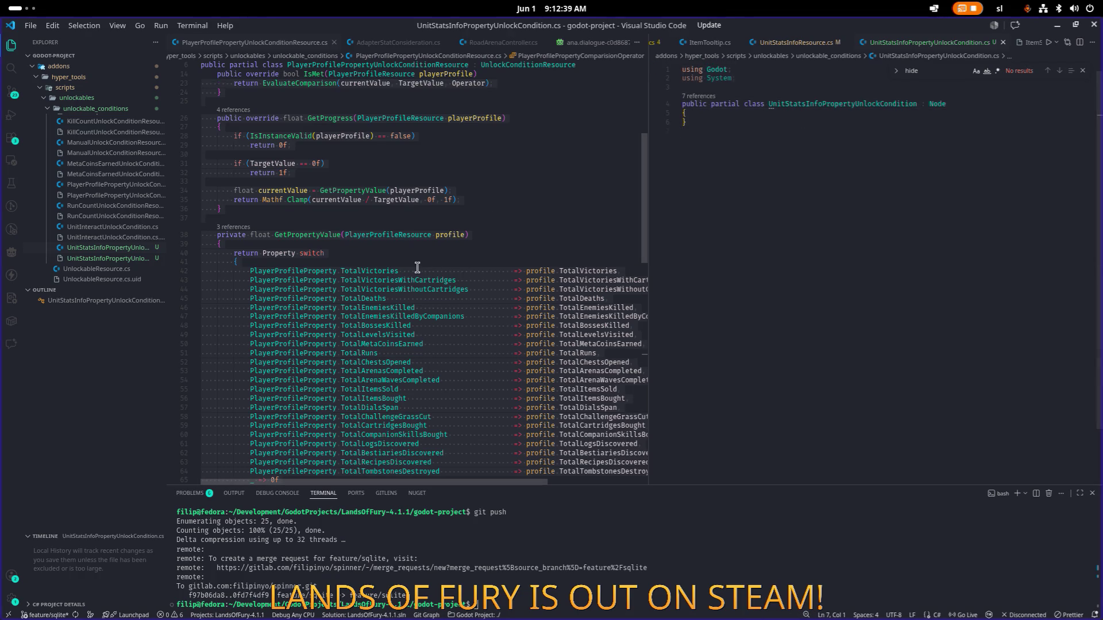
left_click(460, 280)
scroll(481, 272, "up", 1)
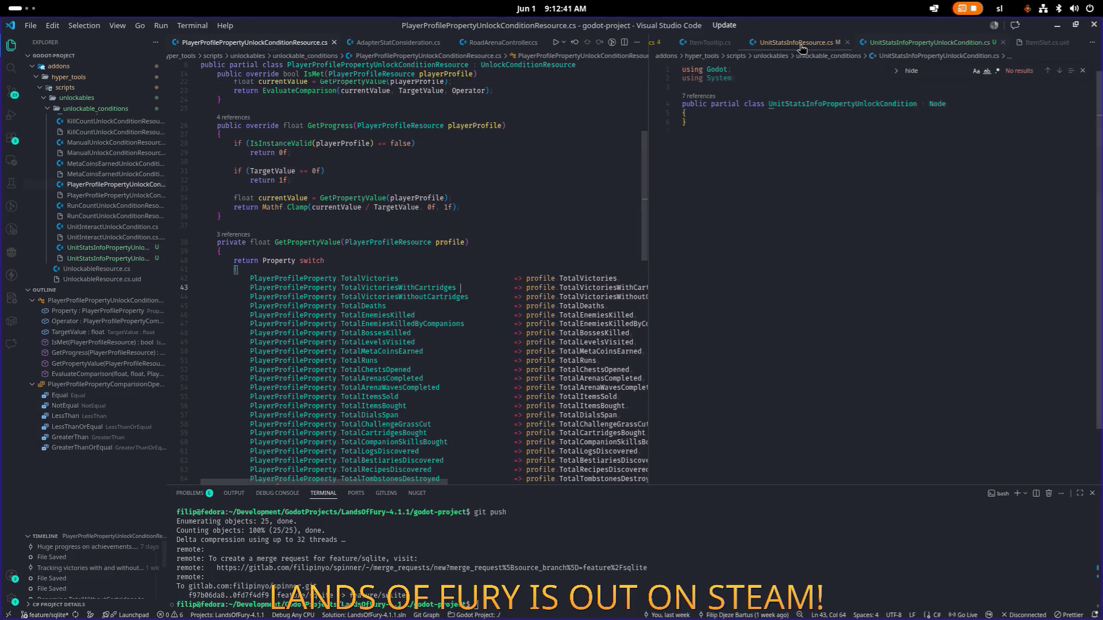
left_click(802, 46)
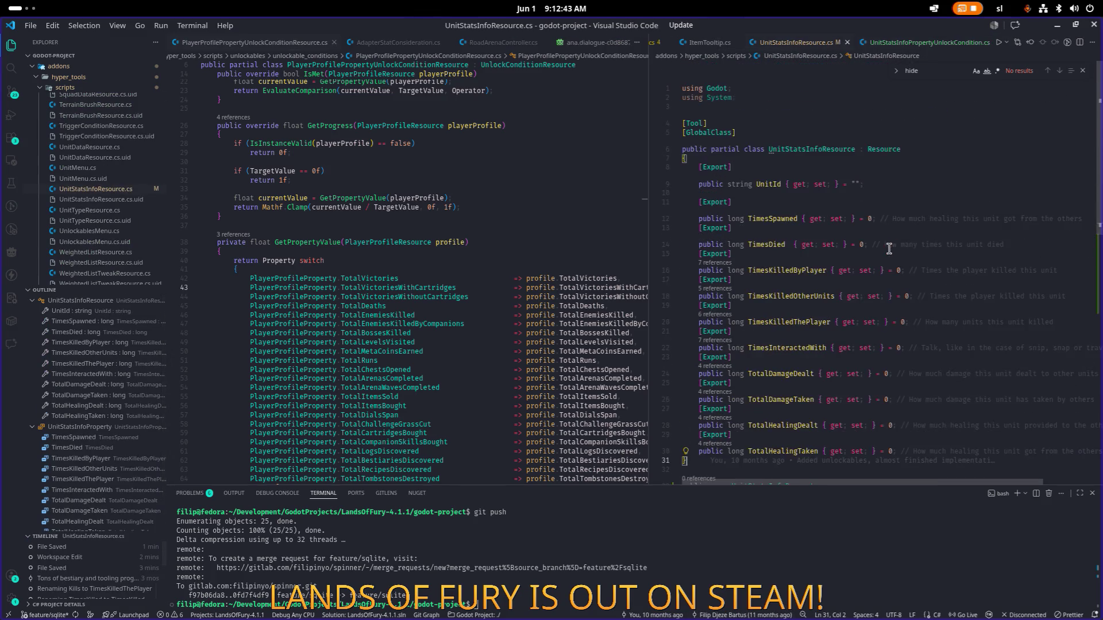
key("ctrl+a")
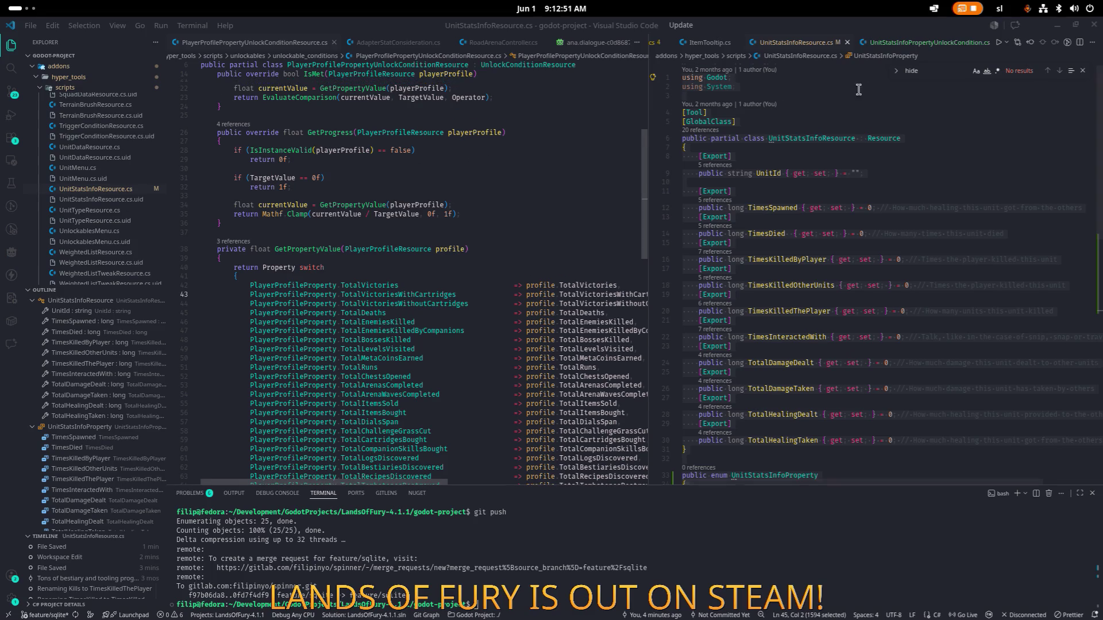
key("ctrl+Page_Down")
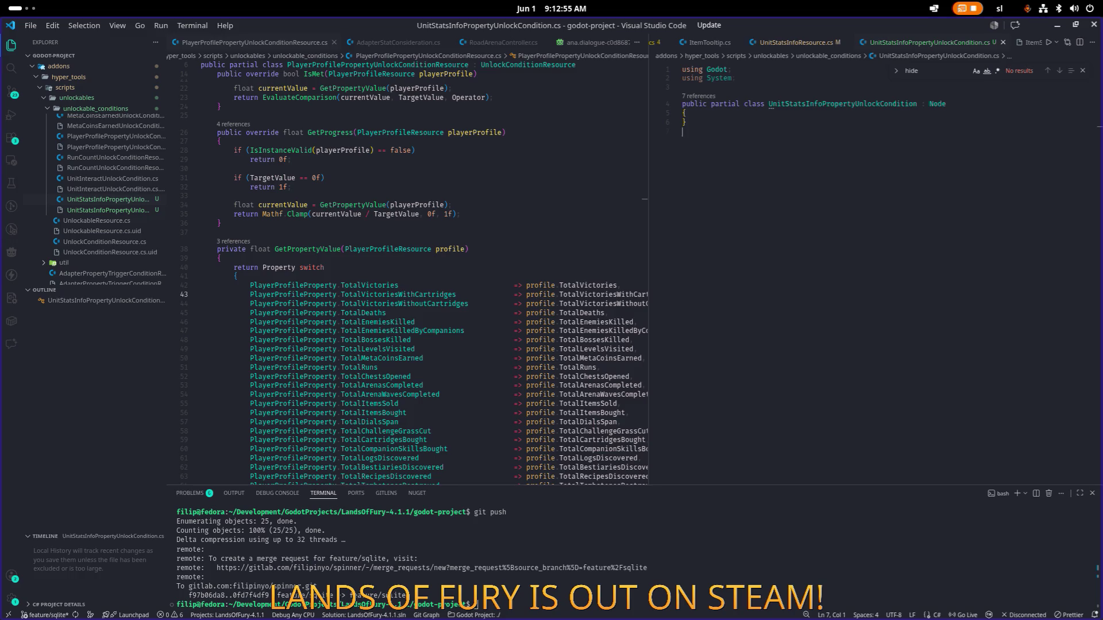
scroll(362, 284, "up", 5)
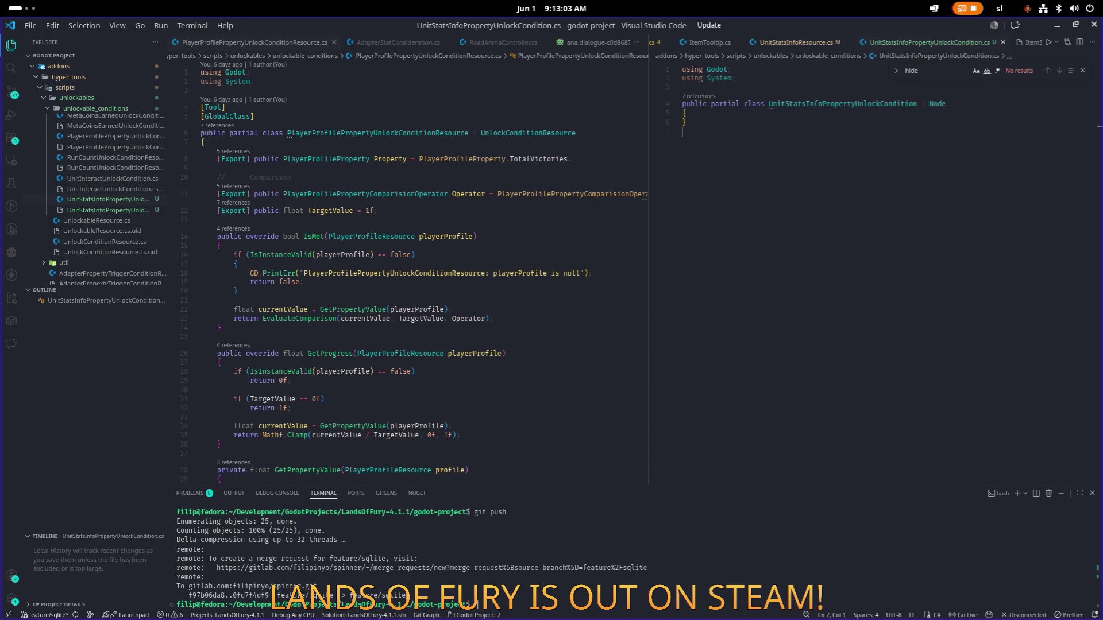
key("ctrl+a")
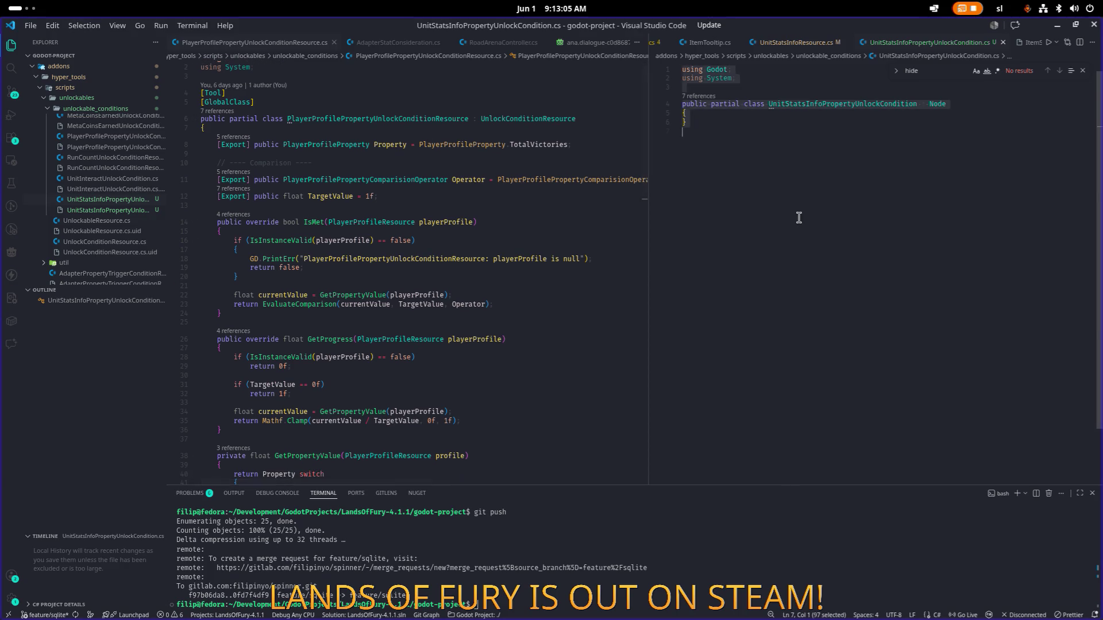
Paste the full UnitStatsInfoPropertyUnlockConditionResource class, widen the right split, and save the file
key("ctrl+v")
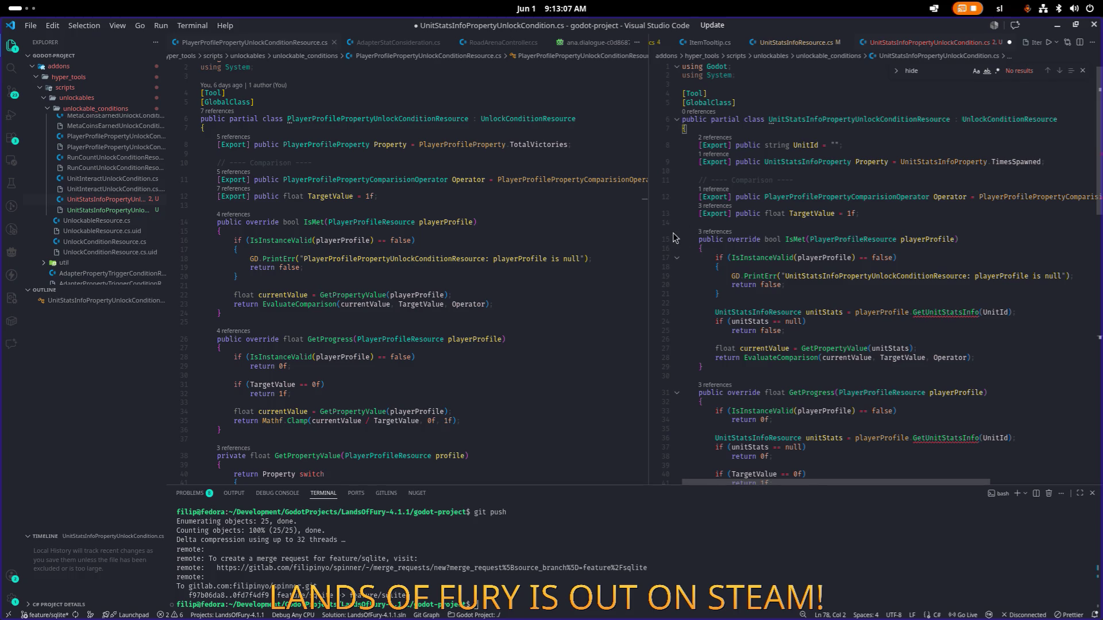
left_click_drag(647, 239, 595, 239)
left_click(855, 249)
left_click(917, 305)
key("ctrl+s")
scroll(437, 297, "down", 1)
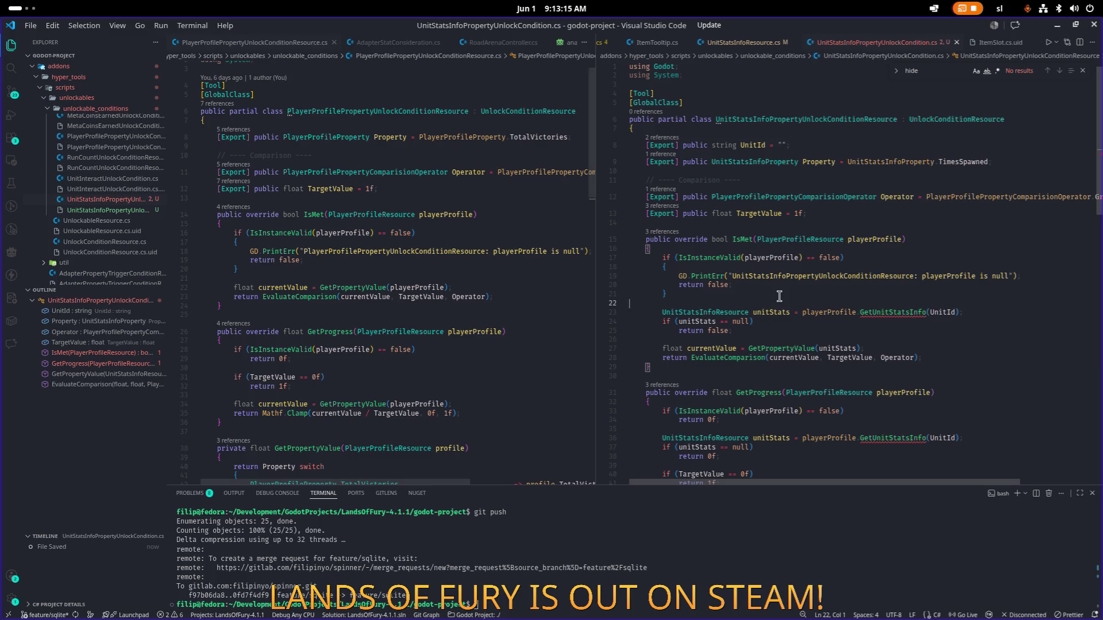
Highlight the uses of unitStats, GetUnitStatsInfo, playerProfile and PlayerProfileResource in the new class
double_click(770, 313)
scroll(770, 313, "down", 2)
left_click(893, 254)
double_click(902, 256)
left_click(900, 253)
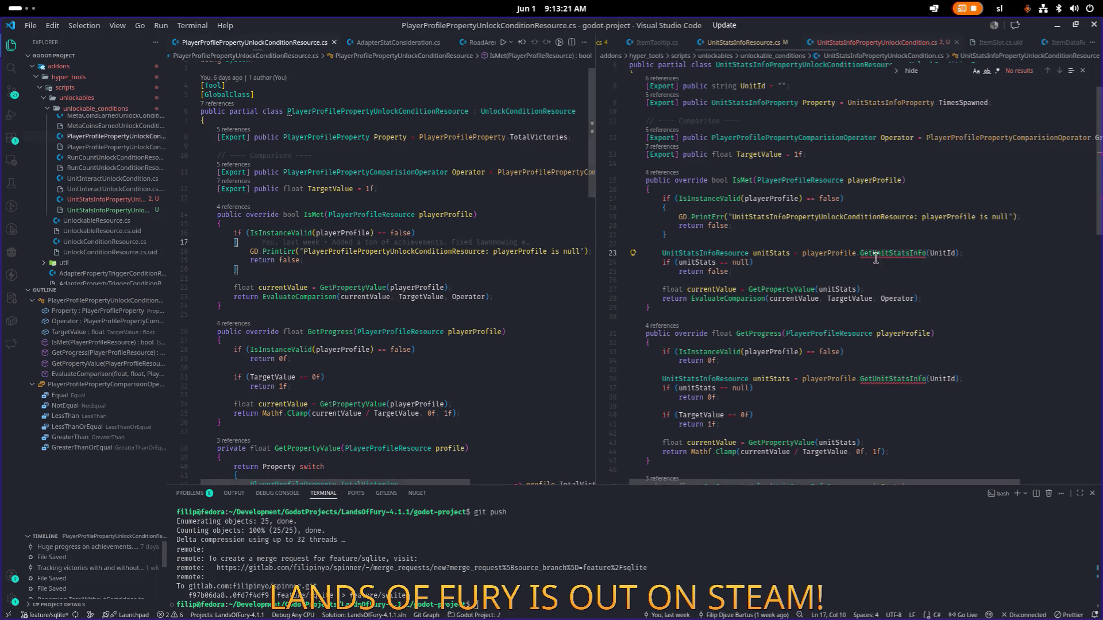
left_click(839, 253)
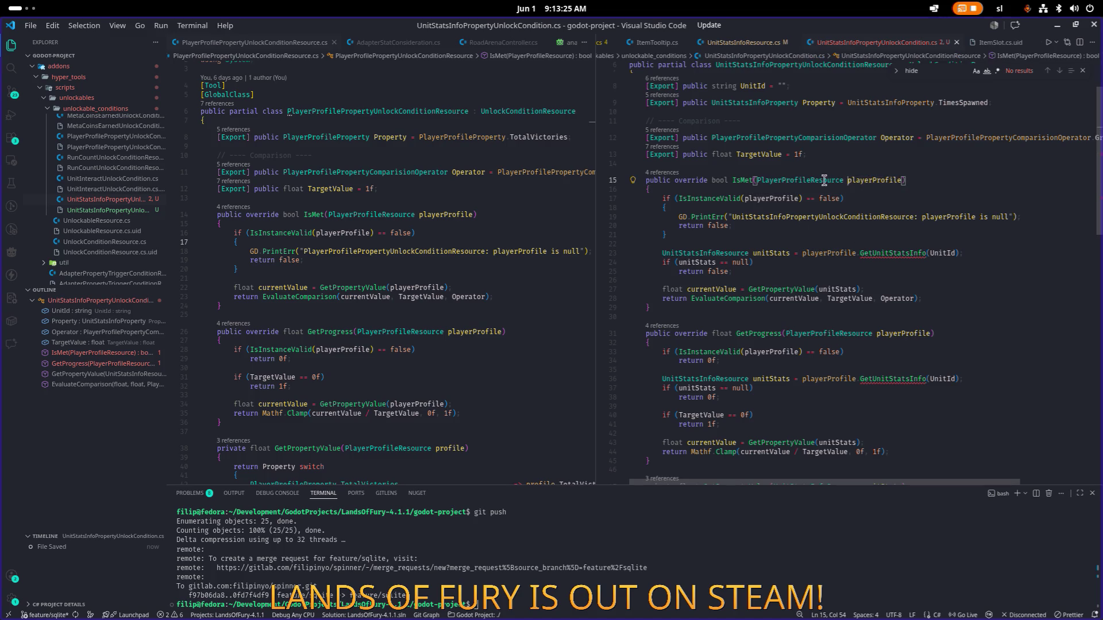
left_click(804, 181)
Check the GetUnitStatsInfo error in GetProgress and search the project for GetUnitStatsInfo
left_click(875, 352)
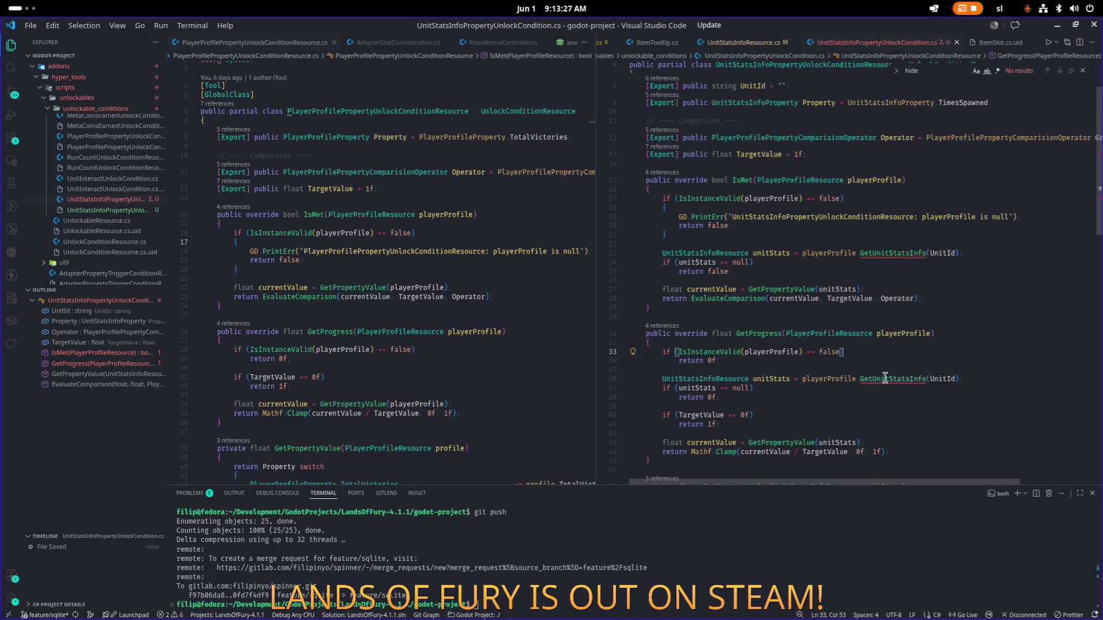
left_click(833, 380)
key("F12")
left_click(841, 329)
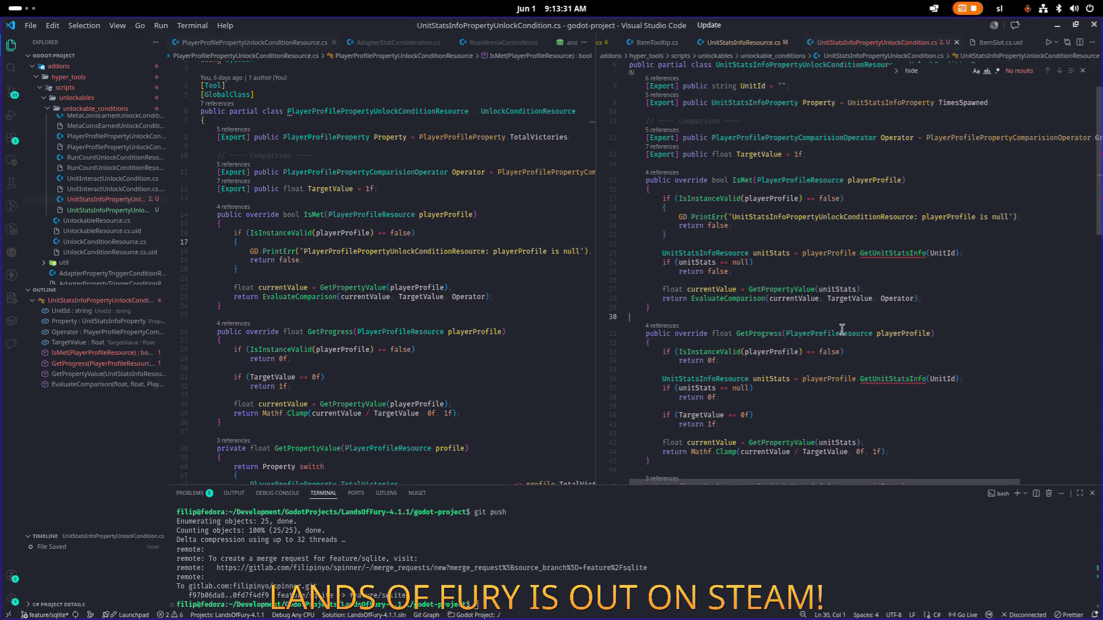
double_click(888, 379)
key("ctrl+shift+f")
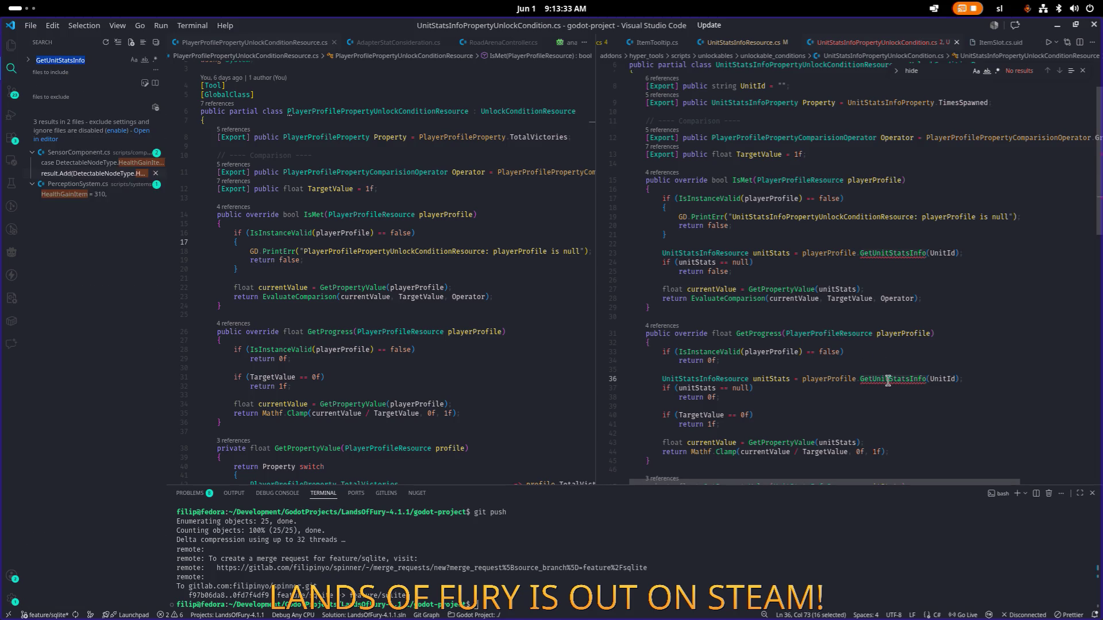
Open UnitStatsInfoResource.cs and list all 19 references to the class
left_click(741, 42)
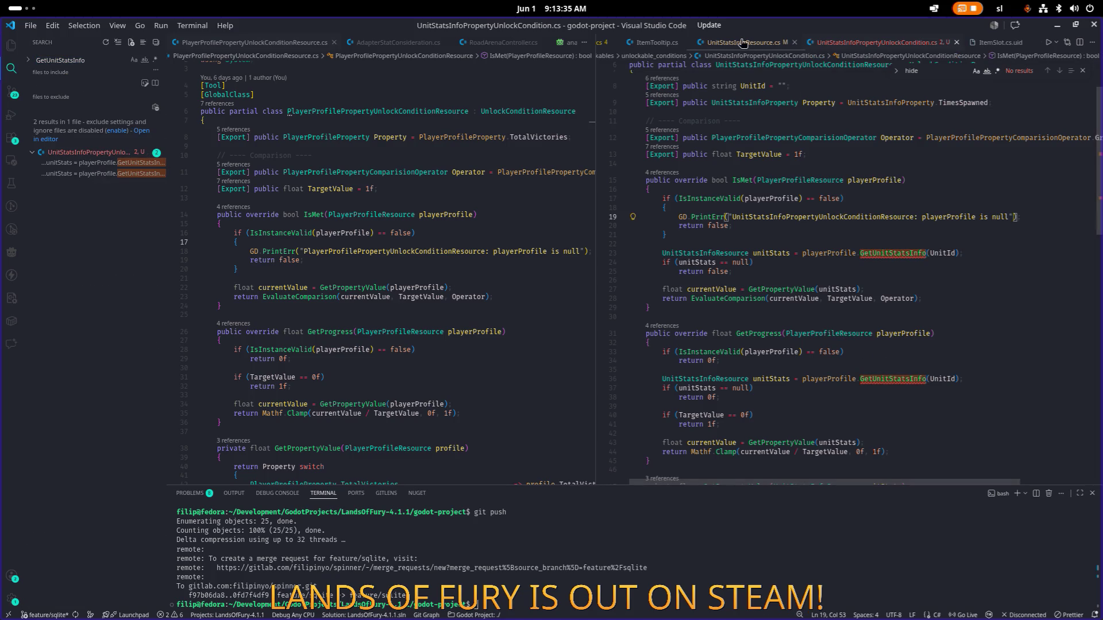
key("ctrl+a")
left_click(878, 185)
scroll(879, 185, "down", 4)
scroll(862, 183, "up", 4)
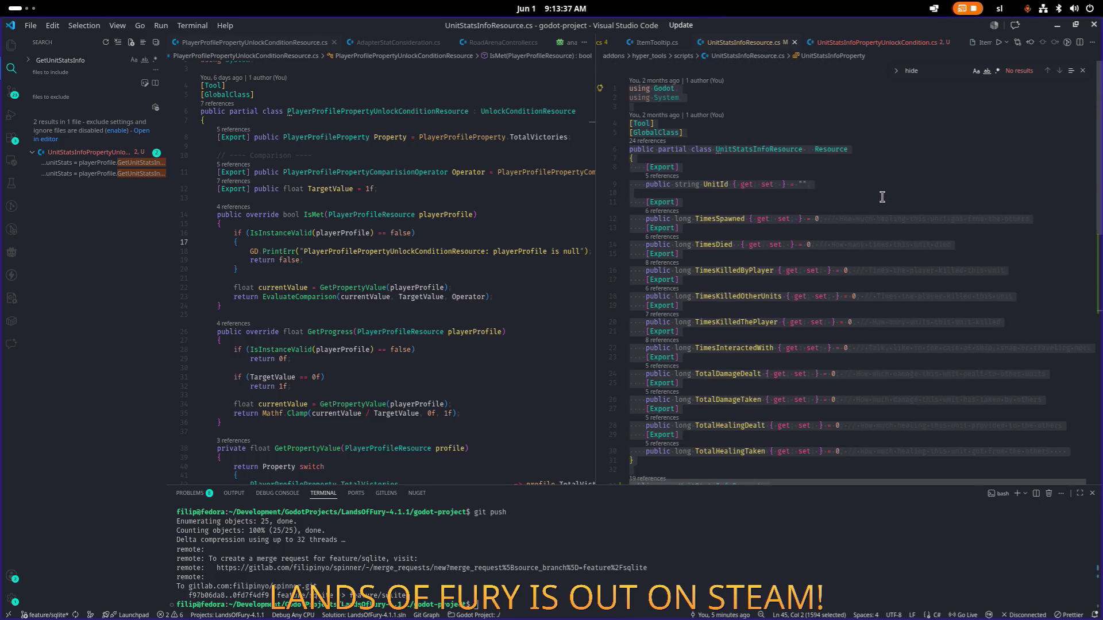
left_click(718, 149, "ctrl")
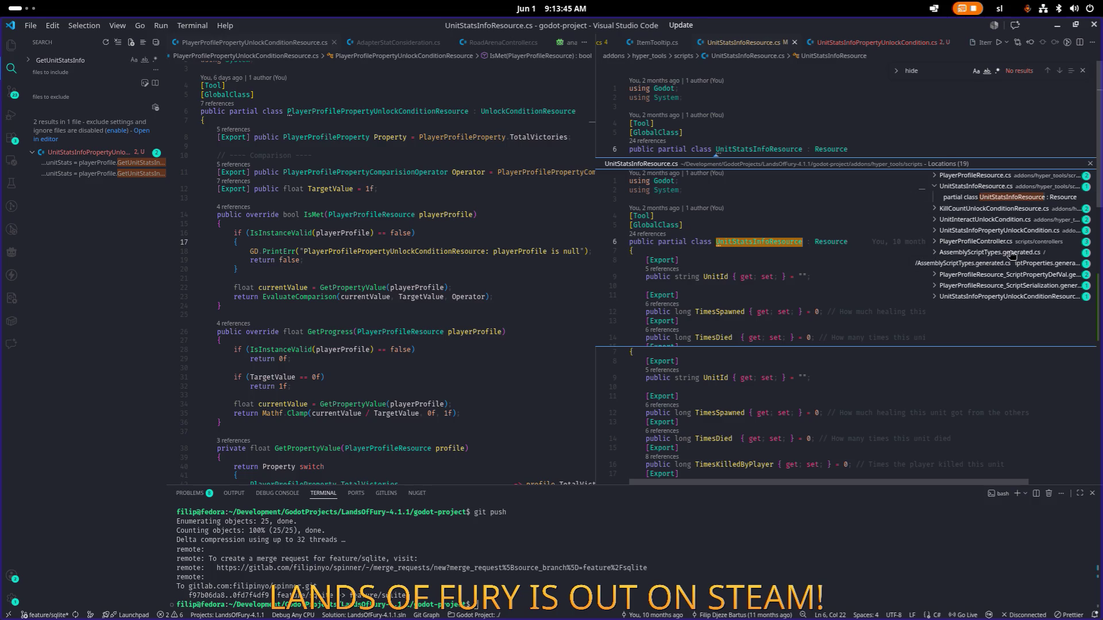
Preview KillCountUnlockConditionResource.cs looping over unit stats via UnitStatsInfoByUnitId.TryGetValue
left_click(1016, 210)
left_click(1012, 220)
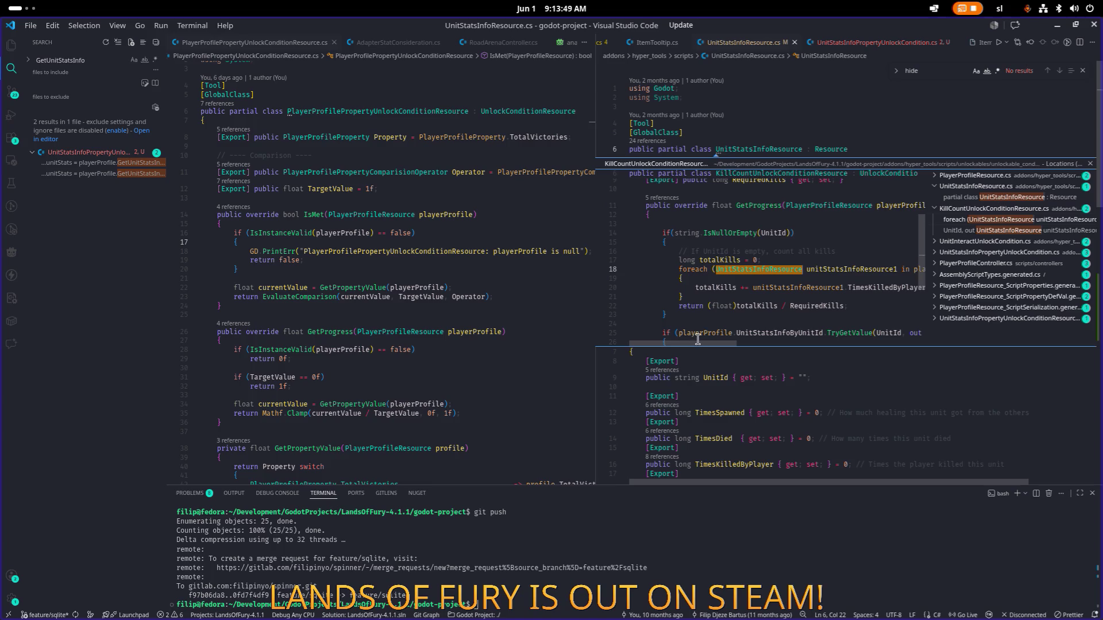
mouse_move(698, 343)
left_mouse_down()
mouse_move(764, 348)
mouse_move(696, 345)
left_mouse_up()
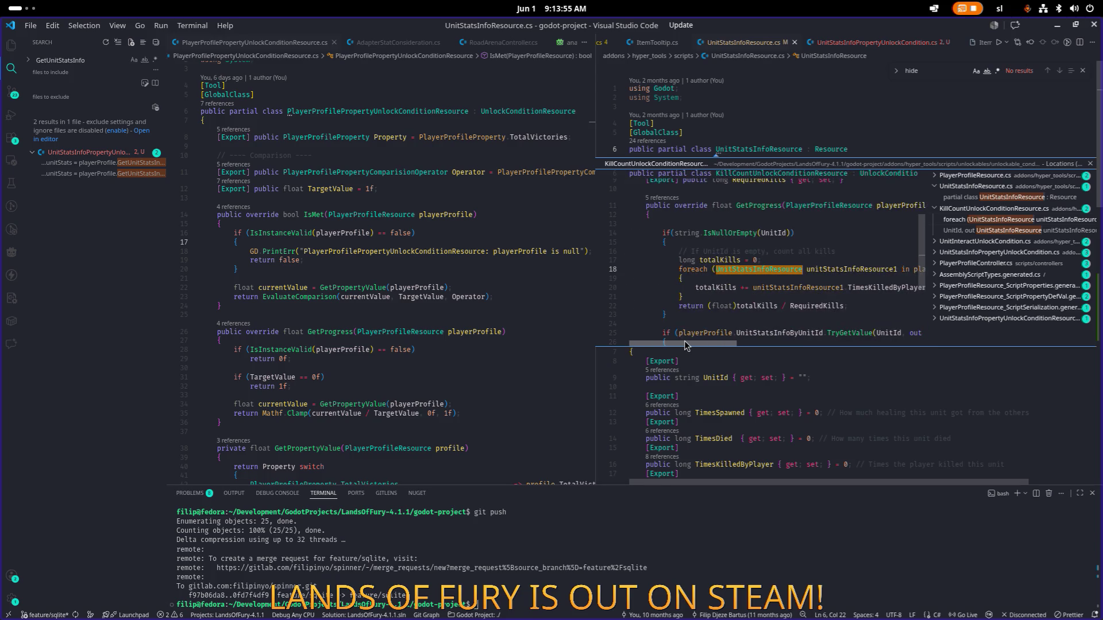
left_click(809, 280)
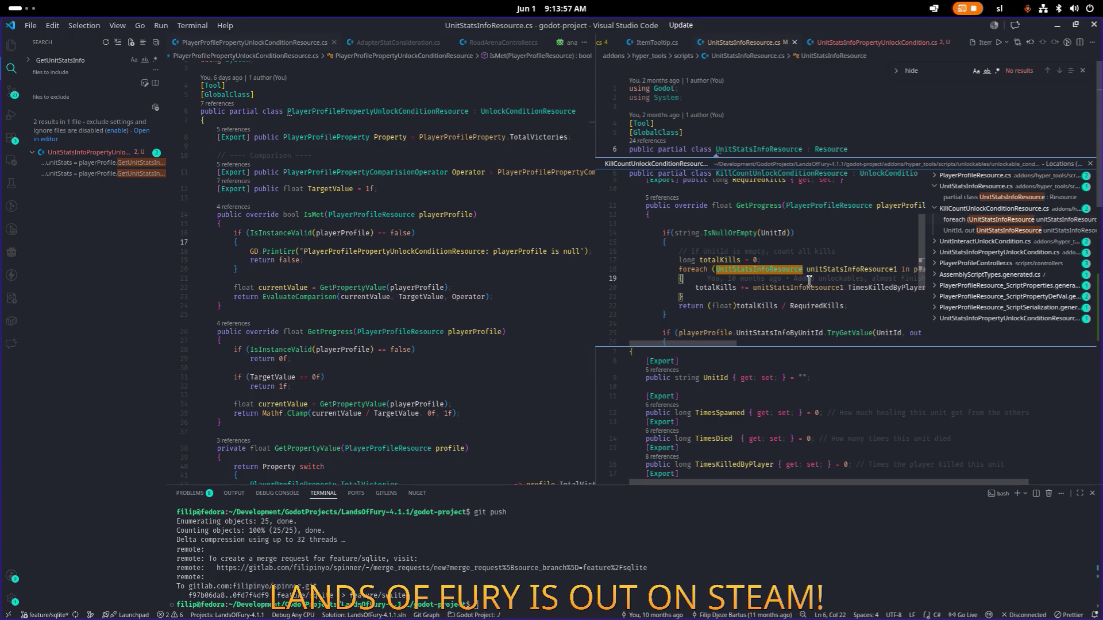
key("ctrl+a")
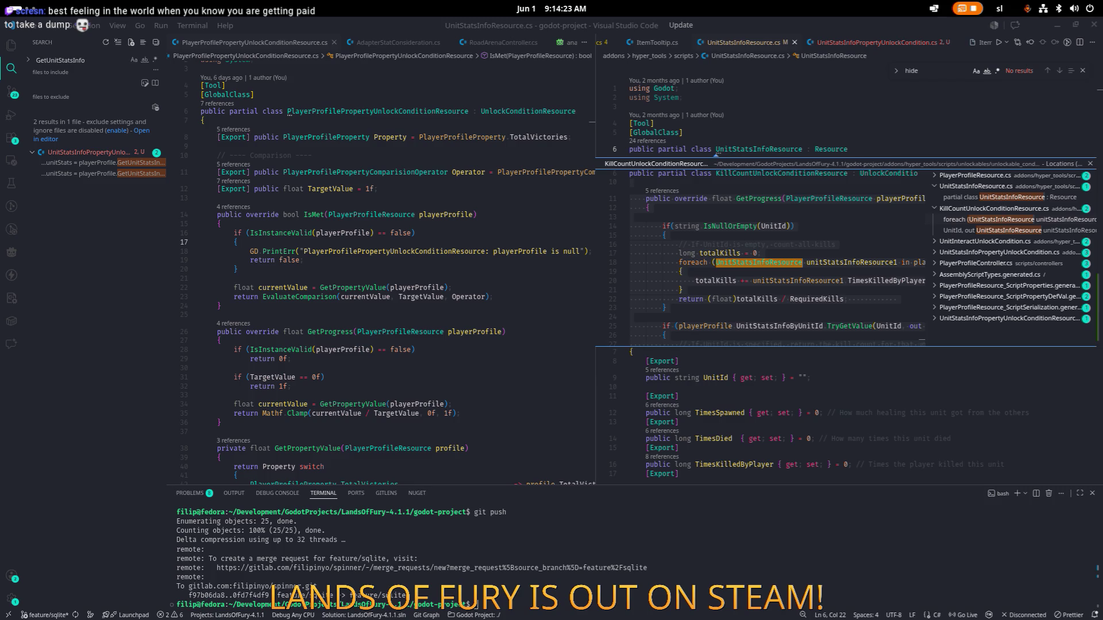
Close the references preview and inspect the TimesKilledByPlayer property
scroll(379, 287, "down", 1)
left_click(757, 412)
key("Escape")
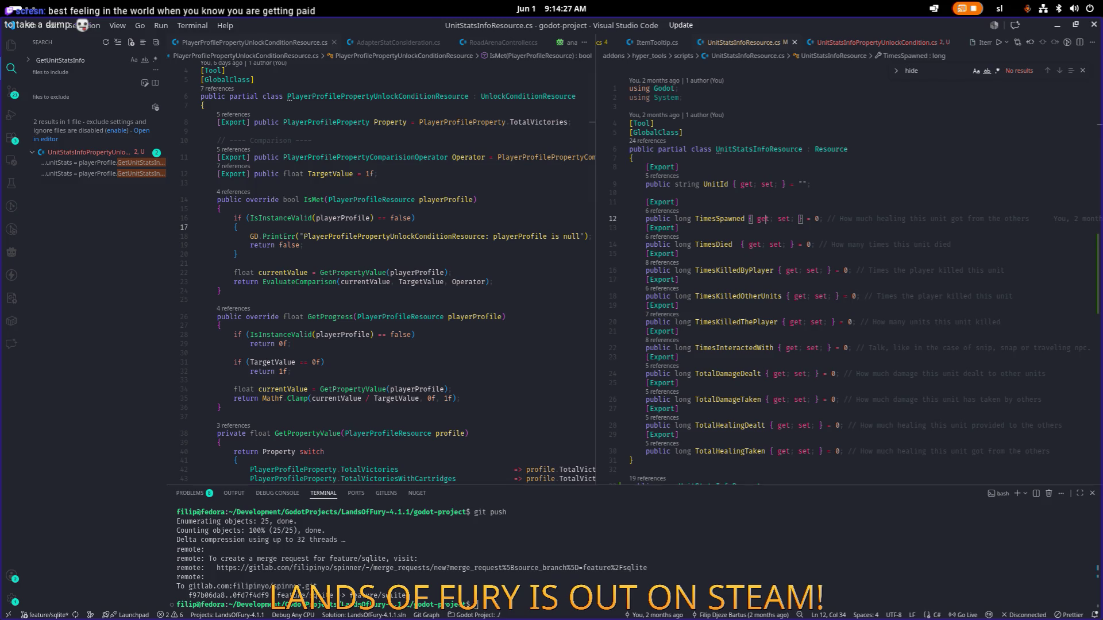
left_click(859, 270)
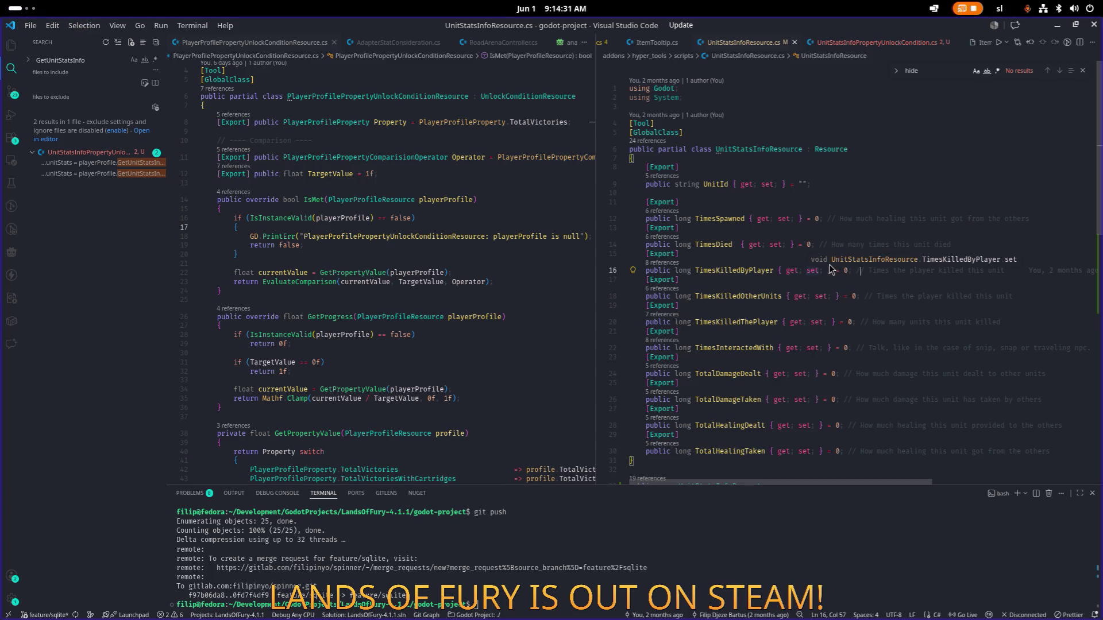
scroll(879, 268, "down", 1)
left_click(882, 270)
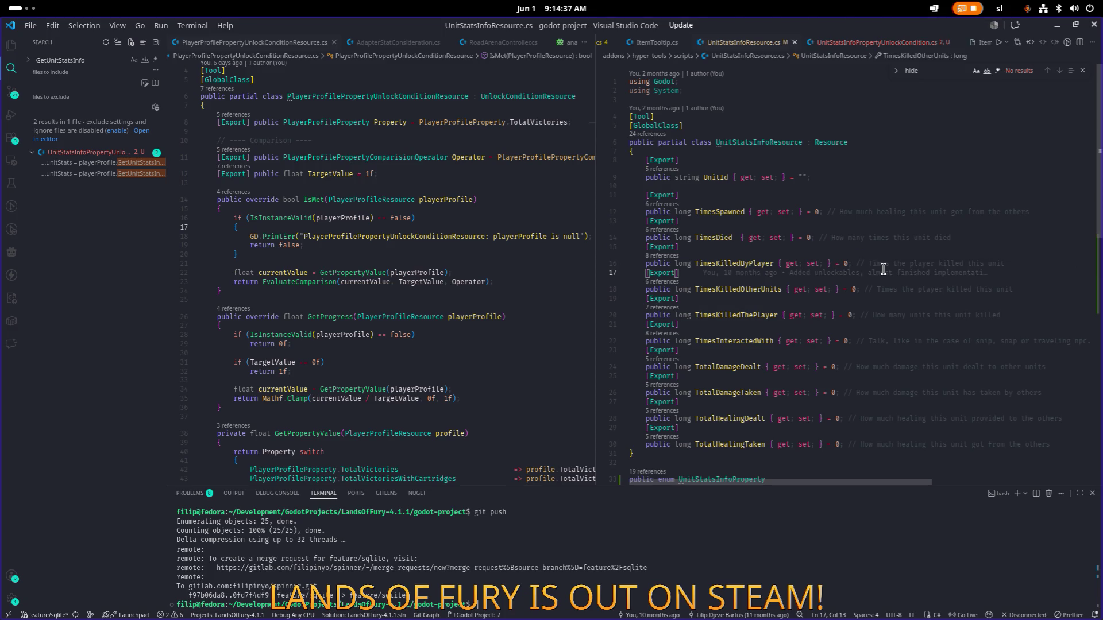
Open PlayerProfileController.cs through the quick file search
key("ctrl+p")
type("plare")
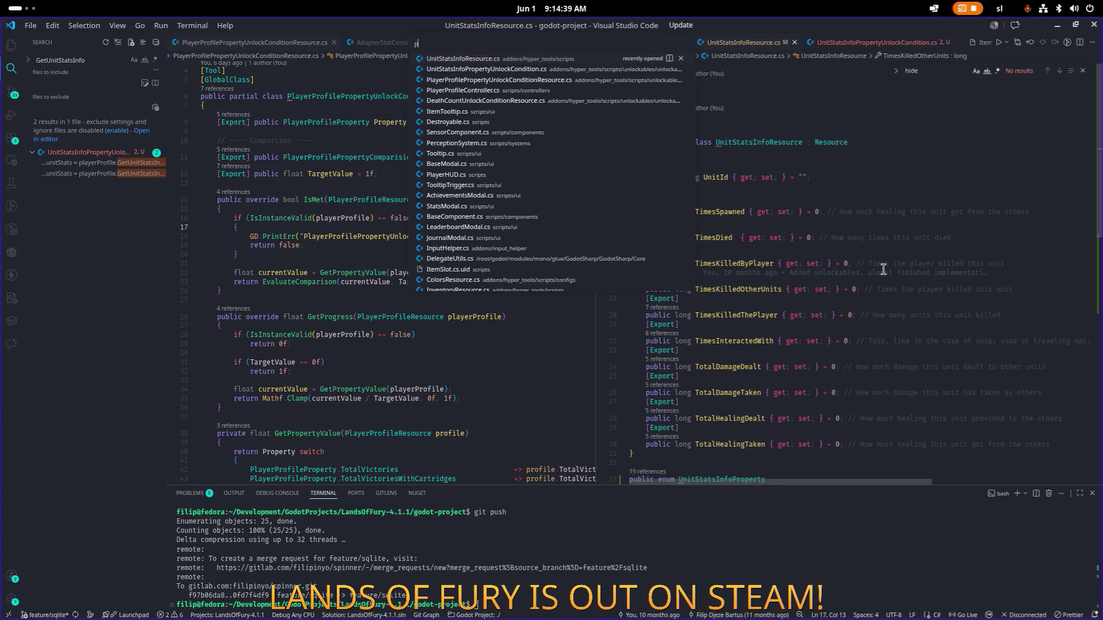
key("BackSpace")
key("BackSpace")
type("yerpro")
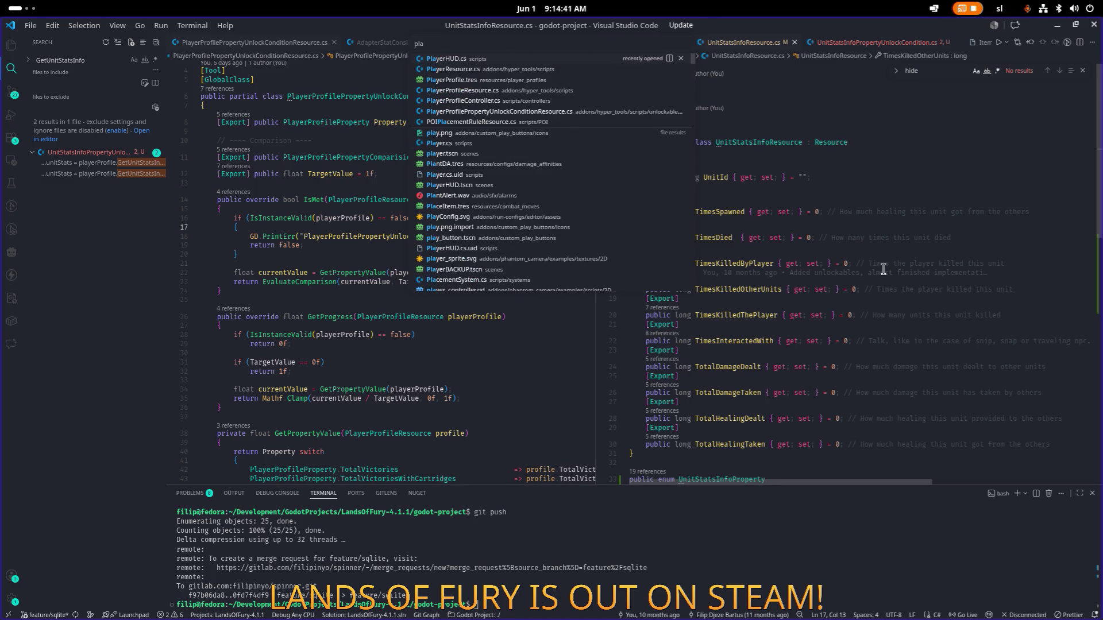
key("Down")
key("Down")
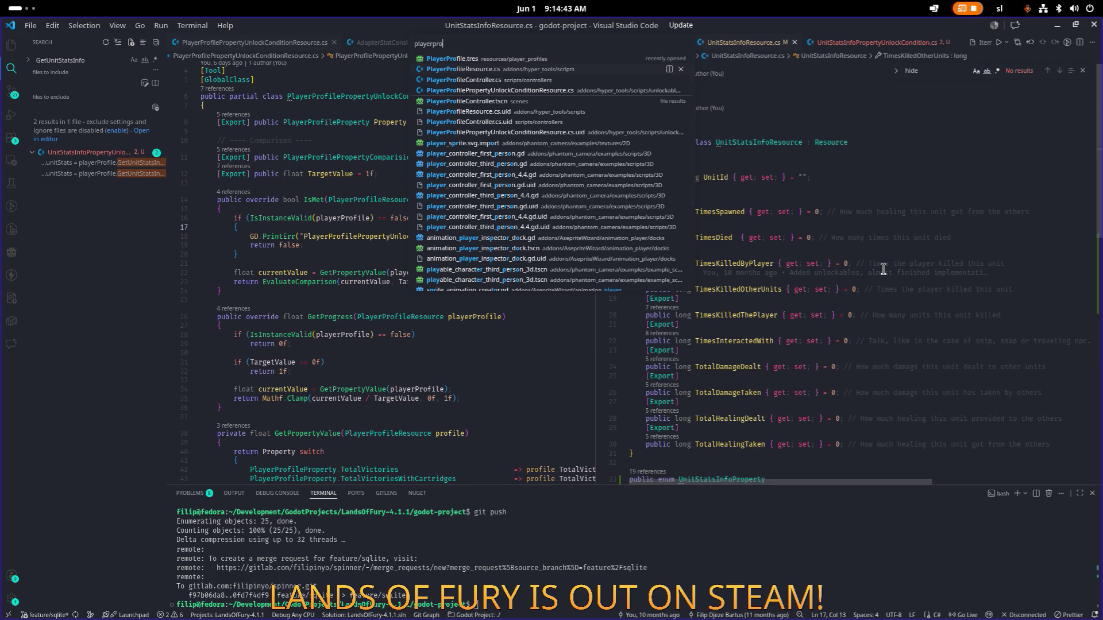
key("Return")
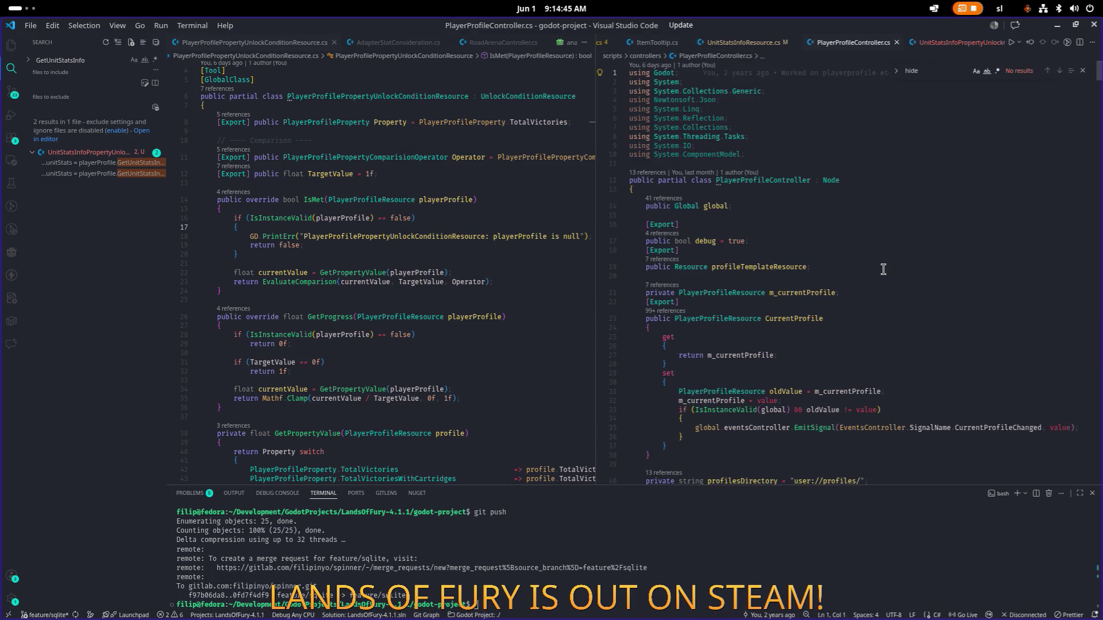
Open PlayerProfileResource.cs, browse its exported fields, and return to the unlock condition code
key("ctrl+p")
type("pla")
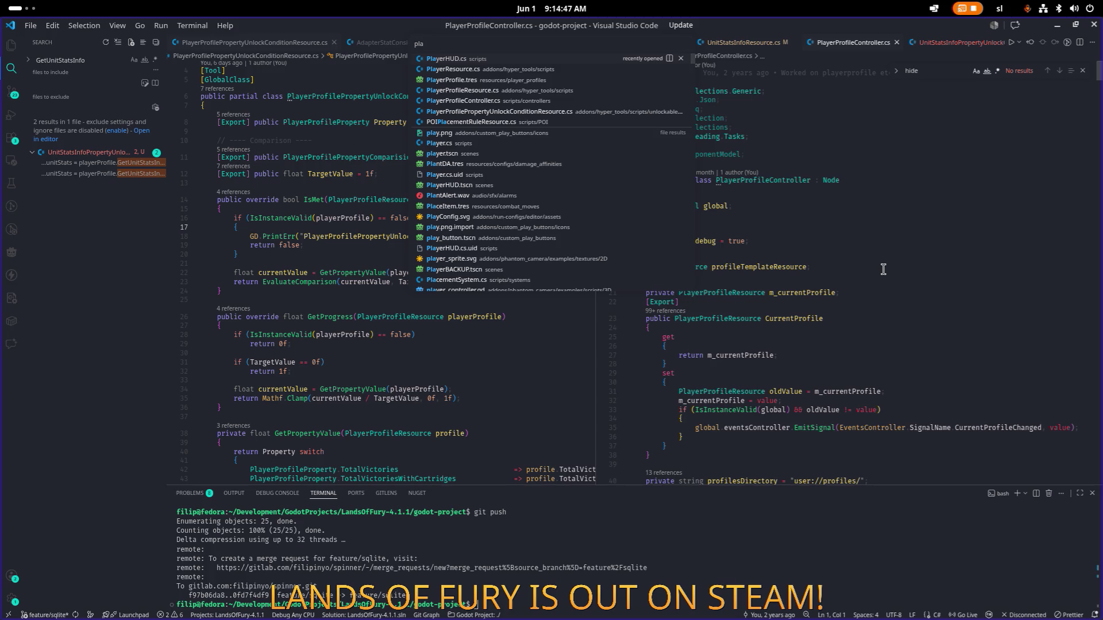
type("y")
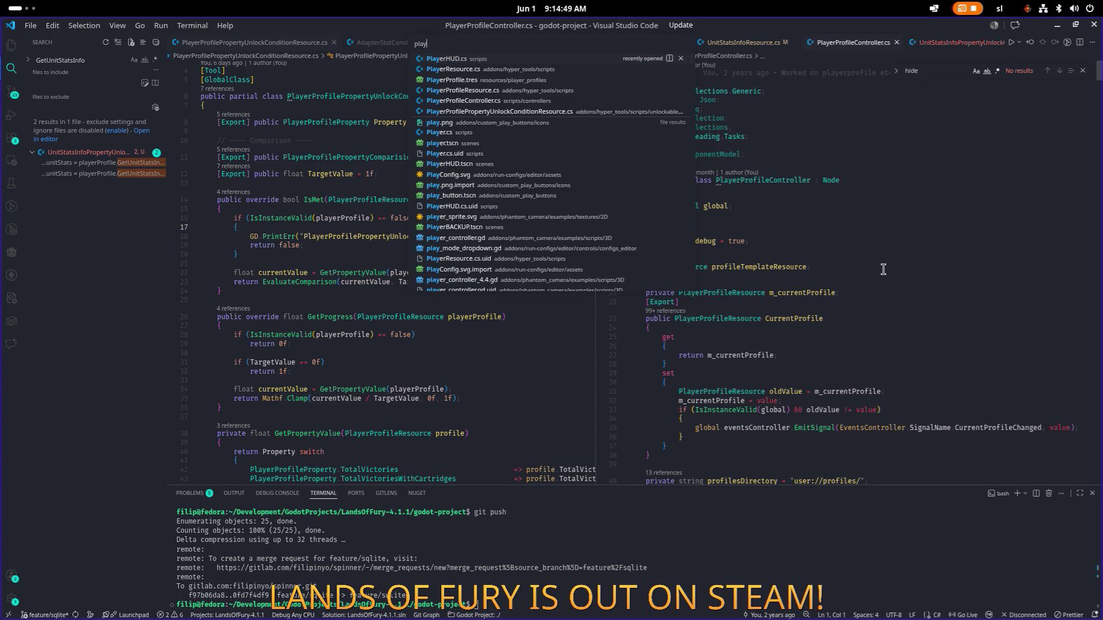
type("erprofileres")
key("Return")
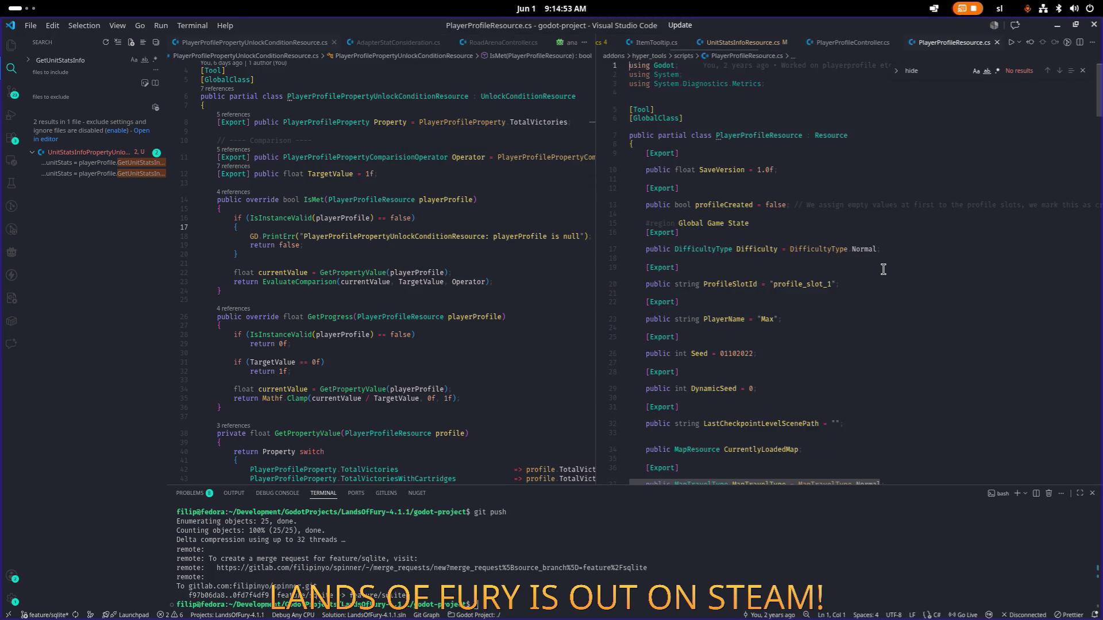
scroll(873, 276, "down", 20)
scroll(860, 284, "down", 20)
scroll(860, 285, "down", 8)
scroll(859, 286, "up", 20)
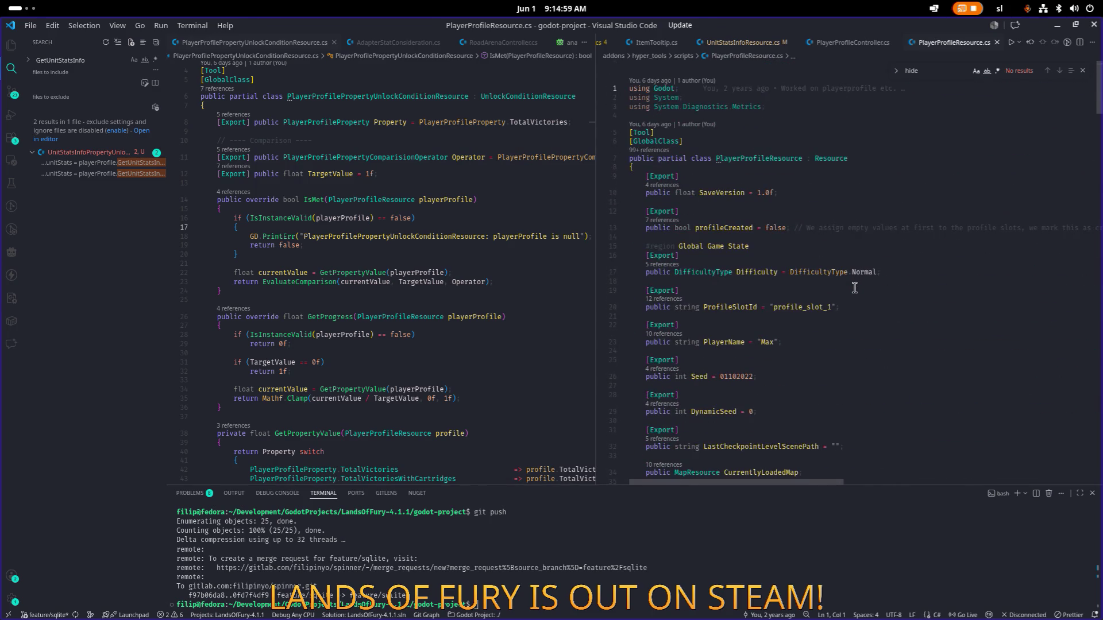
scroll(854, 288, "down", 1)
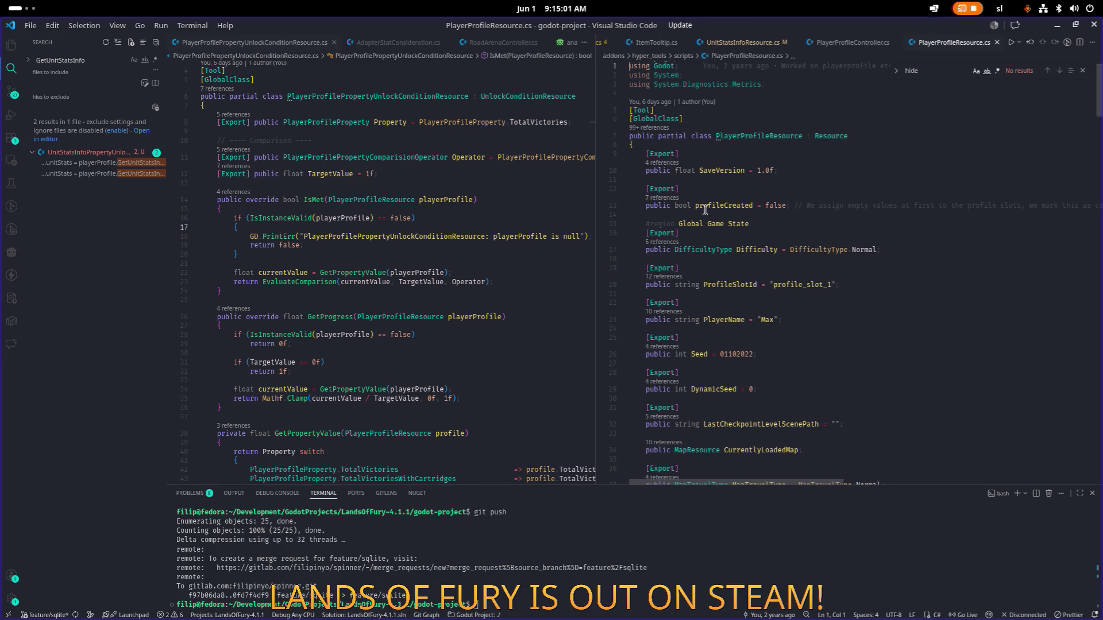
left_click(472, 199)
key("ctrl+p")
Open UnitStatsInfoPropertyUnlockCondition.cs through quick search for 'unitsta'
type("unitsta")
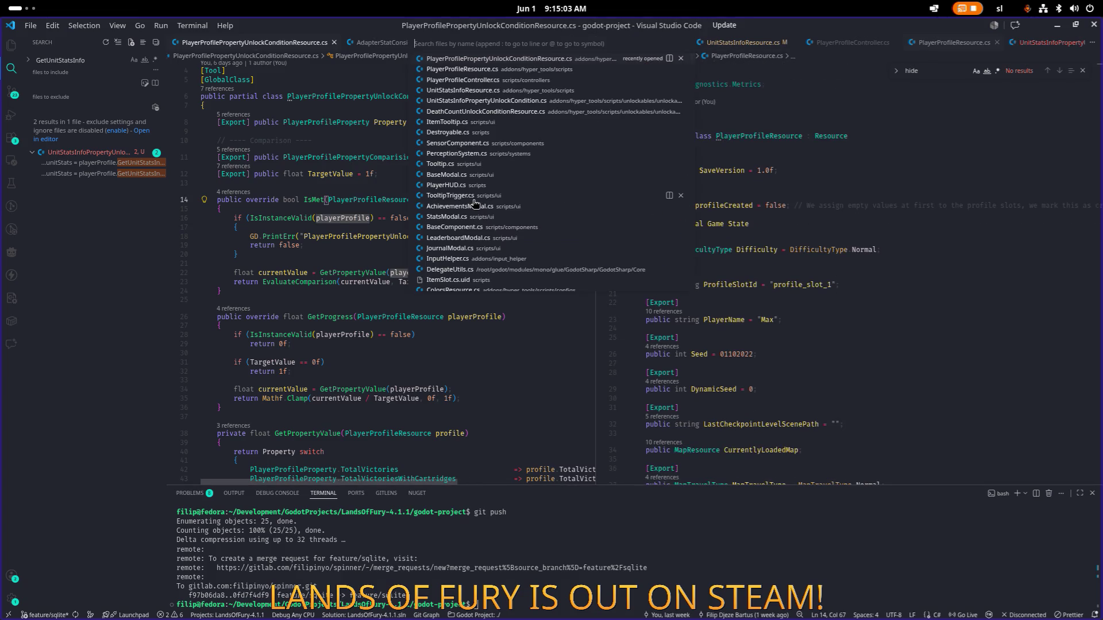
key("Down")
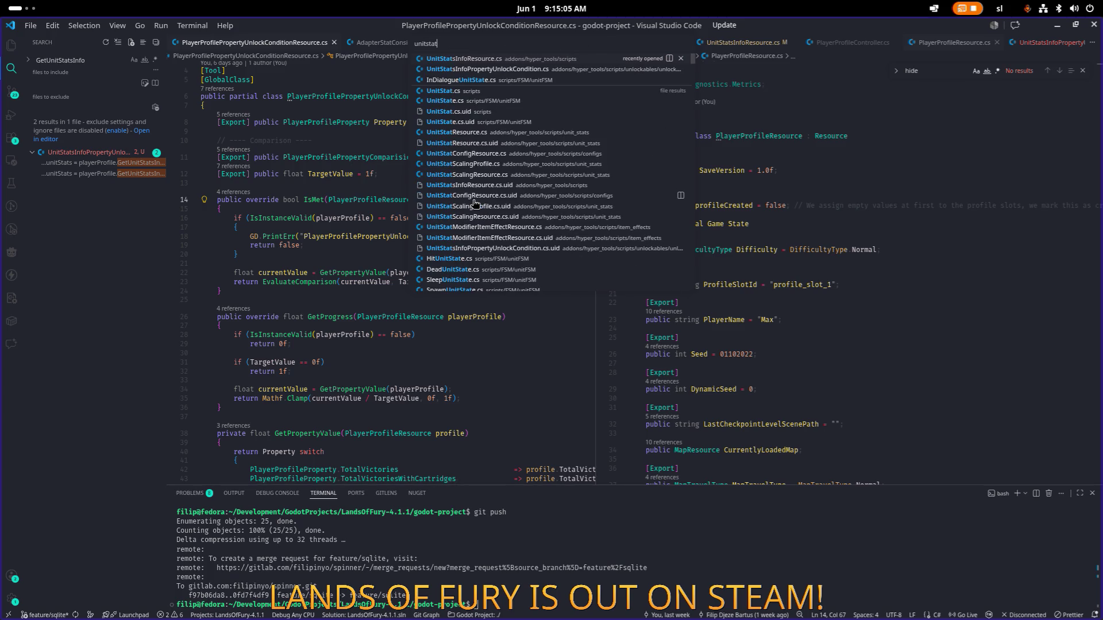
key("Return")
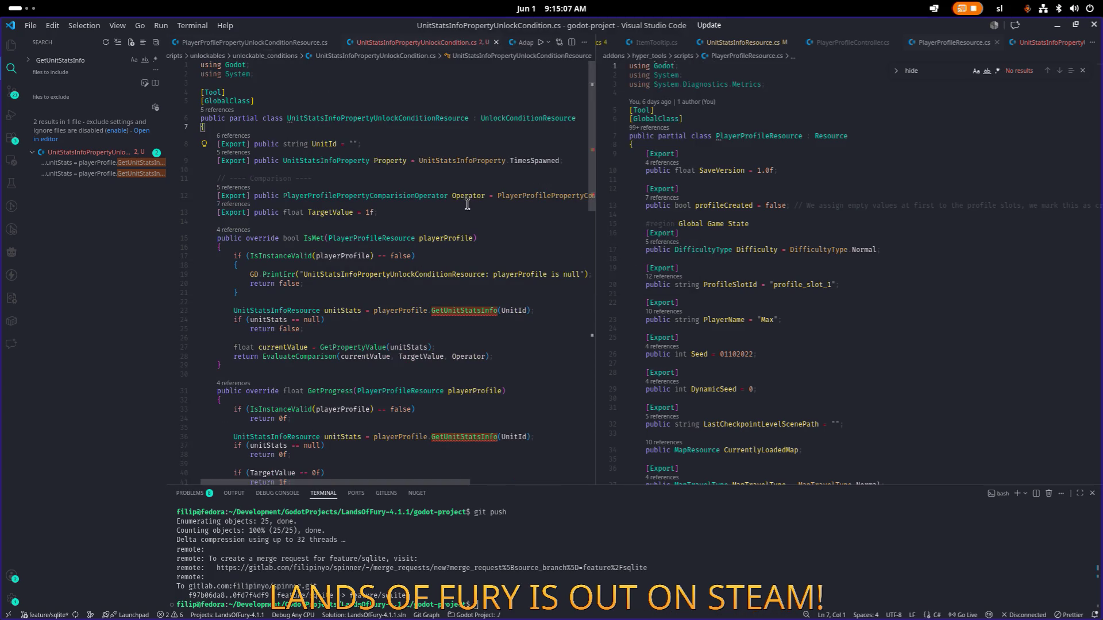
mouse_move(405, 309)
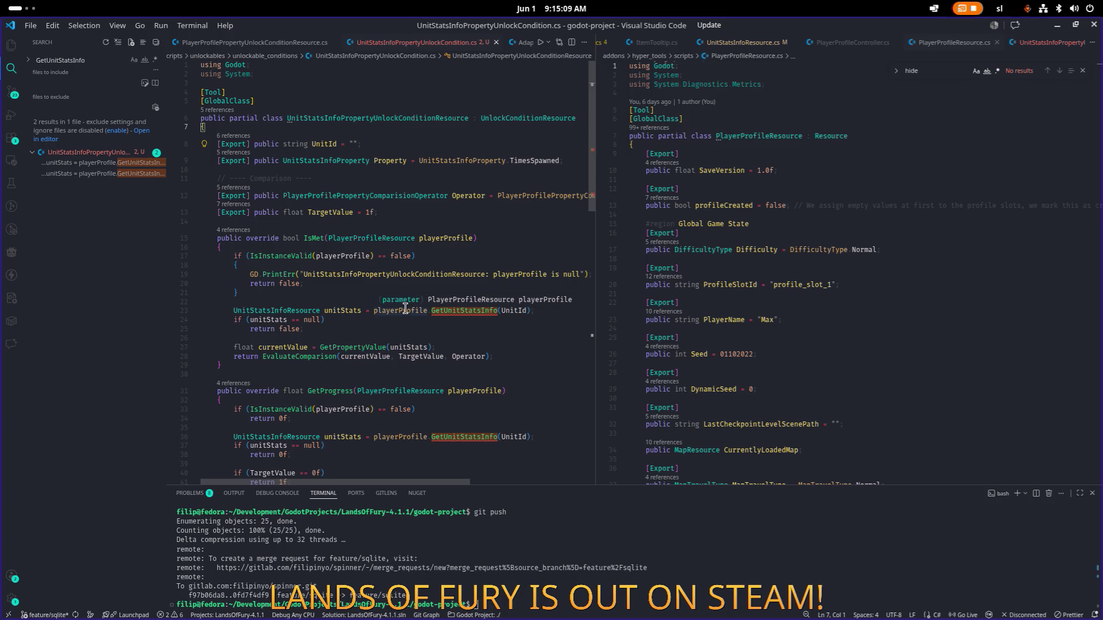
scroll(755, 294, "down", 20)
scroll(754, 294, "up", 15)
scroll(752, 295, "down", 8)
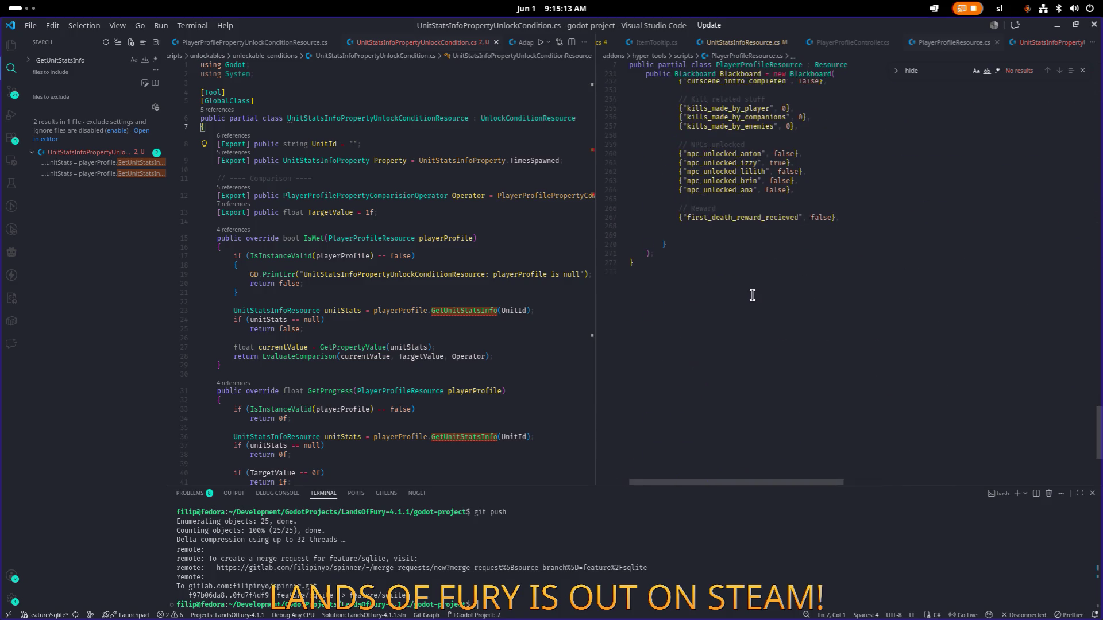
Paste the GetUnitStatsInfo method into PlayerProfileResource.cs, indent its body one level, and save
left_click(731, 264)
key("ctrl+v")
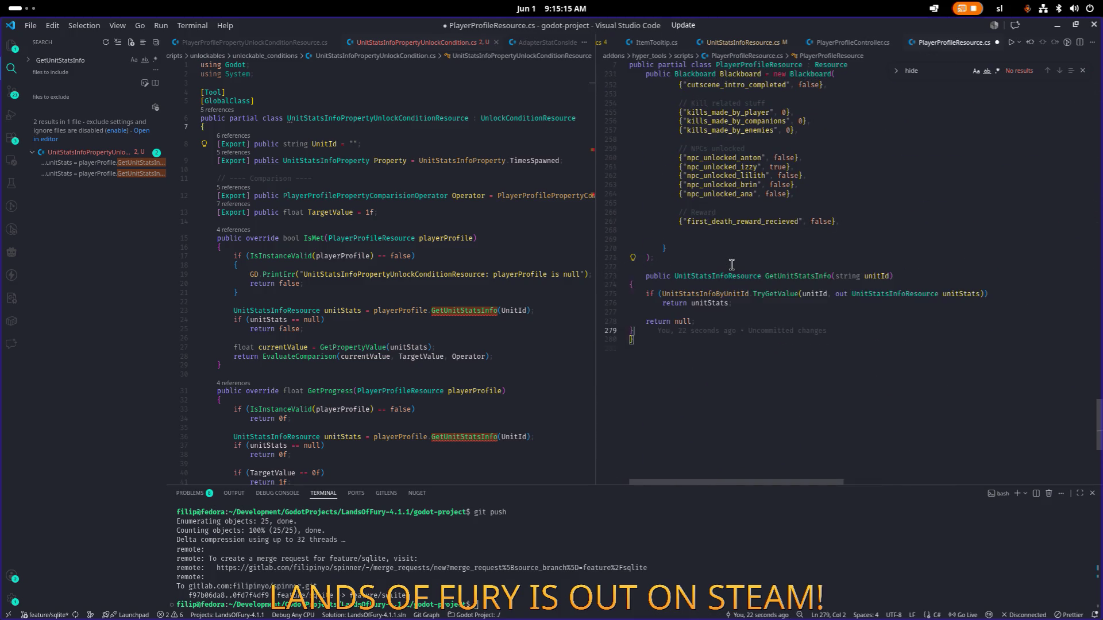
key("shift+Up")
key("shift+Up")
key("shift+Up")
key("shift+Home")
key("Tab")
left_click(877, 268)
key("ctrl+s")
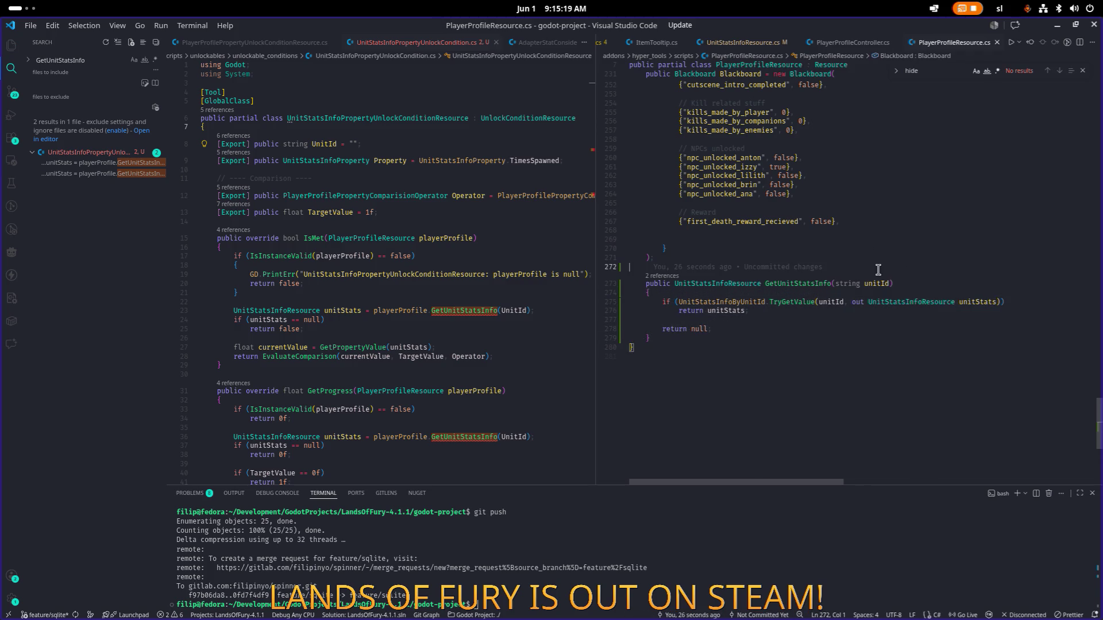
Check how unitStats is used in IsMet, then close PlayerProfileResource.cs and return to Godot
left_click(798, 283)
scroll(764, 287, "up", 1)
left_click(737, 299)
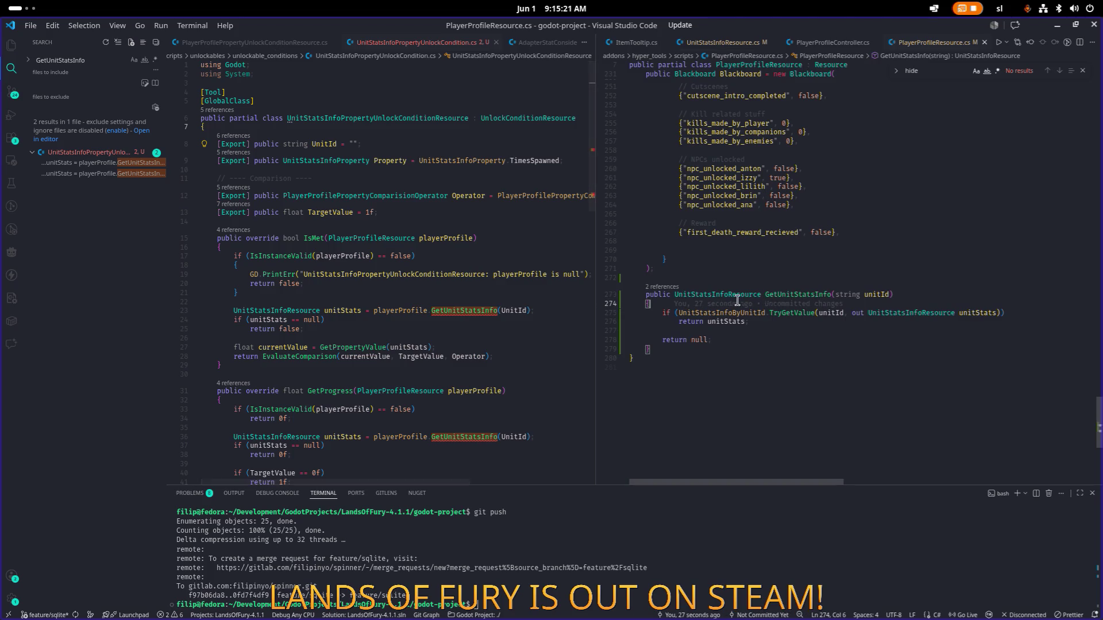
left_click(569, 248)
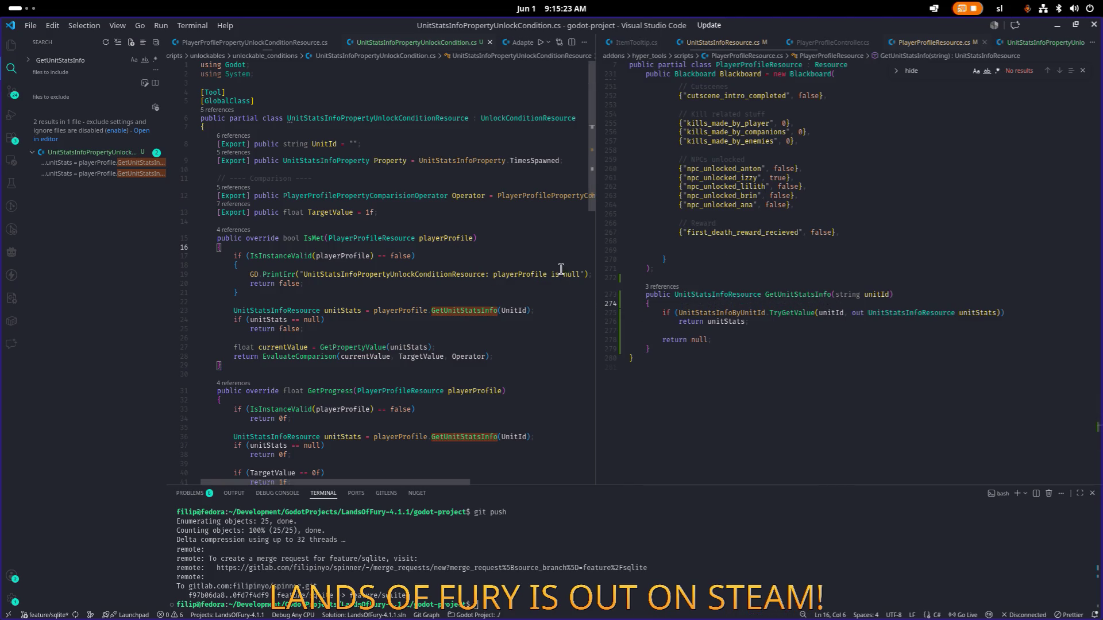
left_click(337, 310)
scroll(369, 336, "down", 2)
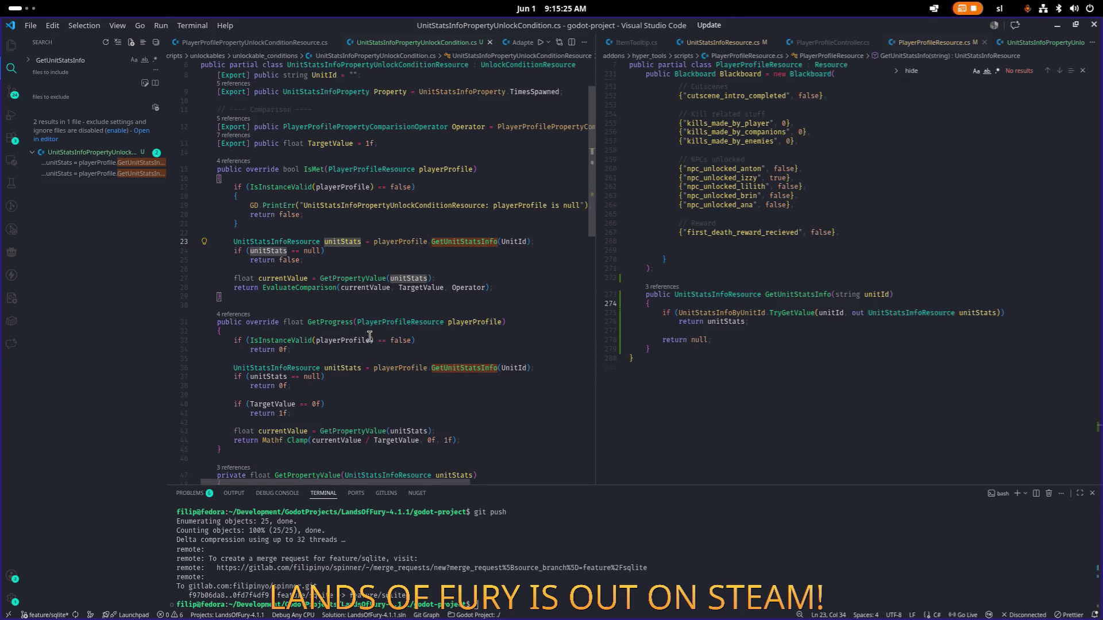
left_click(384, 206)
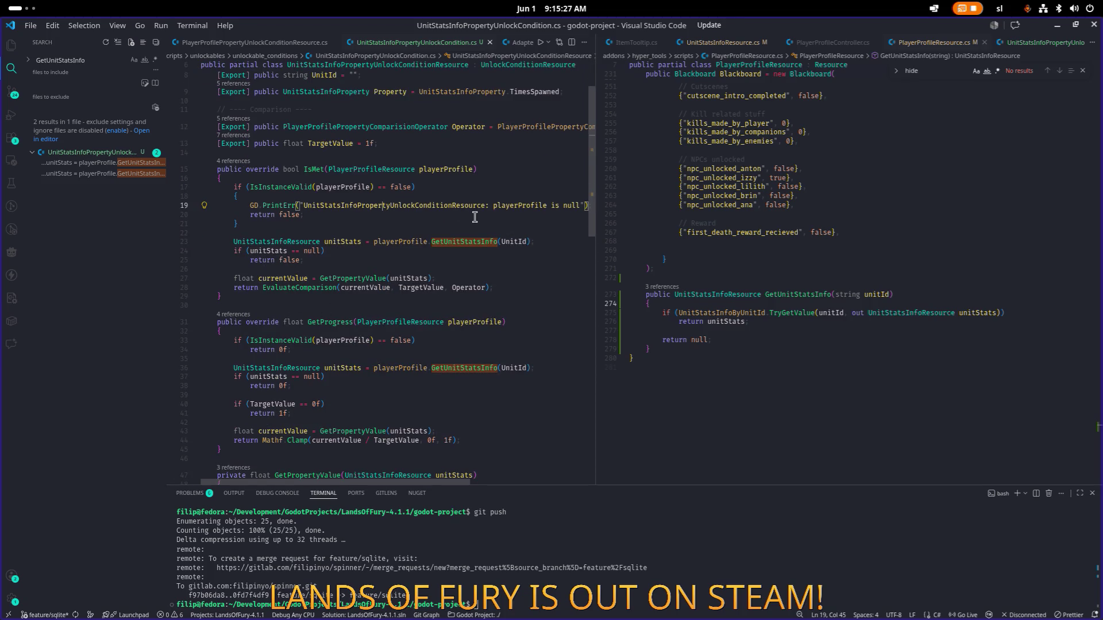
left_click(833, 195)
scroll(708, 202, "down", 1)
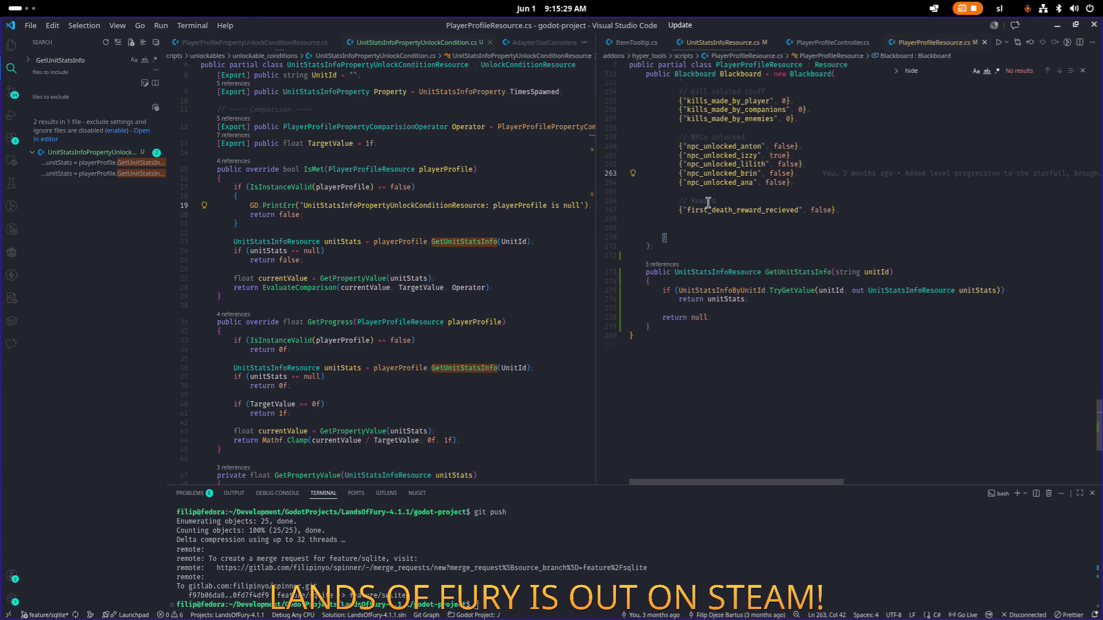
middle_click(926, 43)
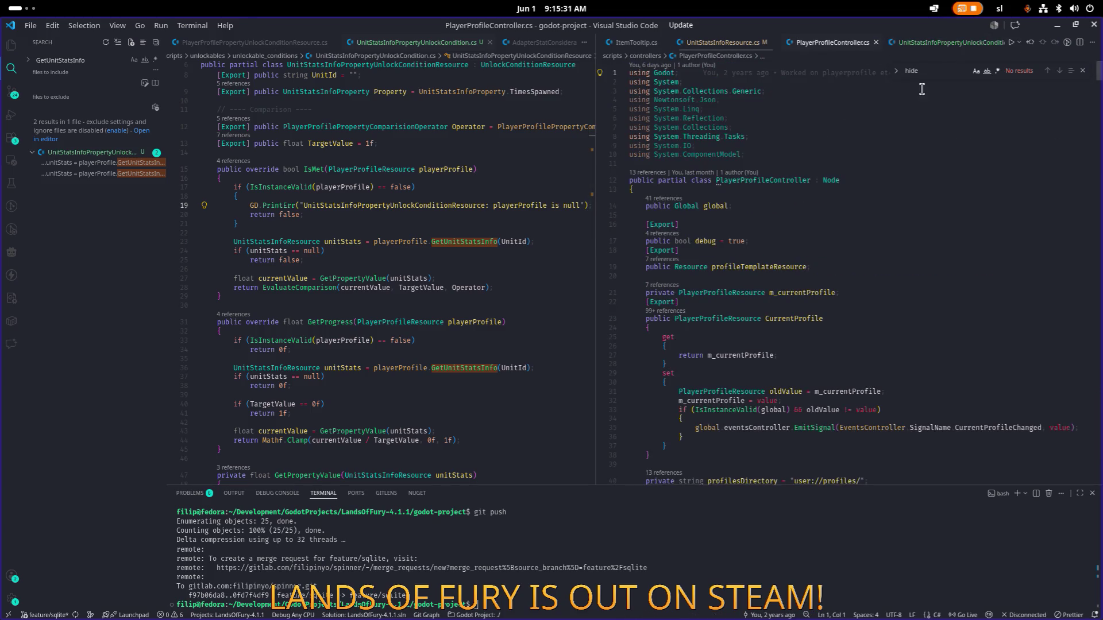
key("alt+Tab")
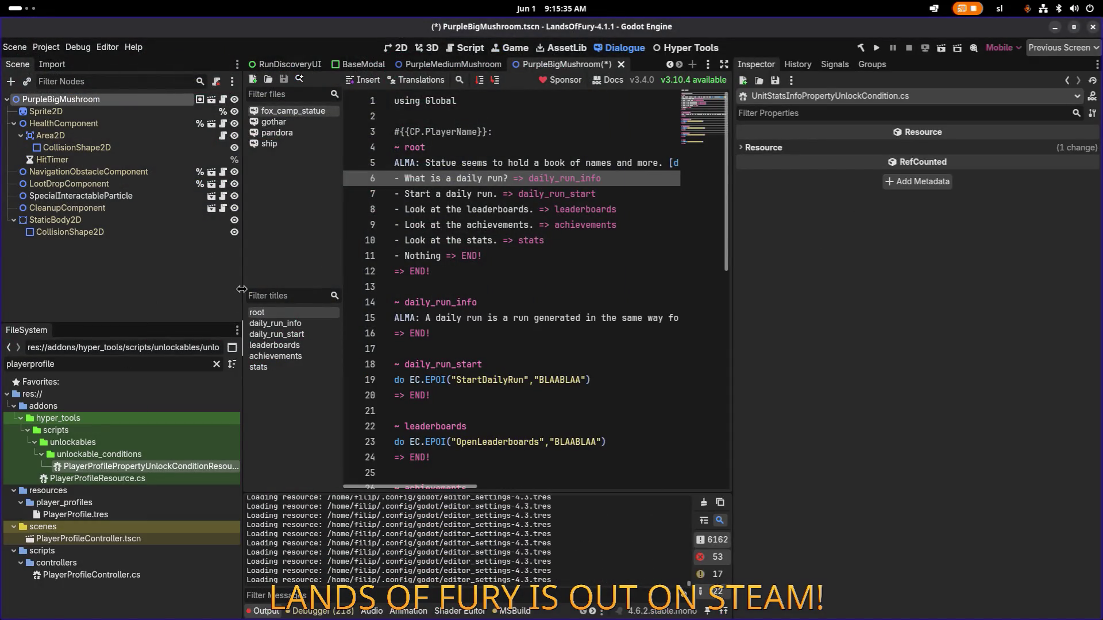
Widen the script editor, start a .NET build, then bring LibreOffice Calc forward
left_click_drag(241, 289, 209, 289)
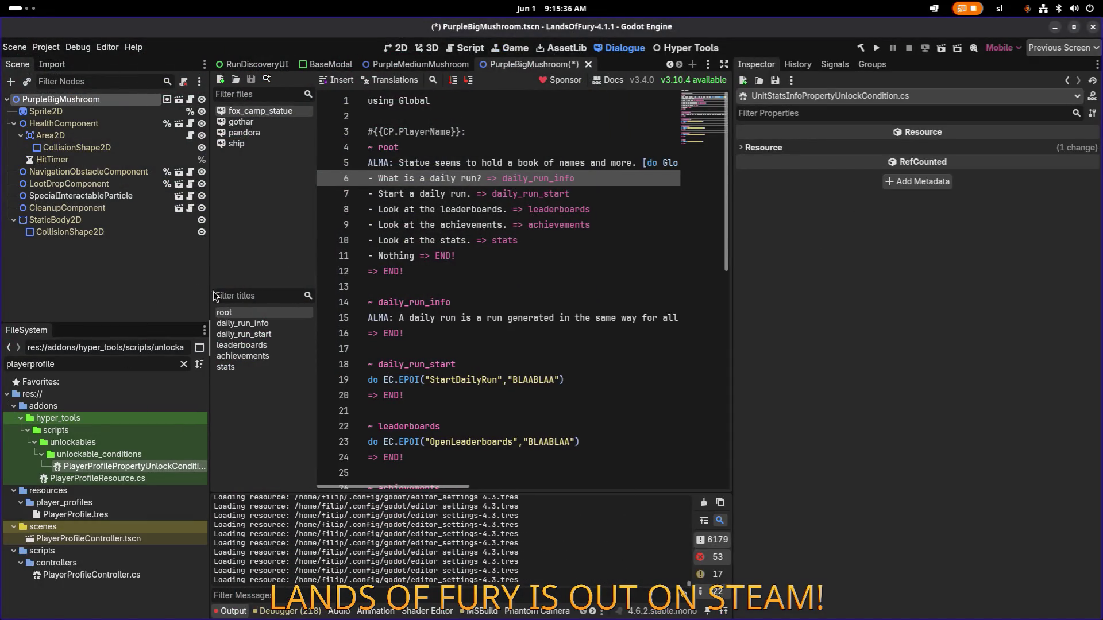
left_click(860, 48)
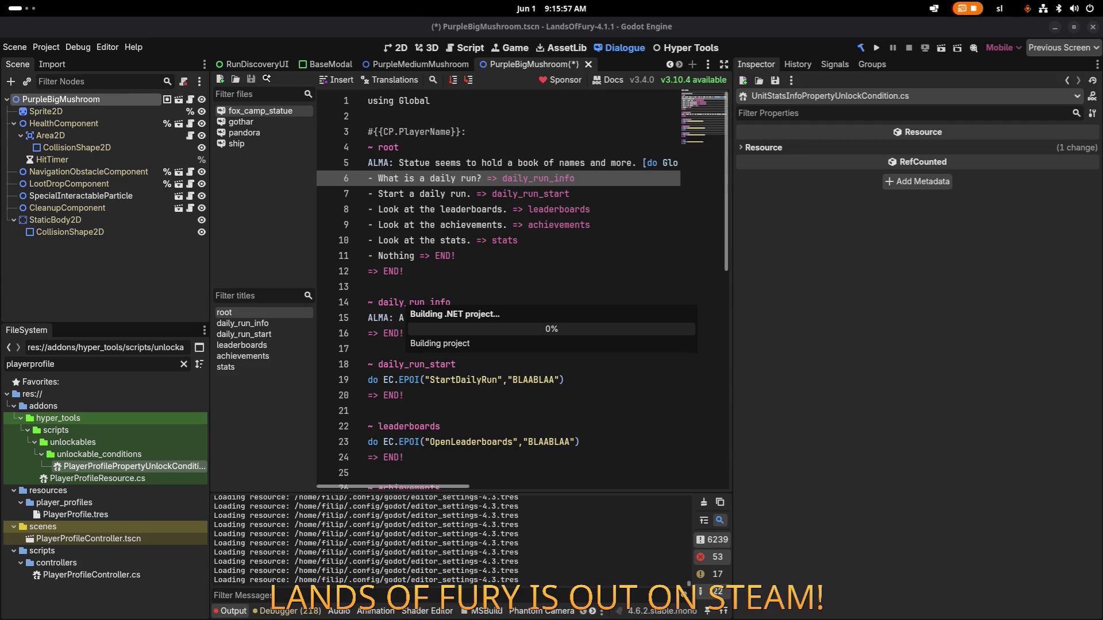
key("alt+Tab")
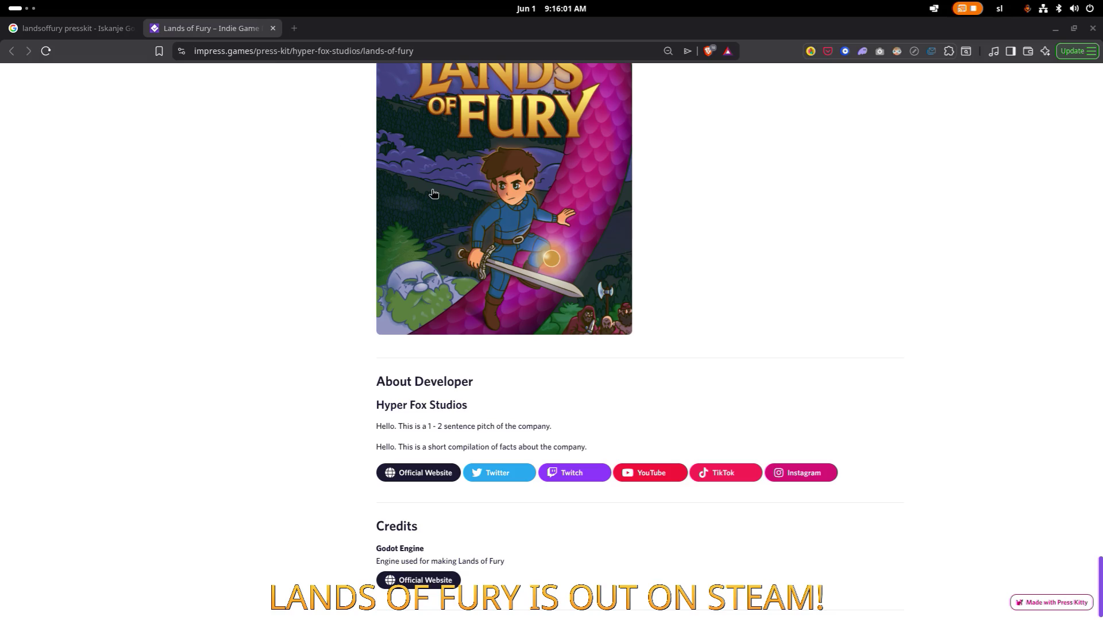
key("alt+Tab")
left_click(426, 302)
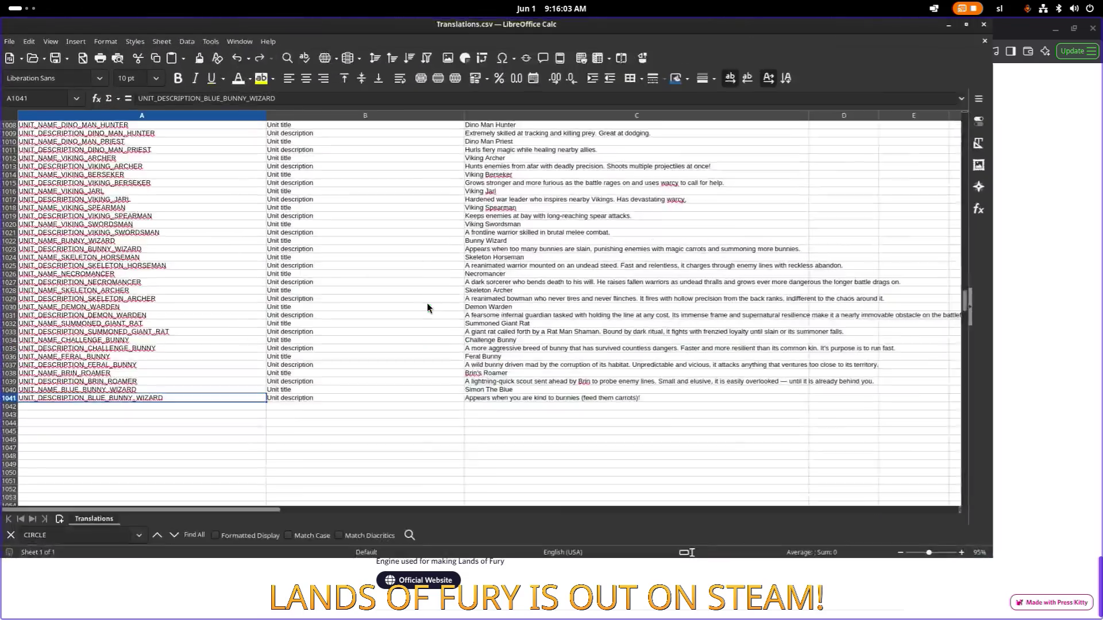
Check the Blue Bunny Wizard name and description rows 1040–1041 in Translations.csv, then return to Godot
key("alt+Tab")
key("Tab")
key("Tab")
key("Tab")
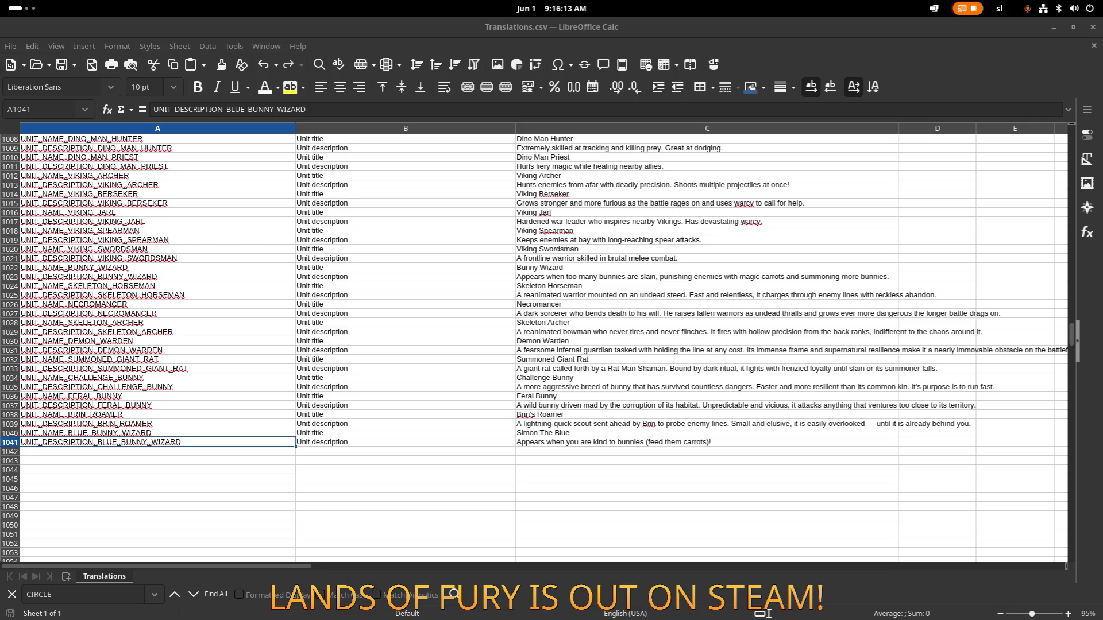
key("alt+Tab")
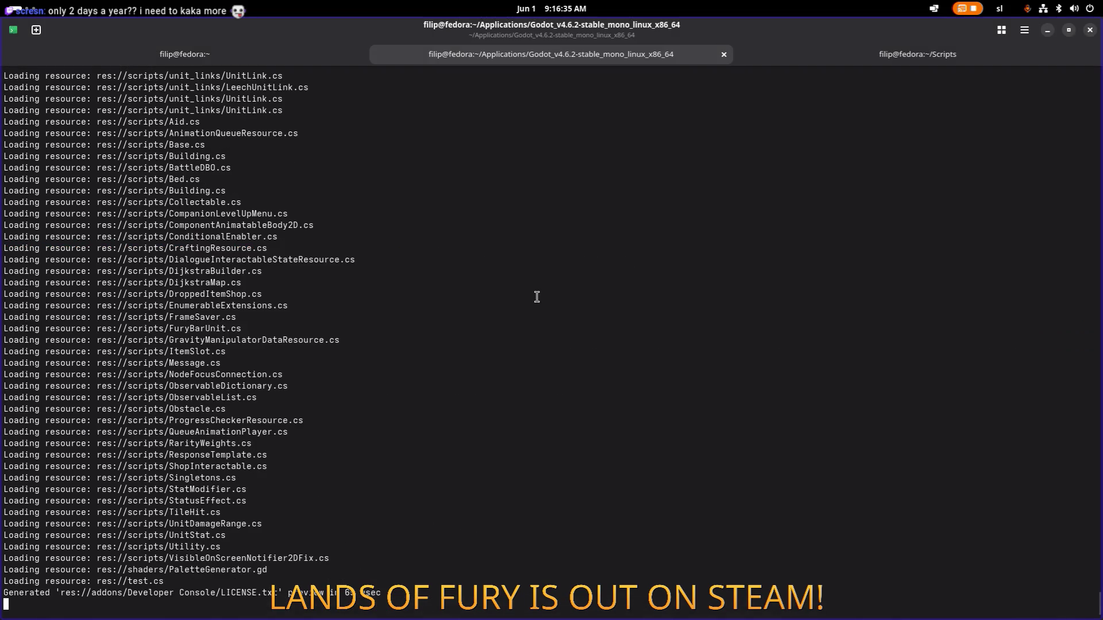
Rebuild the .NET project with Alt+B and scroll the dialogue script back to the top
key("alt+Tab")
key("alt+Tab")
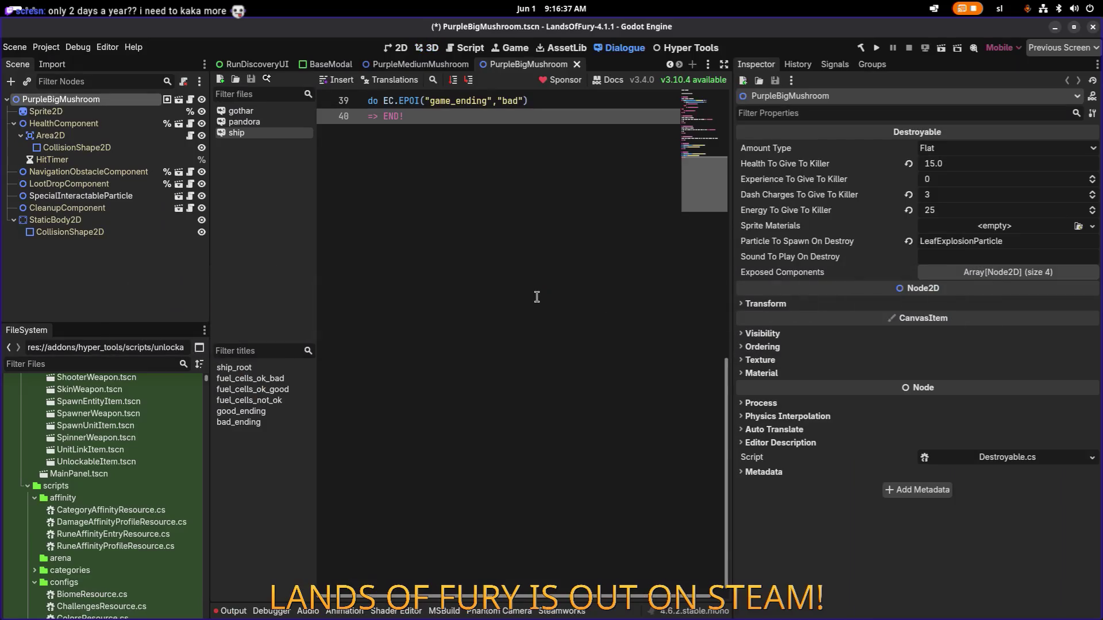
key("alt+b")
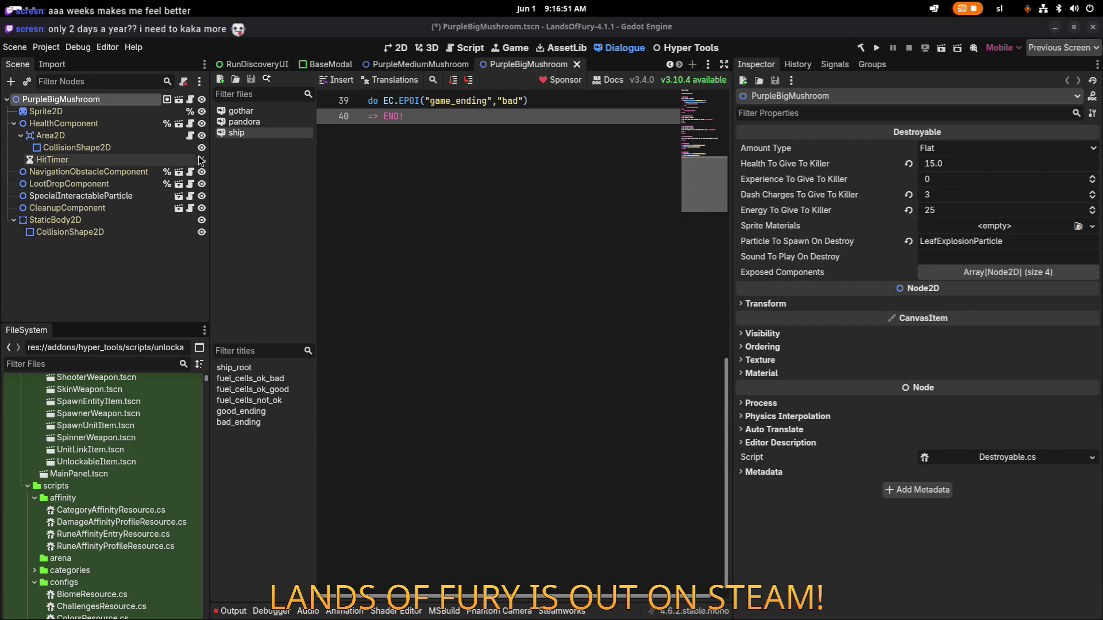
left_click(461, 213)
scroll(481, 226, "up", 12)
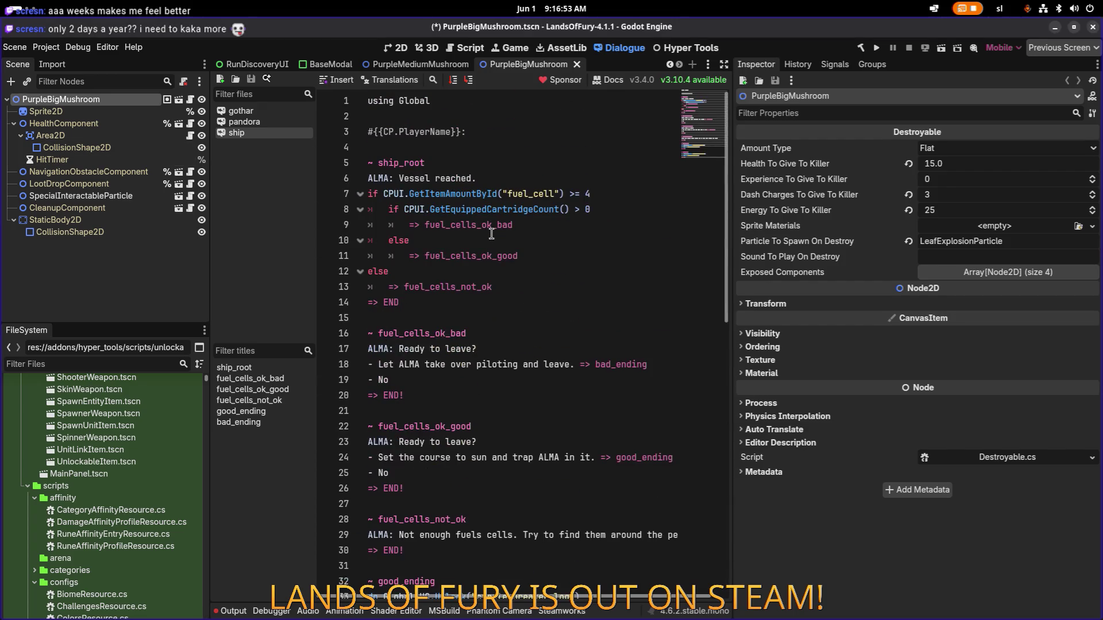
left_click(533, 209)
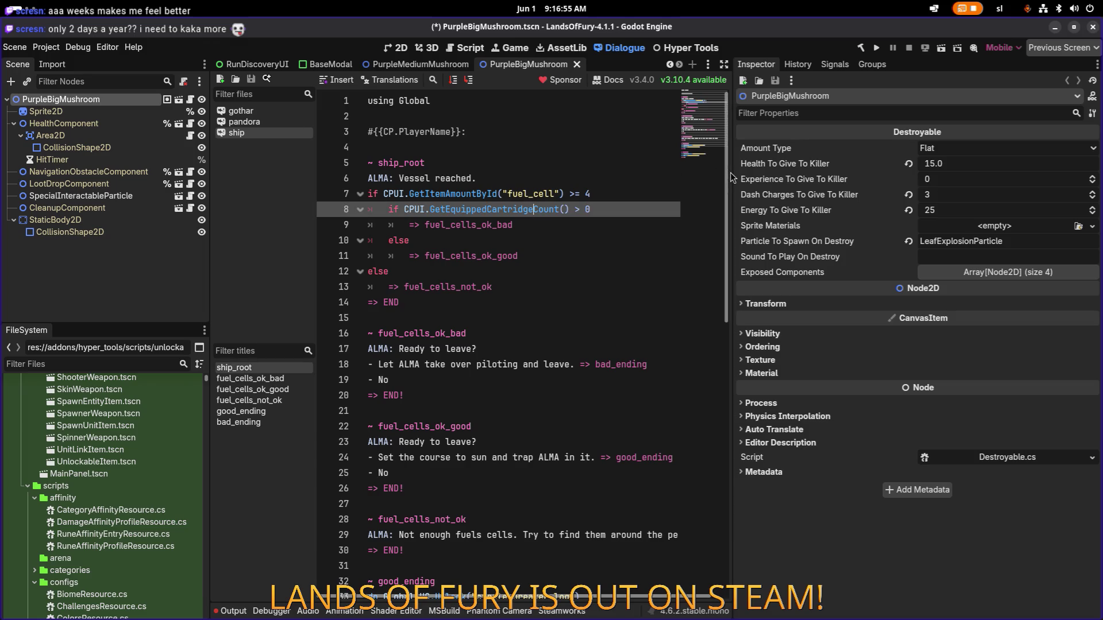
left_click_drag(731, 173, 854, 173)
left_click(684, 178)
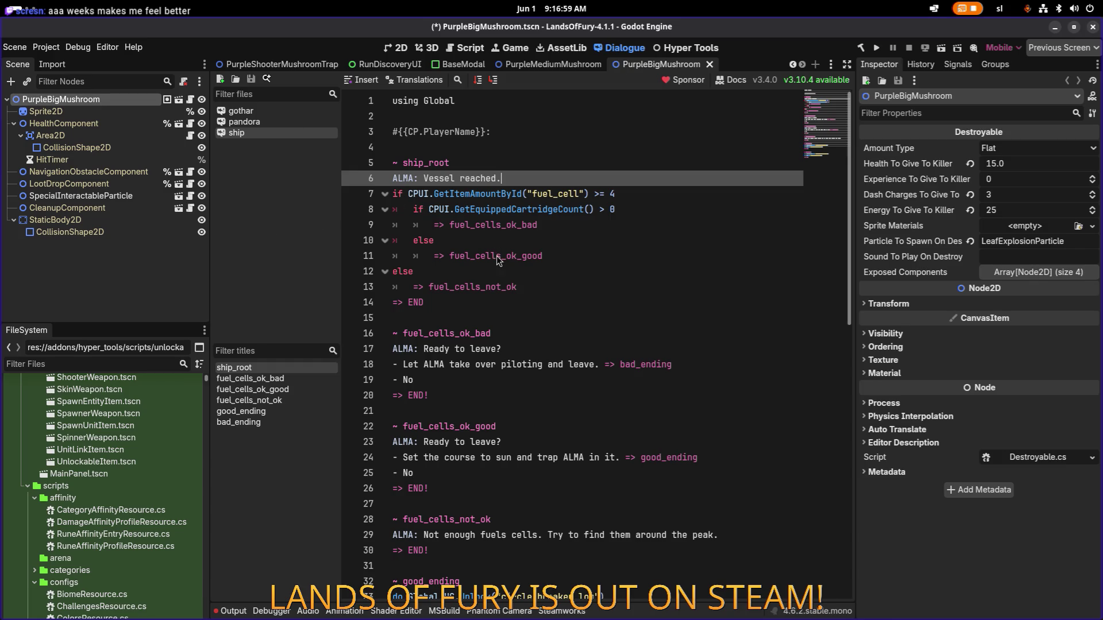
Stay in Godot and show the PurpleBigMushroom scene in the 2D workspace
key("alt+Tab")
key("alt+Tab")
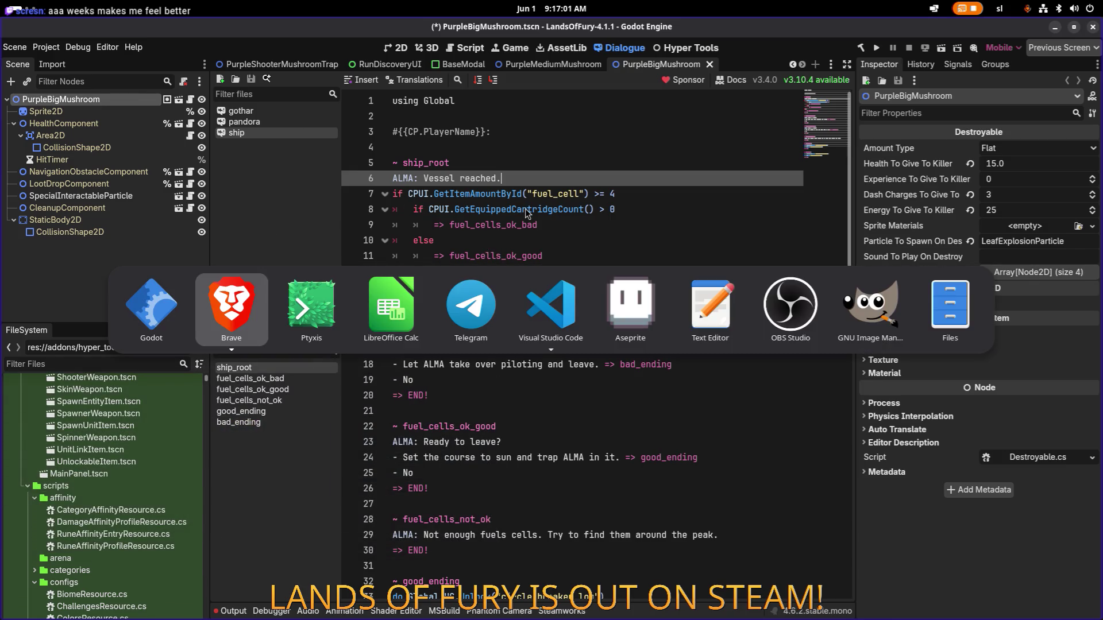
key("Tab")
key("Tab")
mouse_move(563, 299)
key("Escape")
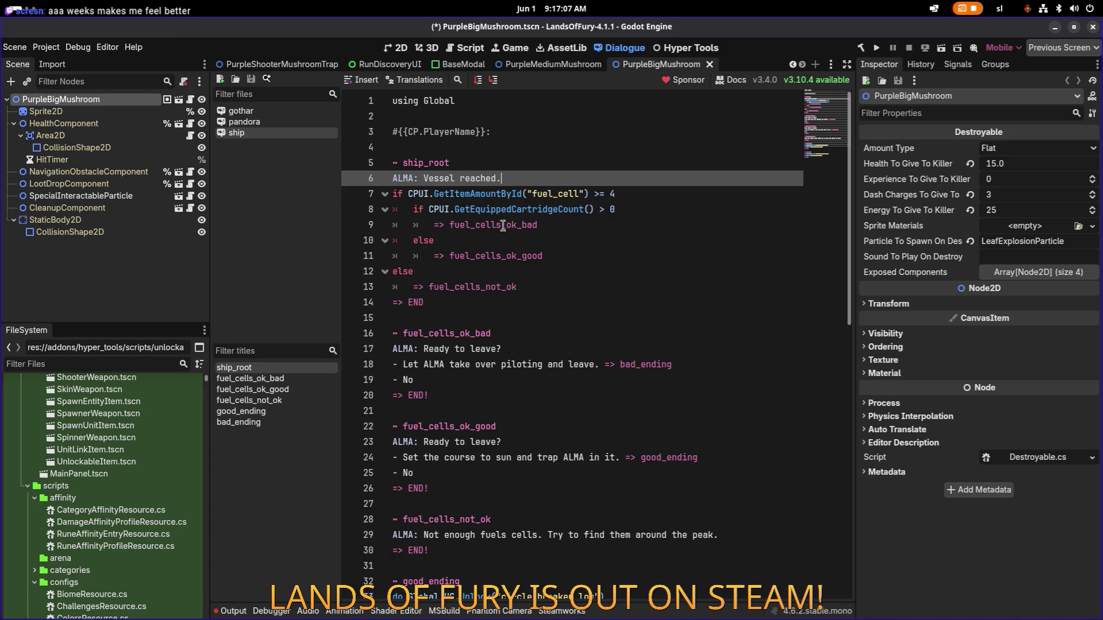
left_click(395, 46)
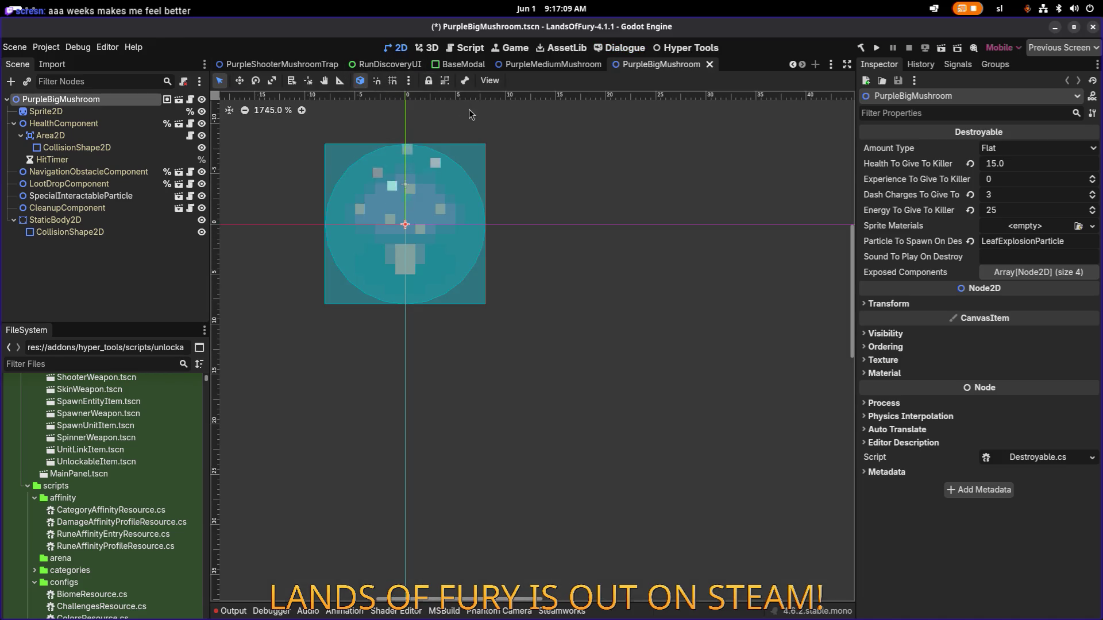
Open BlueBunnyWizardBestiary.tres by filtering files for 'bluebun', and widen the Inspector
left_click(304, 233)
left_click(97, 357)
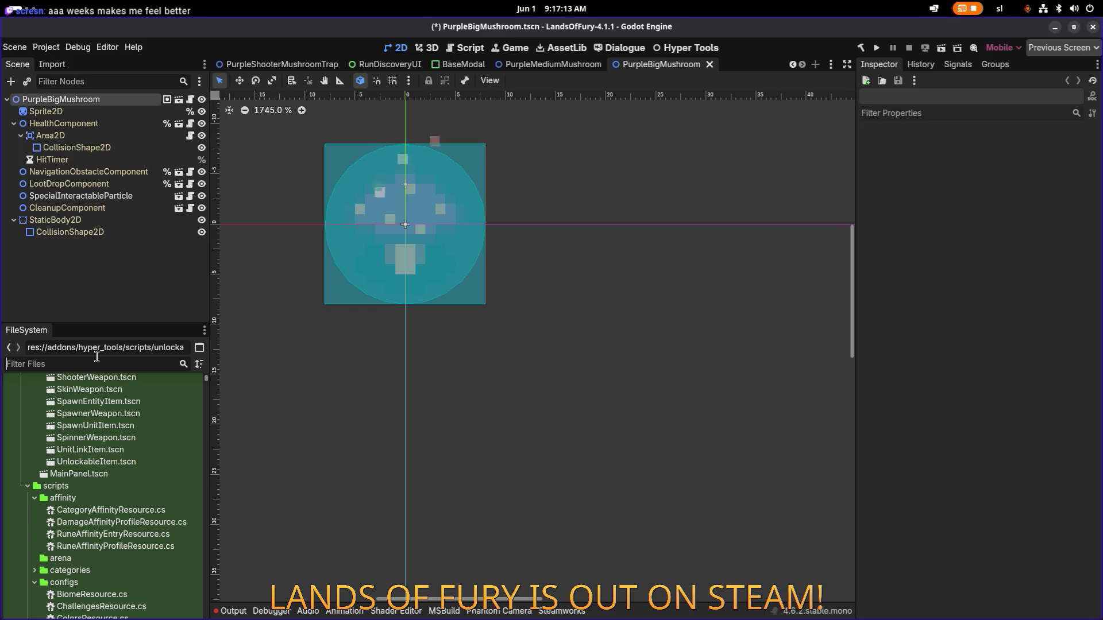
type("bluebun")
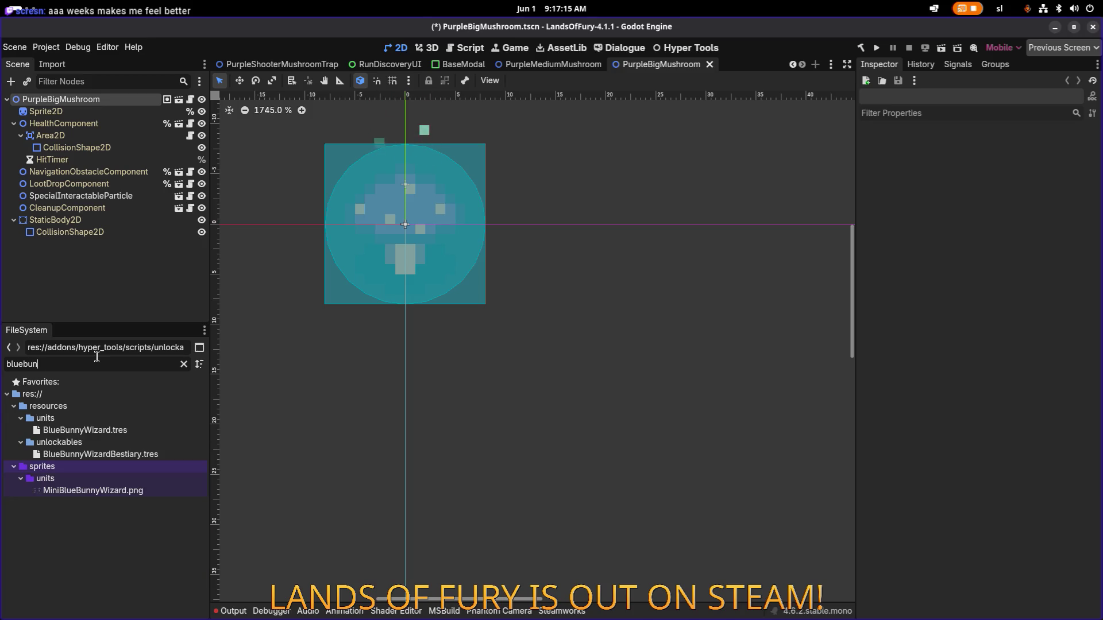
double_click(144, 454)
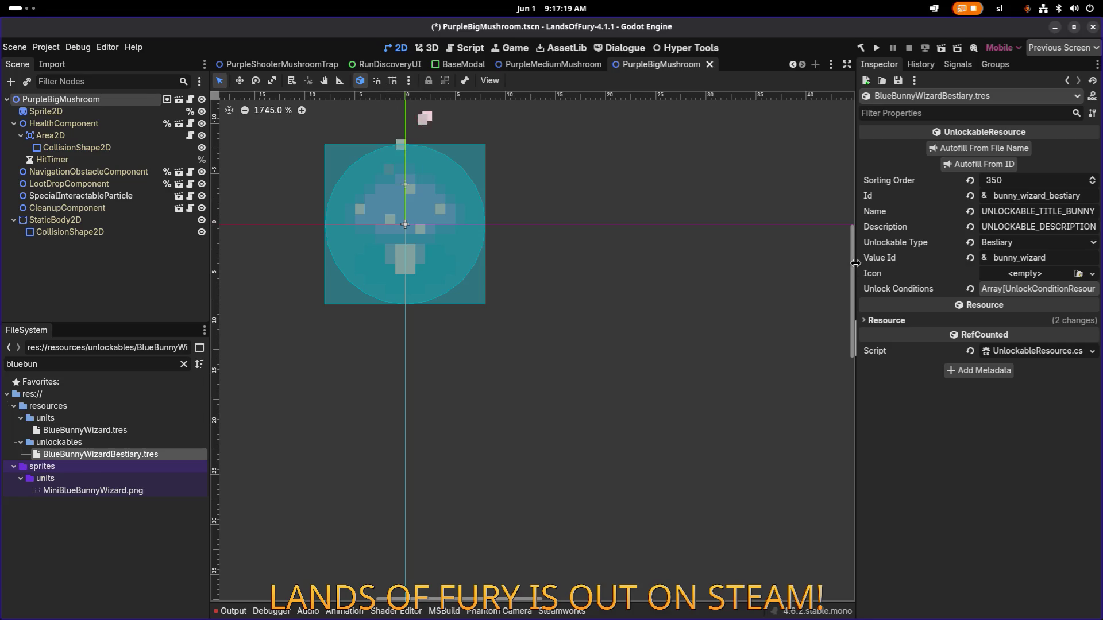
left_click_drag(855, 264, 626, 263)
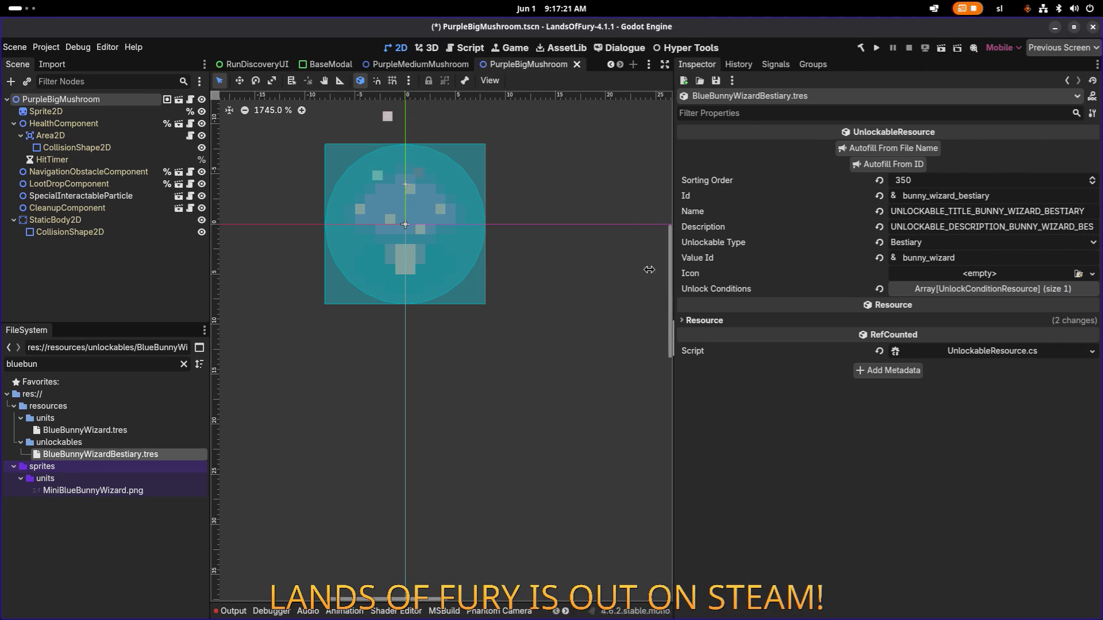
Change the Id to blue_bunny_wizard_bestiary, autofill name, description and value id, and save
left_click(977, 196)
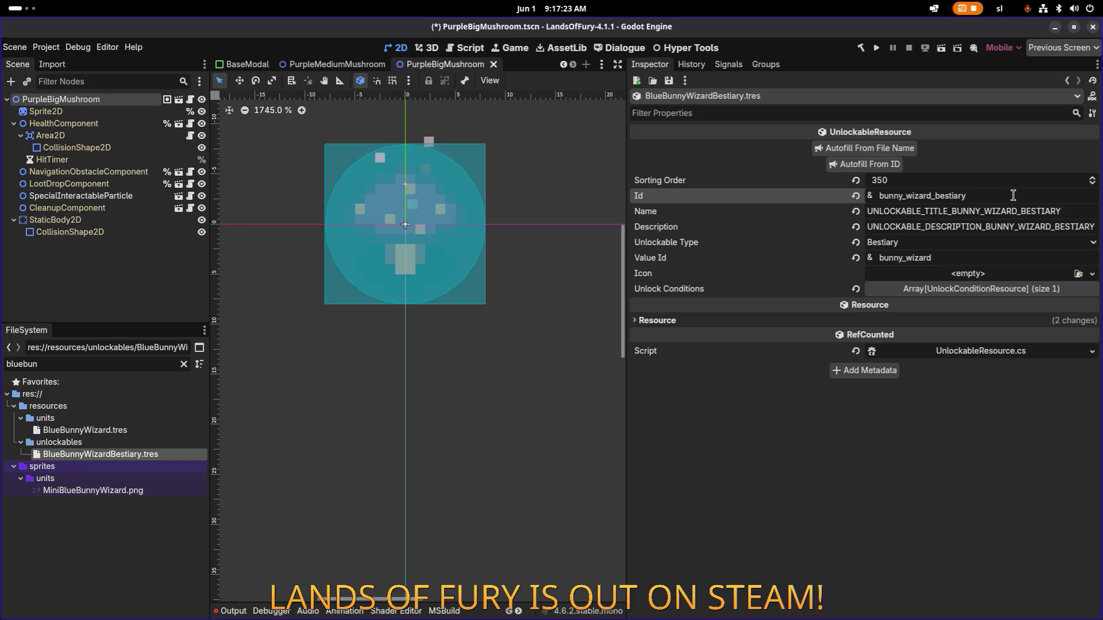
key("Home")
type("blue_")
left_click(866, 165)
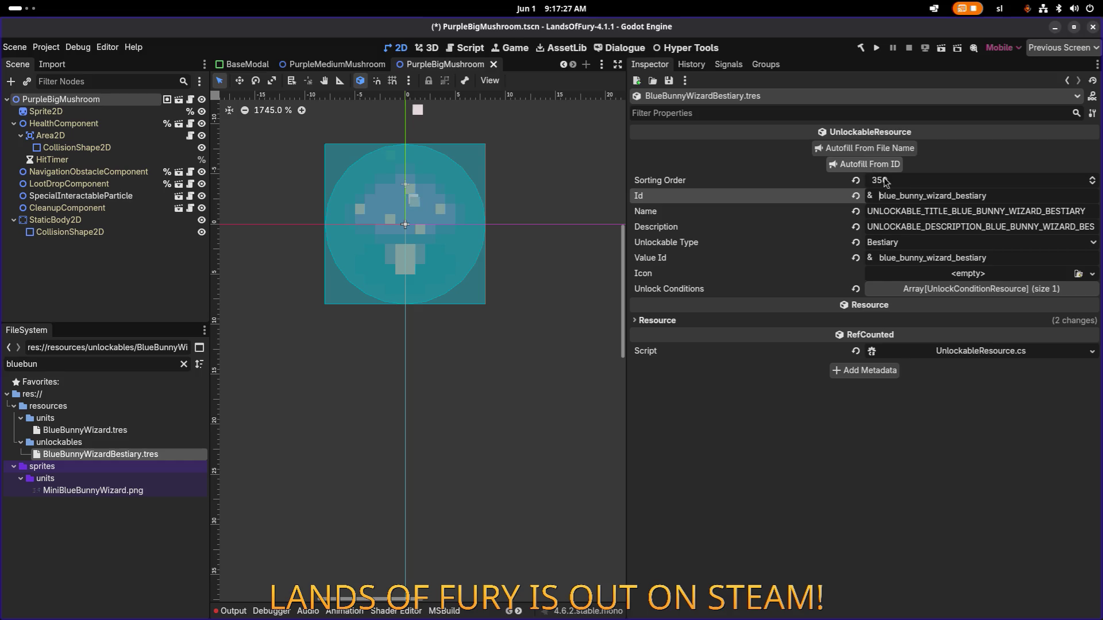
key("ctrl+s")
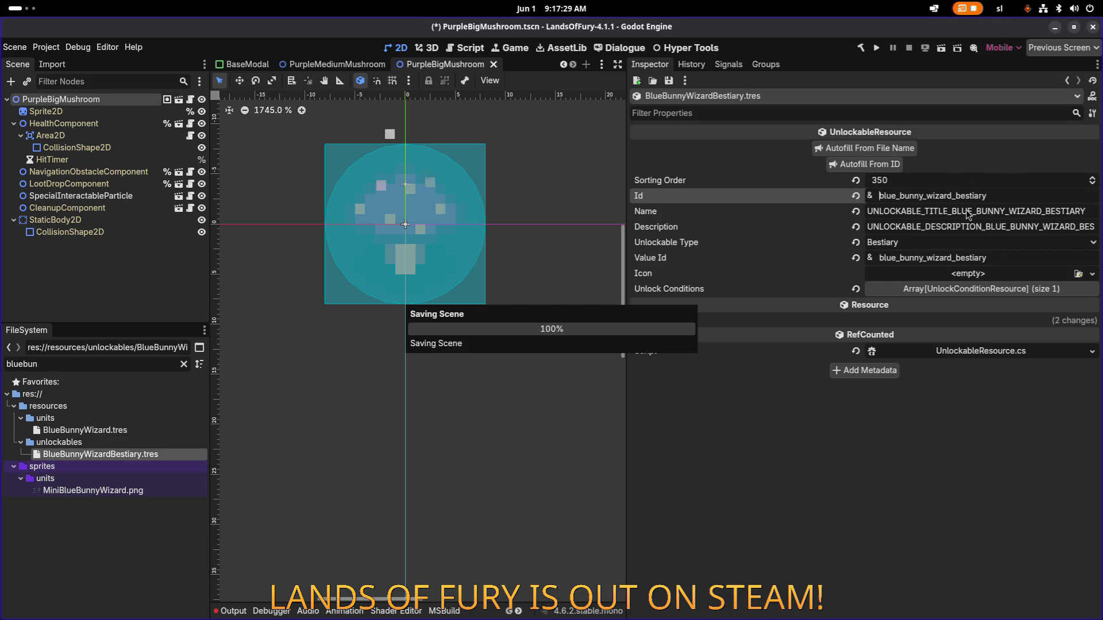
left_click(987, 210)
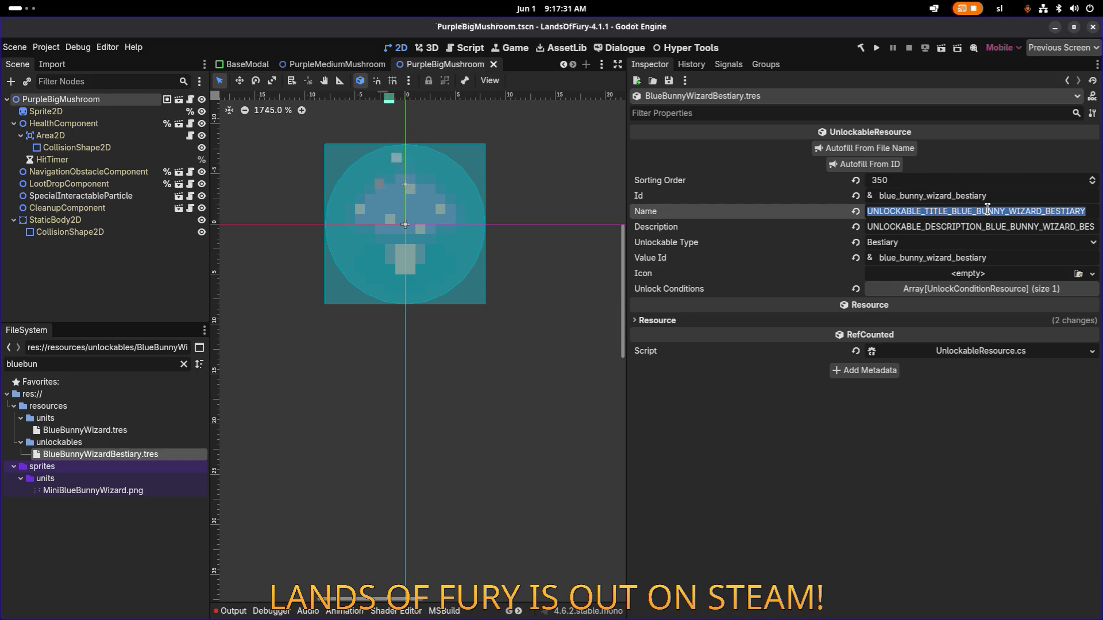
Expand Unlock Conditions and clear bunny_wizard_bestiary_condition from slot 0
key("alt+Tab")
mouse_move(559, 315)
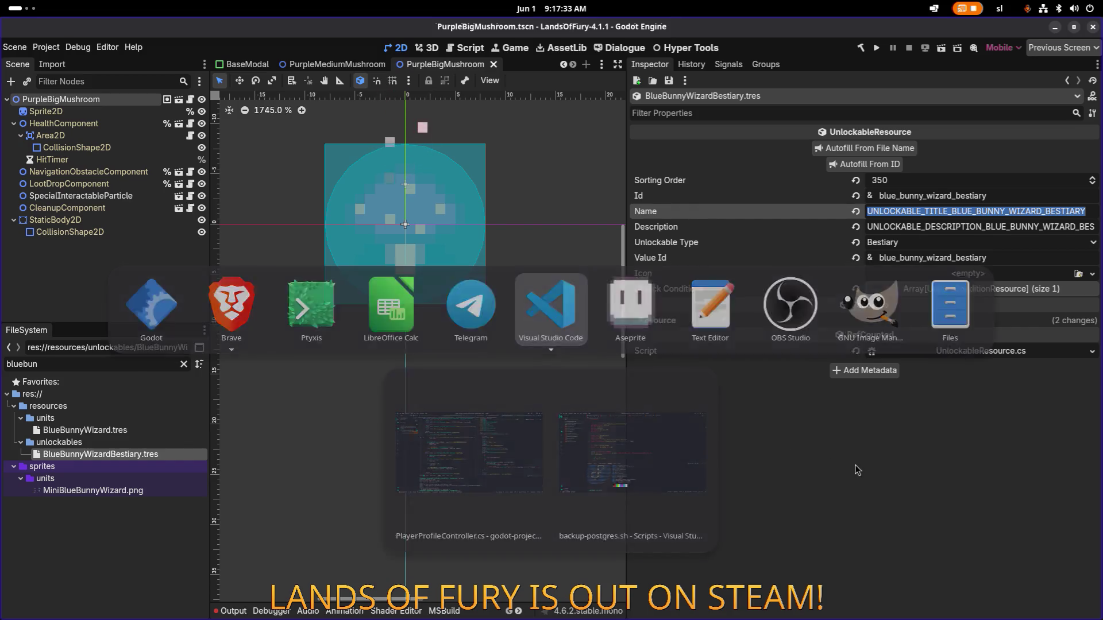
key("Escape")
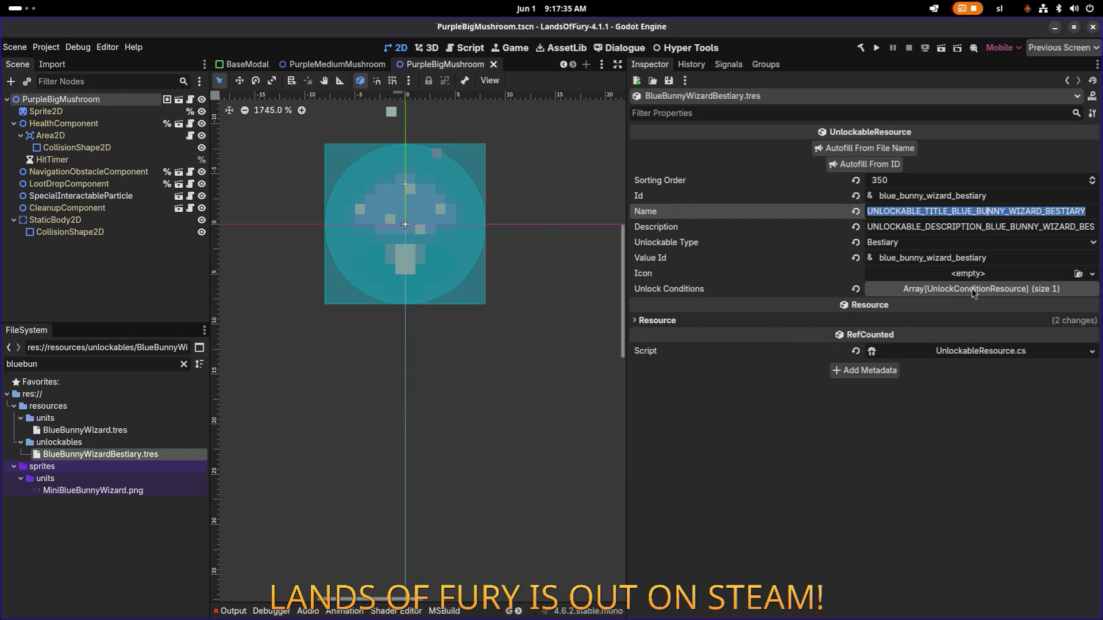
left_click(972, 290)
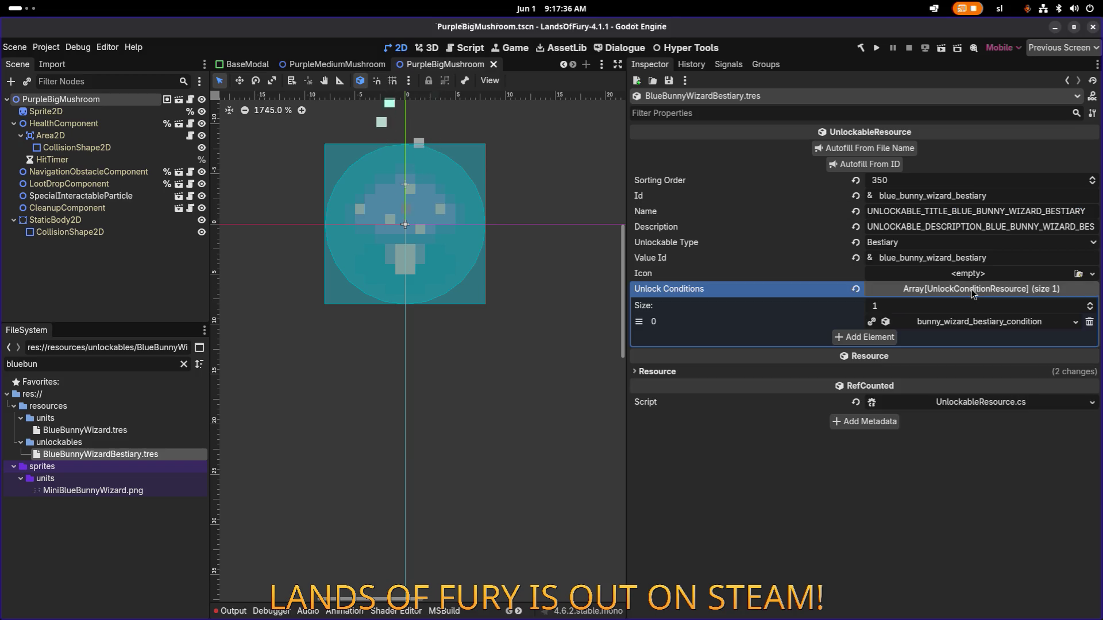
left_click(965, 323)
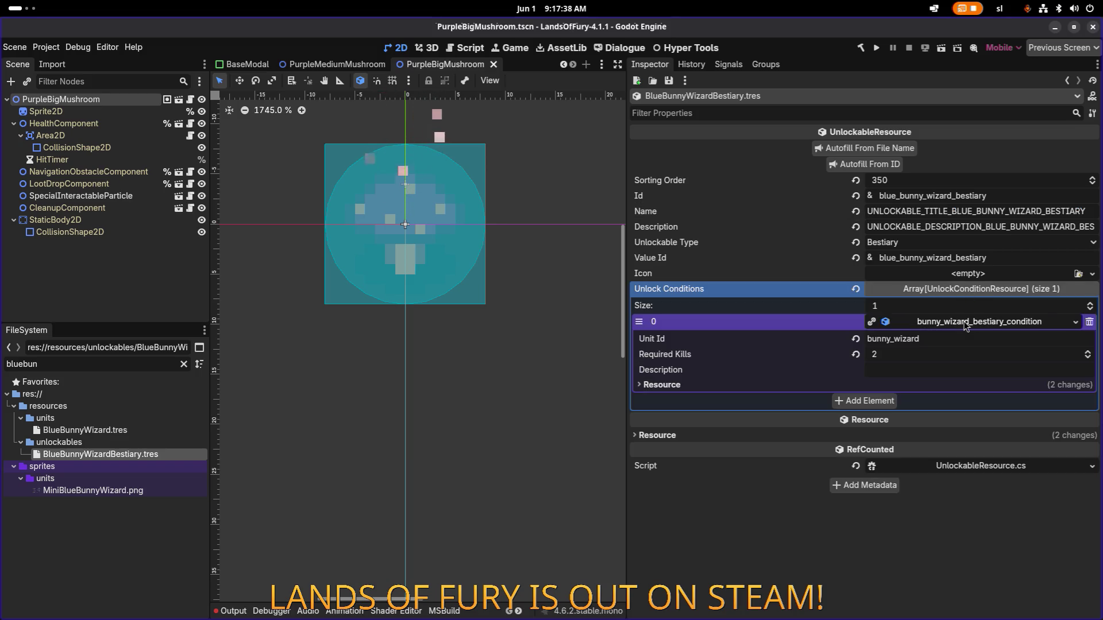
left_click(1089, 322)
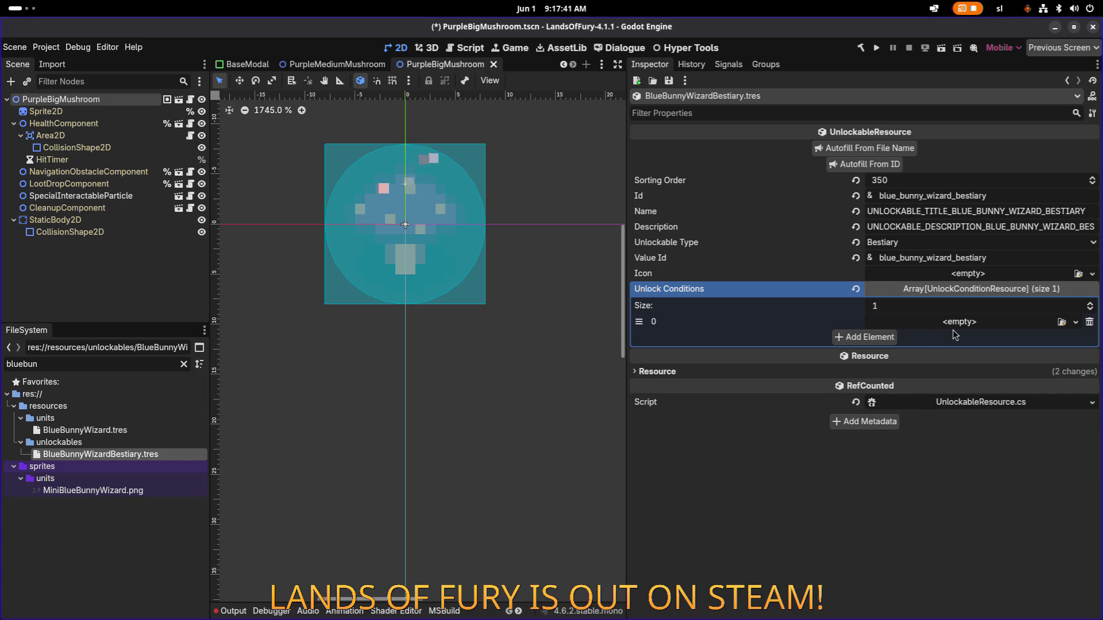
Browse the condition types for slot 0 without picking one, then switch to Visual Studio Code
left_click(956, 323)
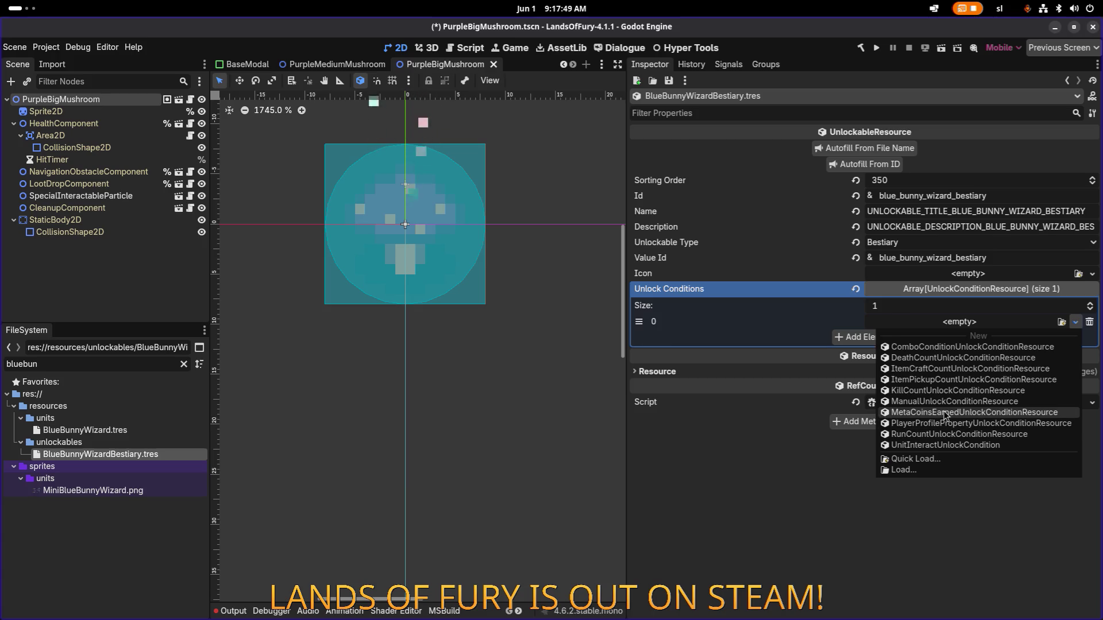
left_click(840, 480)
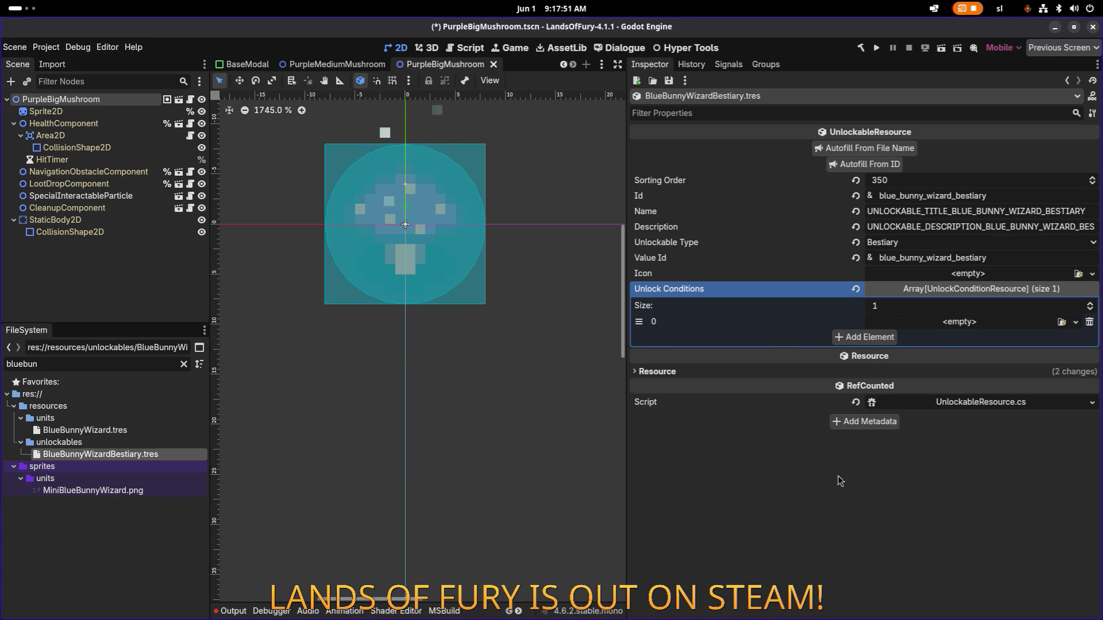
key("alt+Tab")
key("alt+Tab")
key("alt+Tab")
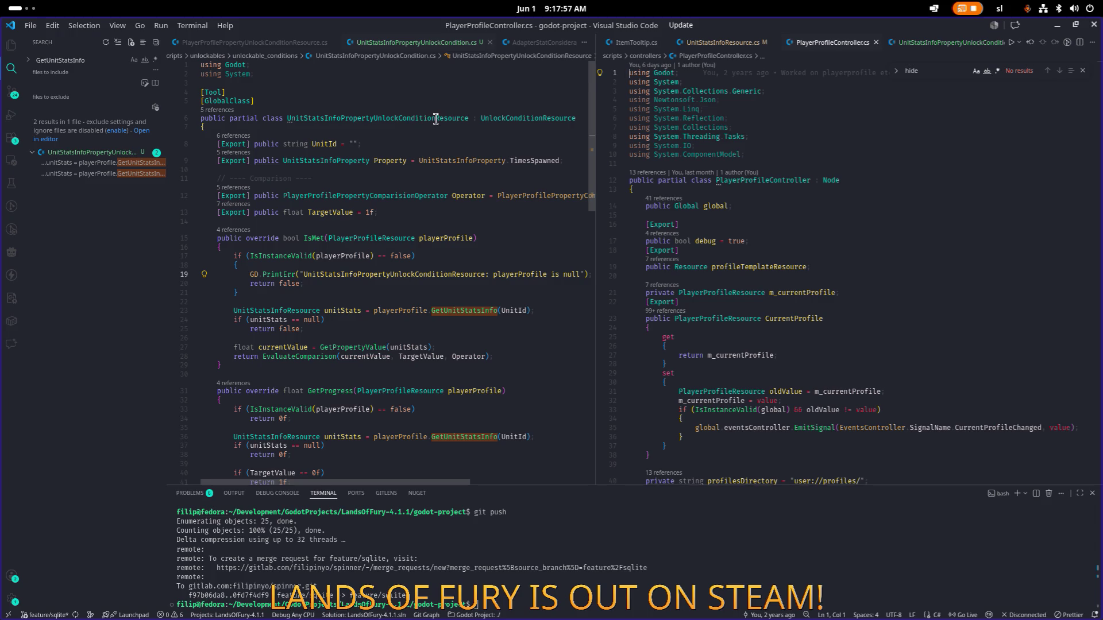
Look over the UnitStatsInfoPropertyUnlockConditionResource class, then minimize Visual Studio Code back to Godot
left_click(431, 118)
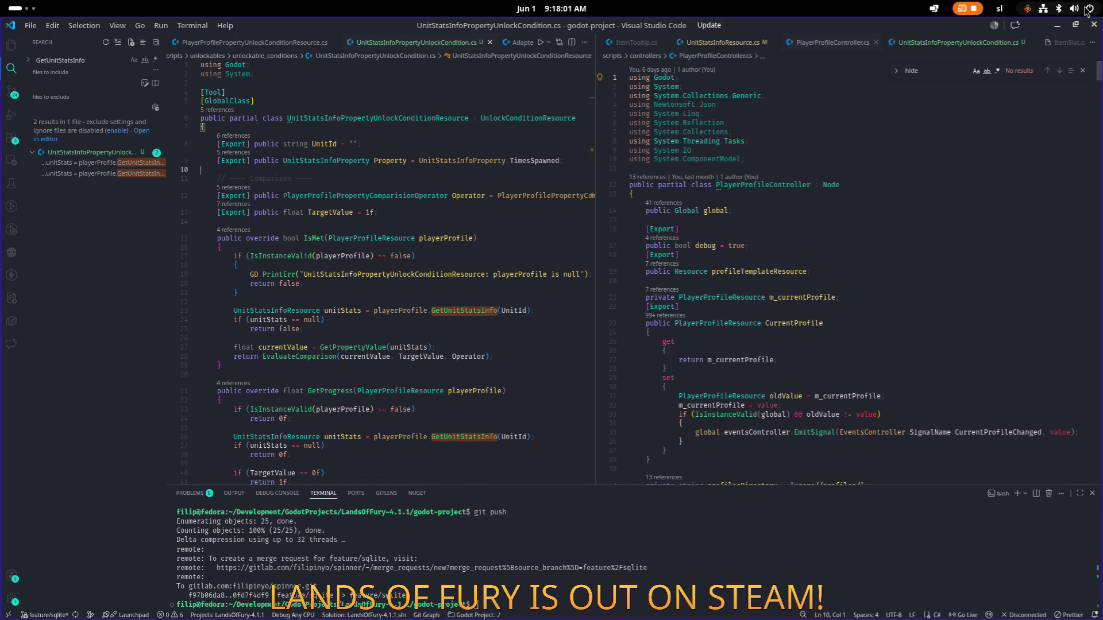
left_click(1058, 30)
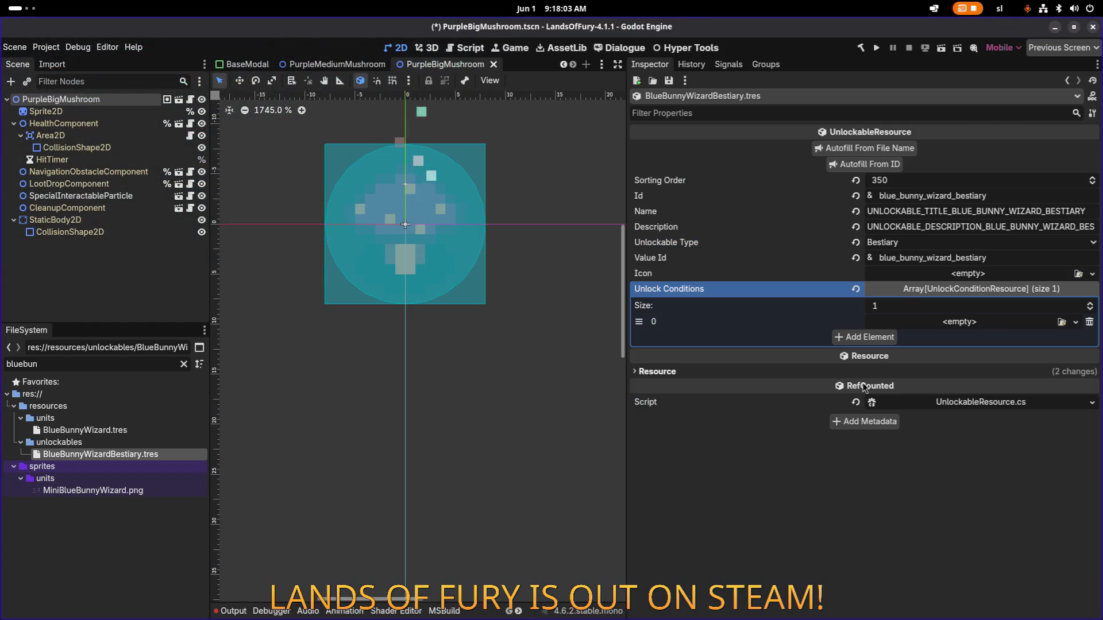
Rebuild the .NET project and recheck the condition types offered for the empty slot before returning to VS Code
left_click(952, 325)
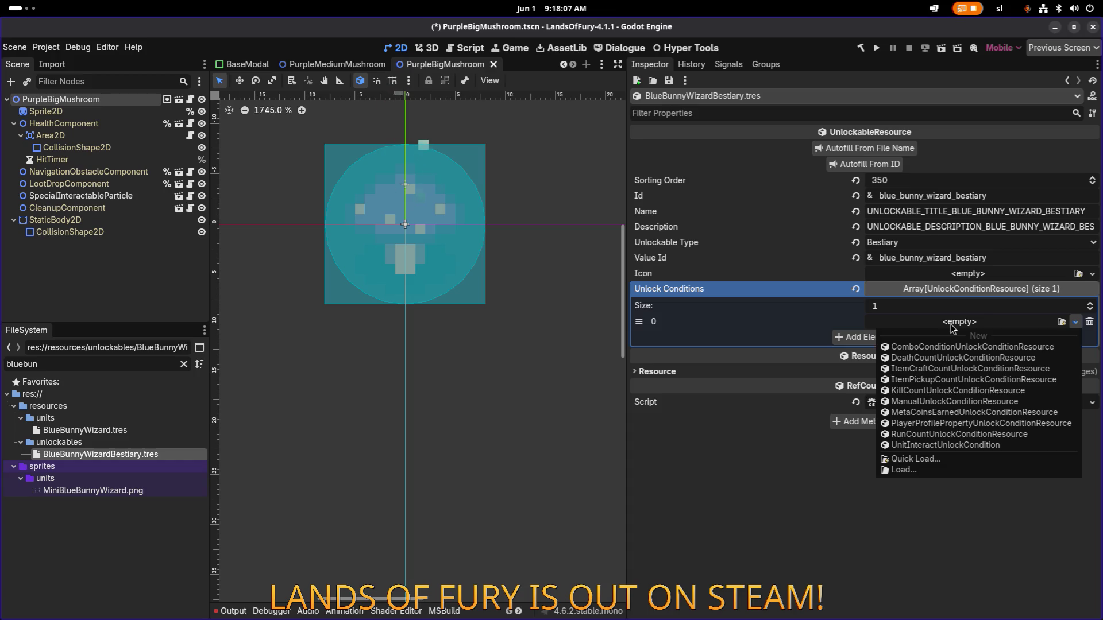
left_click(758, 478)
left_click(860, 48)
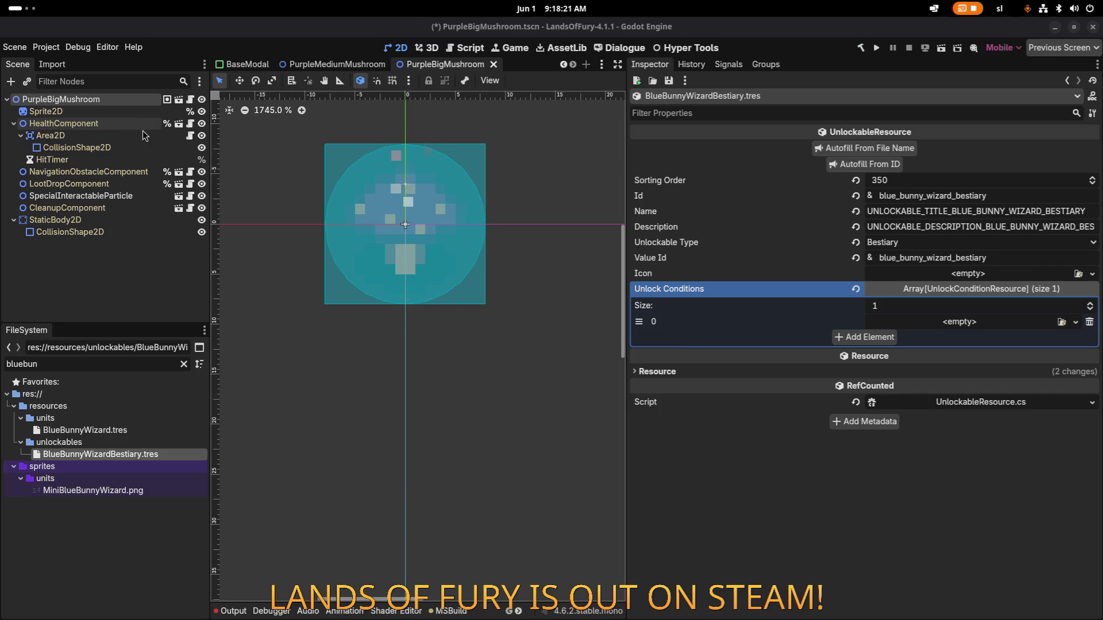
left_click(958, 325)
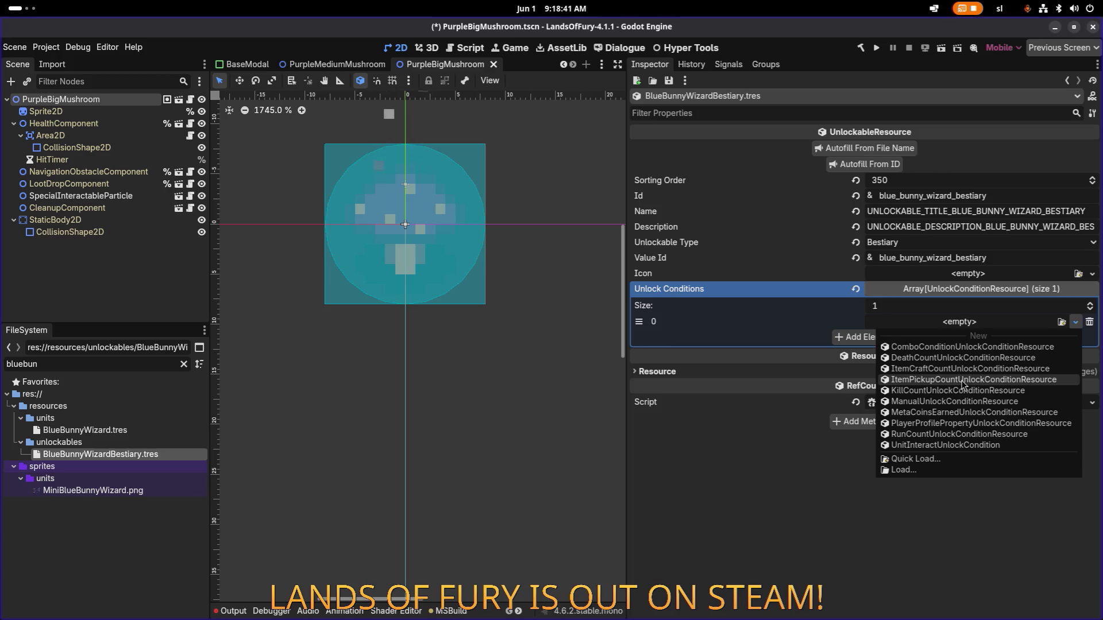
key("alt+Tab")
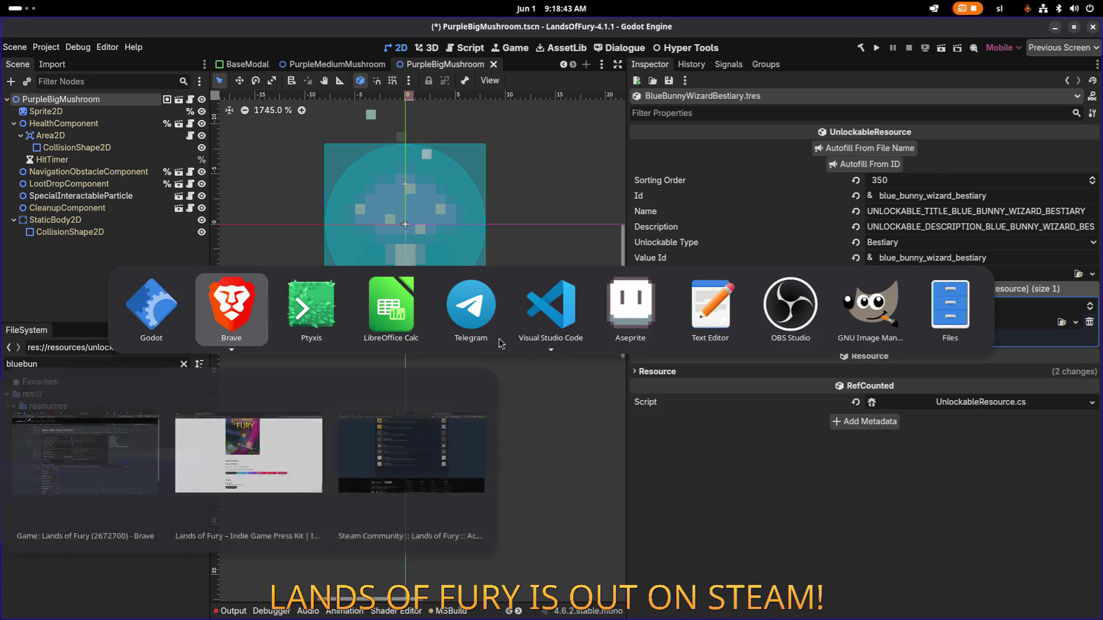
left_click(551, 310)
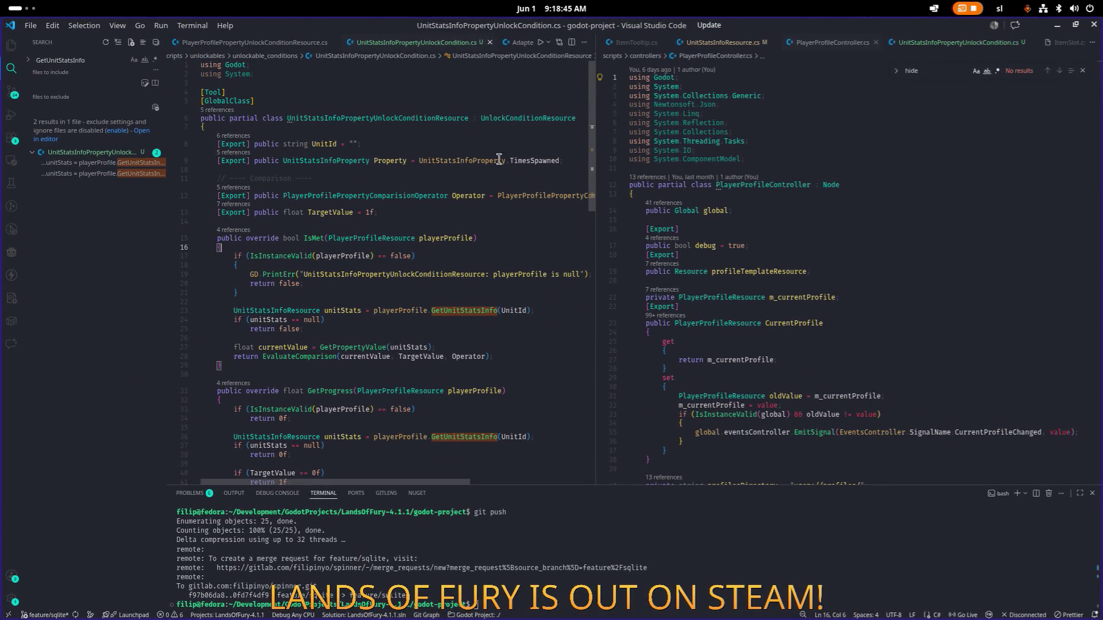
Open PlayerProfilePropertyUnlockConditionResource.cs beside the current code in Visual Studio Code
key("ctrl+2")
left_click(421, 120)
left_click(865, 151)
left_click(867, 203)
key("ctrl+p")
type("layer")
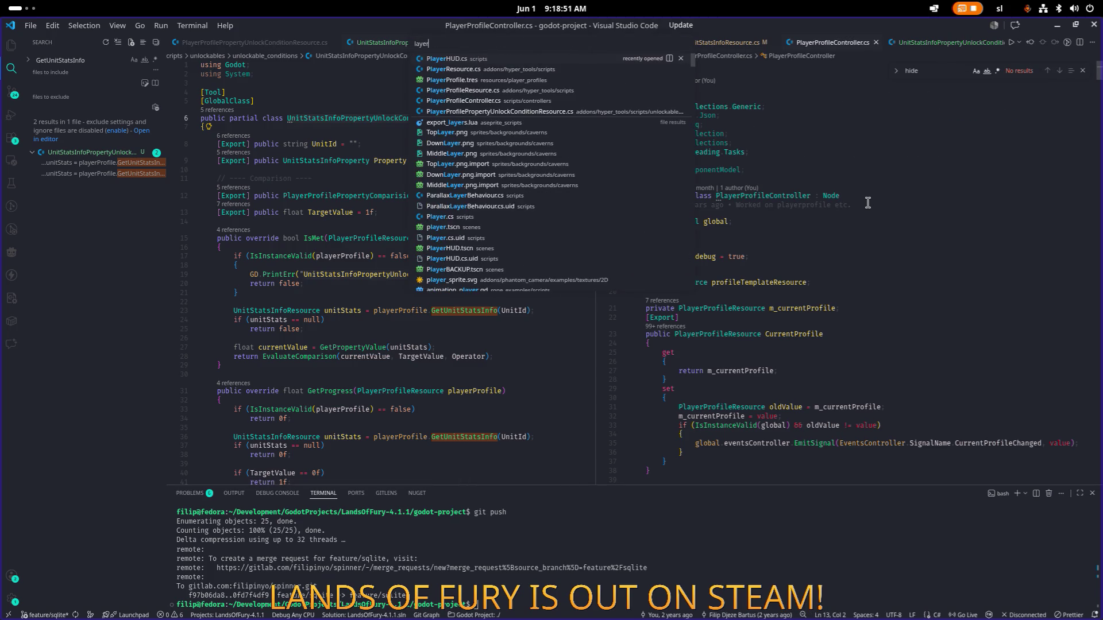
type("erstat")
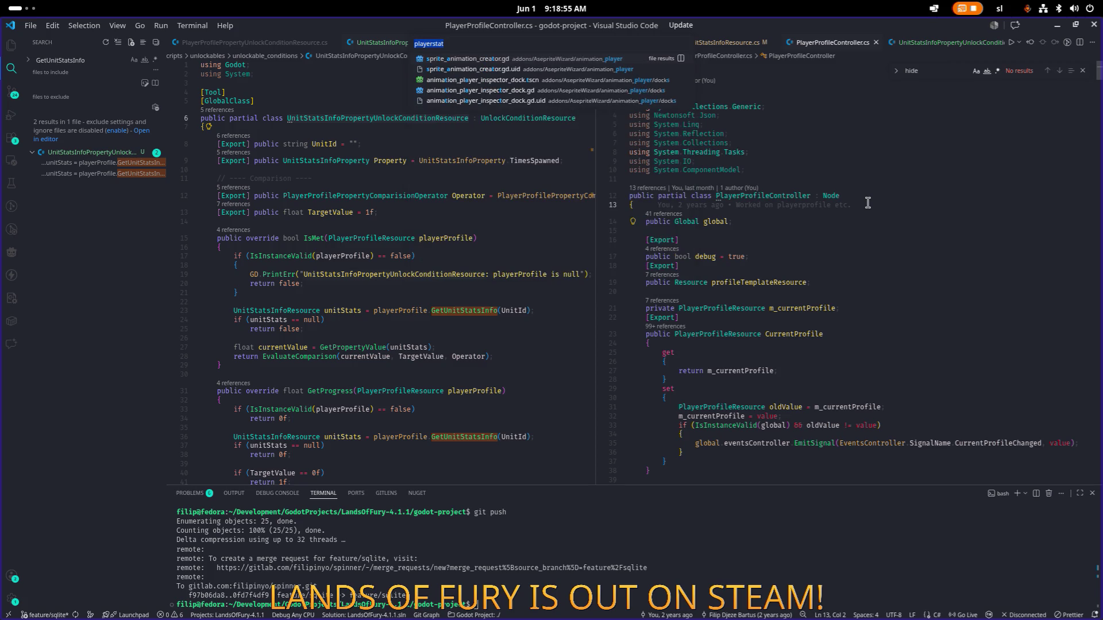
type("ayer")
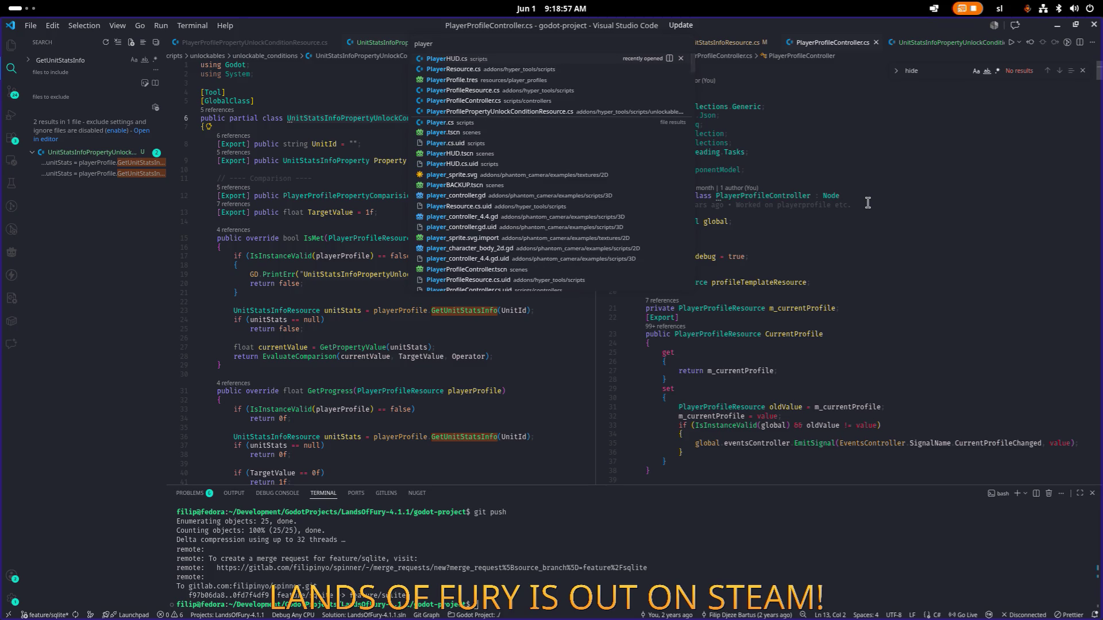
key("Down")
key("Return")
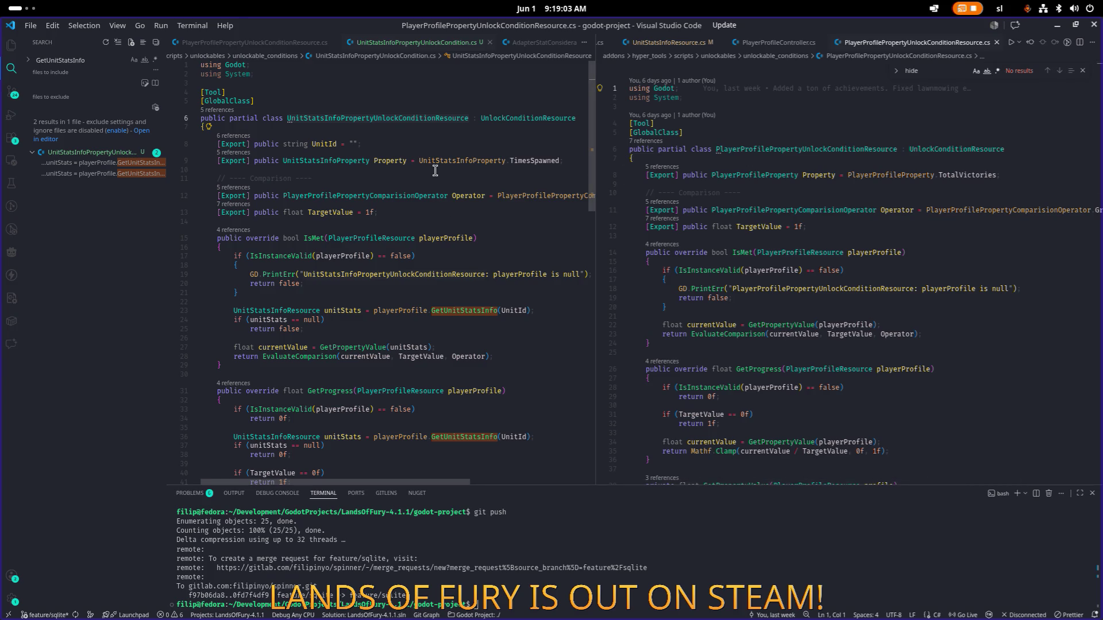
Review that class, then return to Godot and list the condition types for the empty slot
scroll(435, 170, "down", 15)
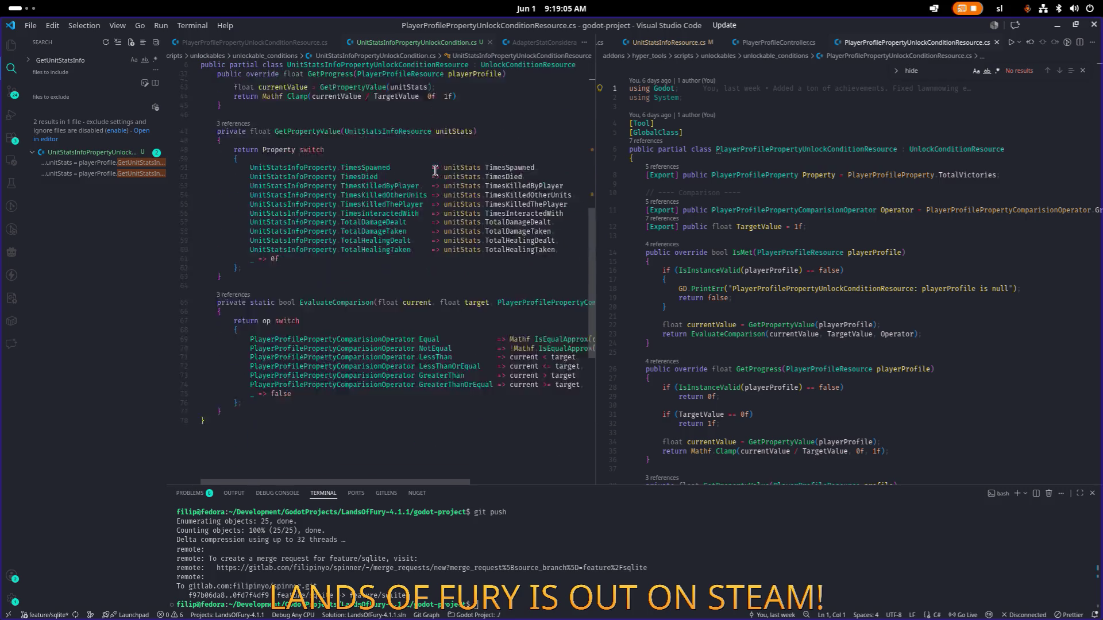
scroll(435, 171, "up", 15)
left_click(442, 178)
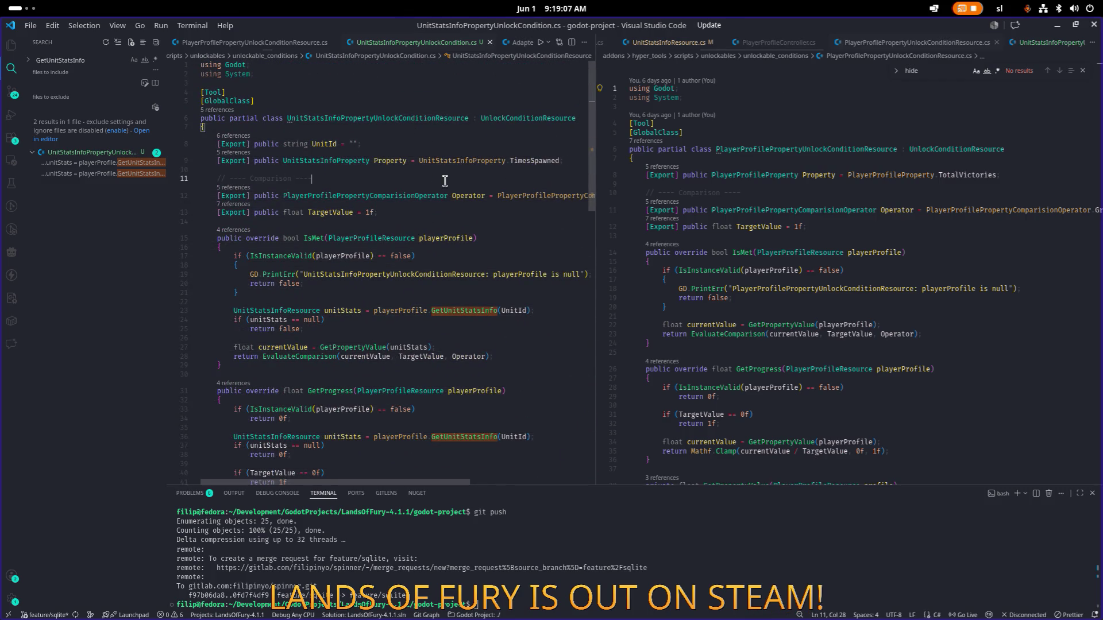
key("ctrl+shift+e")
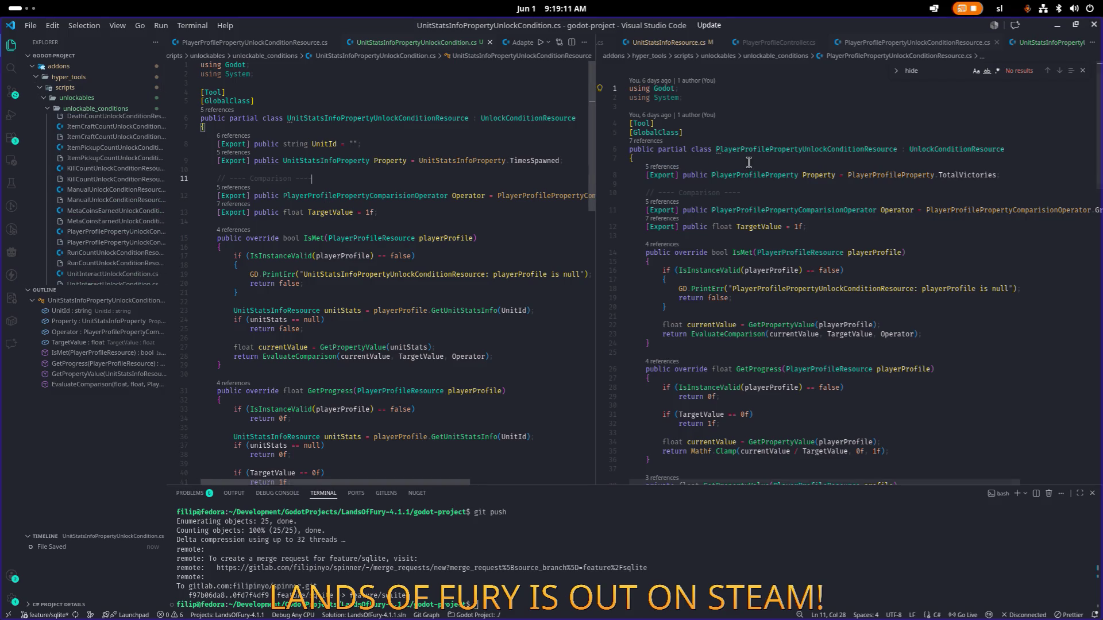
left_click(1064, 26)
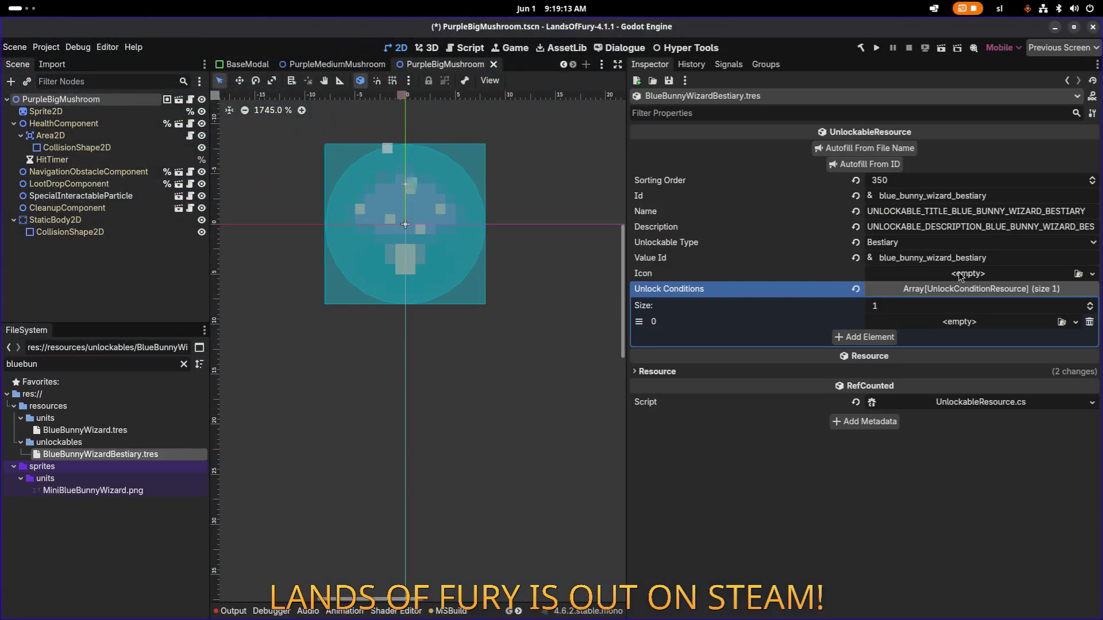
left_click(963, 322)
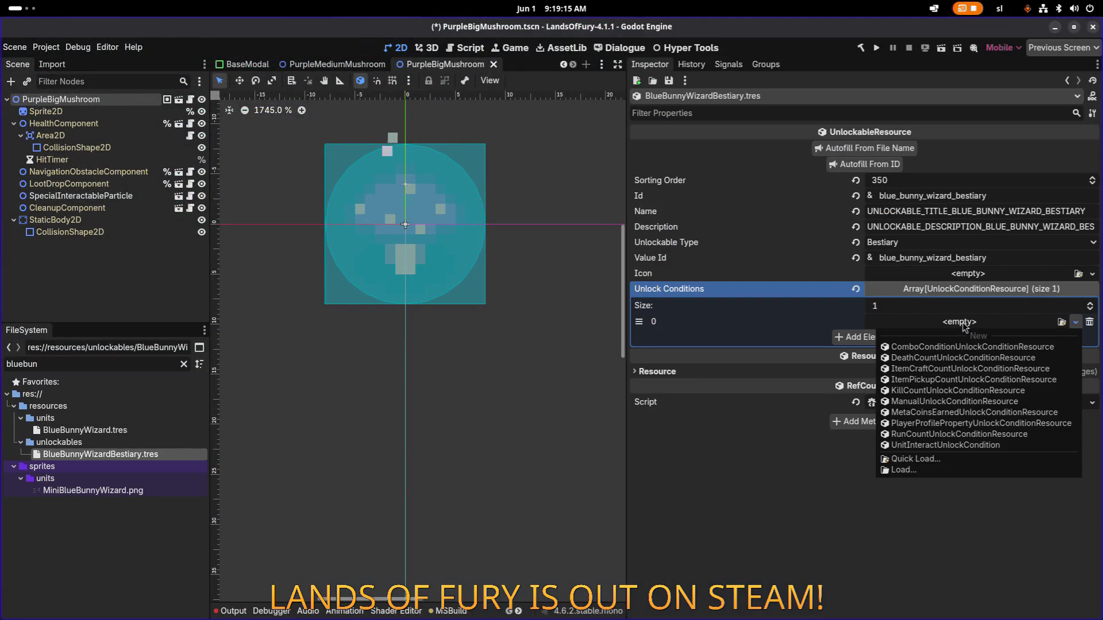
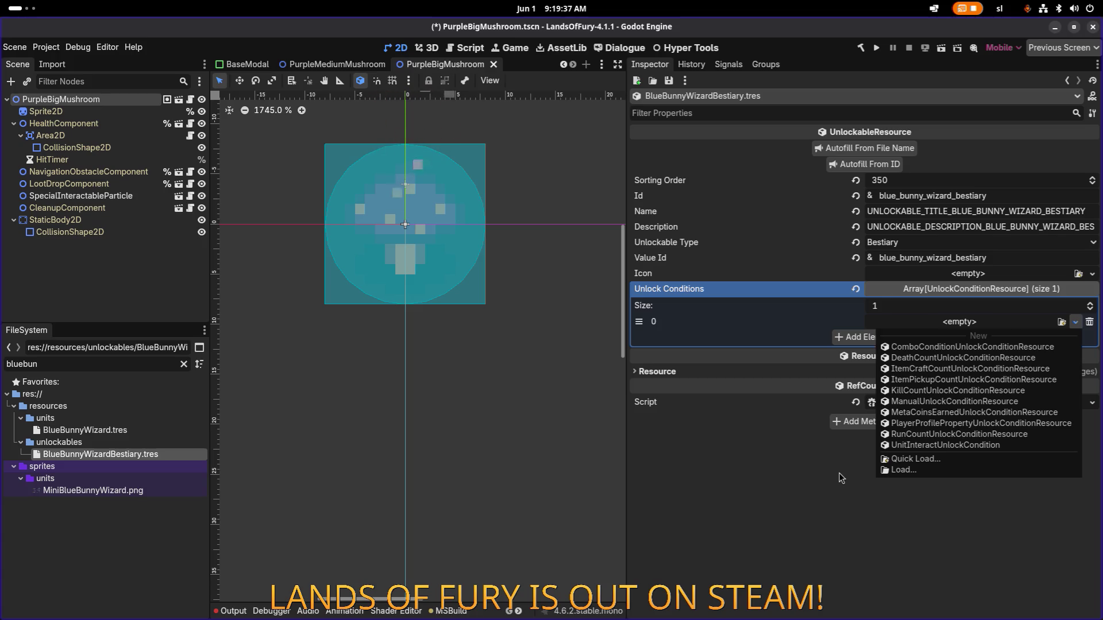
Review the condition class's IsMet method in VS Code
key("alt+Tab")
left_click(553, 324)
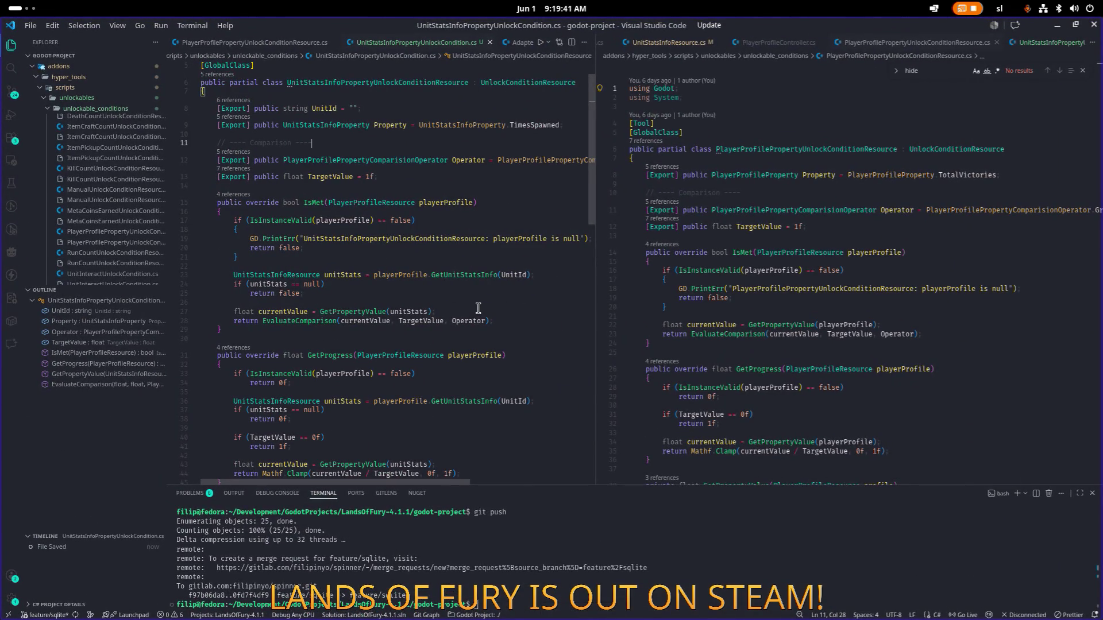
scroll(474, 308, "up", 2)
left_click(489, 246)
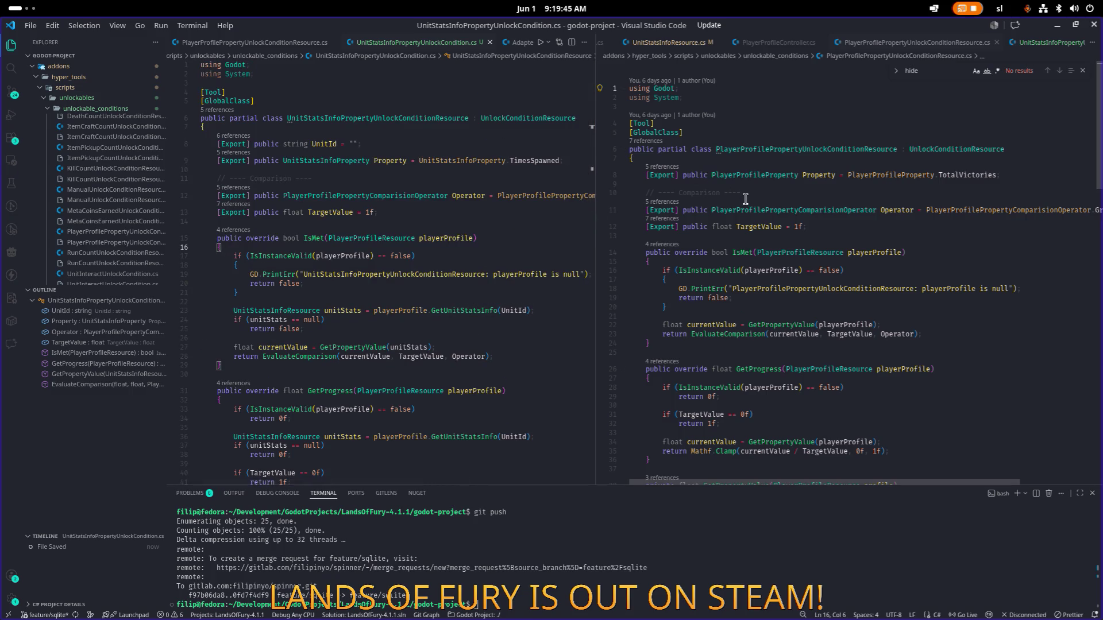
Rebuild the C# project in Godot and recheck the element 0 condition type list
left_click(1057, 25)
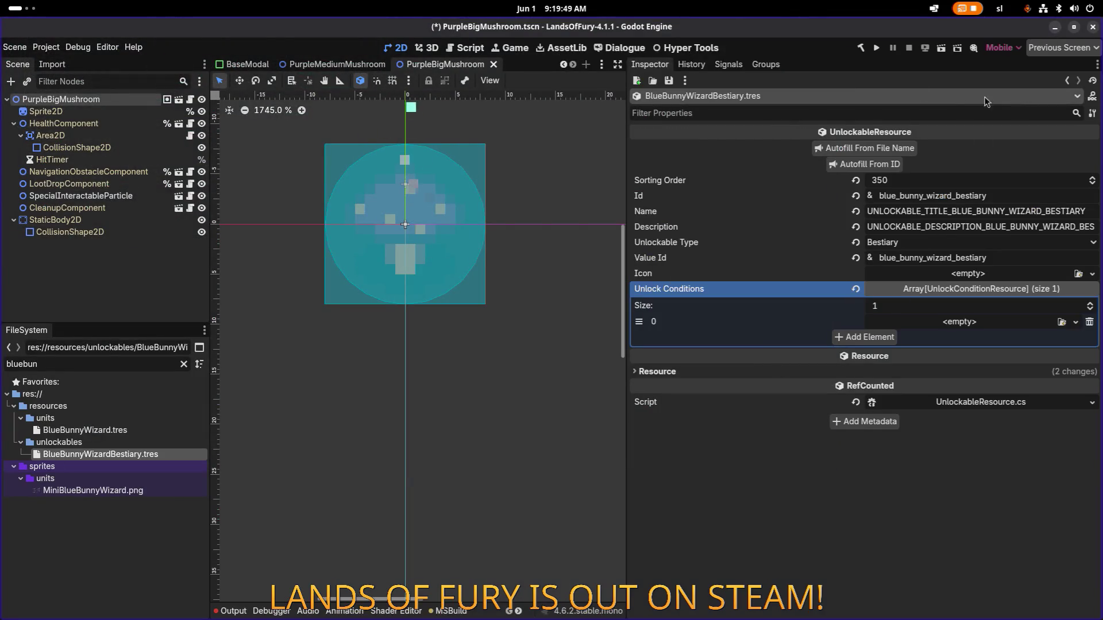
left_click(859, 48)
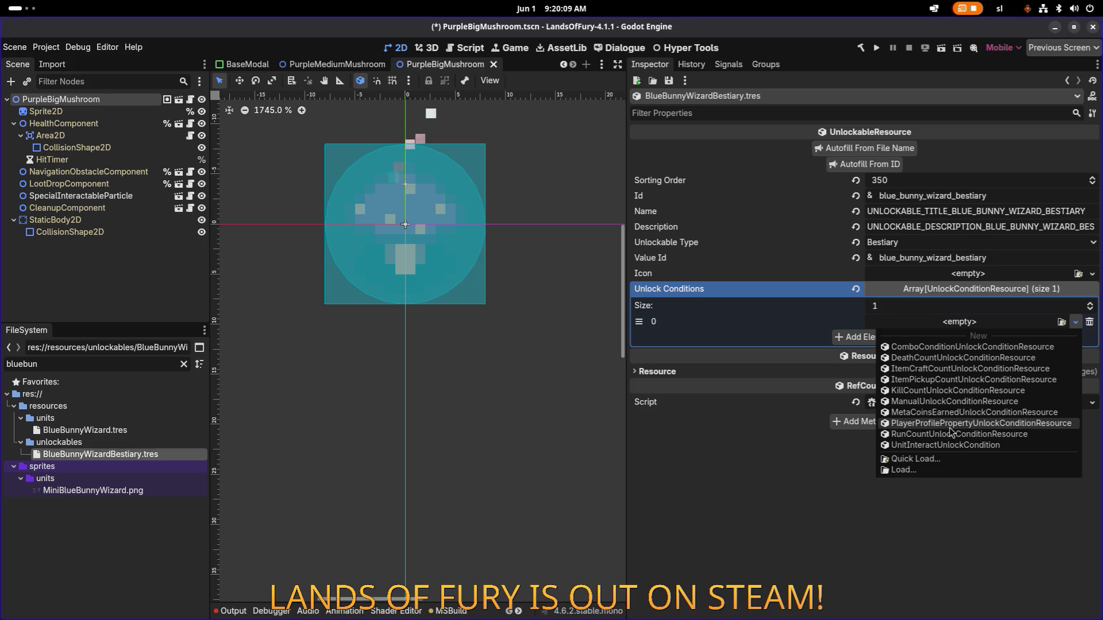
left_click(721, 488)
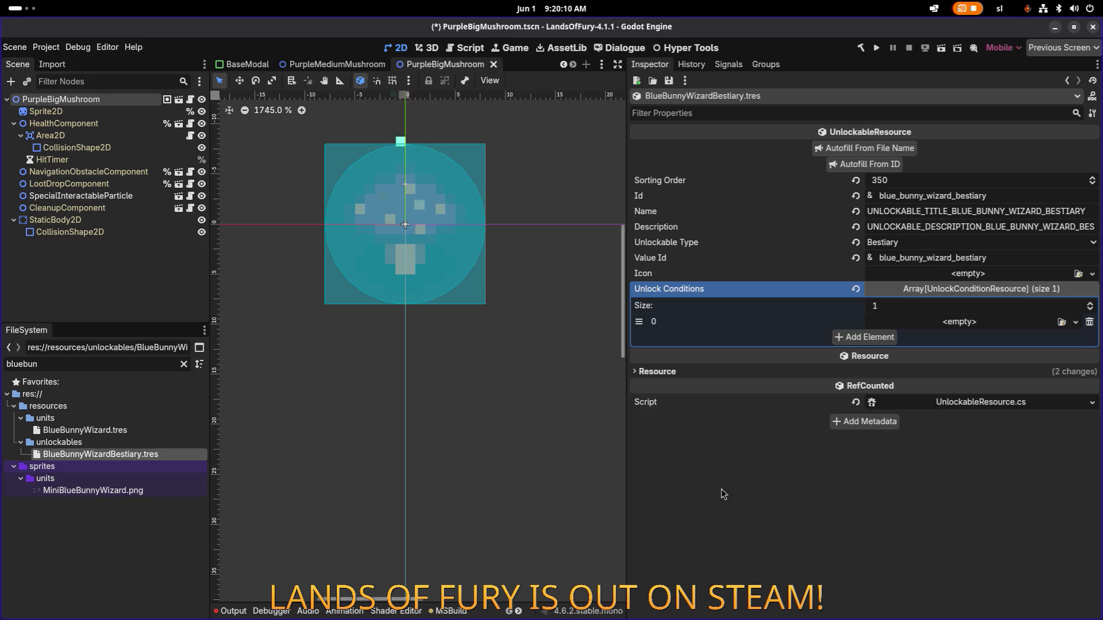
Save modified resources and reload the current project
left_click(46, 47)
left_click(132, 160)
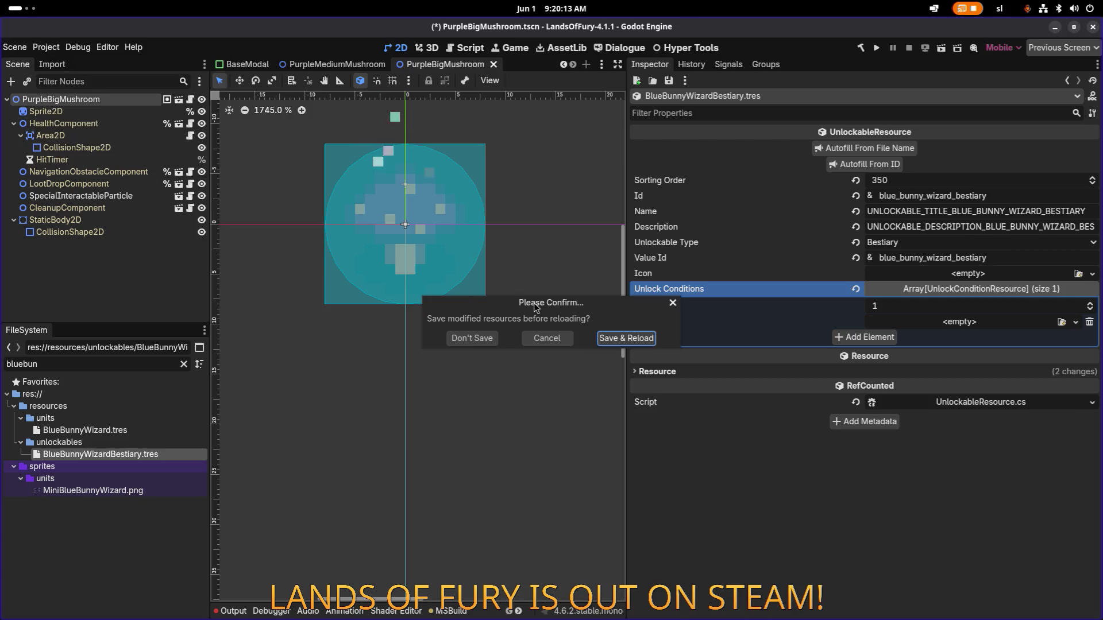
left_click(639, 338)
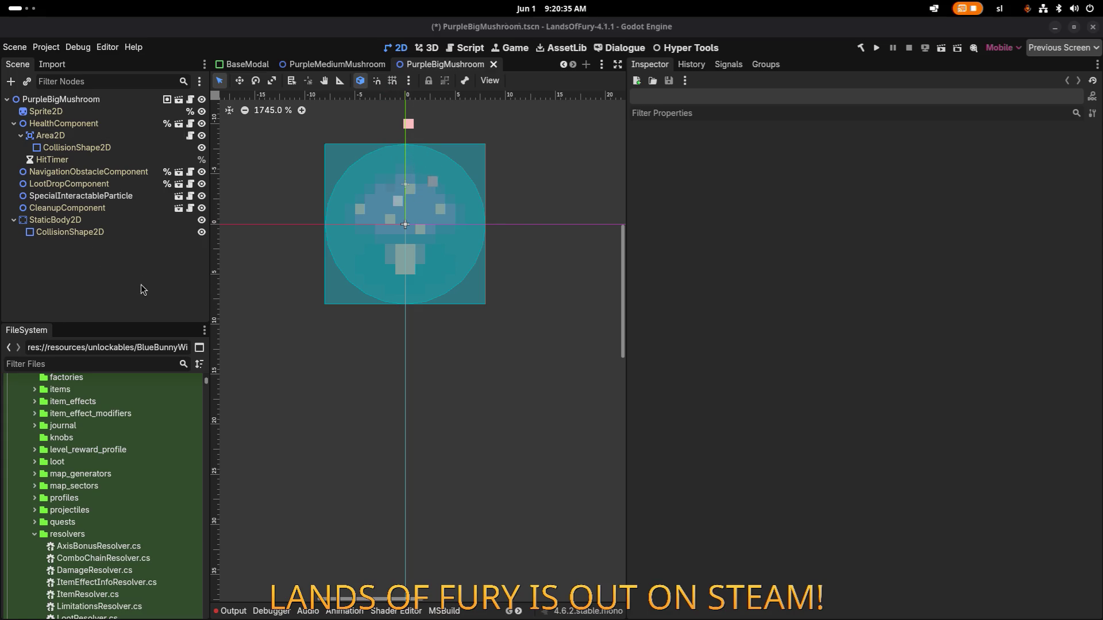
Filter the files by 'bluebun' and open BlueBunnyWizardBestiary.tres
left_click(144, 359)
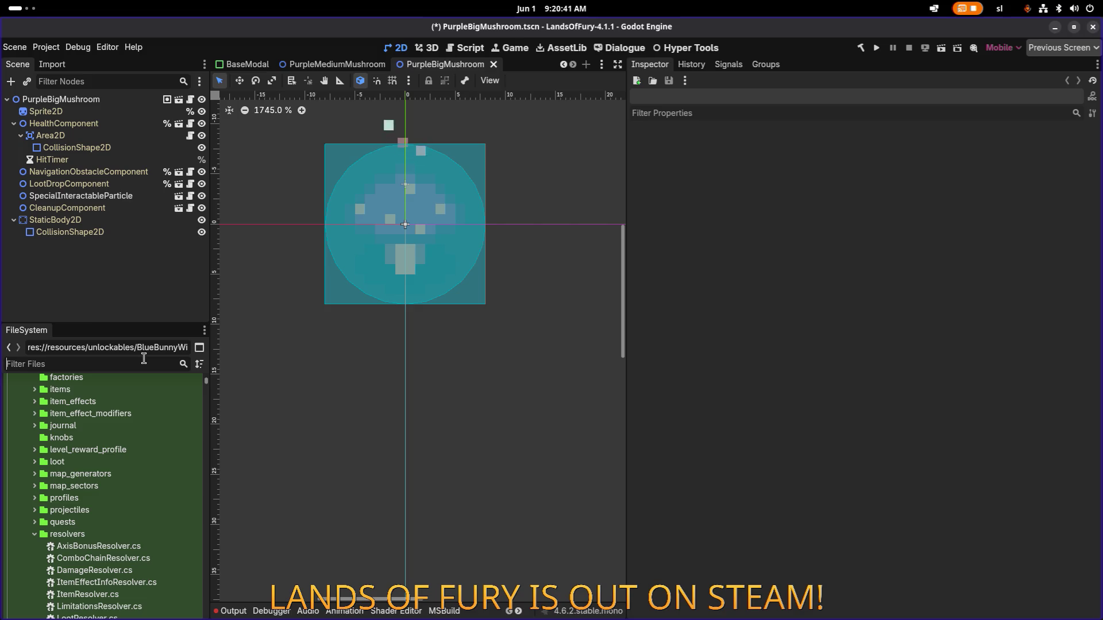
type("bluebun")
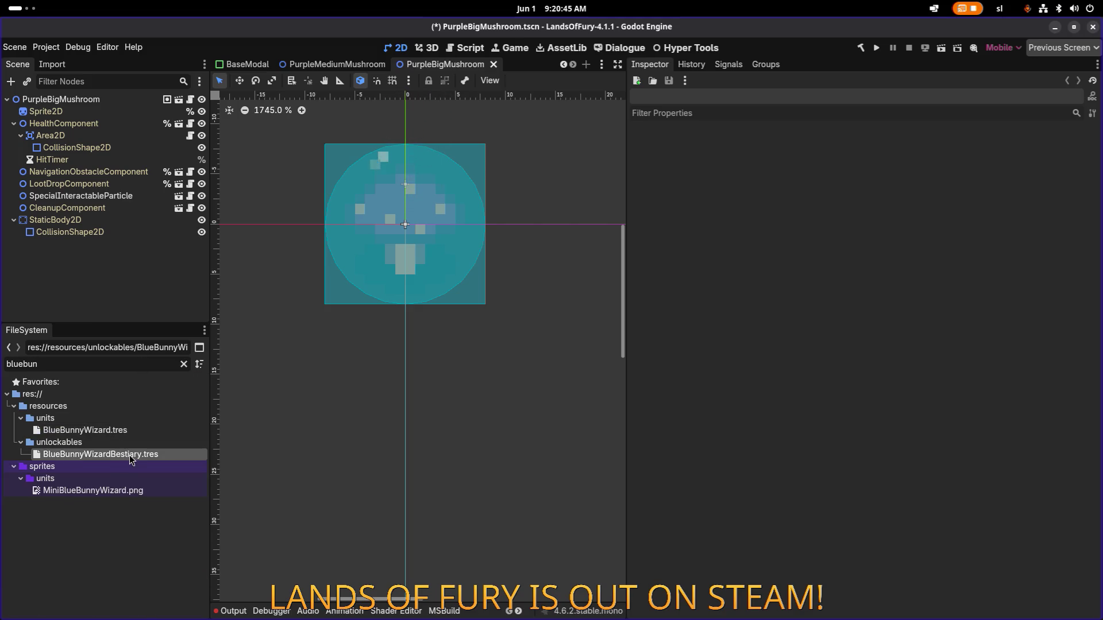
left_click(130, 457)
Recheck the condition type list, show the MSBuild output panel and rebuild the project
left_click(926, 325)
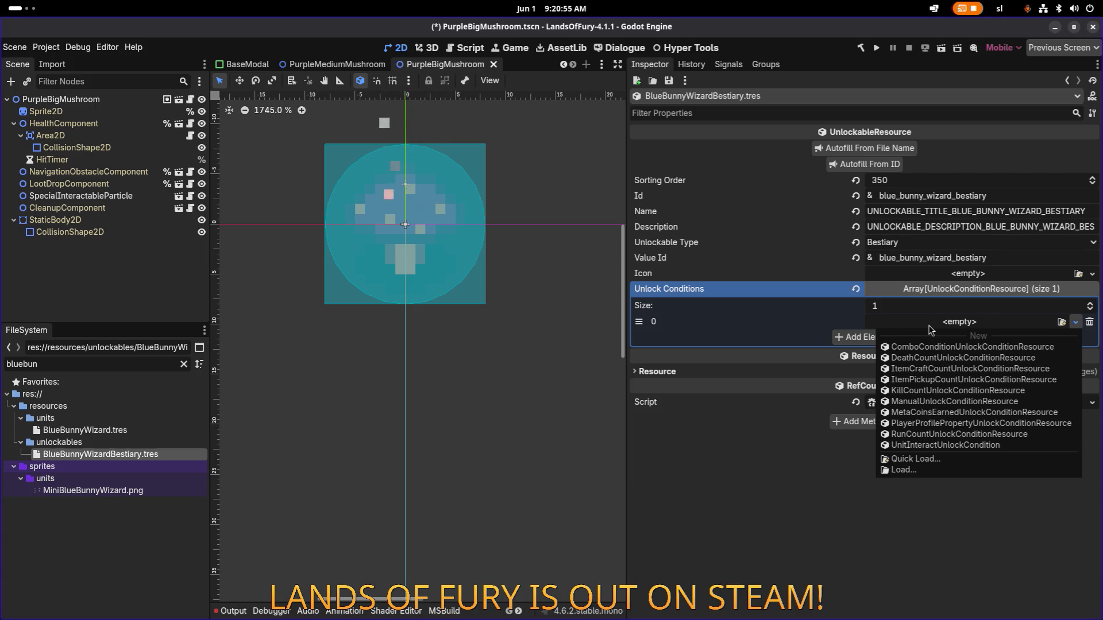
left_click(730, 512)
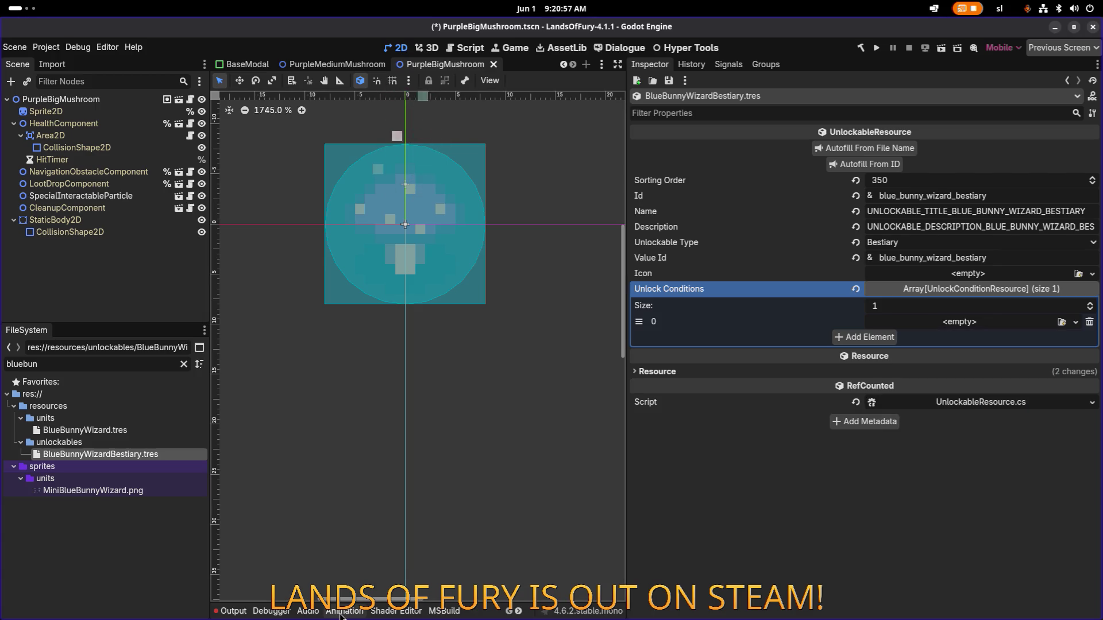
left_click(344, 611)
left_click(308, 611)
left_click(439, 610)
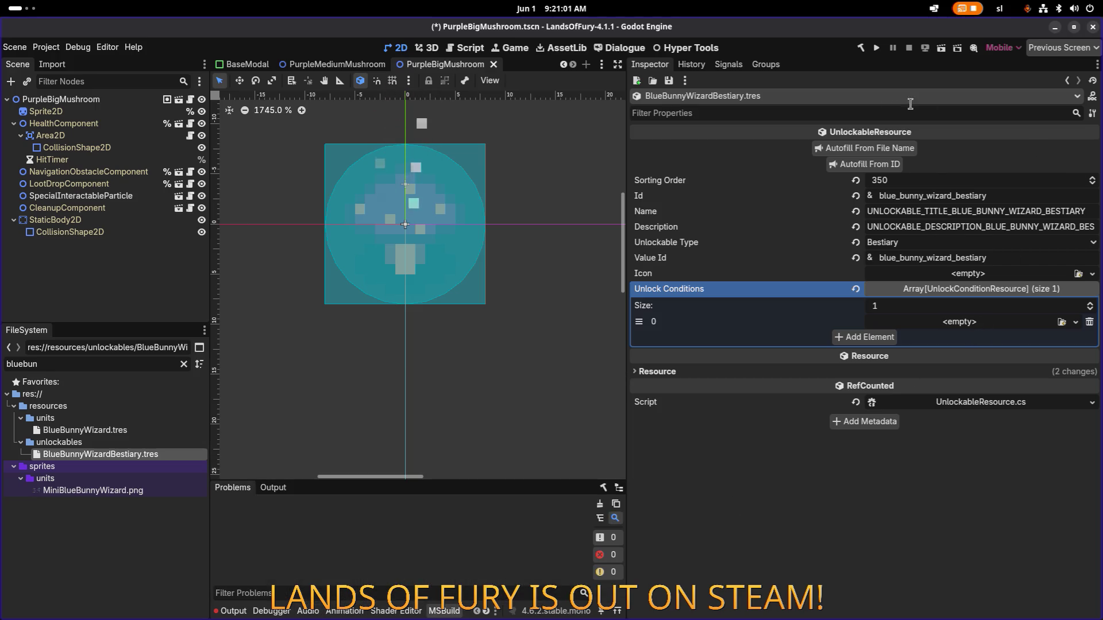
left_click(861, 47)
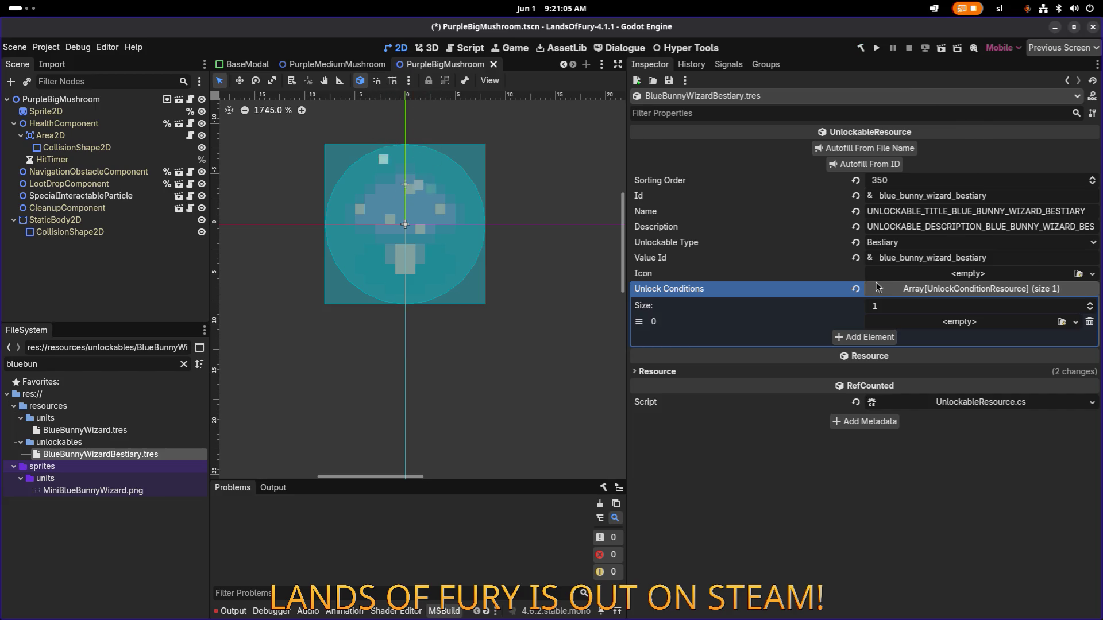
Reset Unlock Conditions to one new empty element, recheck its type list, then return to VS Code
left_click(856, 290)
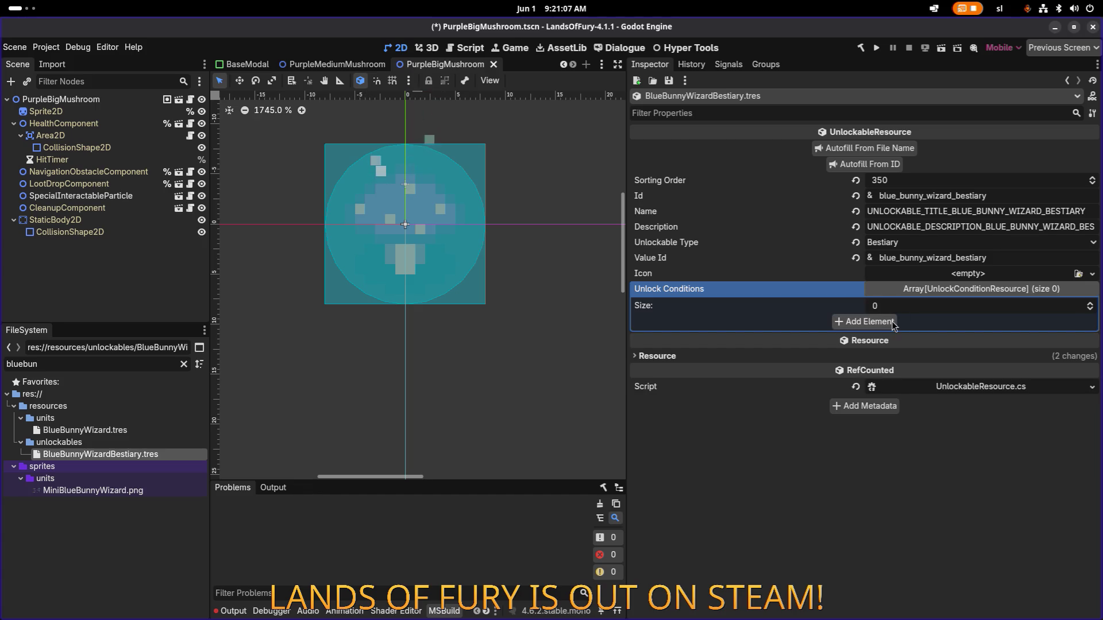
left_click(859, 323)
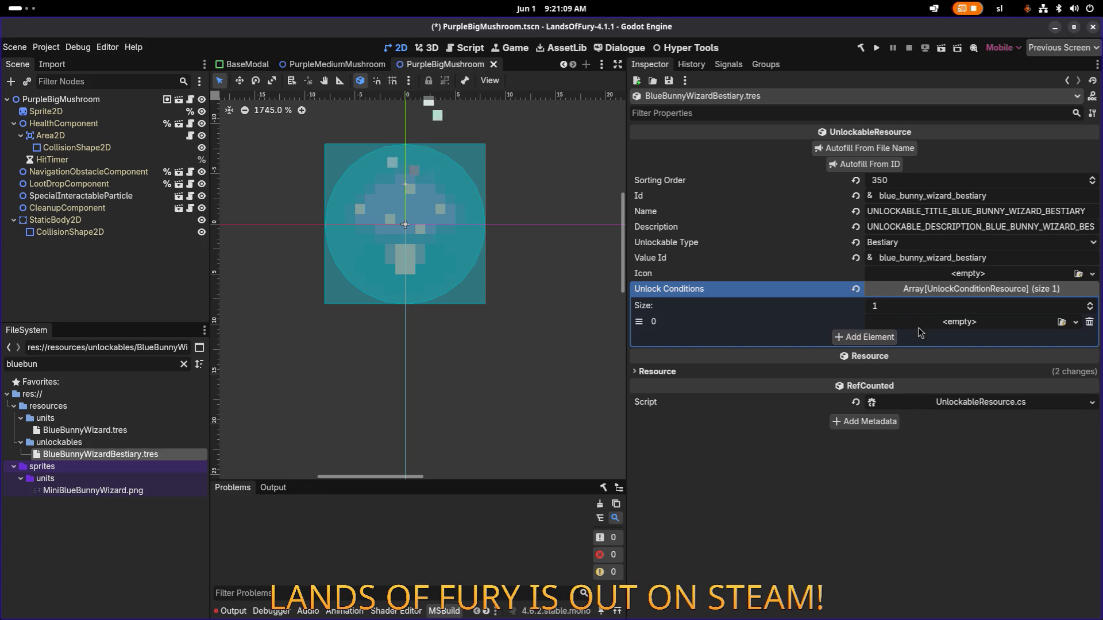
left_click(934, 324)
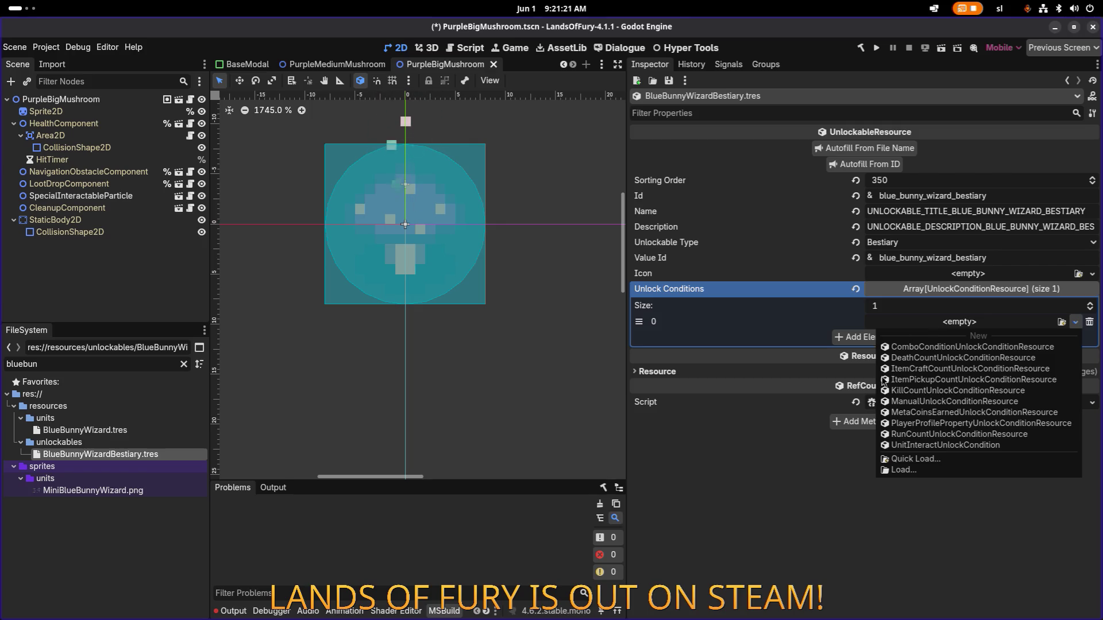
left_click(776, 501)
key("alt+Tab")
left_click(545, 310)
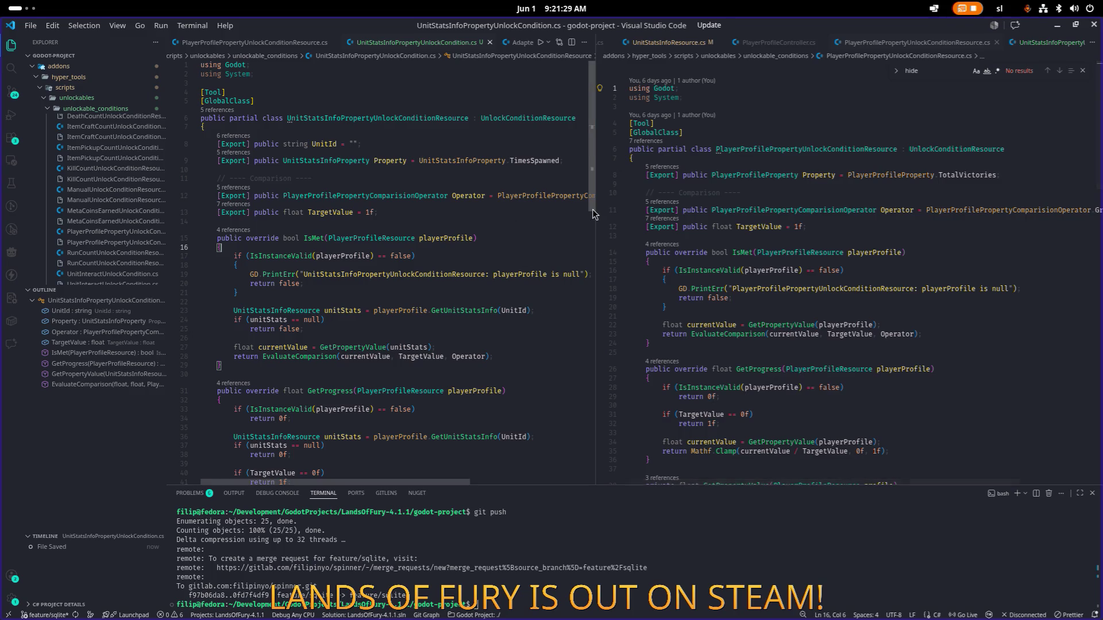
Search the project for UnitStatsInfoPropertyUnlockConditionResource (2 results in 1 file), then return to Godot
left_click_drag(595, 210, 700, 210)
scroll(345, 230, "right", 2)
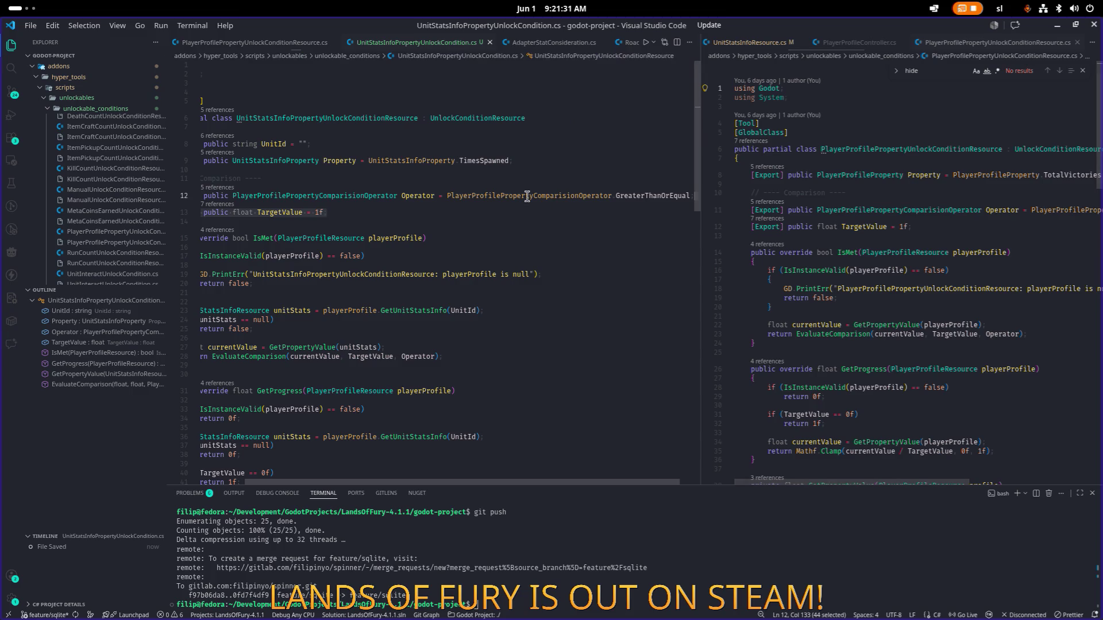
left_click(298, 121)
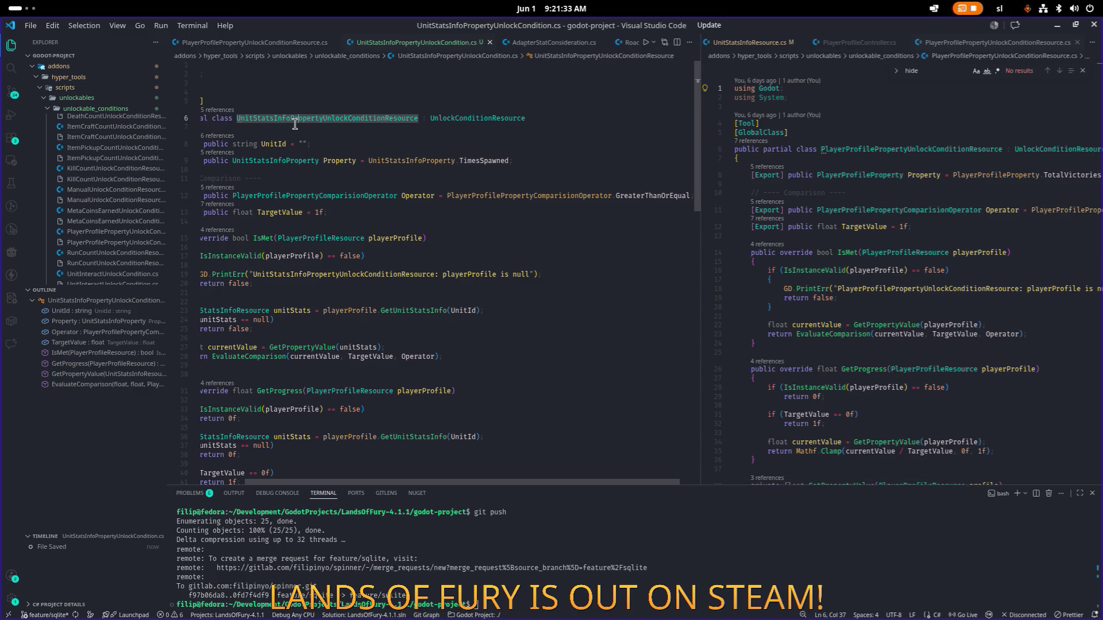
key("ctrl+shift+f")
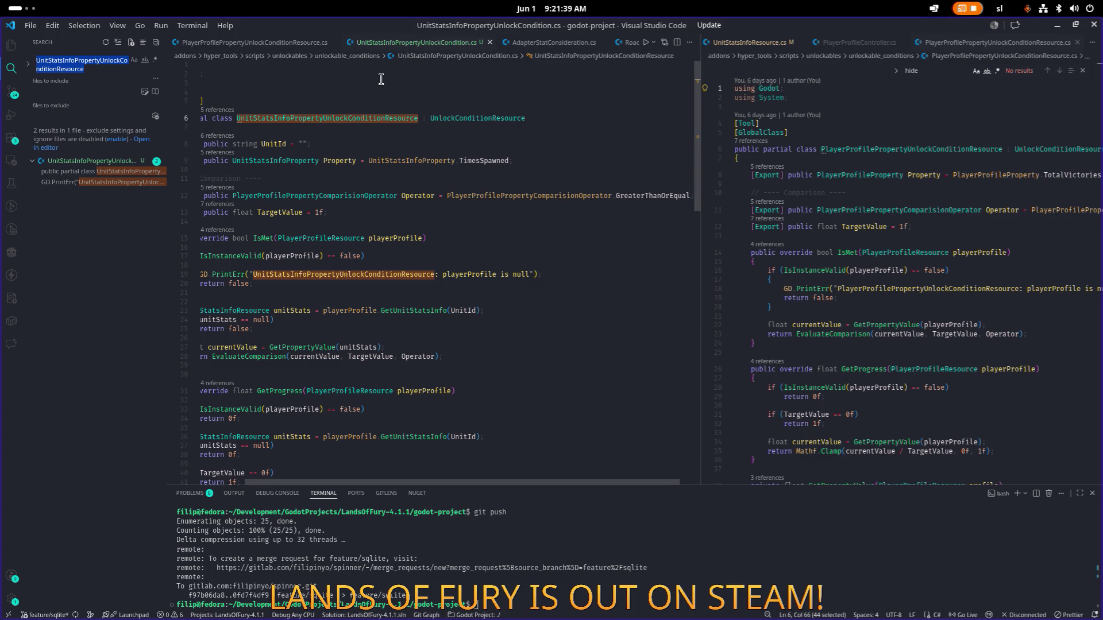
left_click(344, 119)
key("alt+Tab")
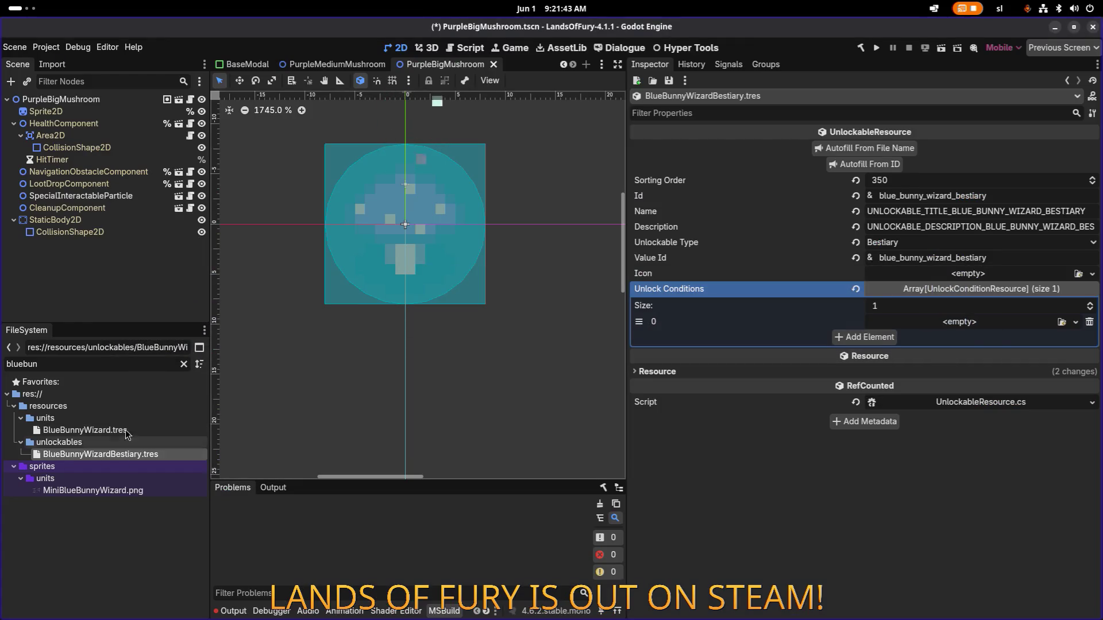
Filter the FileSystem dock by 'unitstatsinfo'
double_click(130, 366)
type("unit")
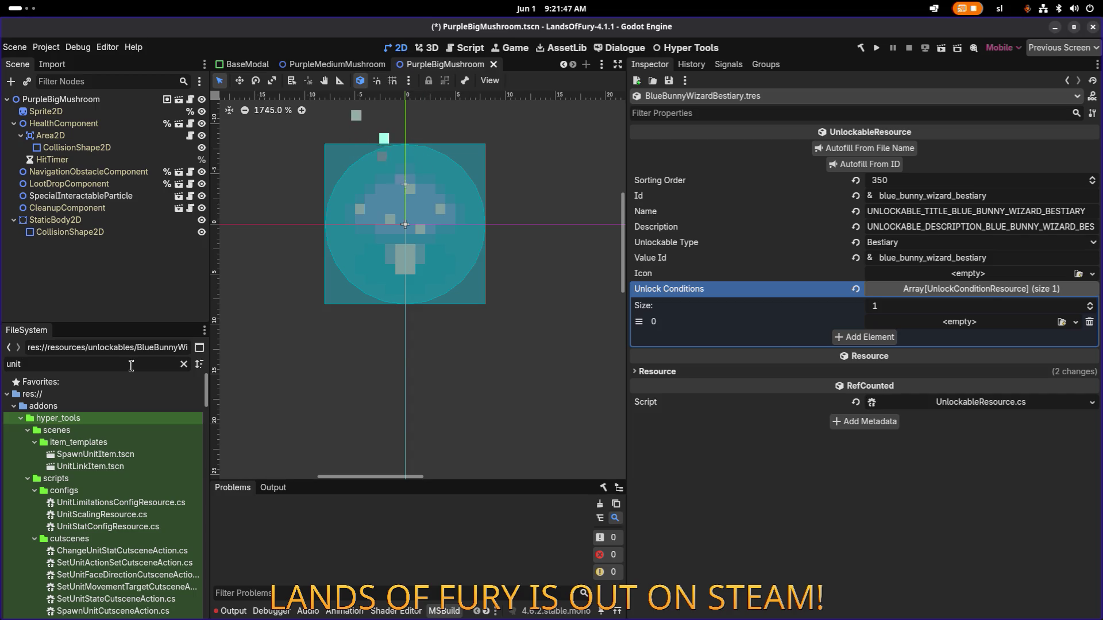
key("alt+Tab")
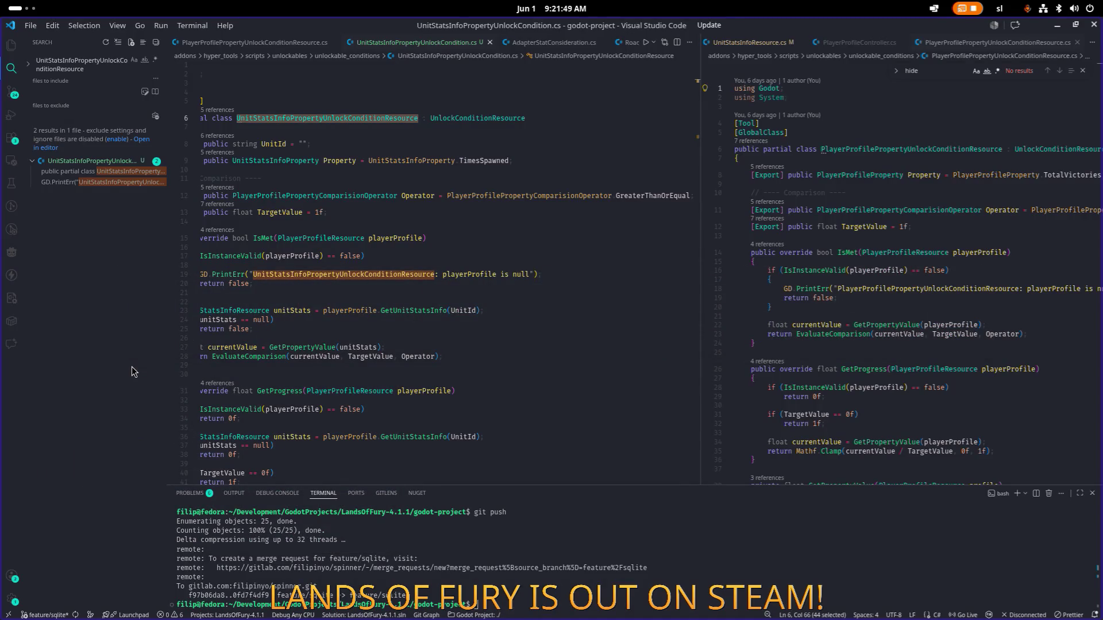
key("alt+Tab")
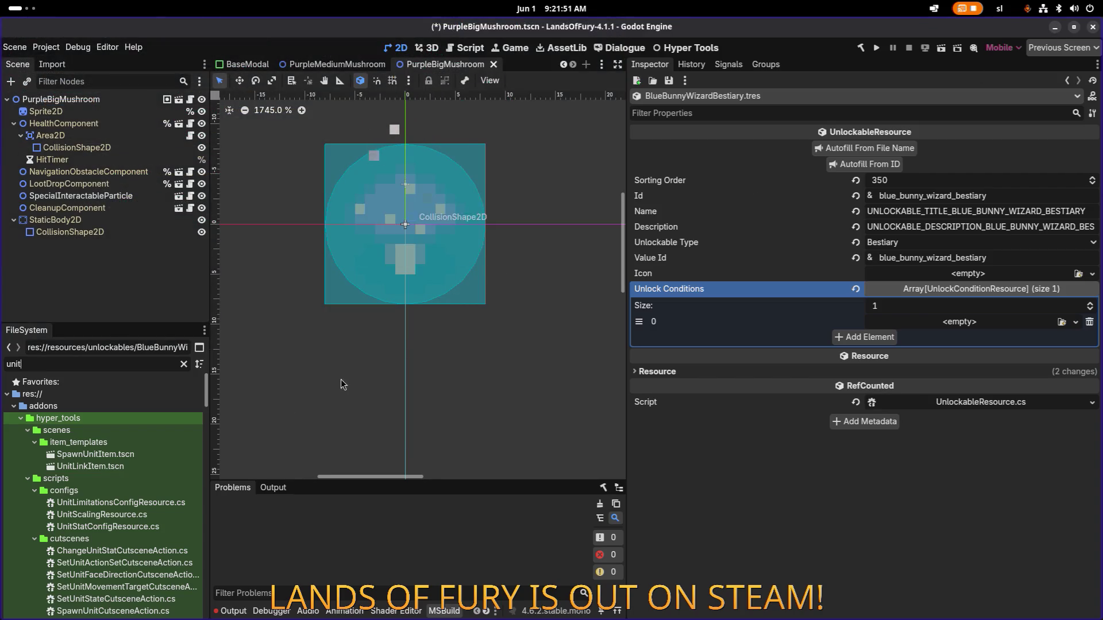
type("stats")
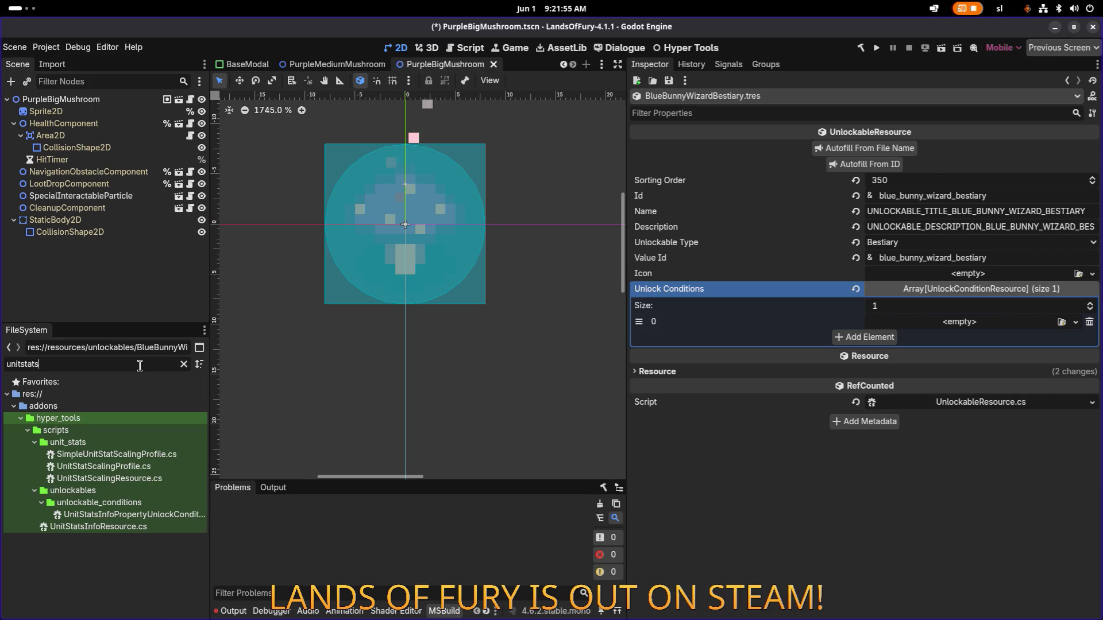
type("info")
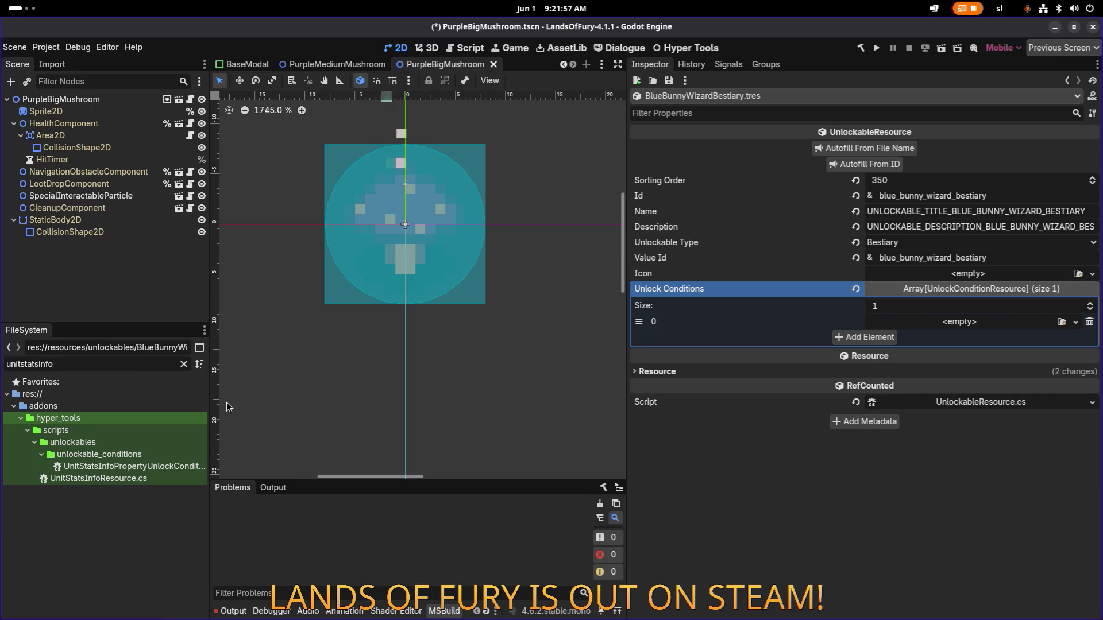
Widen the file dock and start renaming UnitStatsInfoPropertyUnlockCondition.cs
left_click_drag(209, 413, 329, 414)
left_click(172, 466)
key("F2")
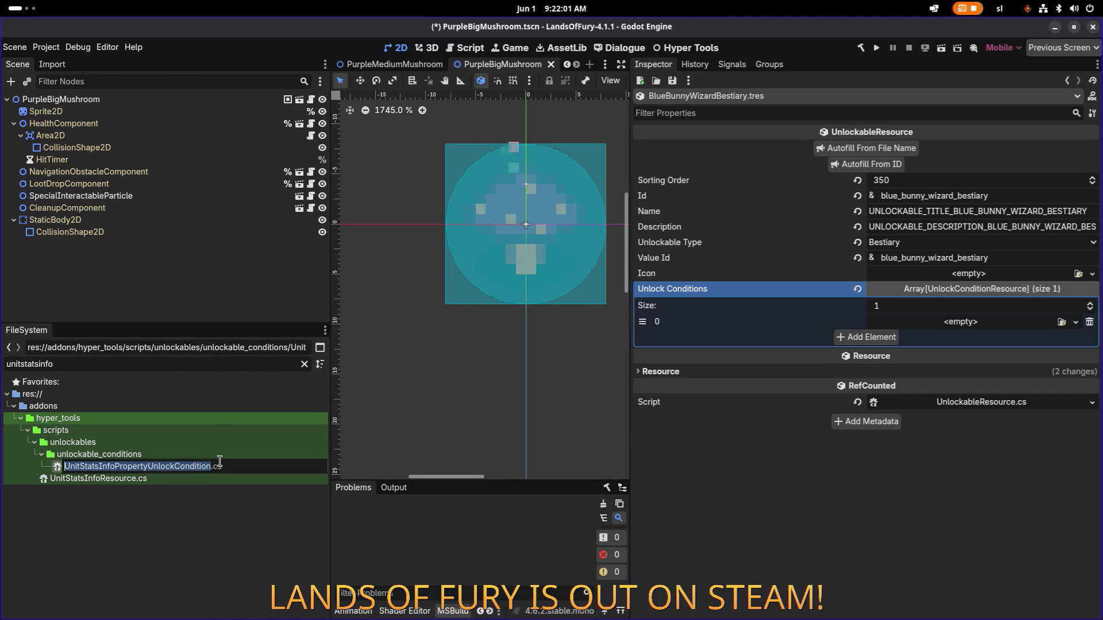